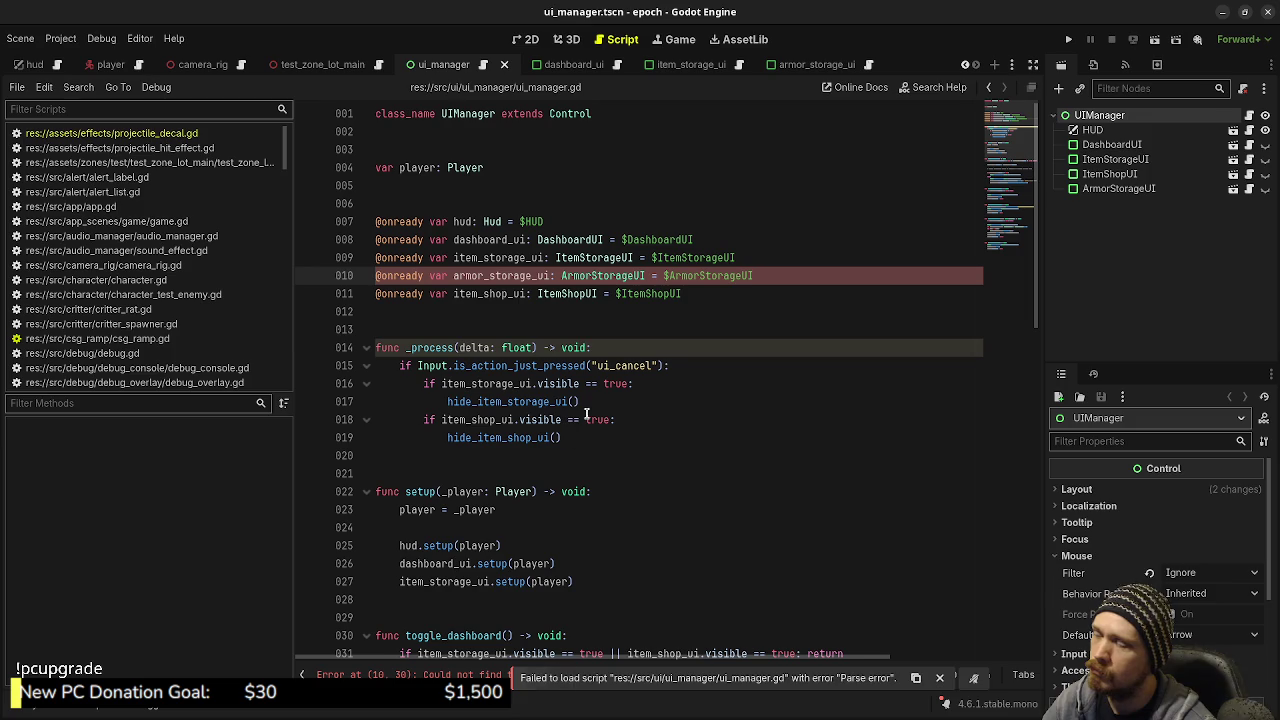
Show the Output parse errors, inspect the ArmorStorageUI script, then return to ui_manager.gd line 10
click(101, 710)
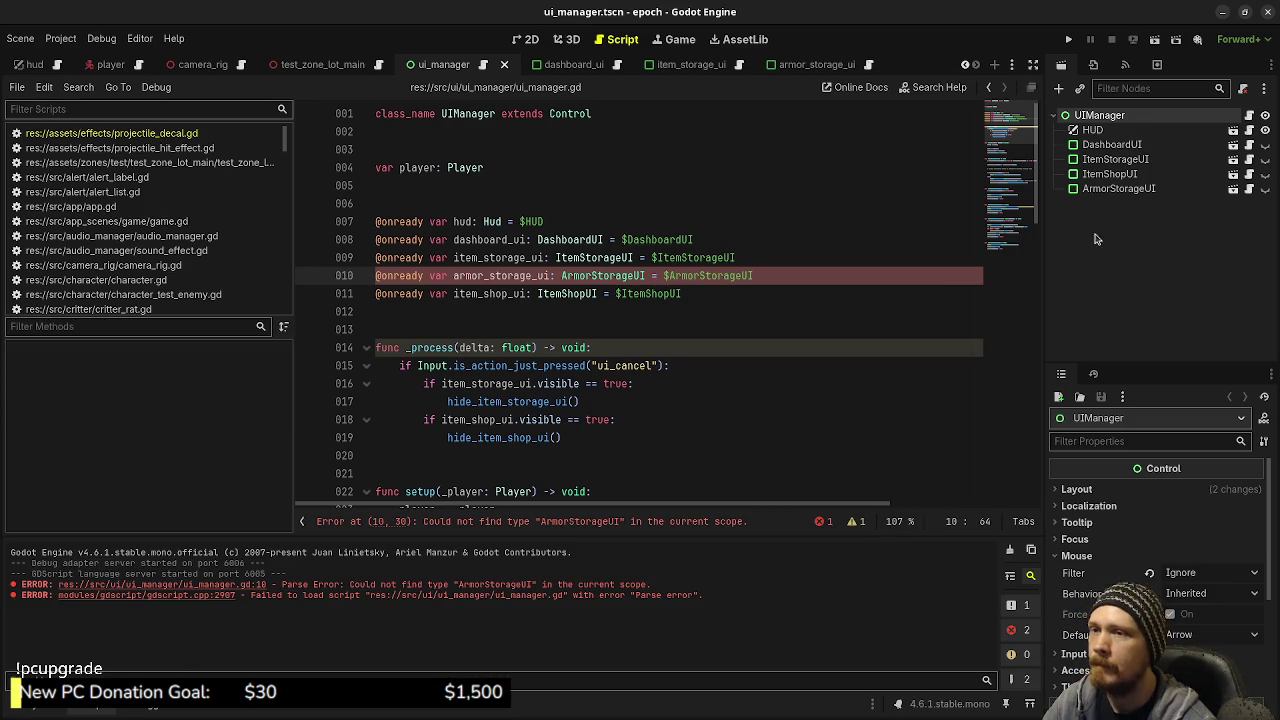
click(1235, 189)
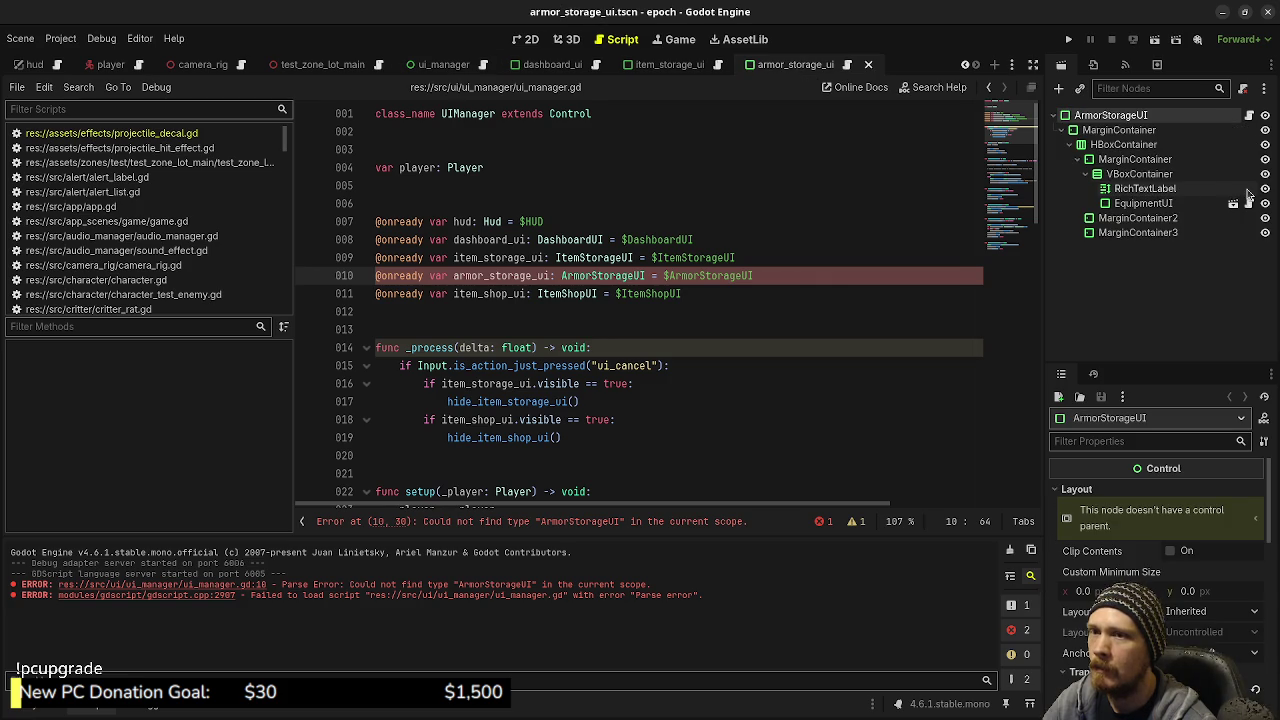
click(1249, 118)
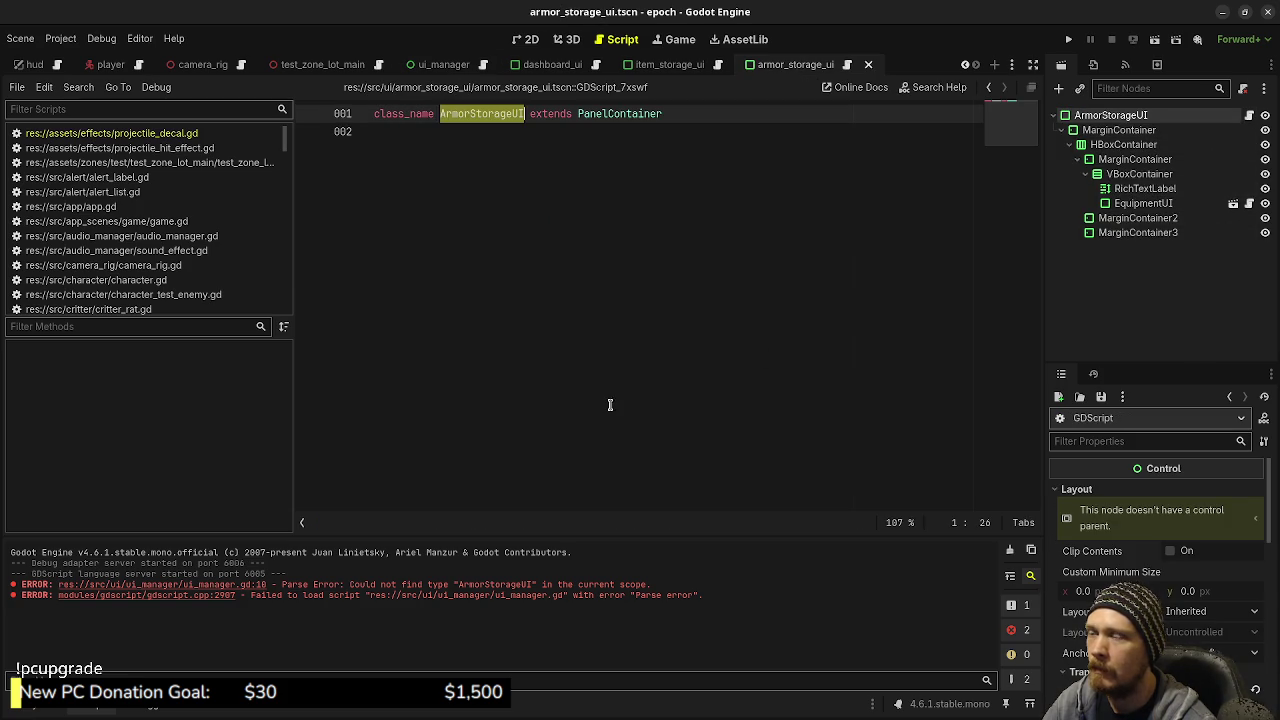
click(534, 350)
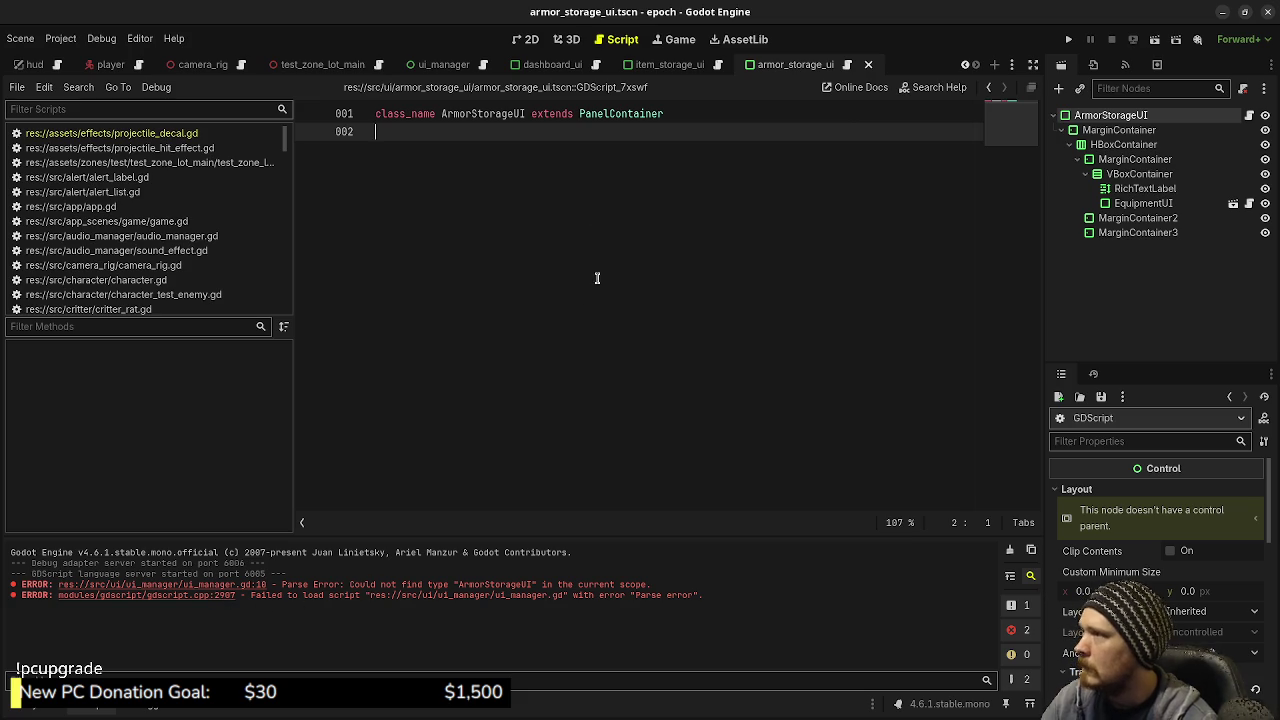
click(440, 64)
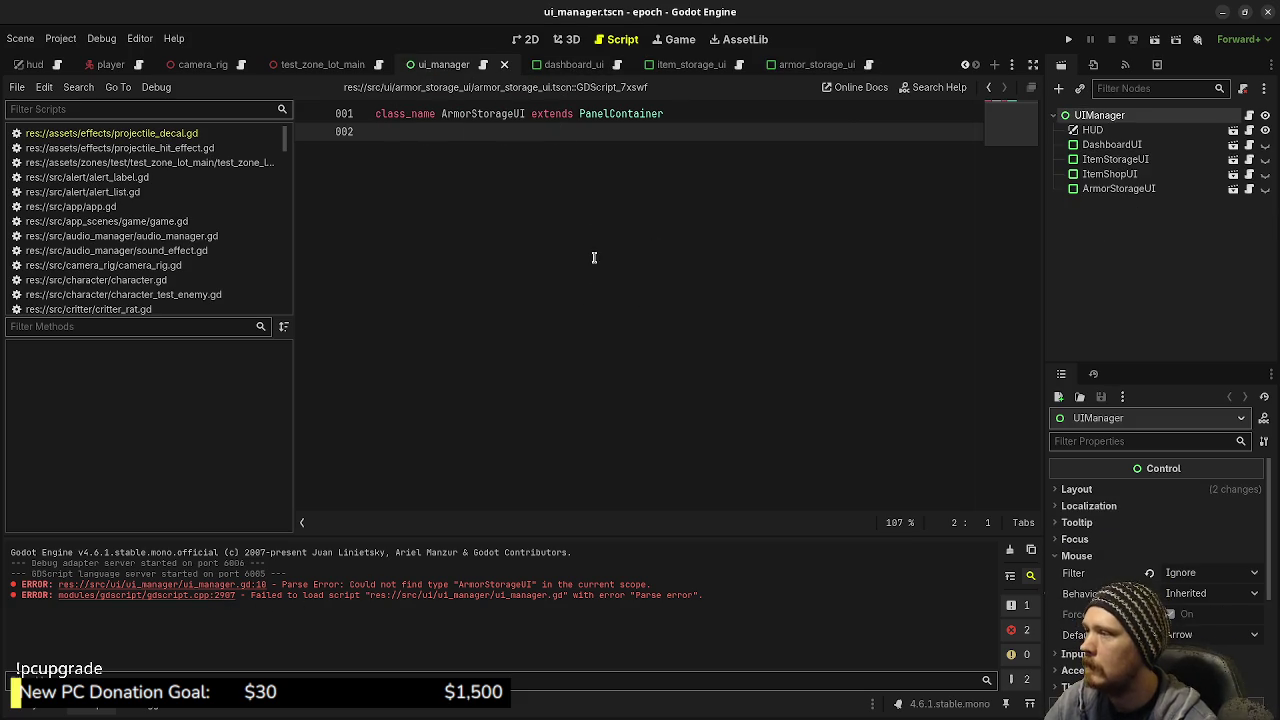
click(383, 275)
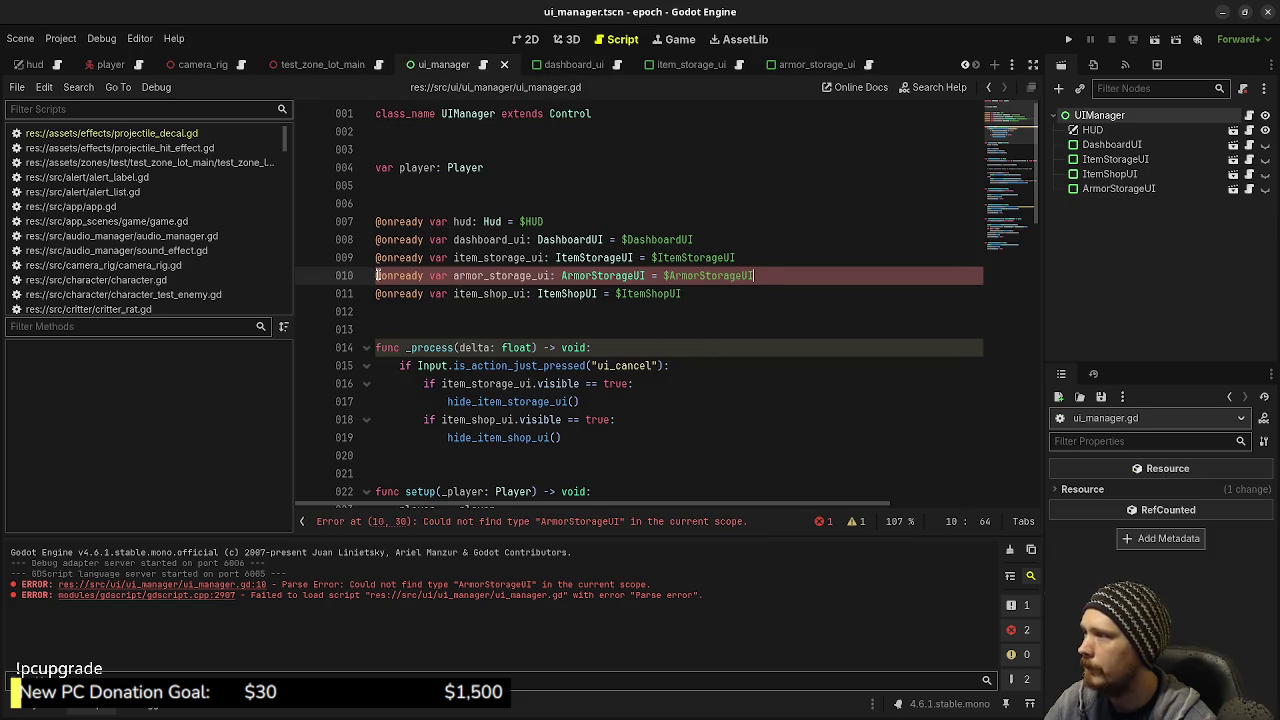
Comment out line 10 of ui_manager.gd, save, and test-run the project
key(ctrl+k)
key(ctrl+s)
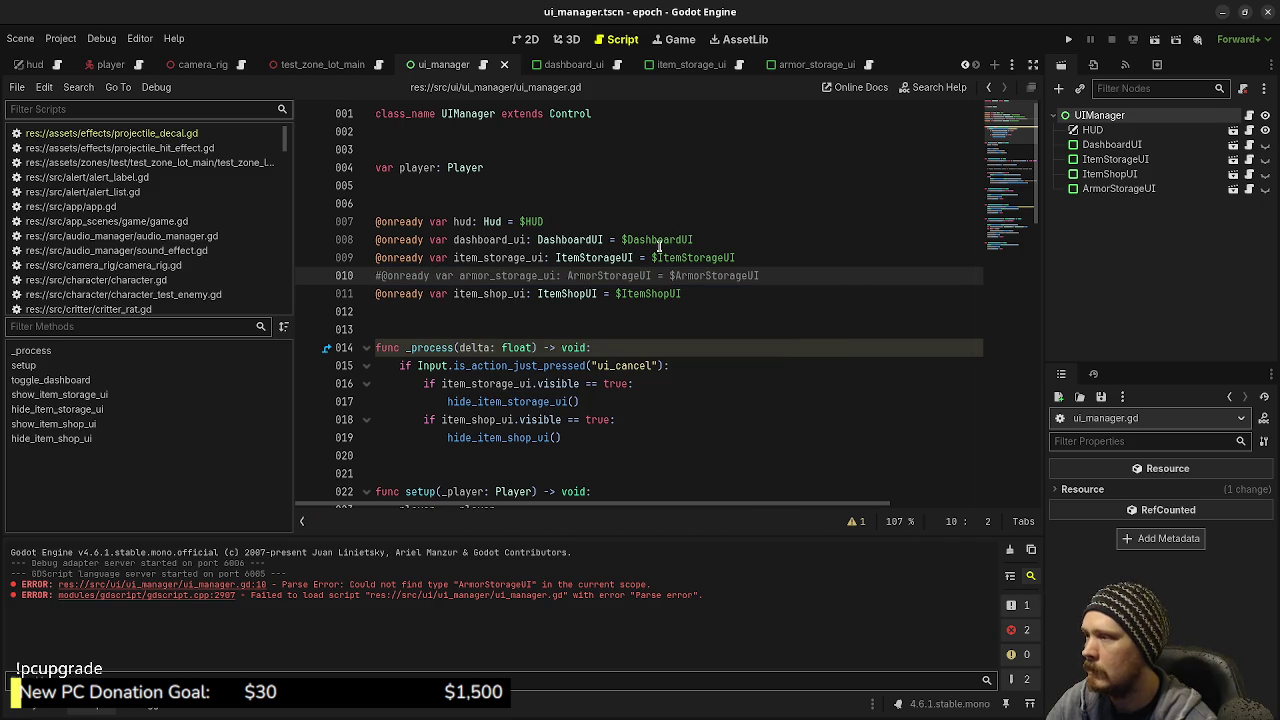
click(1068, 39)
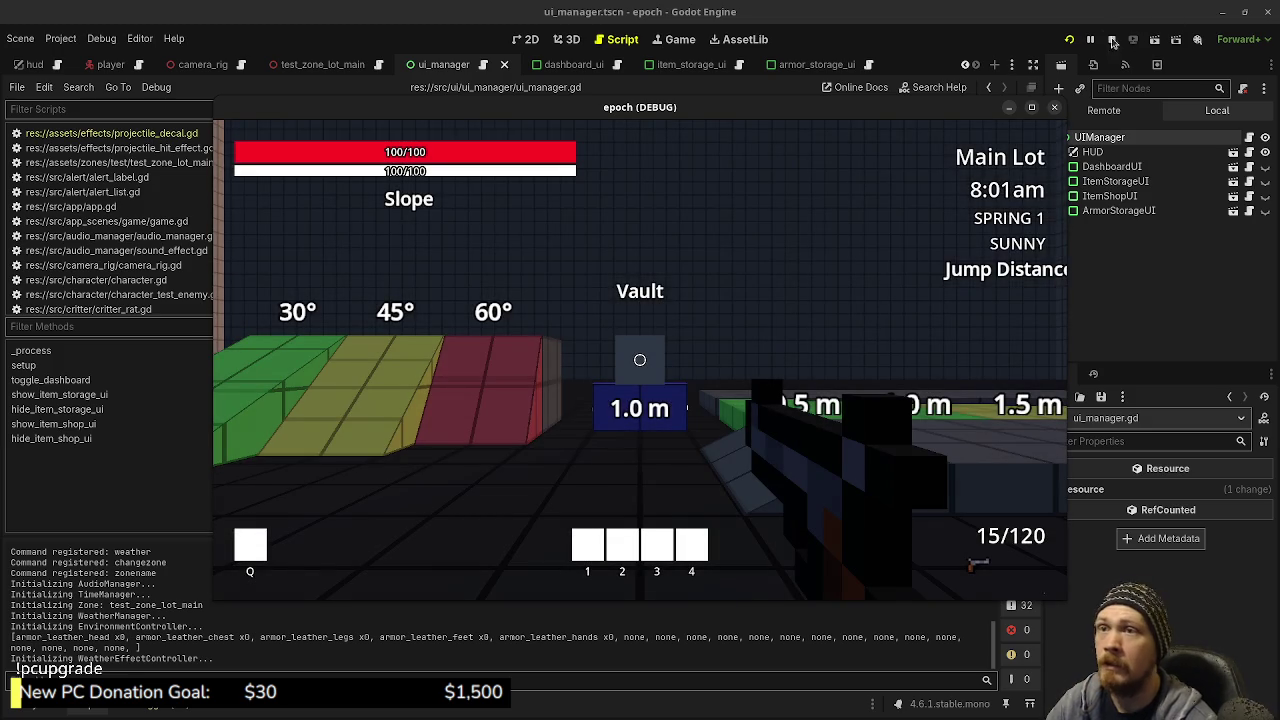
click(1112, 40)
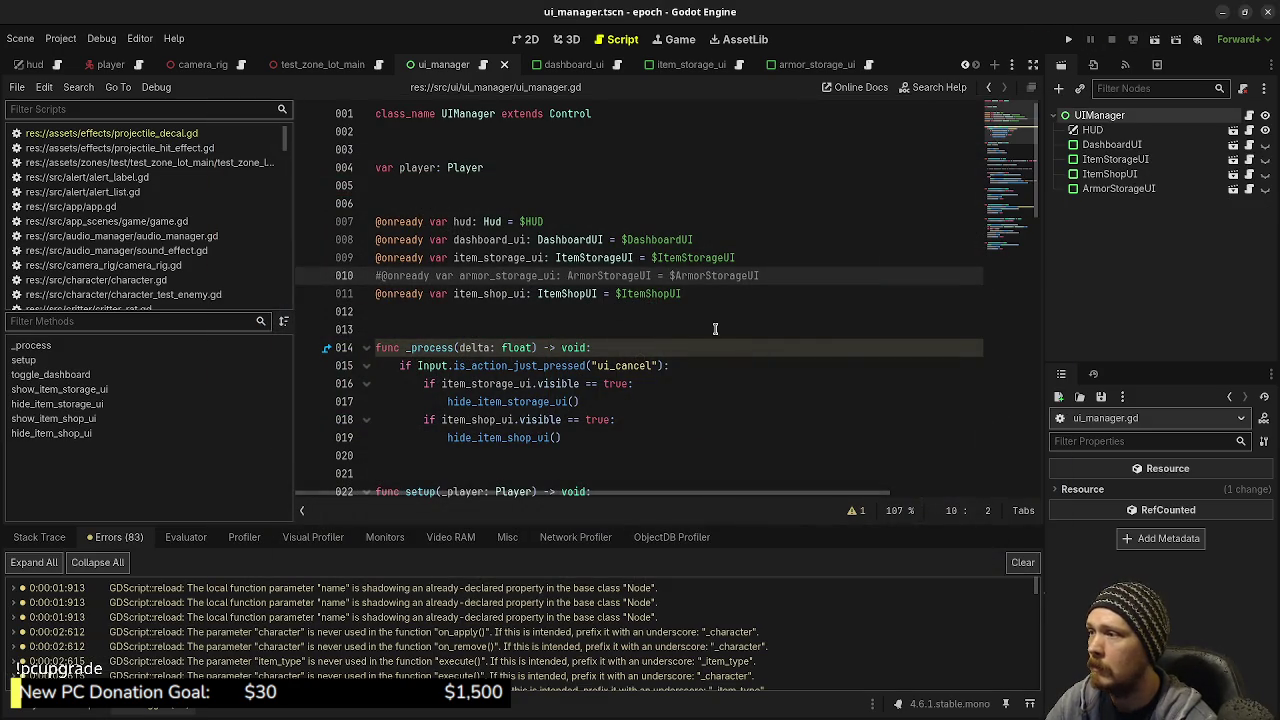
Delete the armor_storage_ui declaration on line 10, save, and close the ui_manager scene
drag(772, 275, 364, 268)
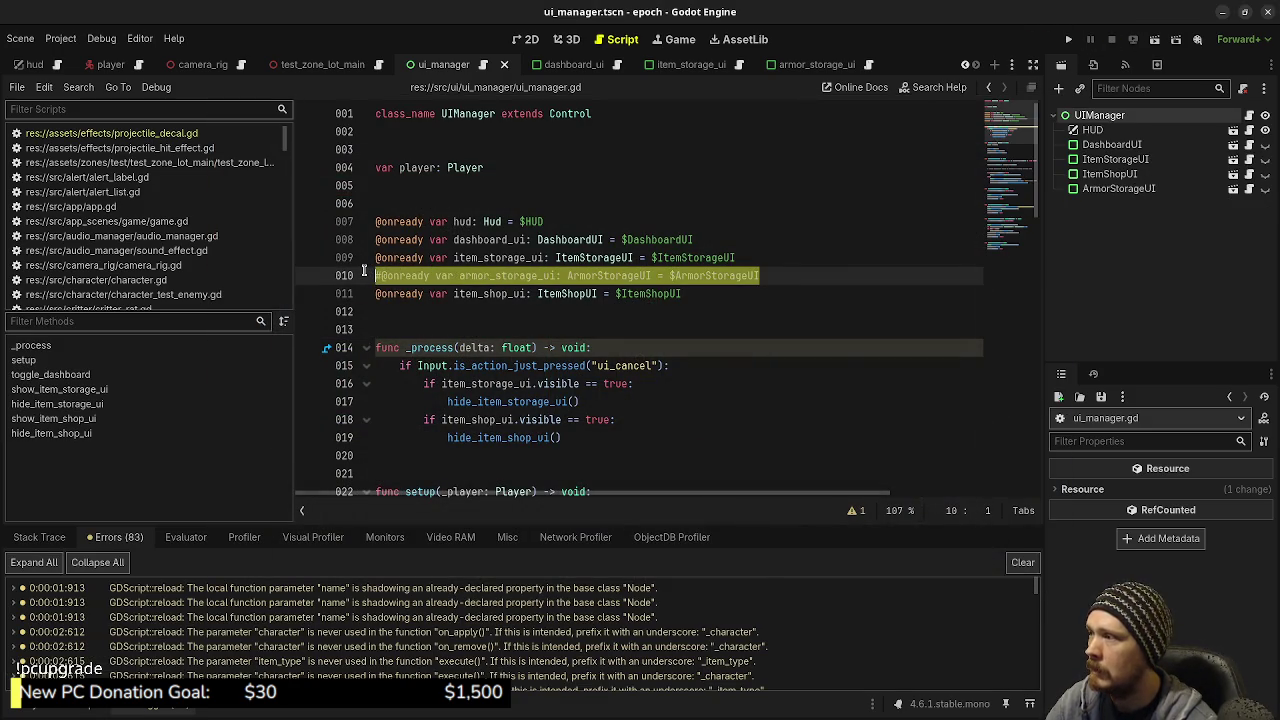
key(BackSpace)
key(ctrl+s)
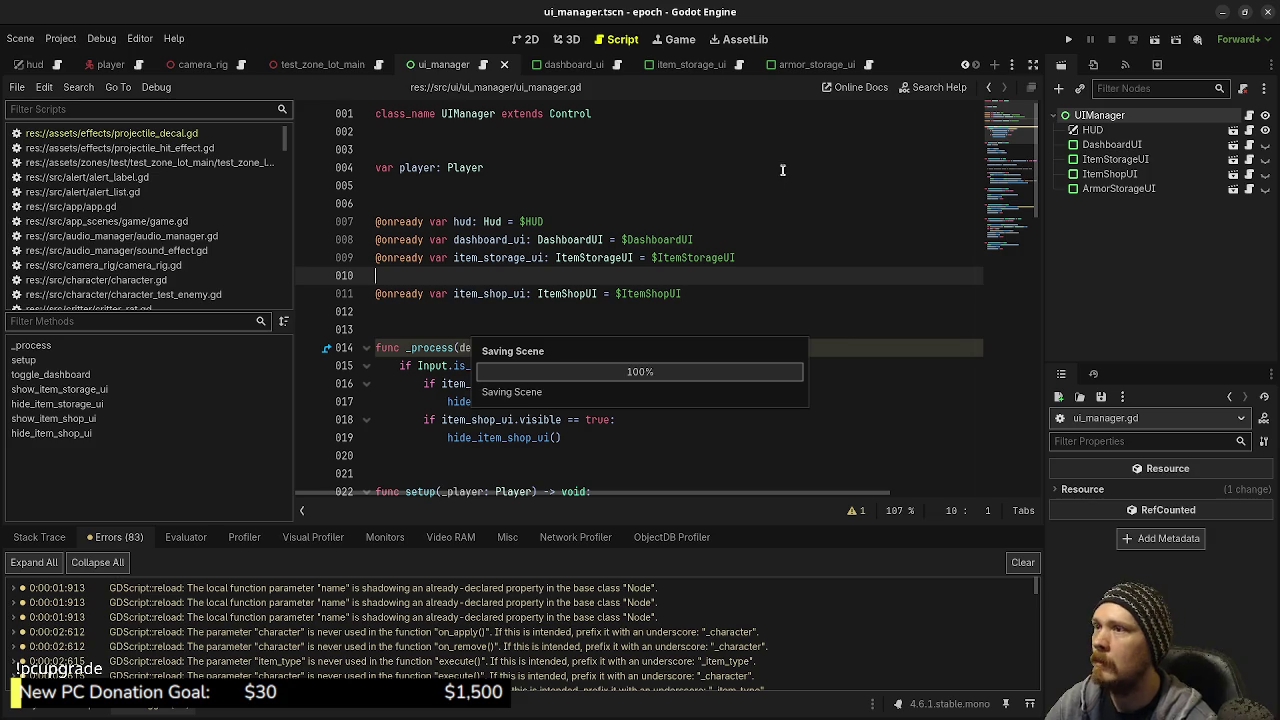
click(505, 64)
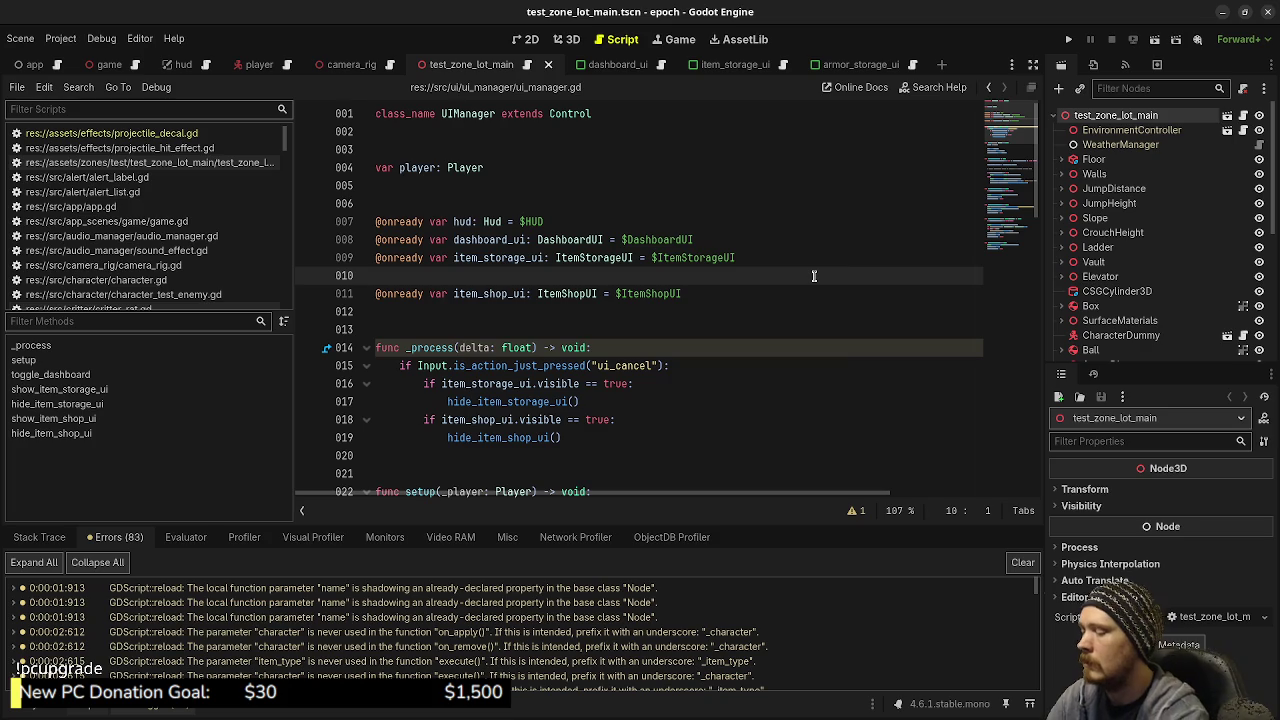
Reopen ui_manager.tscn through Quick Open Scene
key(ctrl+shift+o)
text(ui_mana)
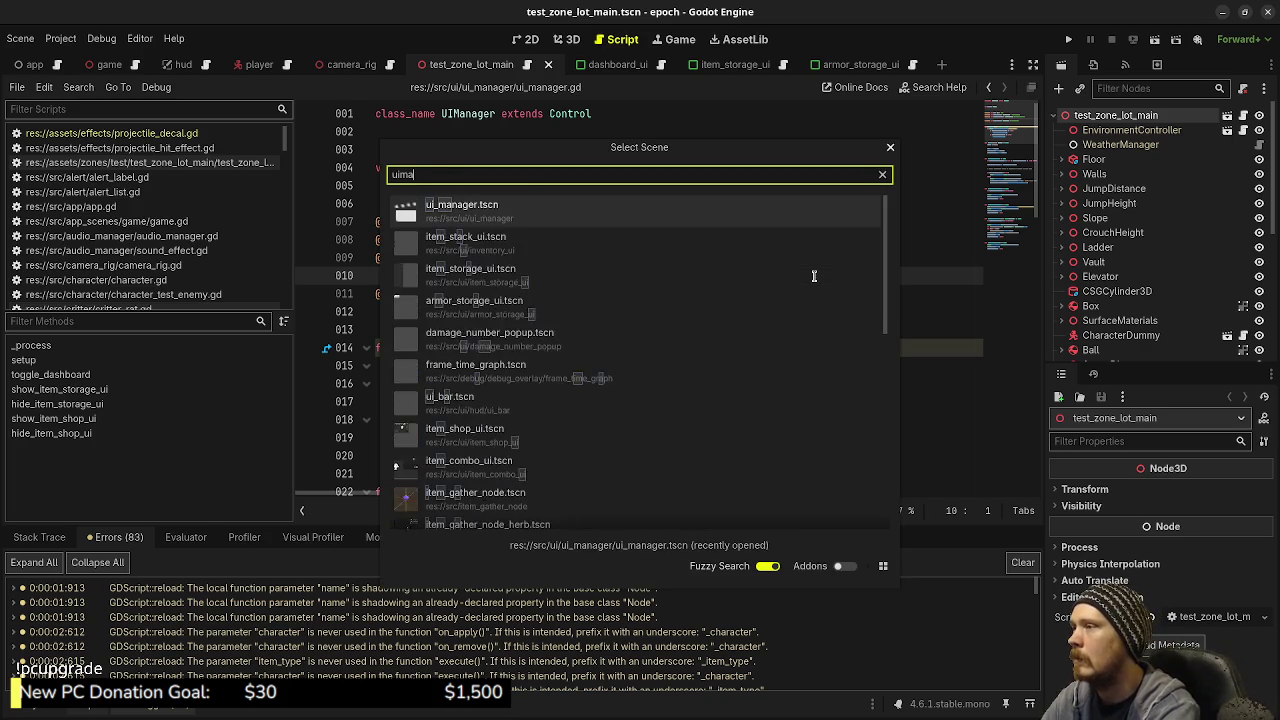
key(Return)
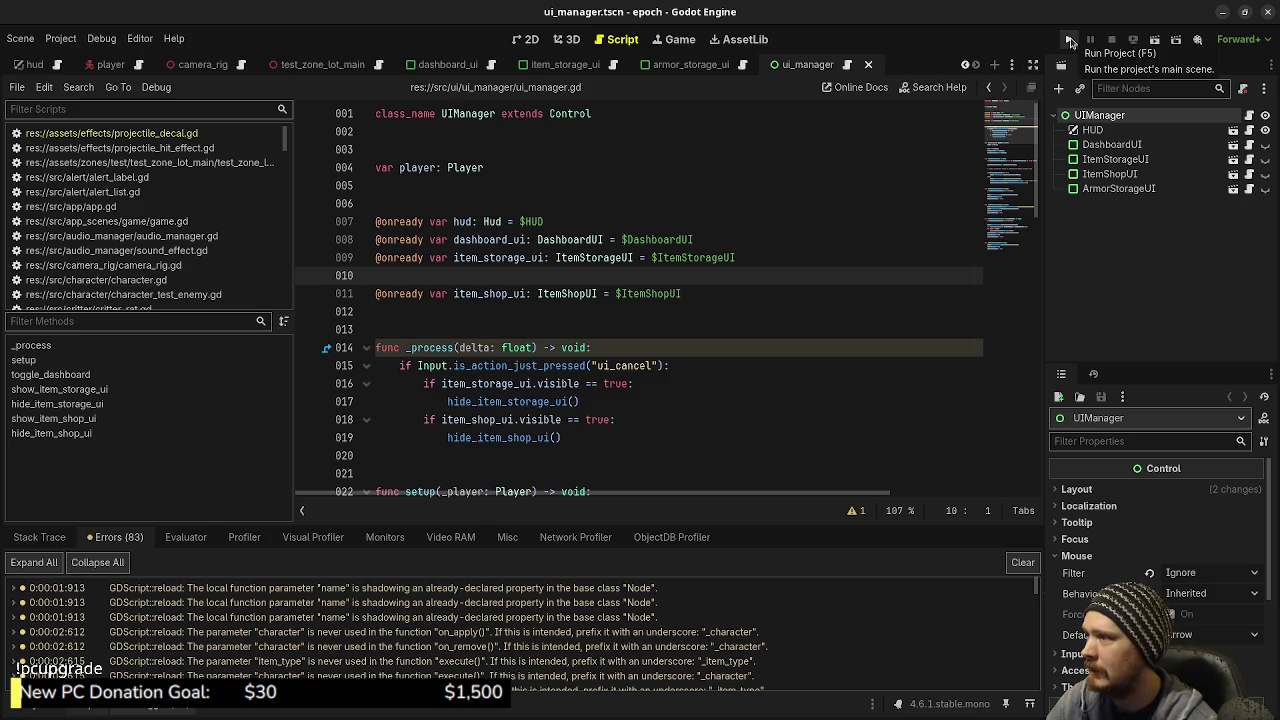
drag(1089, 193, 716, 276)
key(ctrl+s)
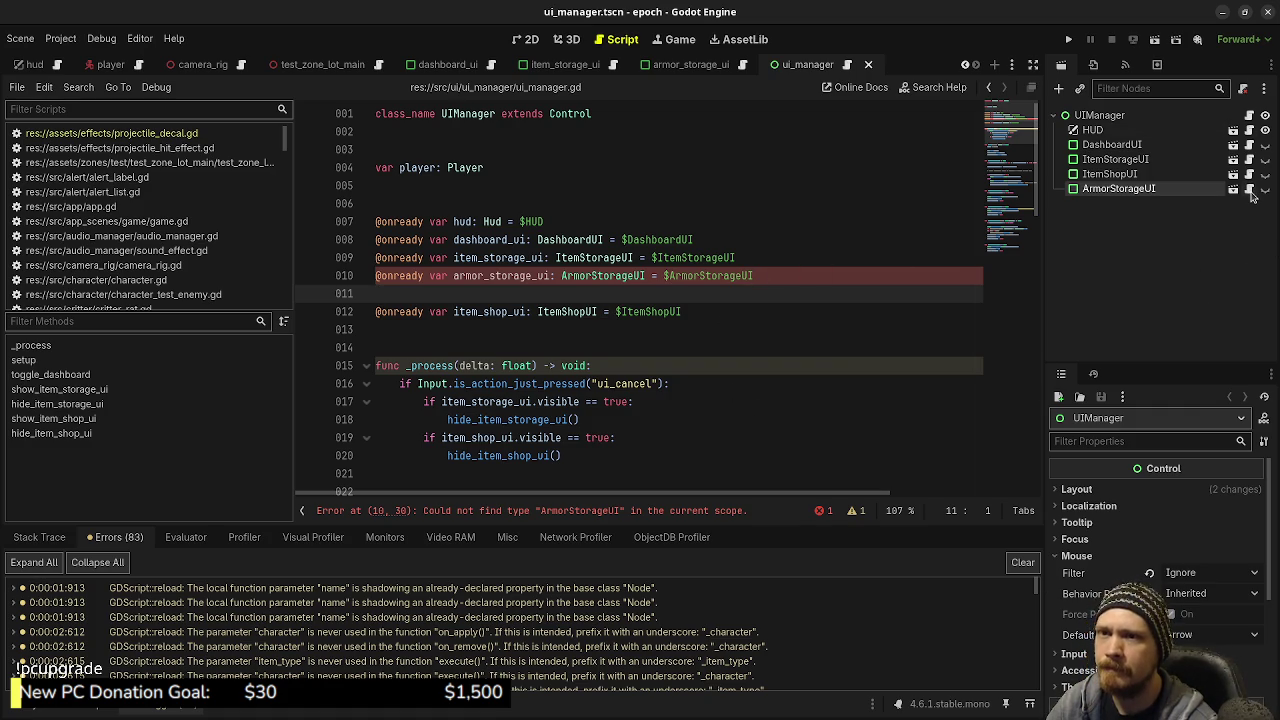
click(1249, 190)
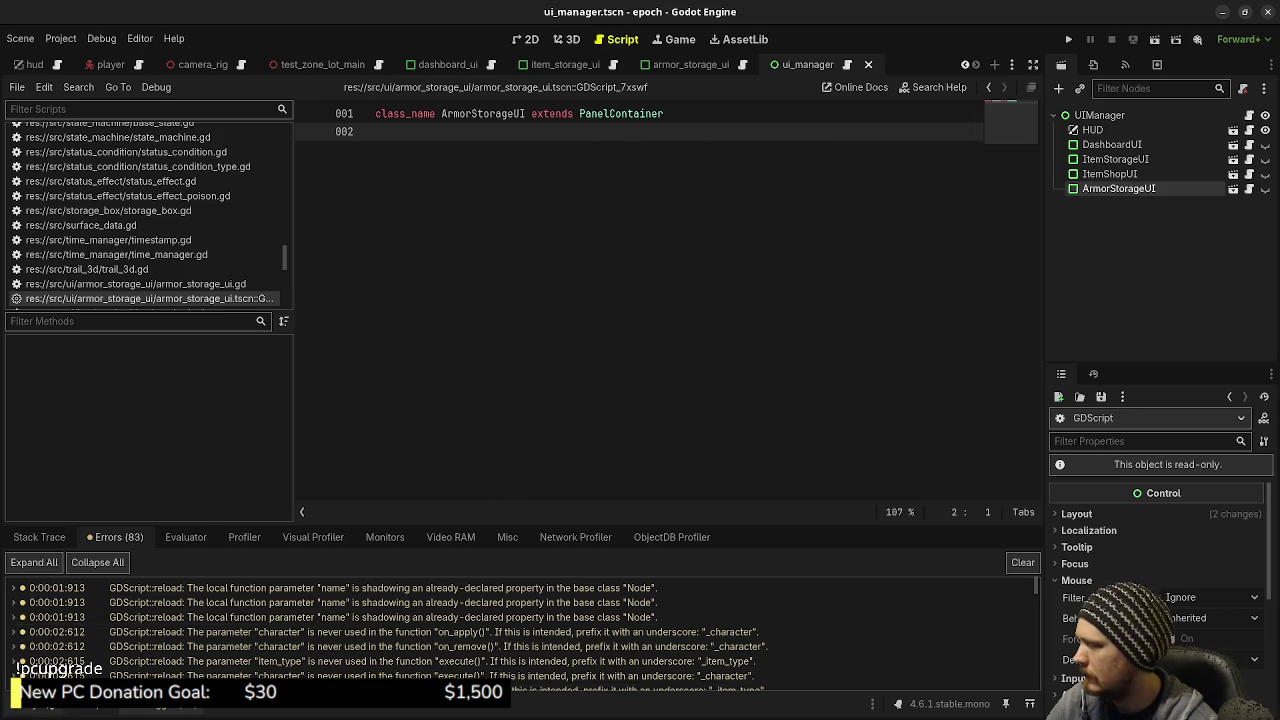
In armor_storage_ui.gd, change the class name ArmorStorageUi to ArmorStorageUI and save
key(alt+f)
double_click(232, 535)
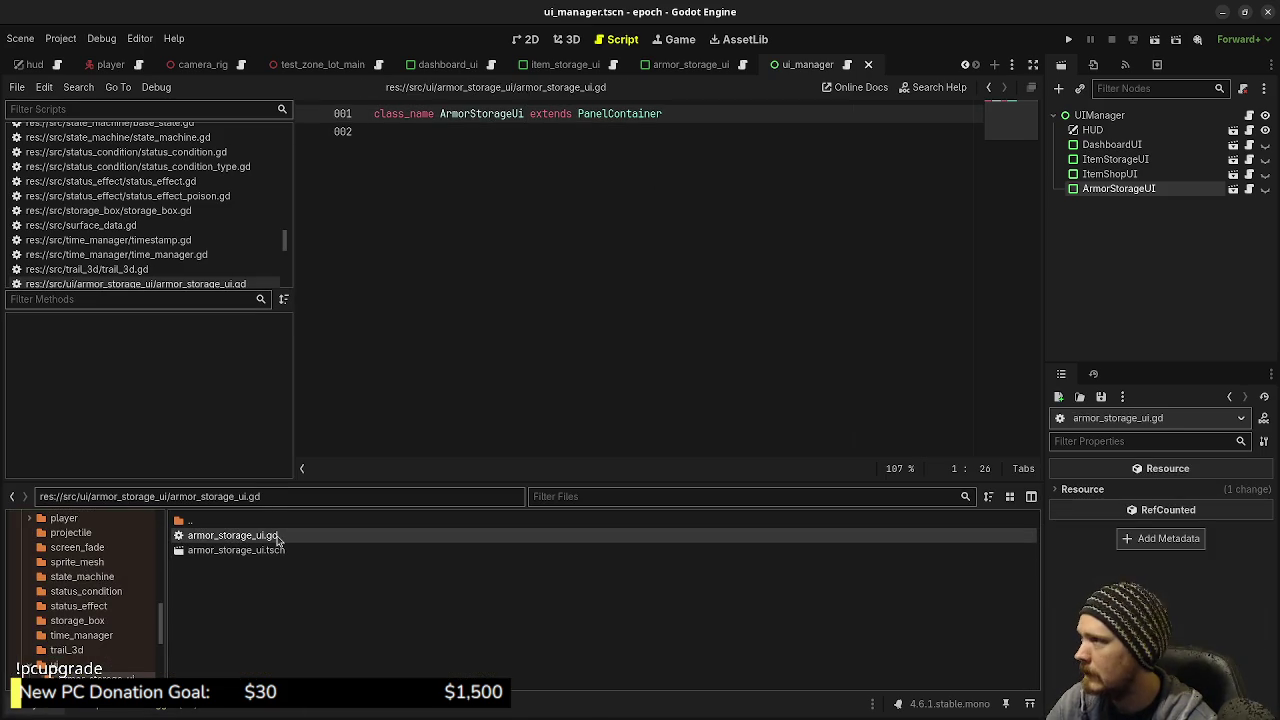
key(BackSpace)
text(I)
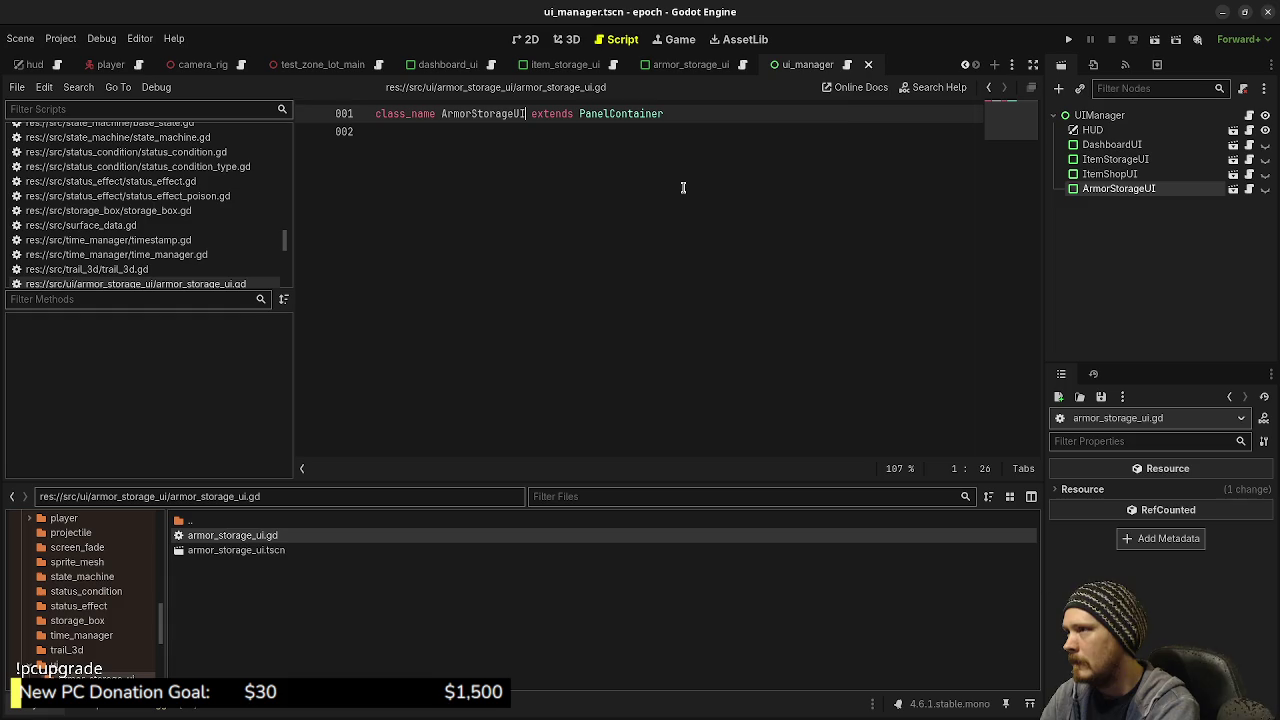
key(ctrl+s)
Filter the FileSystem for 'armor_sto' and reopen armor_storage_ui.gd
scroll(90, 647, down, 1)
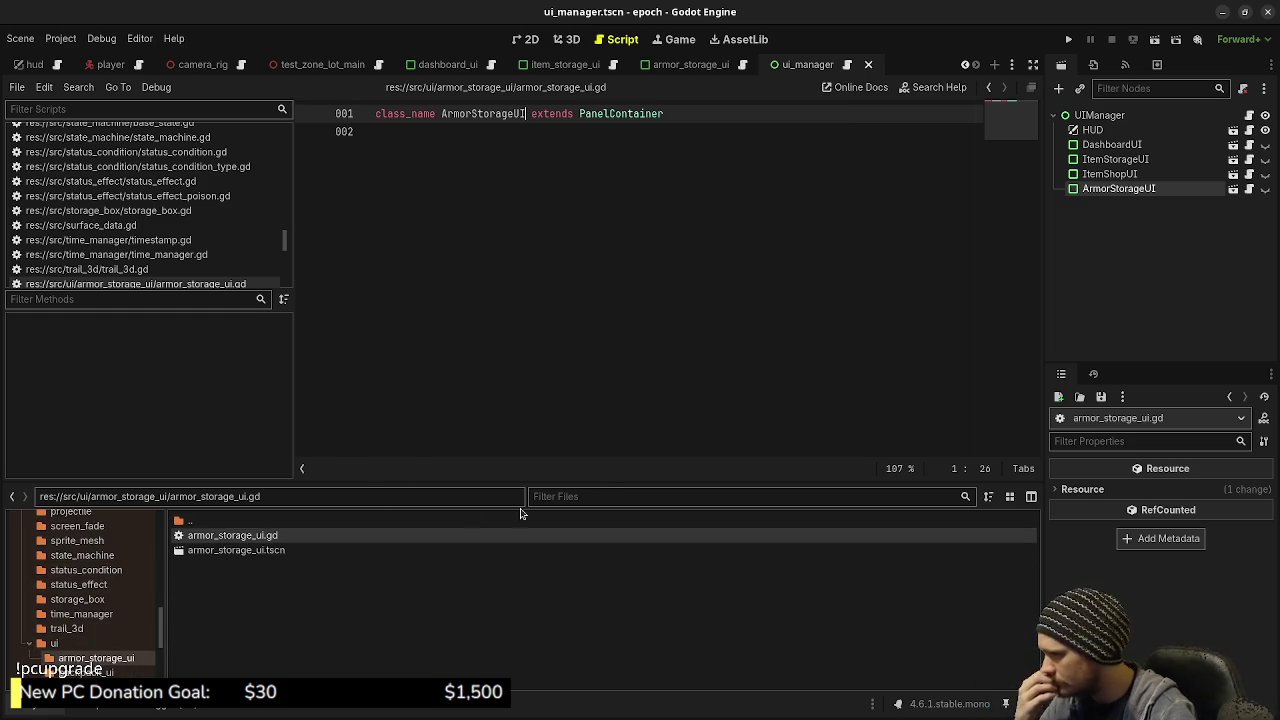
scroll(66, 627, down, 5)
scroll(66, 627, up, 15)
scroll(83, 567, up, 3)
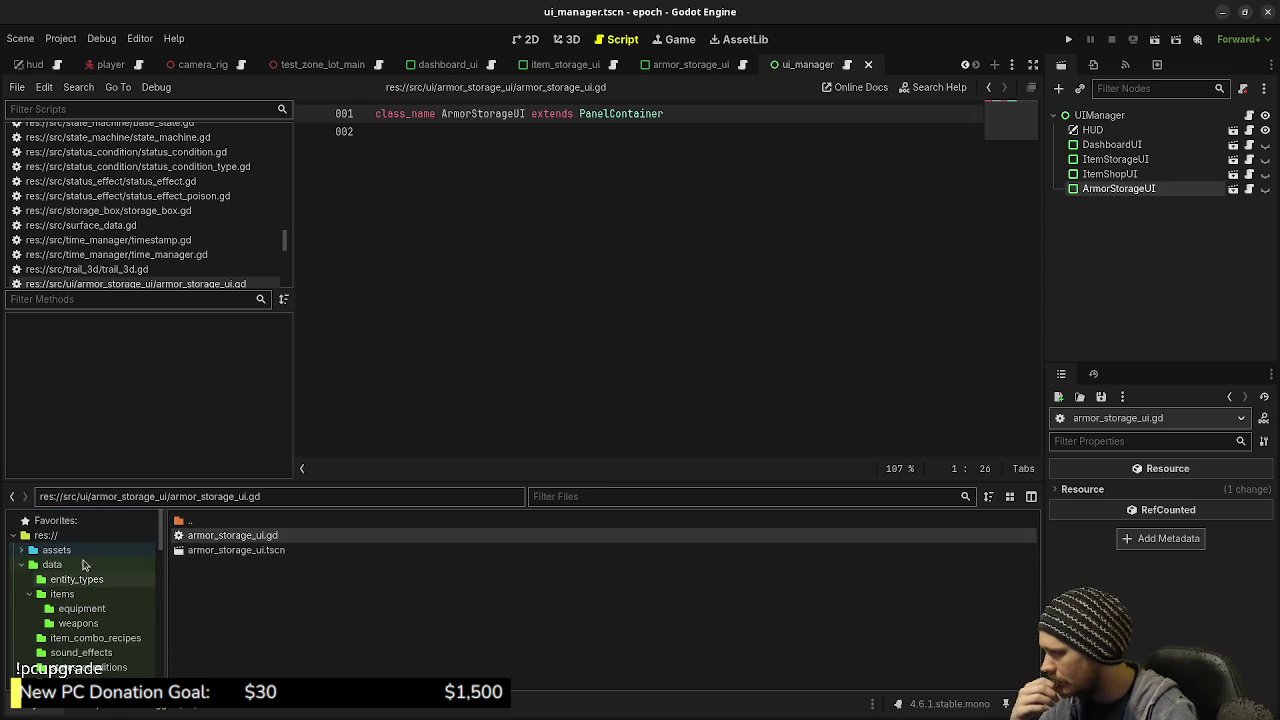
click(644, 500)
text(am)
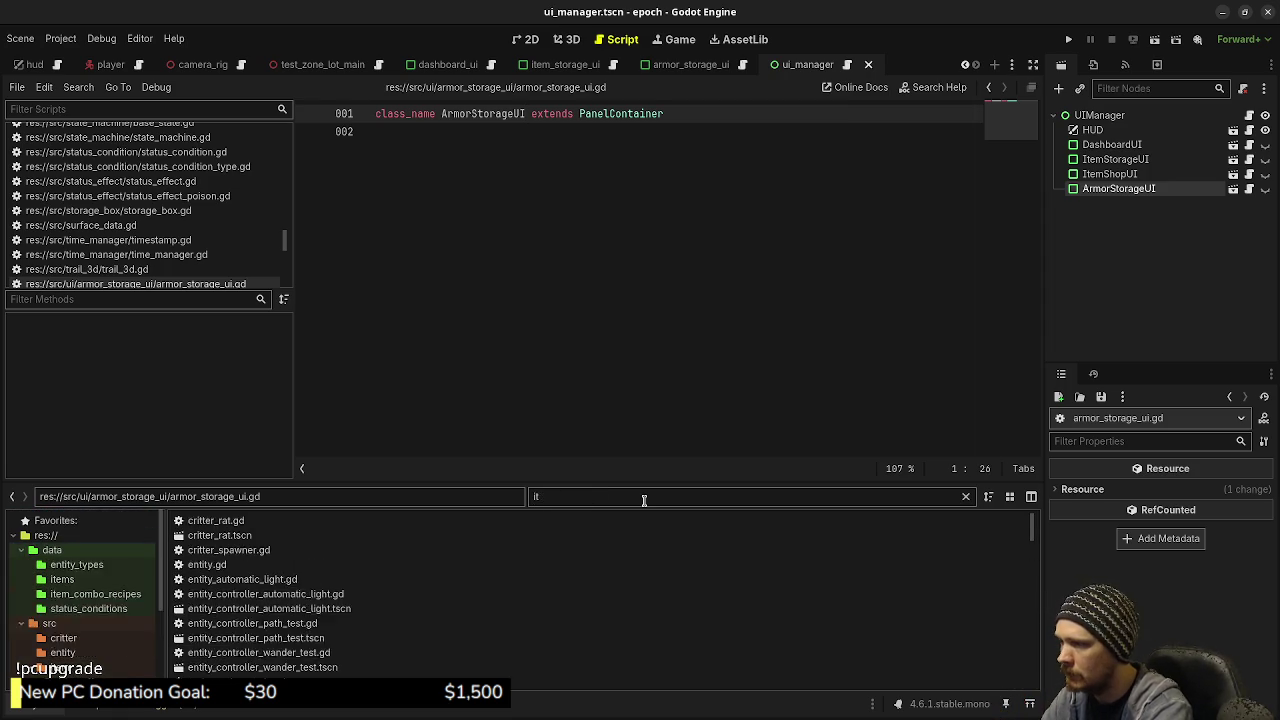
key(BackSpace)
text(rmor_stora)
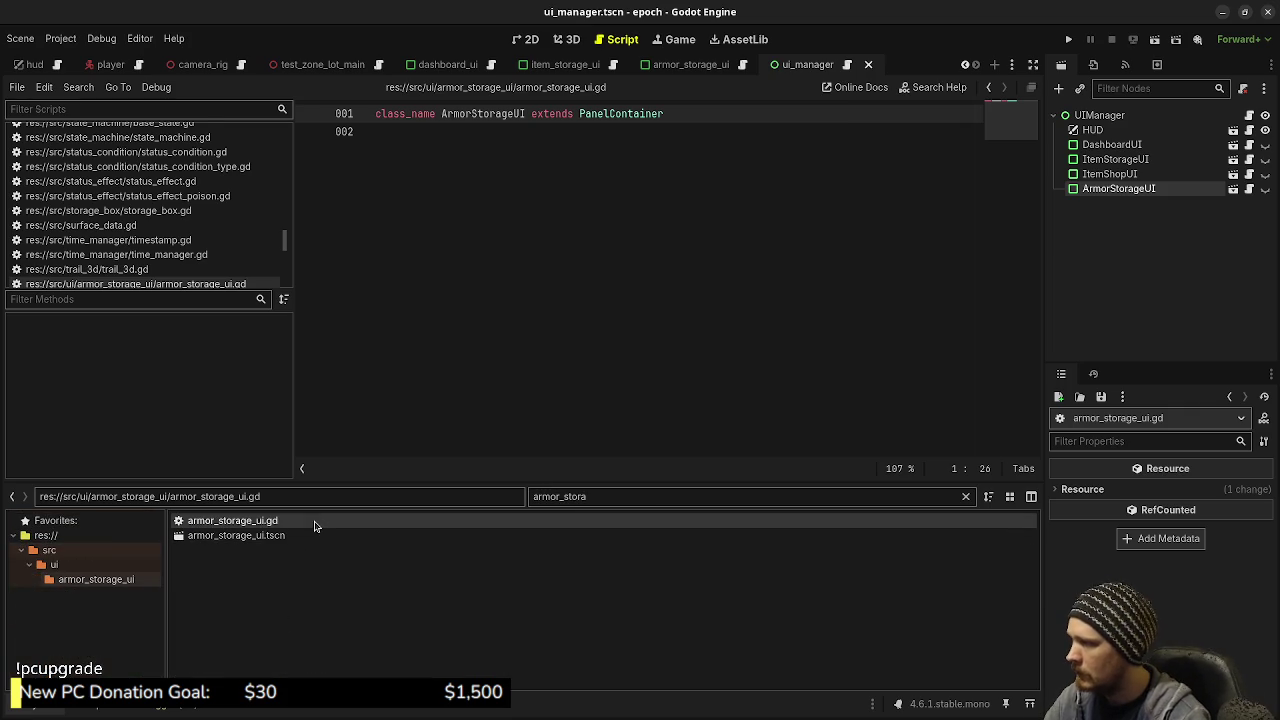
double_click(314, 522)
Save armor_storage_ui.gd and switch back to ui_manager.gd
click(576, 291)
key(ctrl+s)
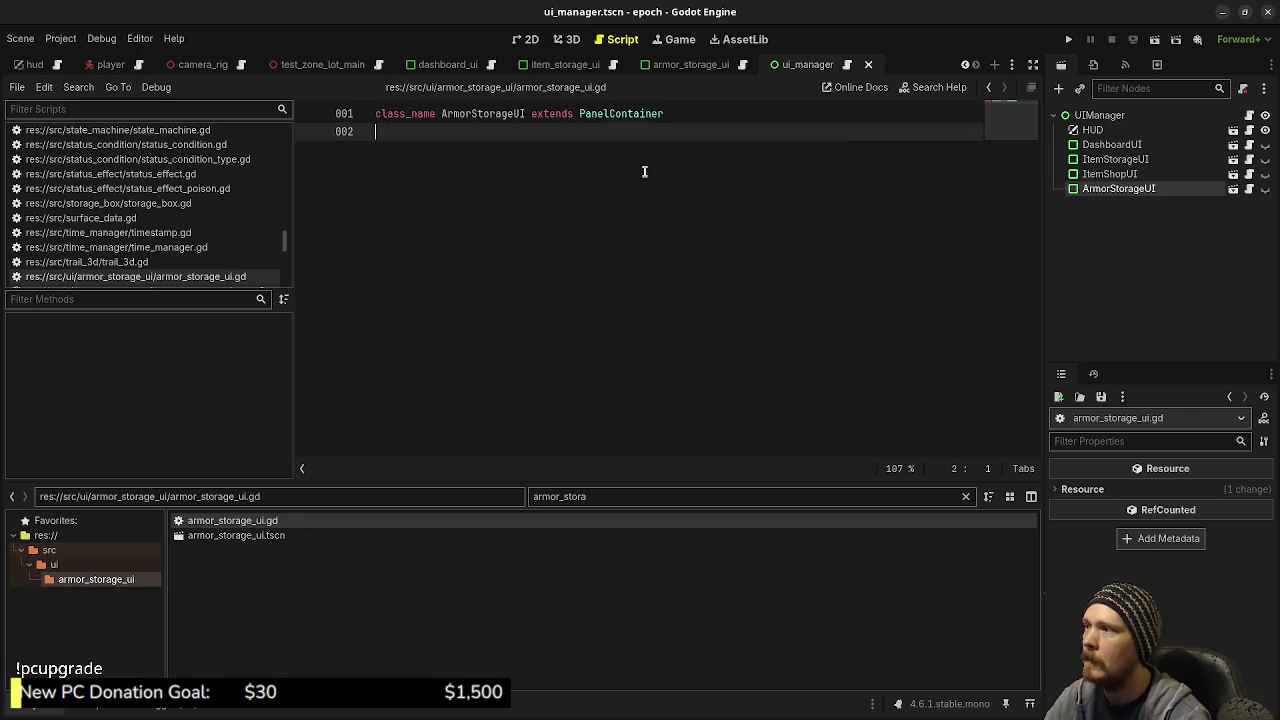
click(525, 114)
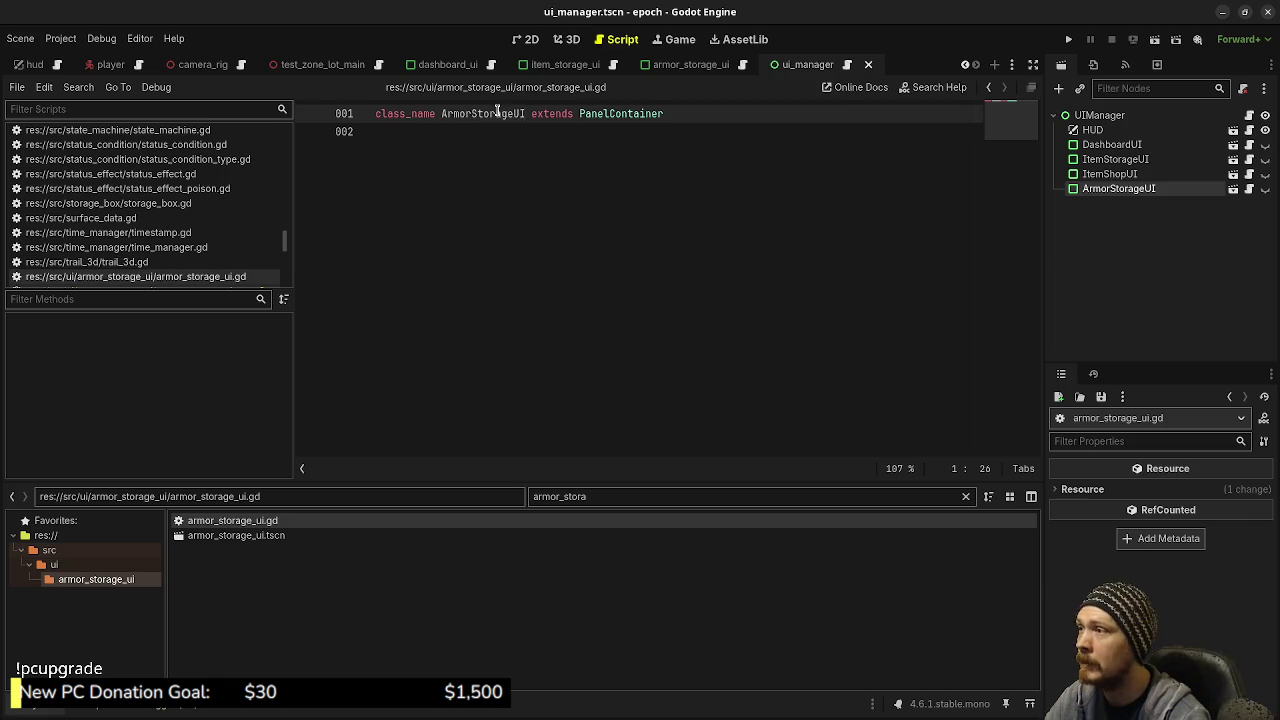
click(682, 230)
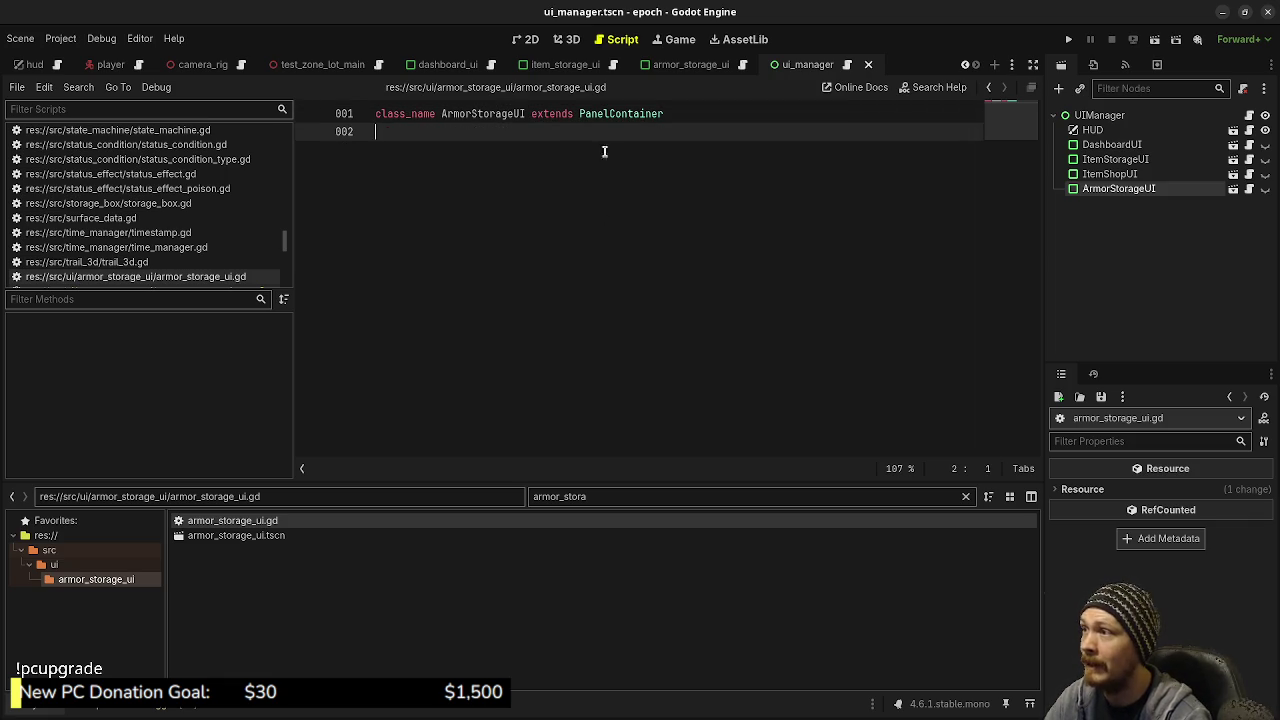
click(849, 65)
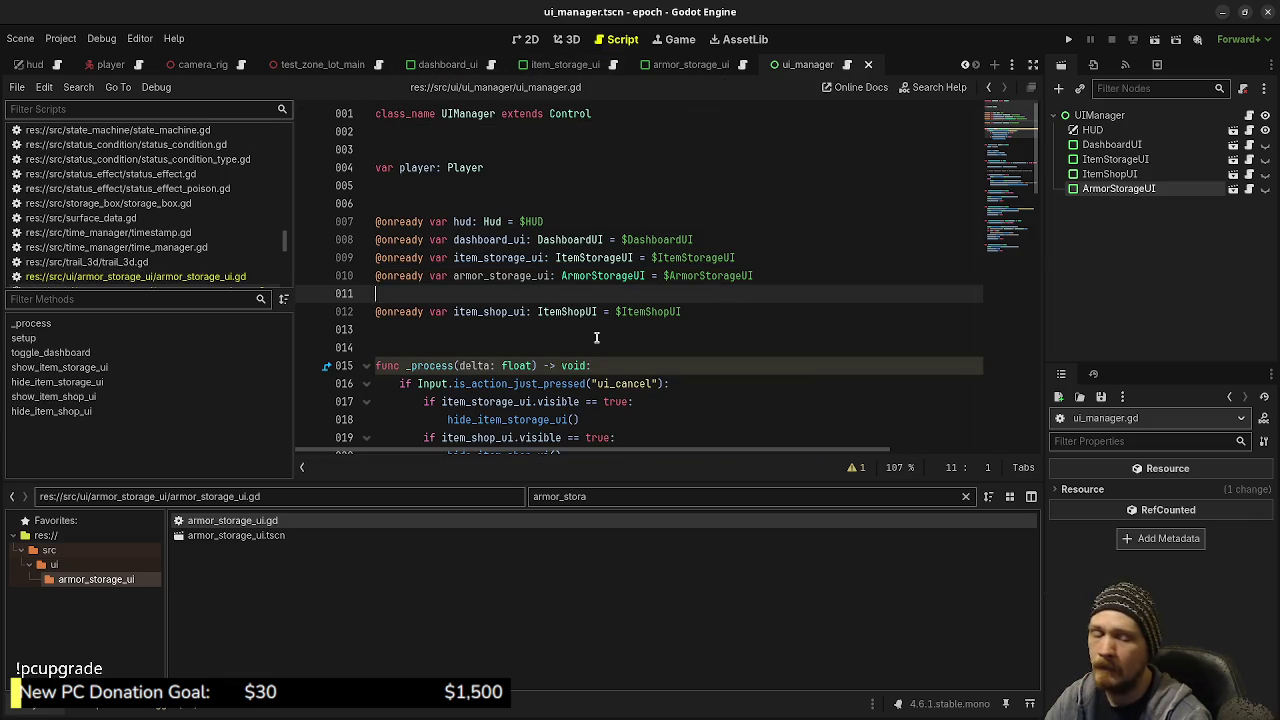
Remove the empty line 11 in ui_manager.gd
key(BackSpace)
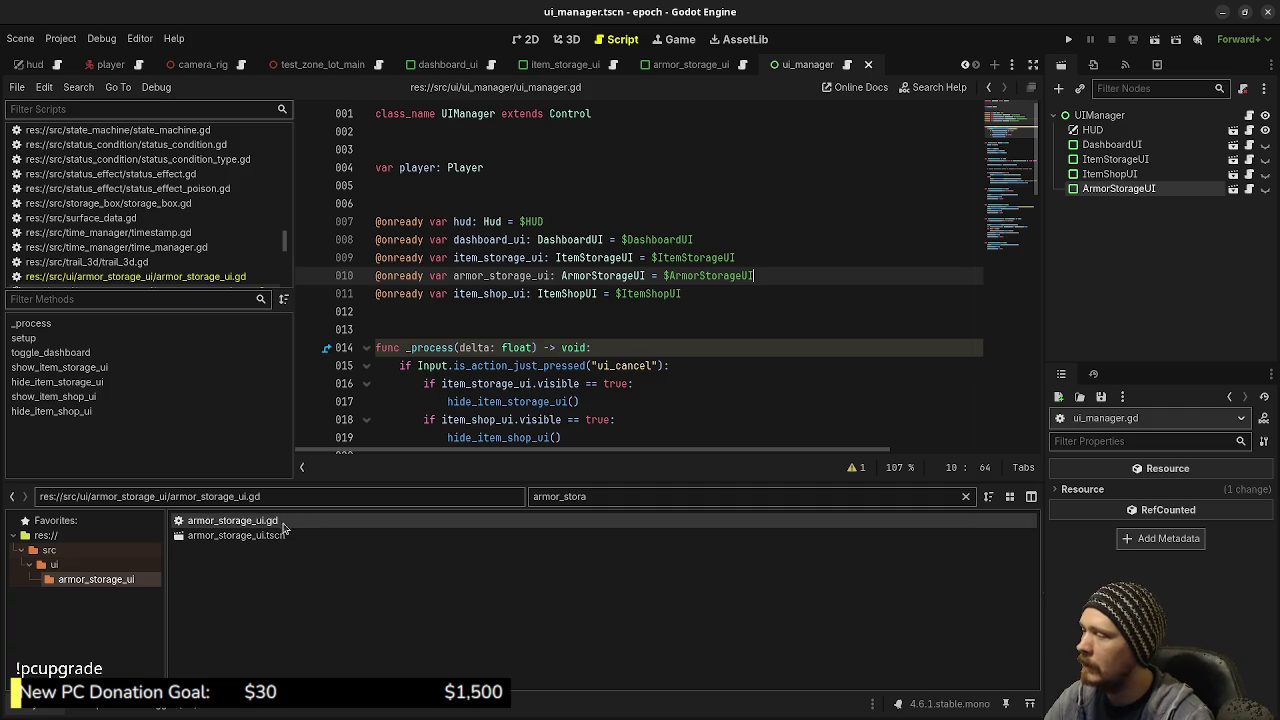
scroll(190, 250, down, 10)
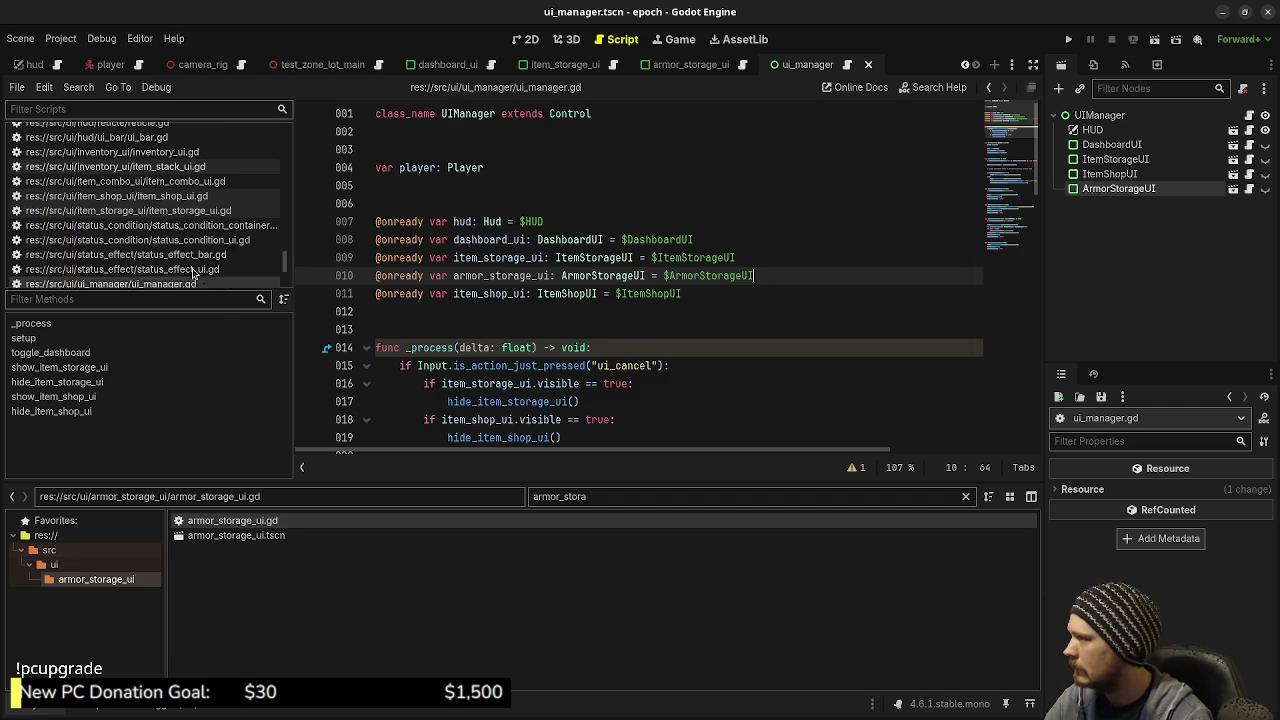
scroll(191, 271, up, 4)
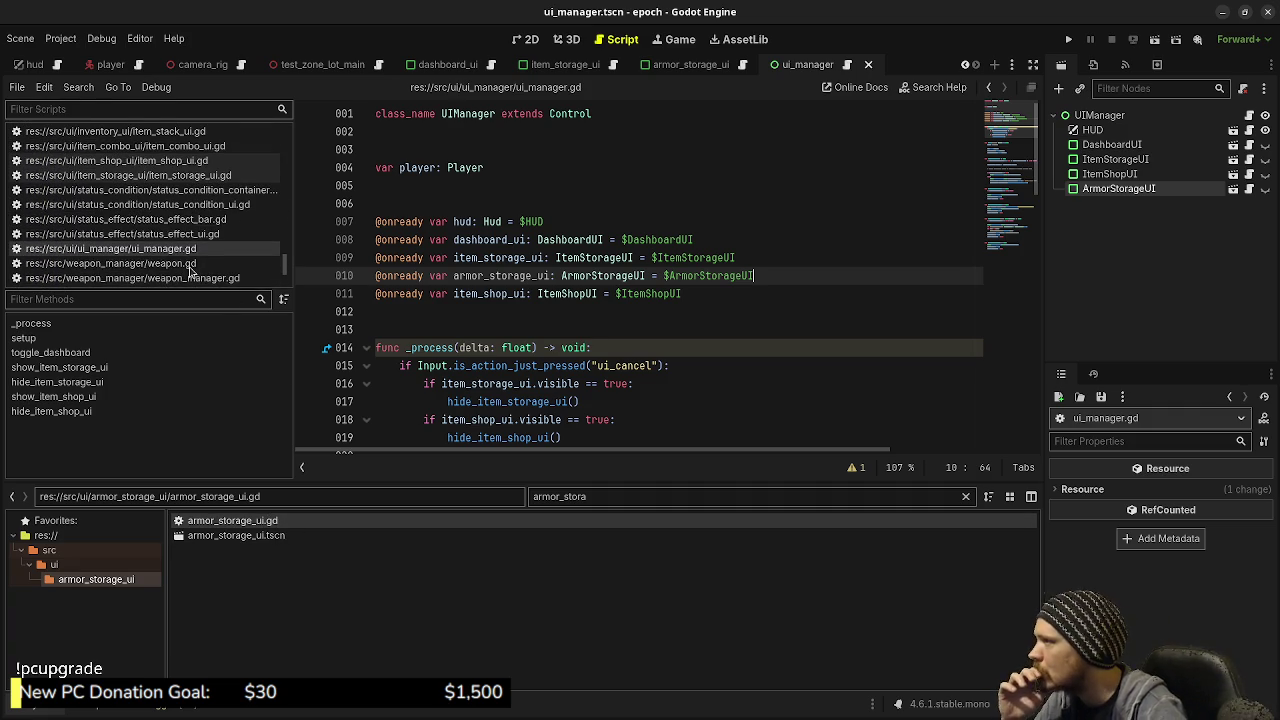
scroll(190, 270, up, 5)
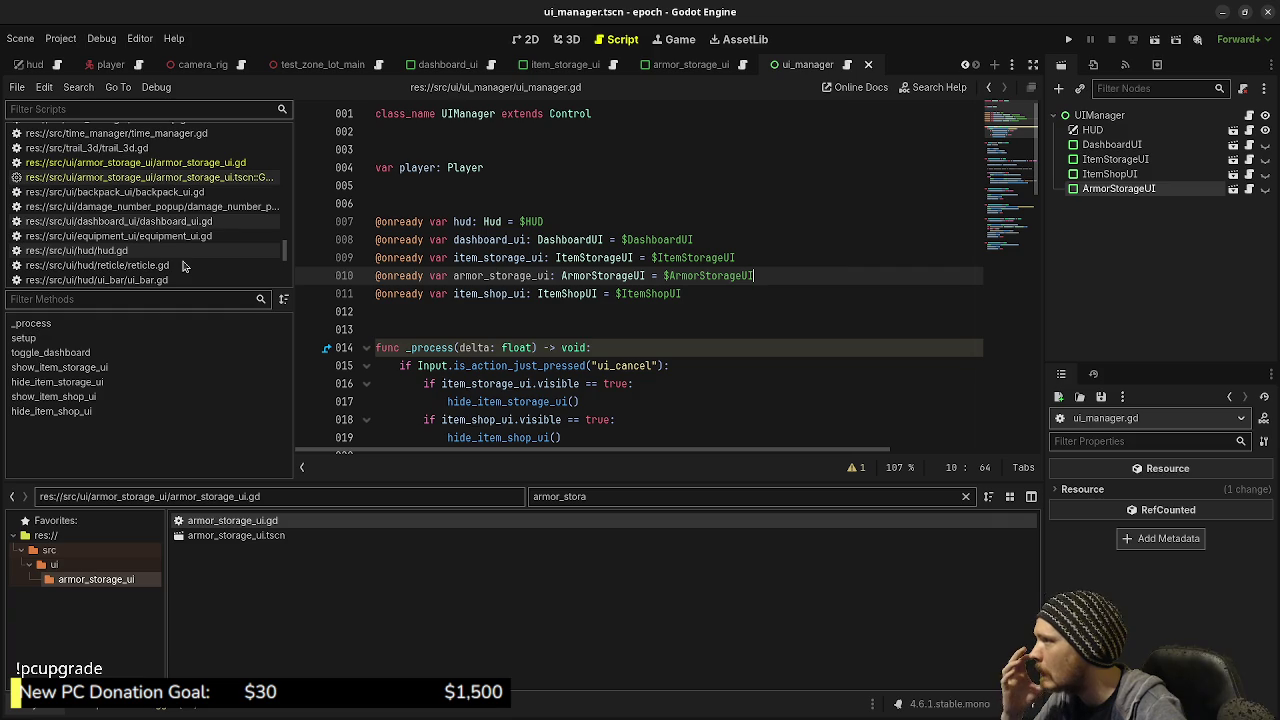
Close the stray built-in armor storage script, save the scene, and reload the current project
click(212, 178)
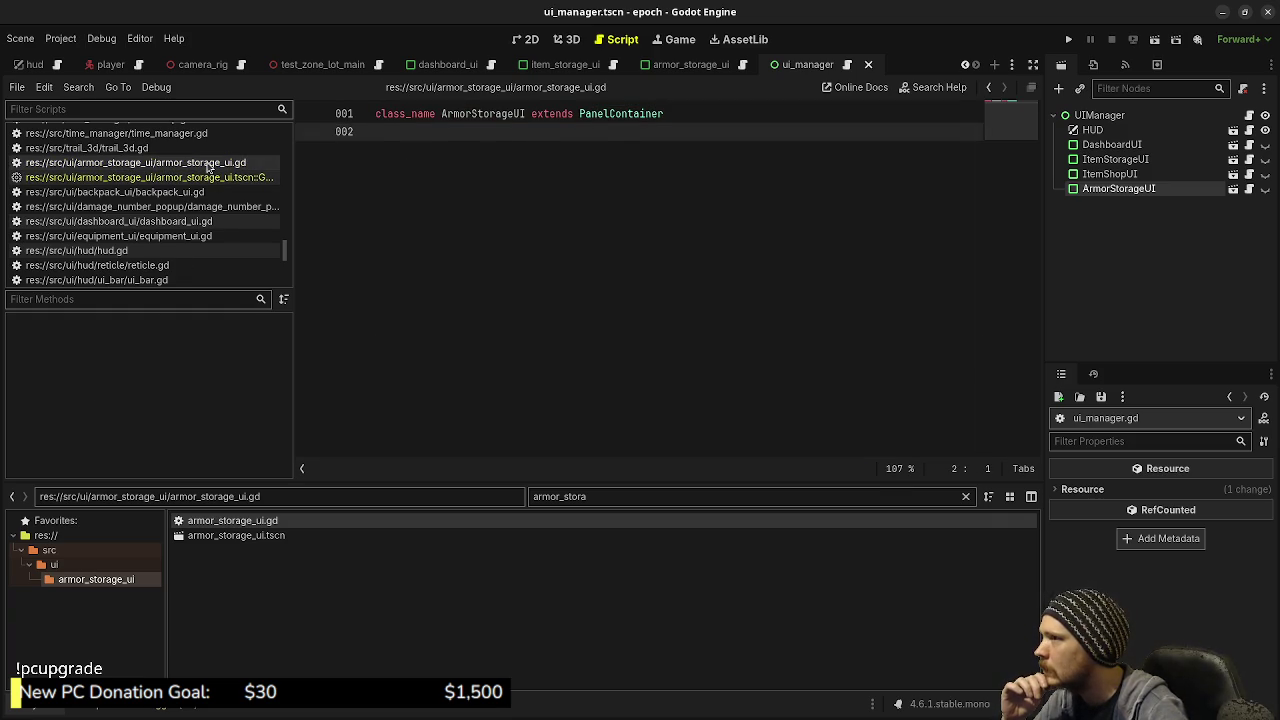
right_click(208, 186)
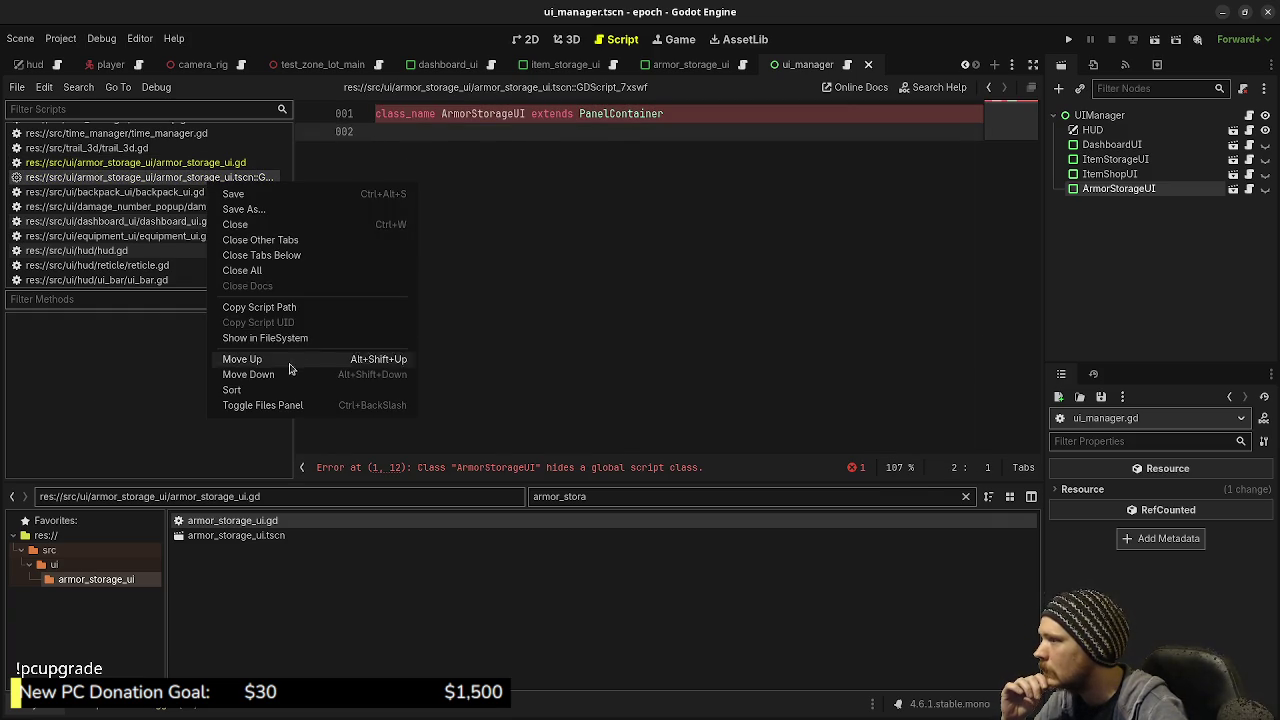
click(236, 224)
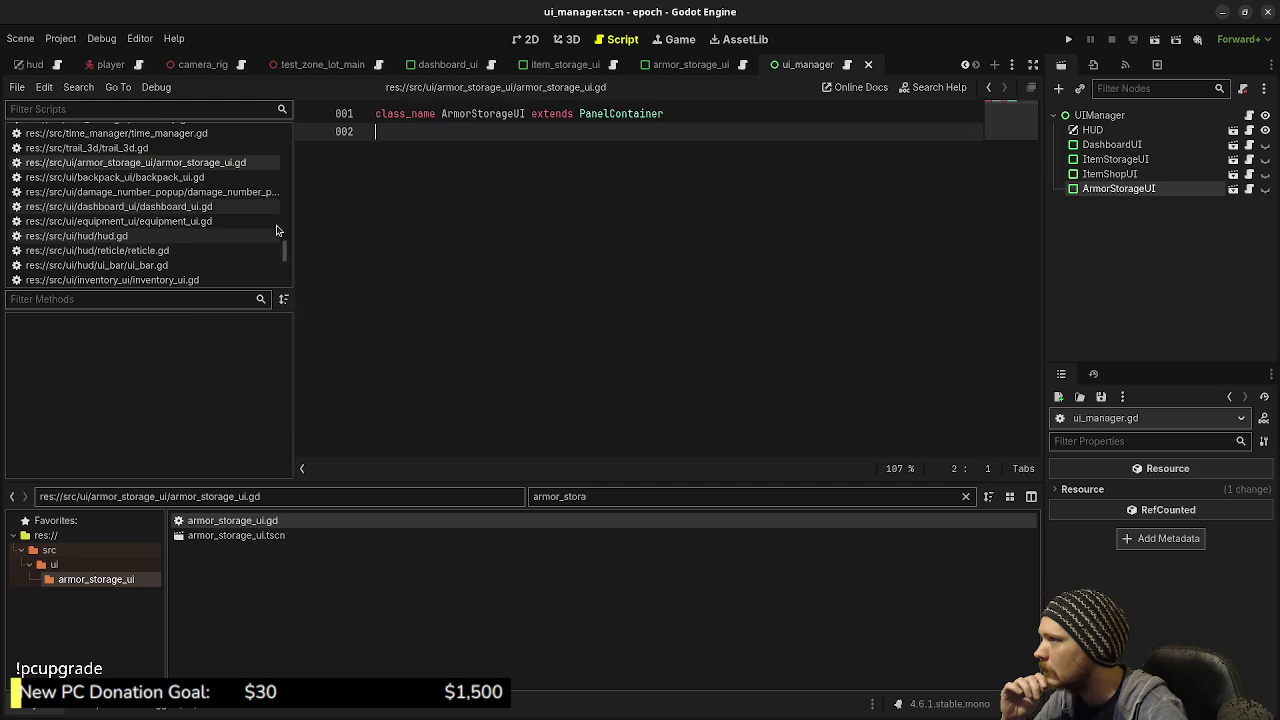
key(ctrl+s)
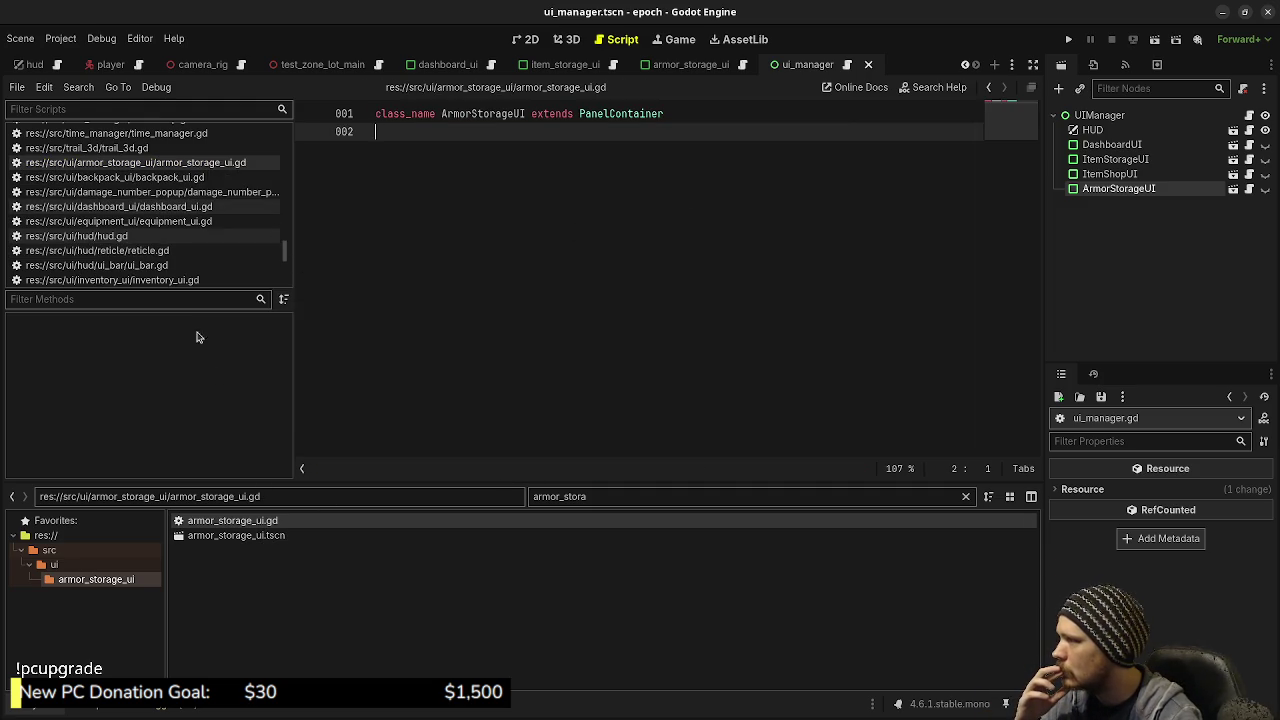
click(60, 38)
click(122, 207)
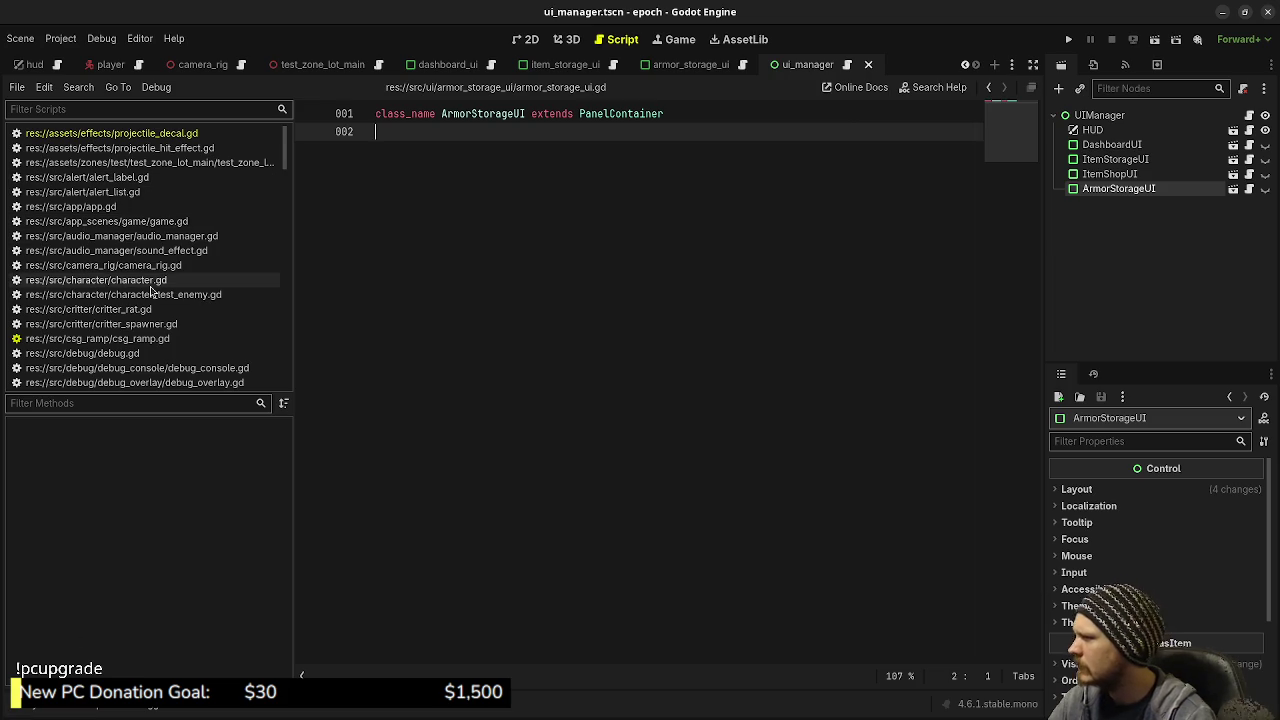
After the reload, scroll through armor_storage_ui.gd declaring class_name ArmorStorageUI extends PanelContainer
scroll(152, 291, down, 3)
scroll(152, 291, up, 4)
scroll(148, 290, down, 10)
scroll(146, 289, down, 2)
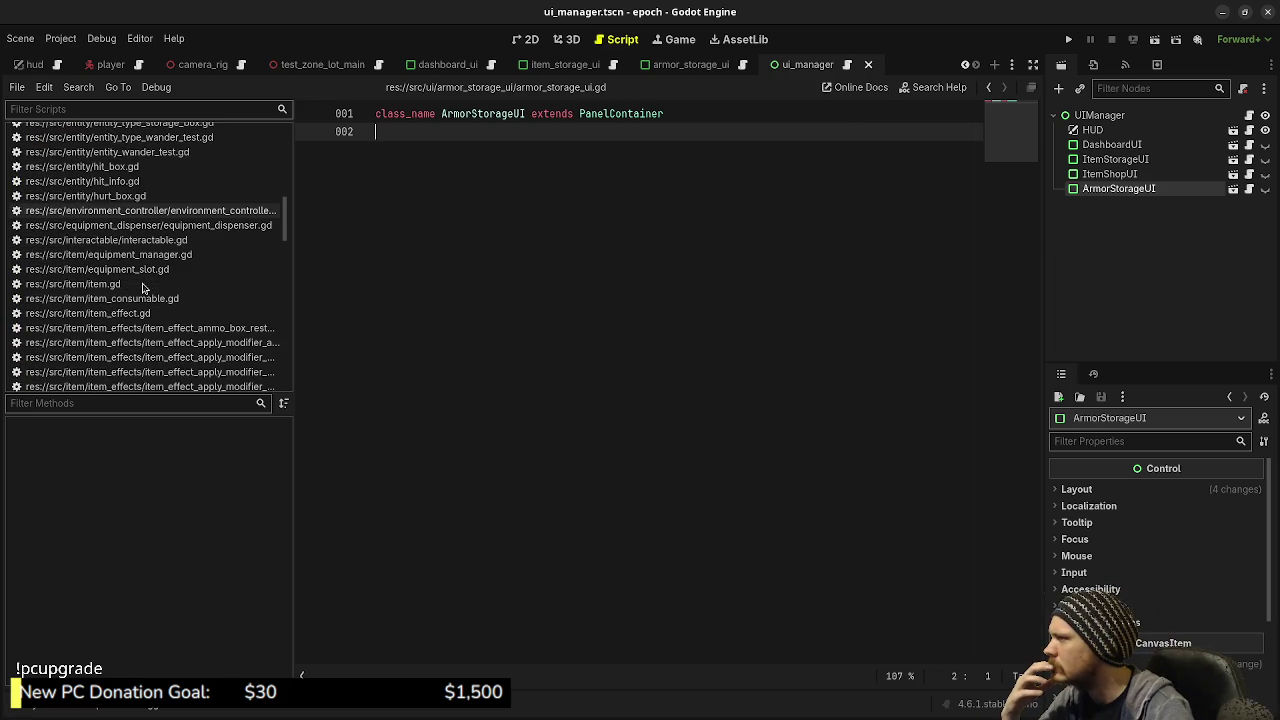
scroll(142, 288, down, 20)
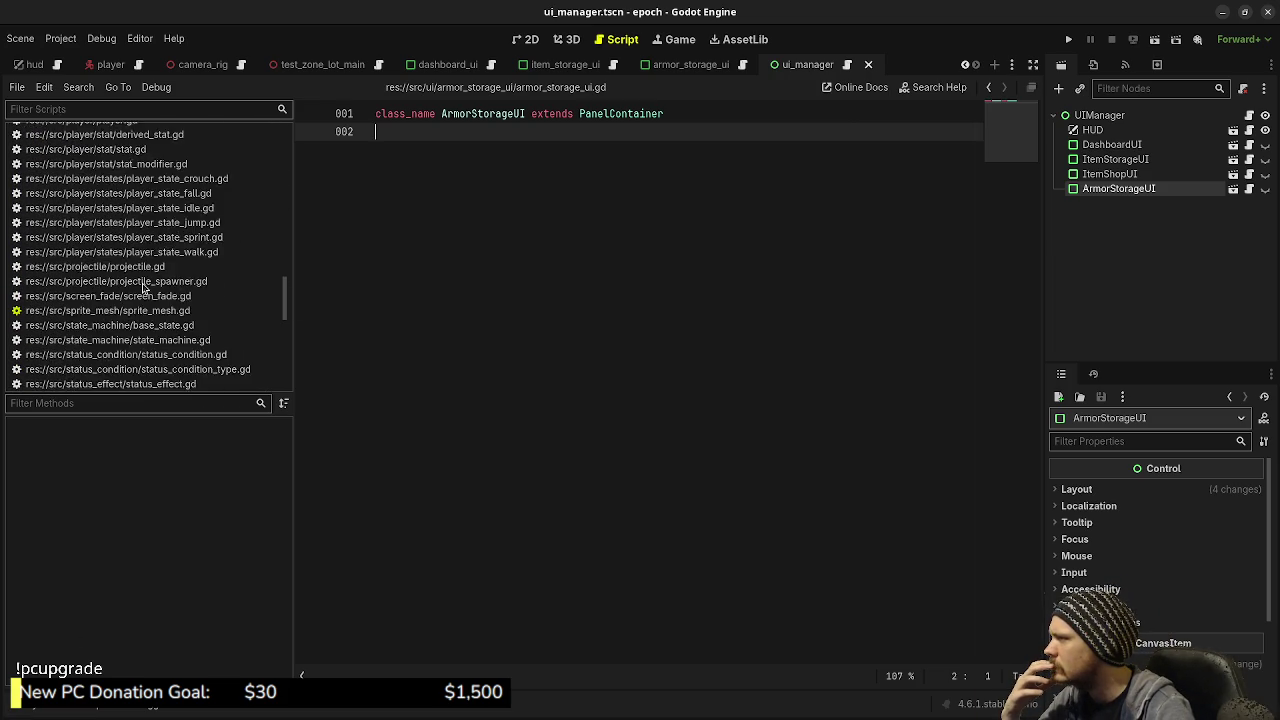
scroll(142, 288, down, 2)
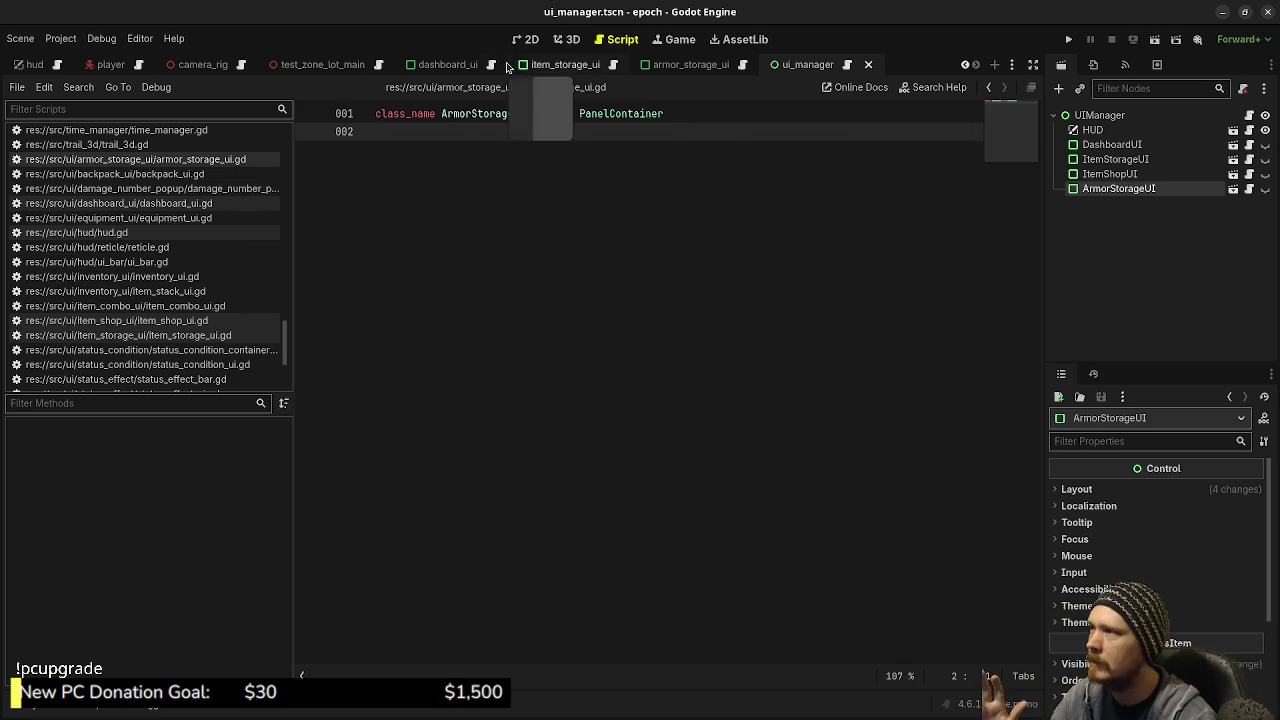
Move the ui_manager scene tab ahead of dashboard_ui and bring up ui_manager.gd
click(463, 66)
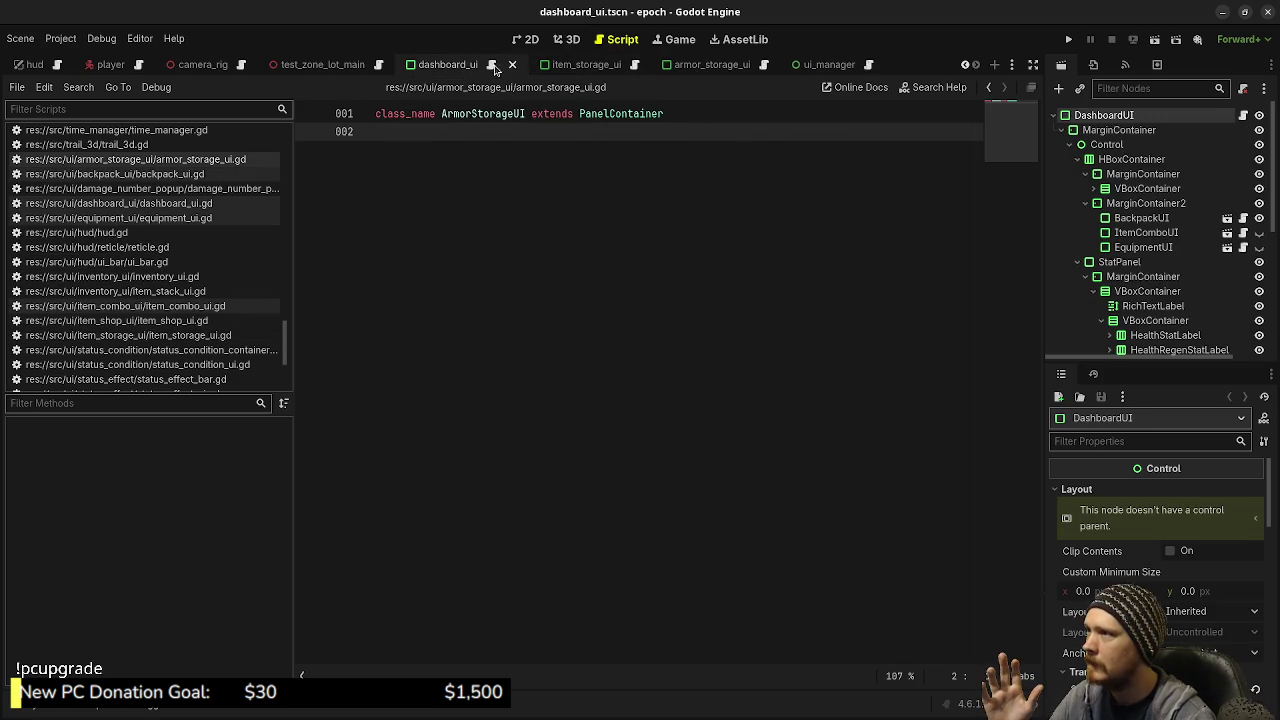
click(491, 67)
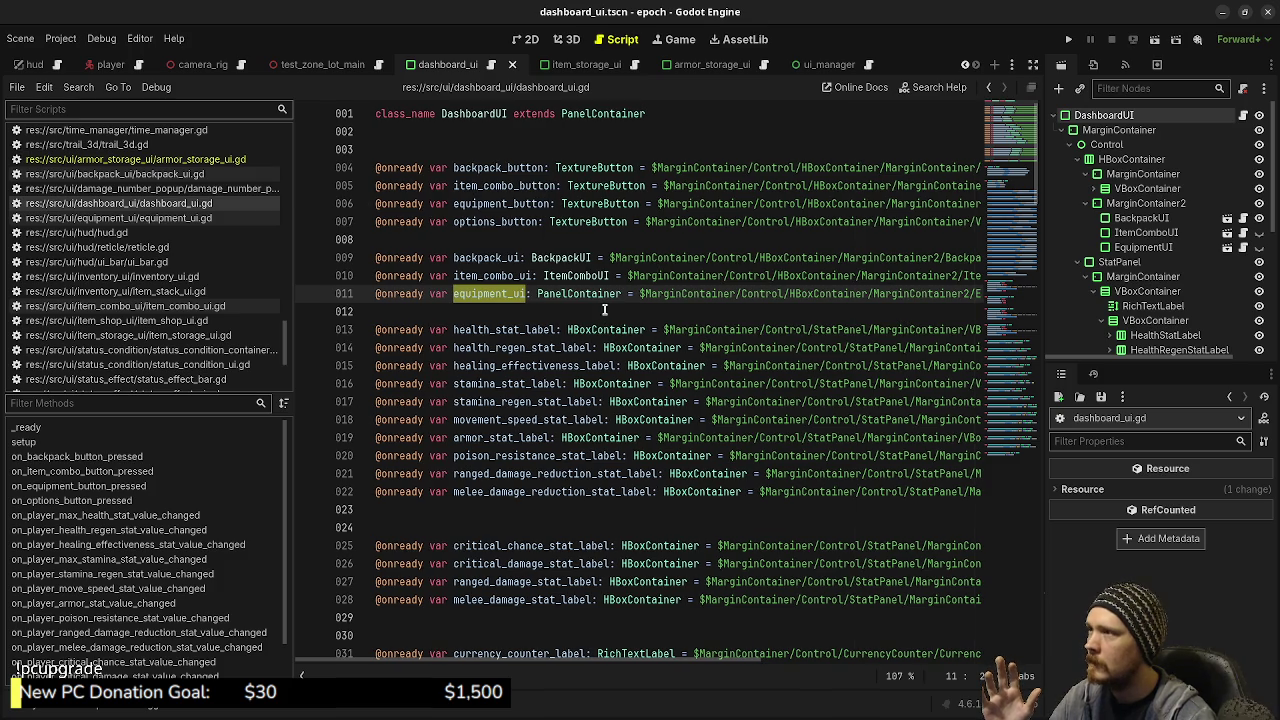
click(806, 64)
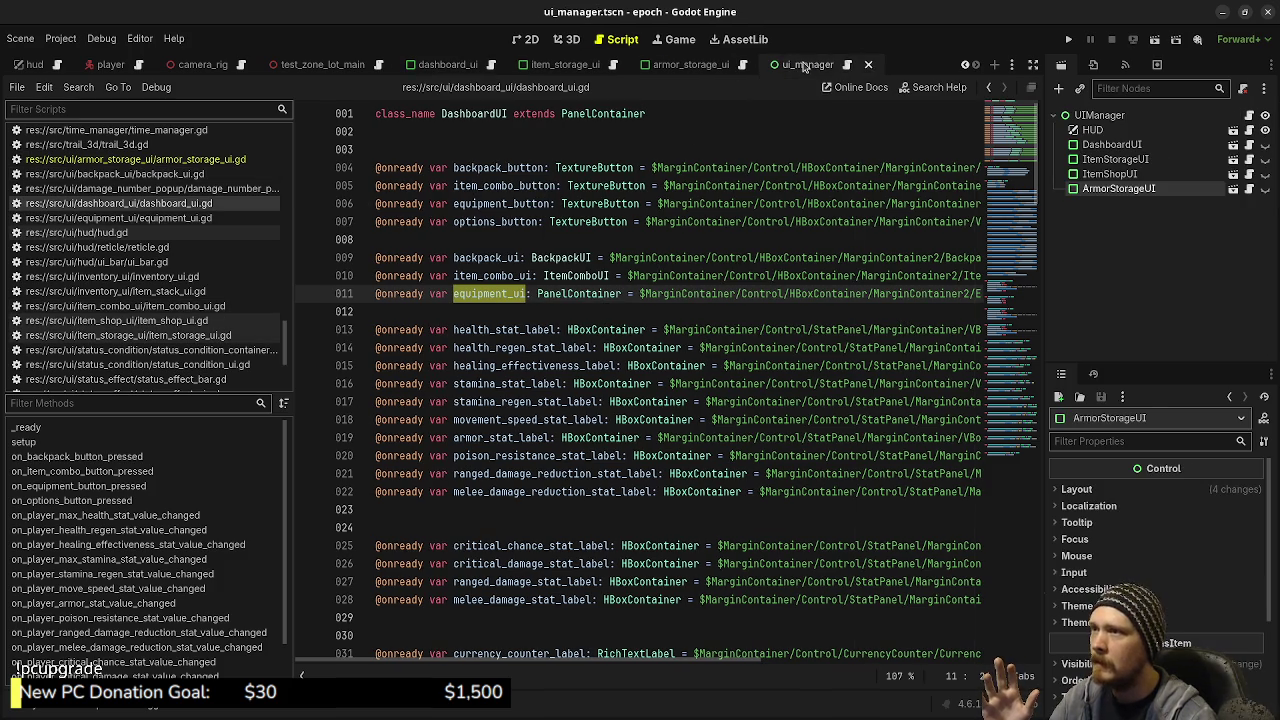
drag(469, 63, 415, 66)
click(484, 64)
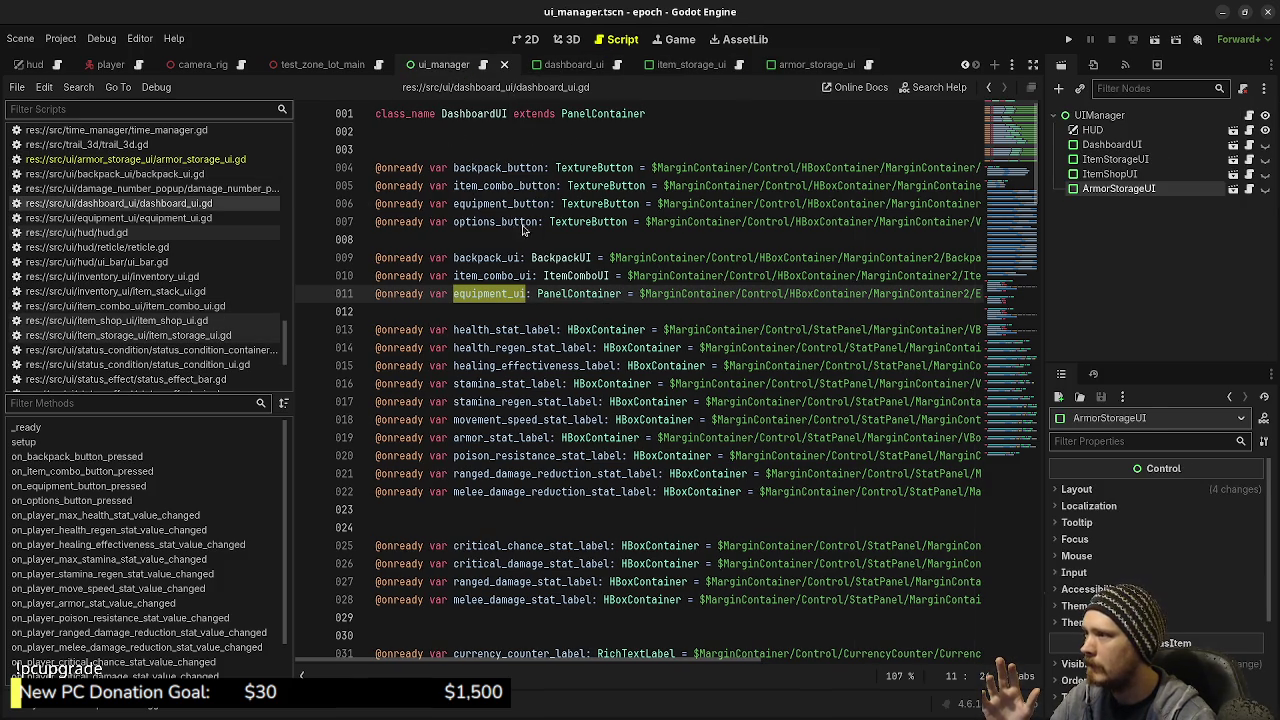
Add 'if armor_storage_ui.visible == true:' on a new line after hide_item_storage_ui()
double_click(495, 276)
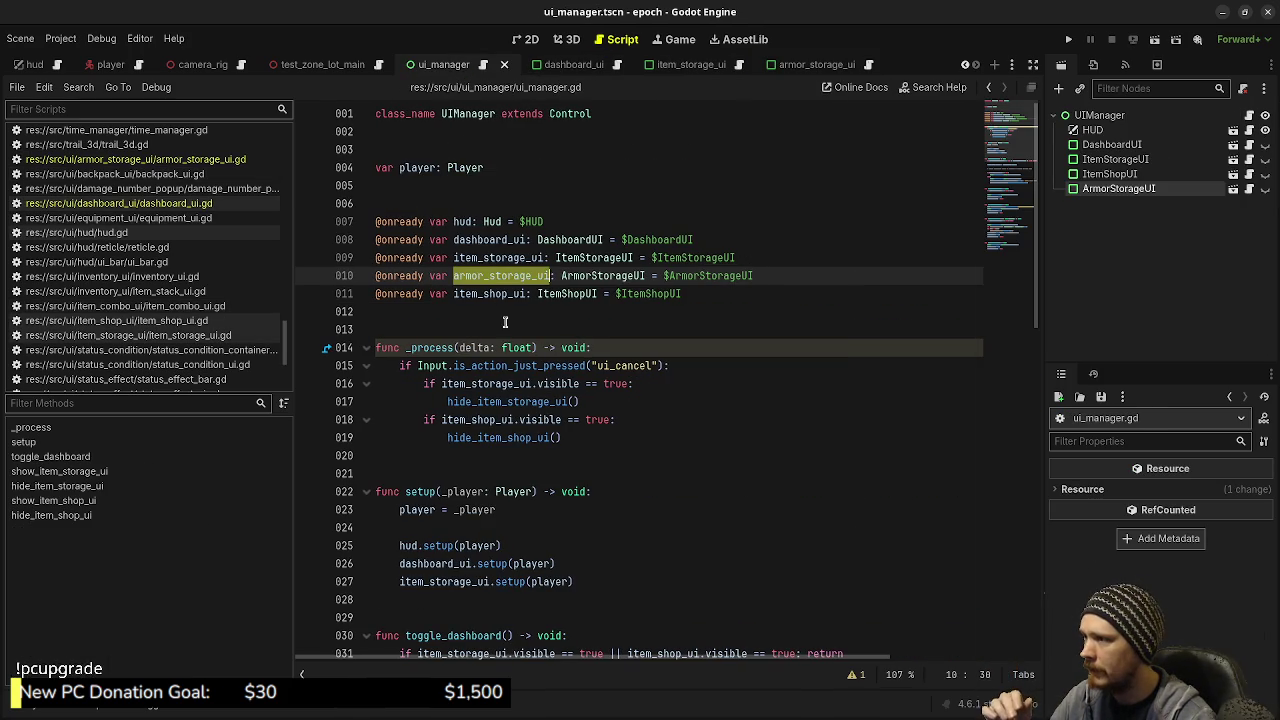
click(612, 401)
key(Return)
key(BackSpace)
text(if )
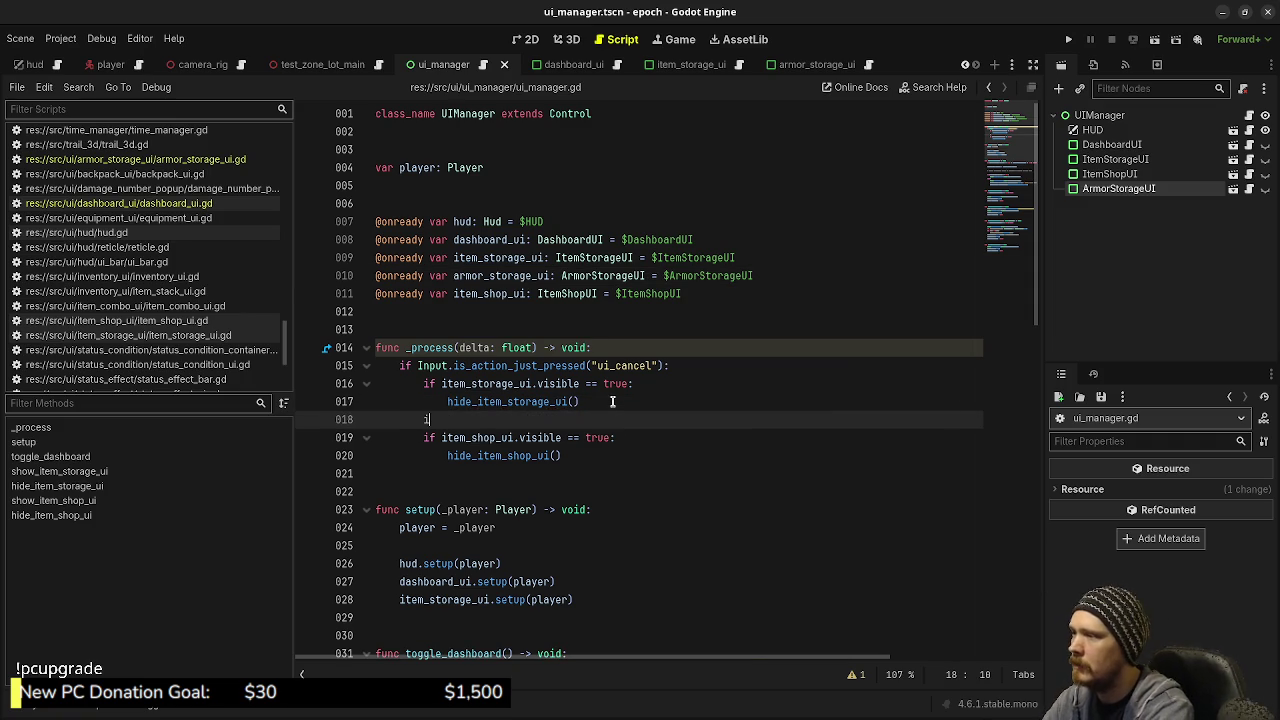
text(armor_storage_ui)
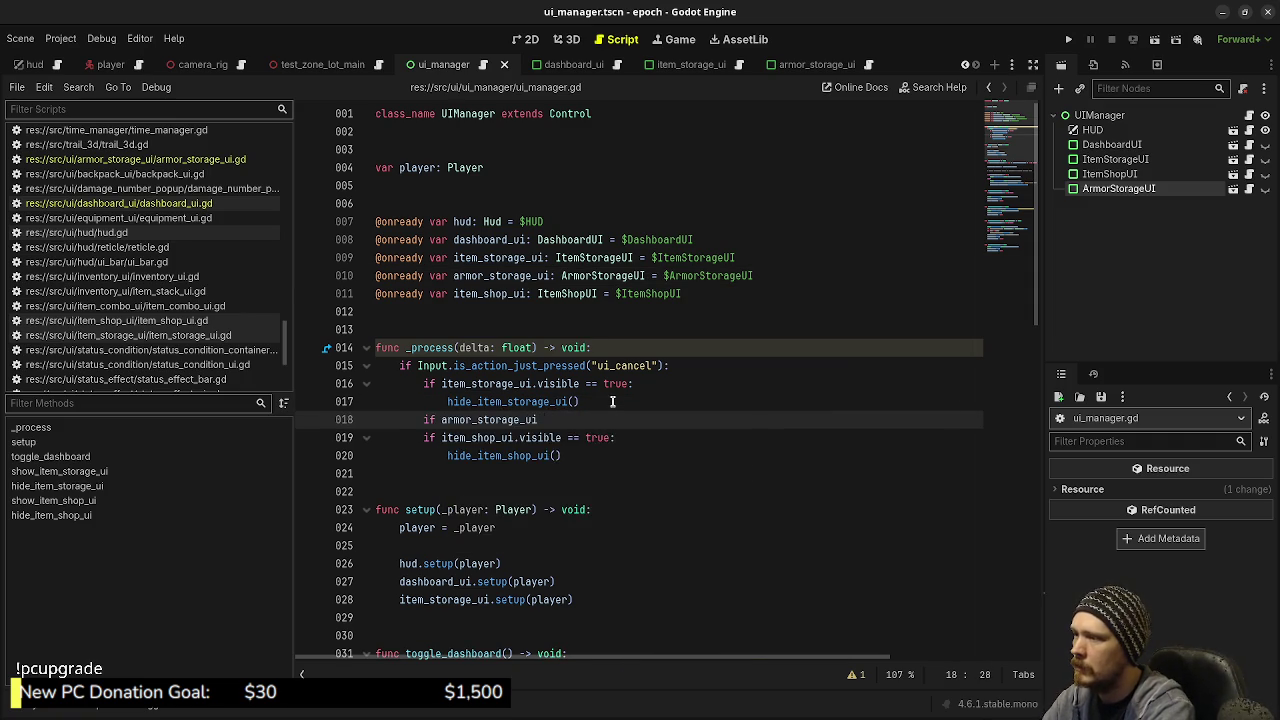
text(.visible == true:)
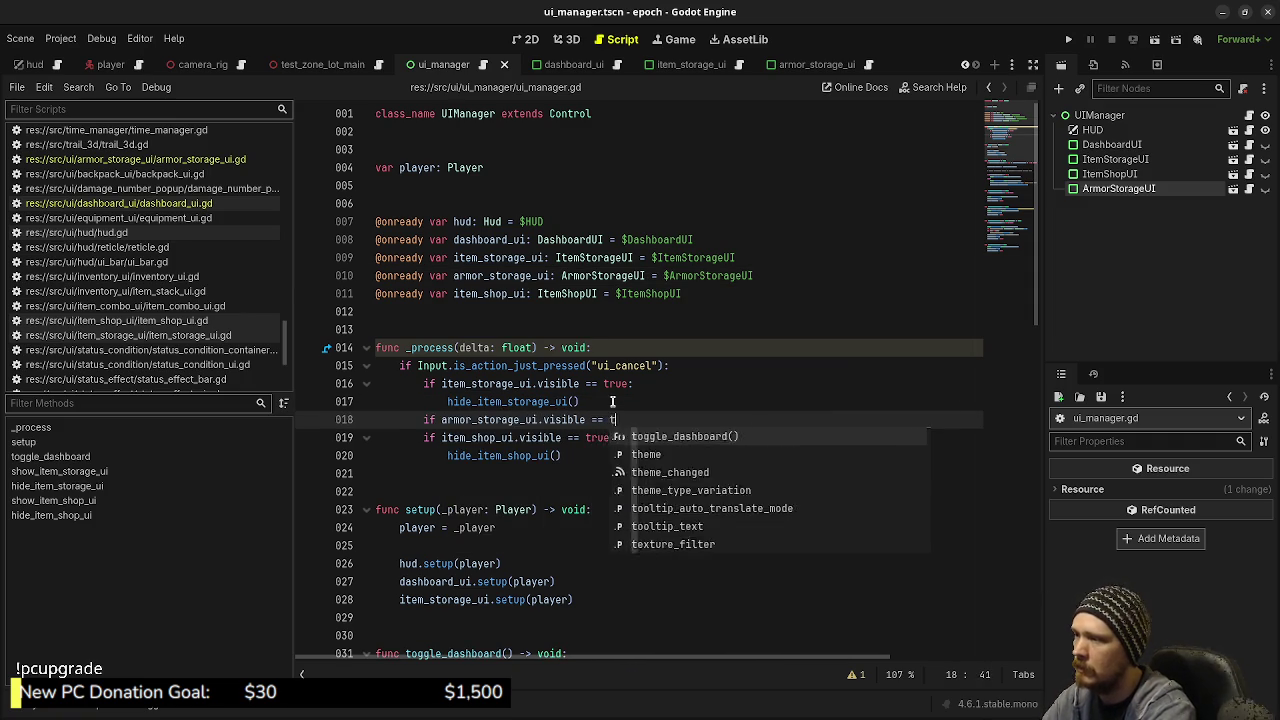
Call hide_armor_storage_ui() under the visibility check and select the item storage show/hide functions
key(Return)
text(hide_arm)
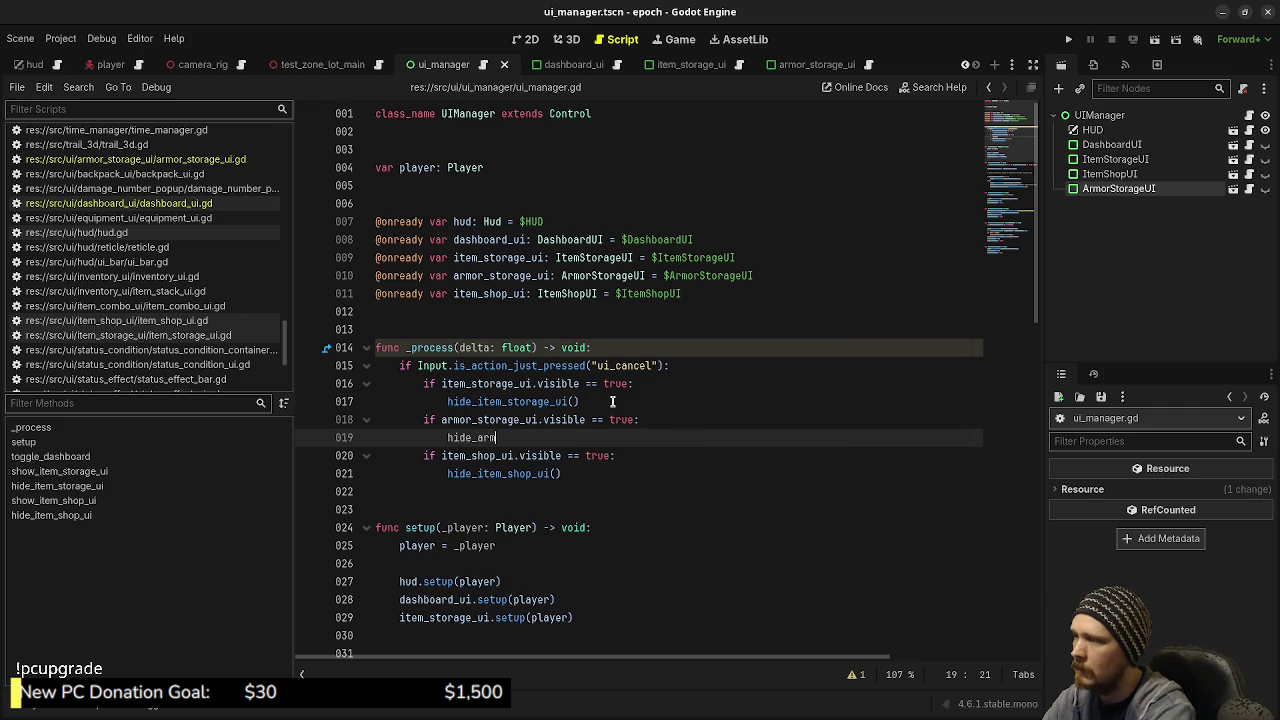
text(or_storage_ui())
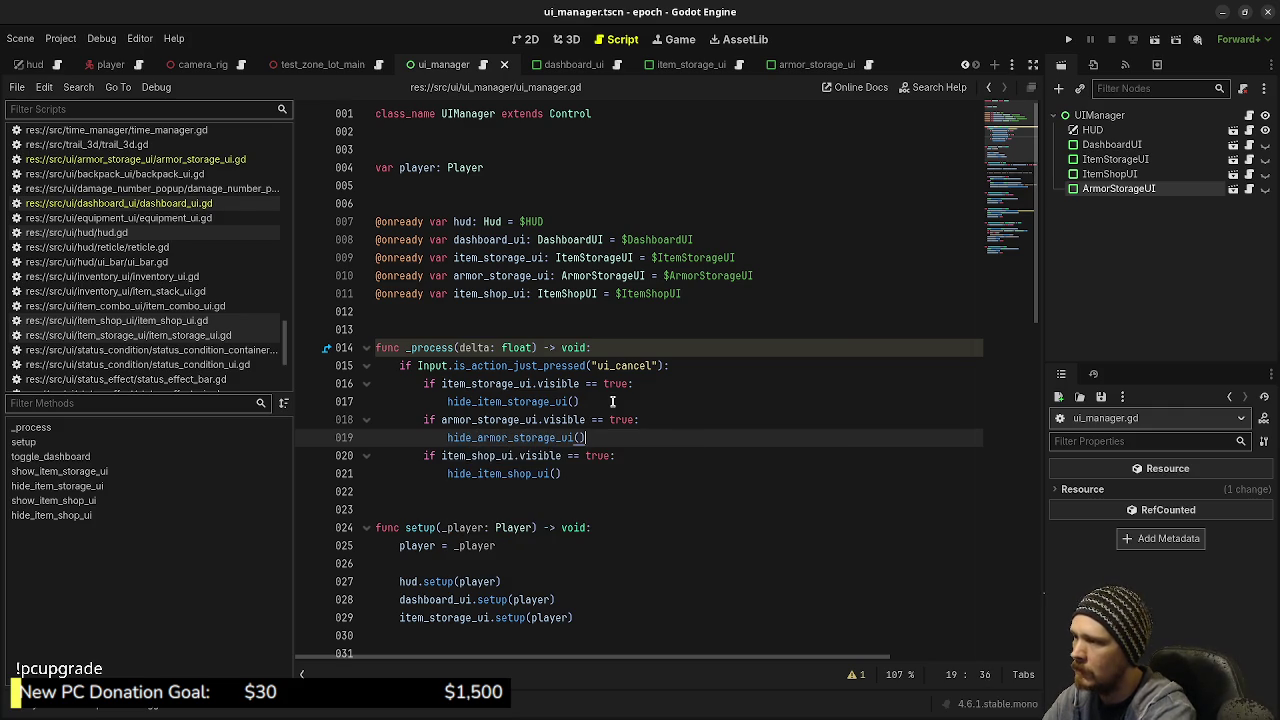
scroll(612, 401, down, 15)
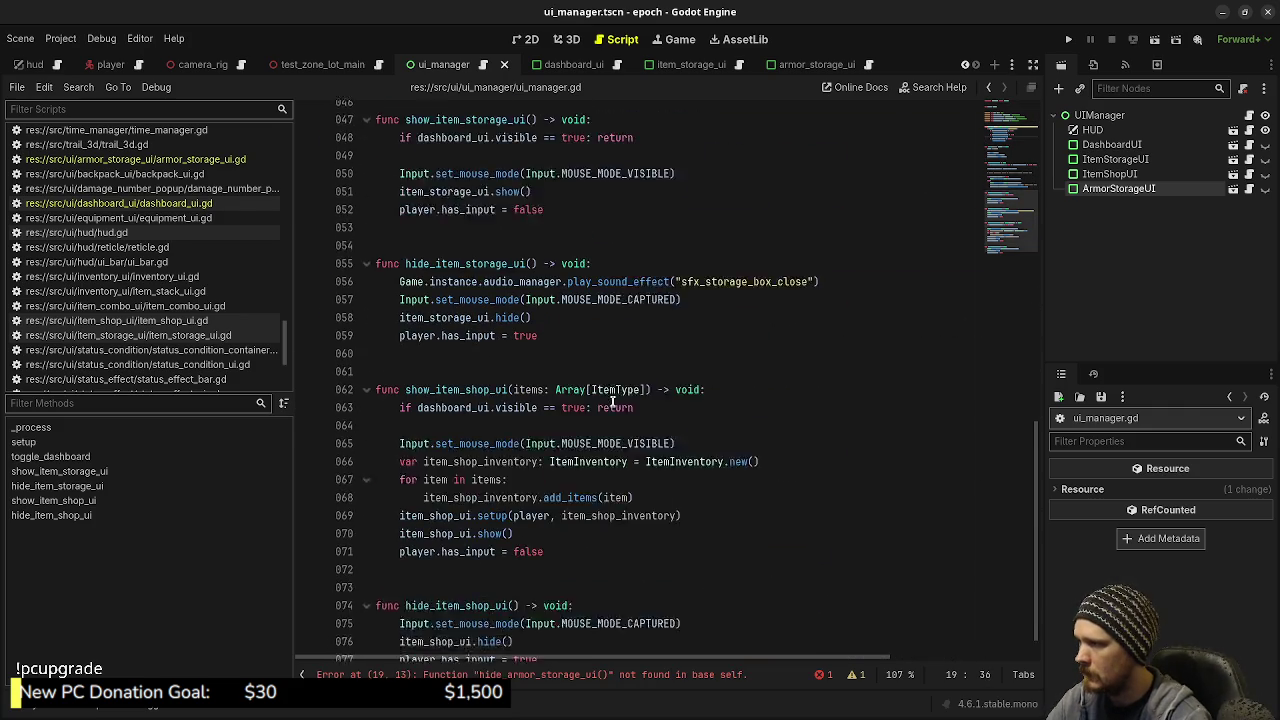
scroll(572, 573, up, 3)
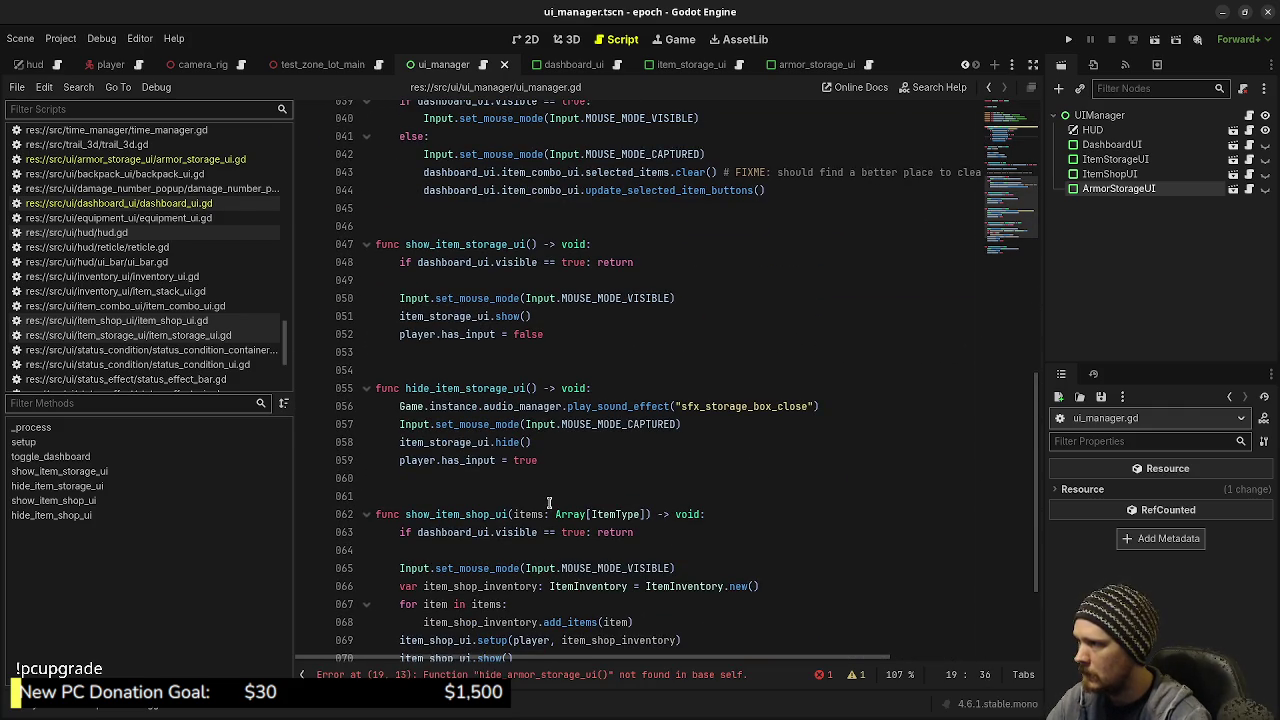
mouse_move(545, 461)
mouse_down()
mouse_move(332, 424)
mouse_move(344, 252)
mouse_up()
key(ctrl+c)
Paste the item storage functions at the script's end, renaming them show_armor_storage_ui and hide_armor_storage_ui
scroll(520, 371, down, 3)
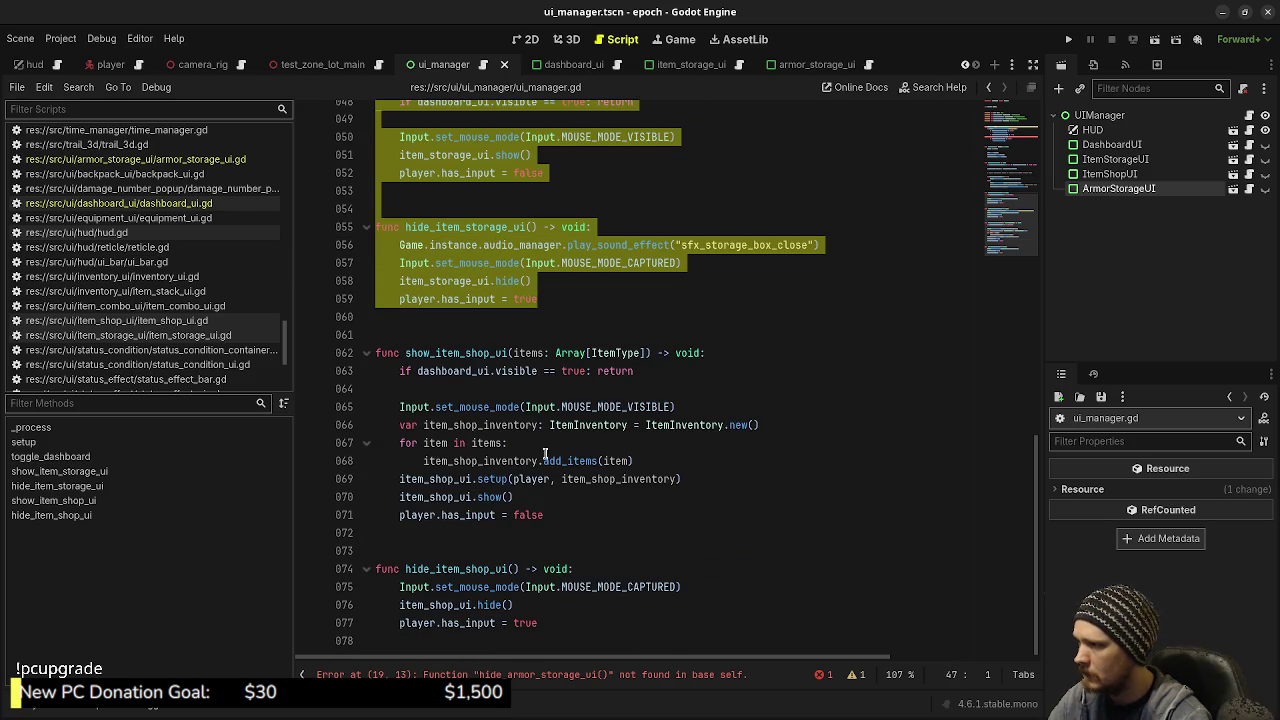
click(520, 650)
key(Return)
key(Return)
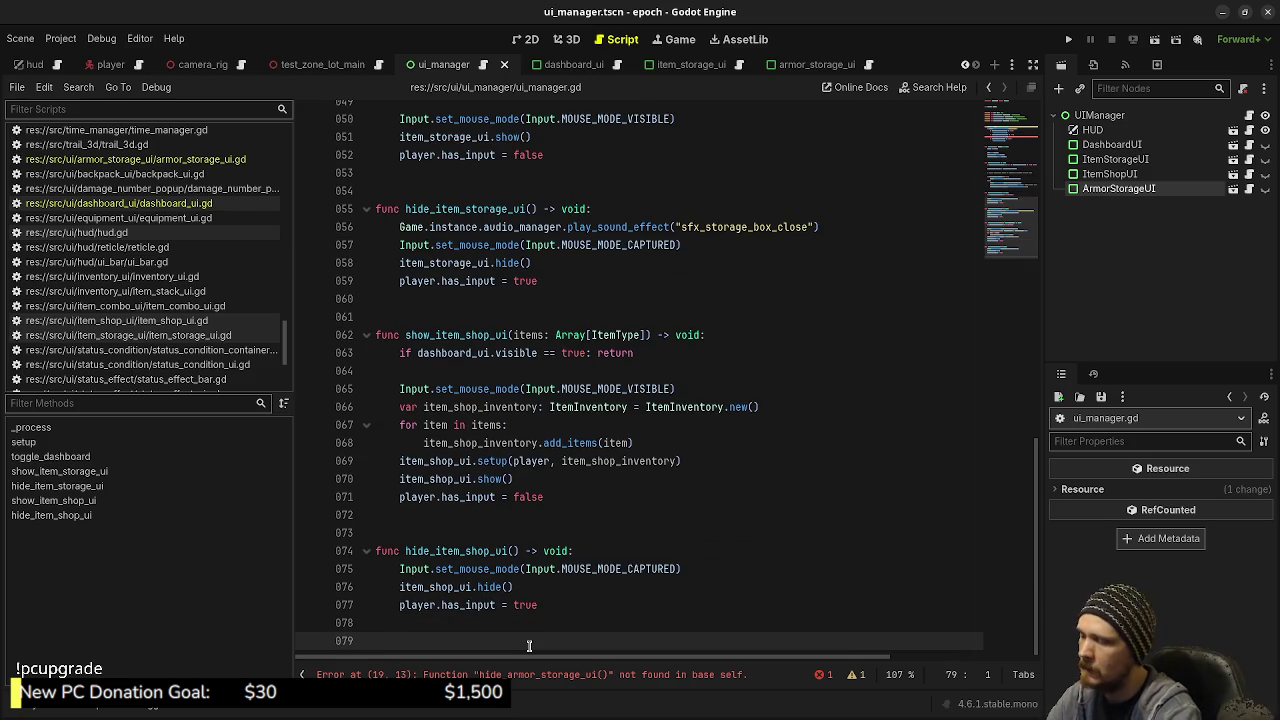
key(ctrl+v)
click(442, 438)
click(436, 582)
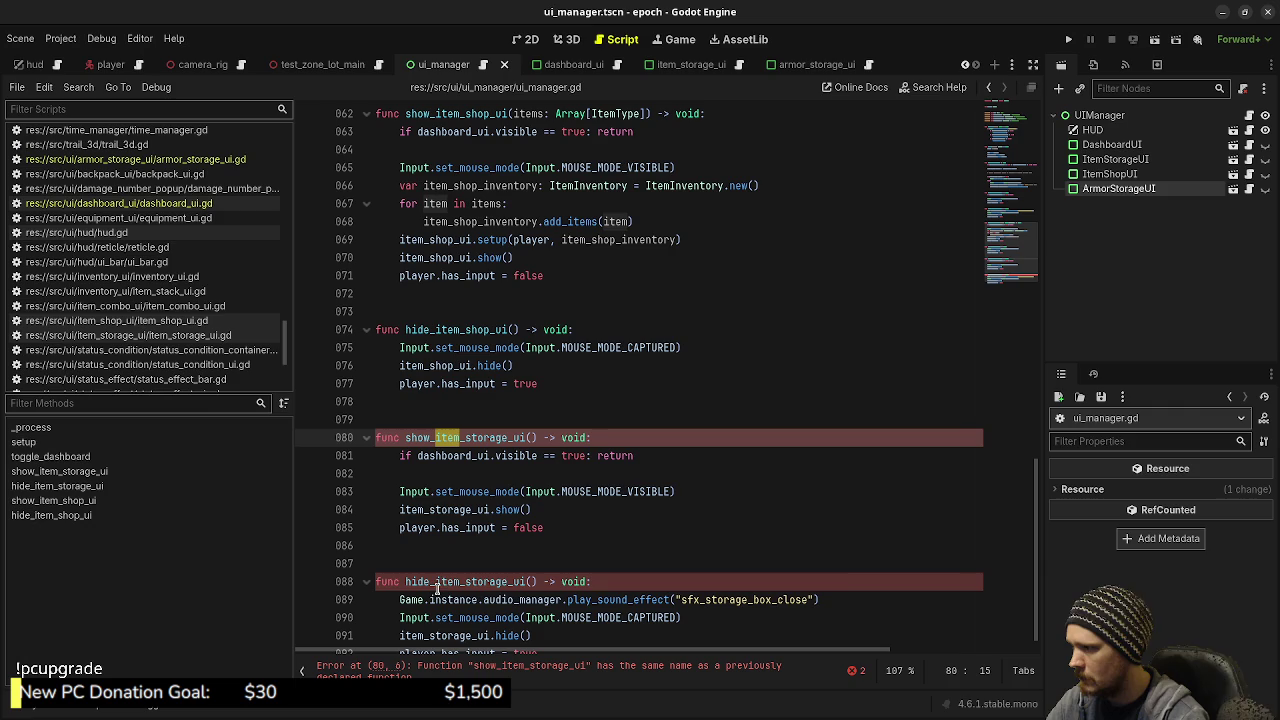
alt+click(434, 438)
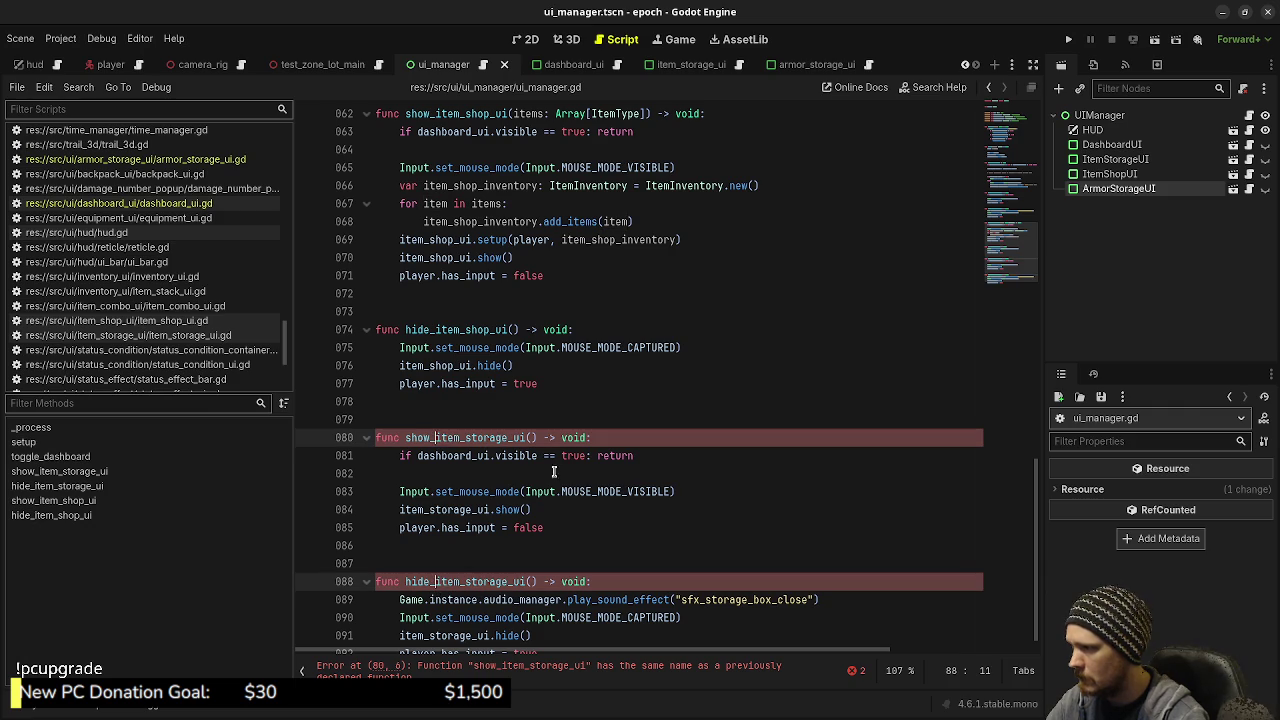
key(shift+Right)
key(shift+Right)
key(shift+Right)
key(shift+Right)
text(armor)
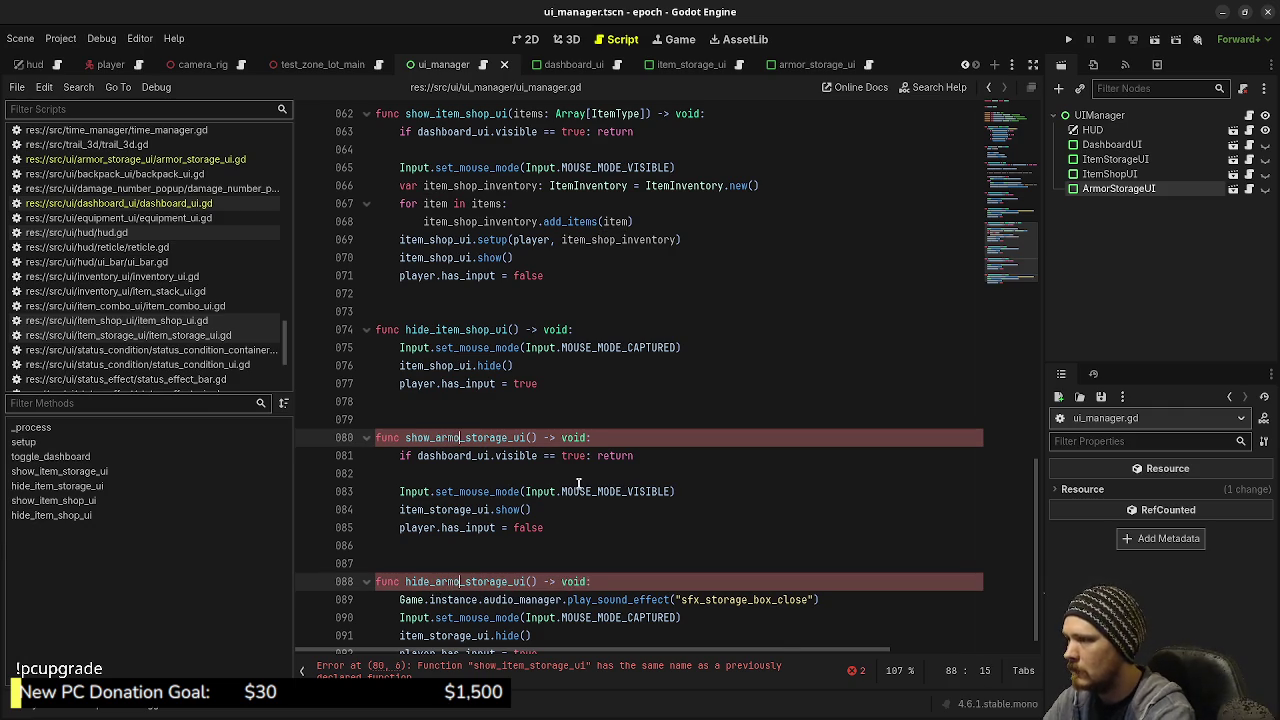
Change item_storage_ui to armor_storage_ui inside both new functions and save
click(383, 514)
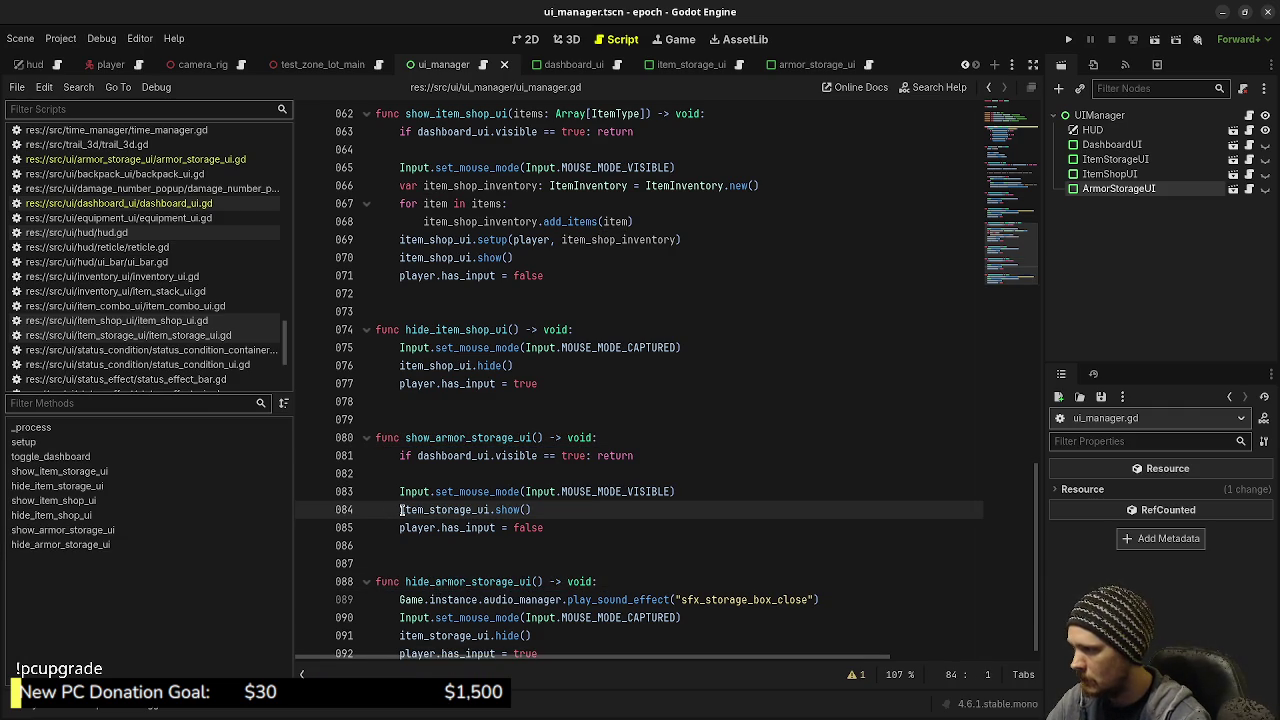
click(400, 510)
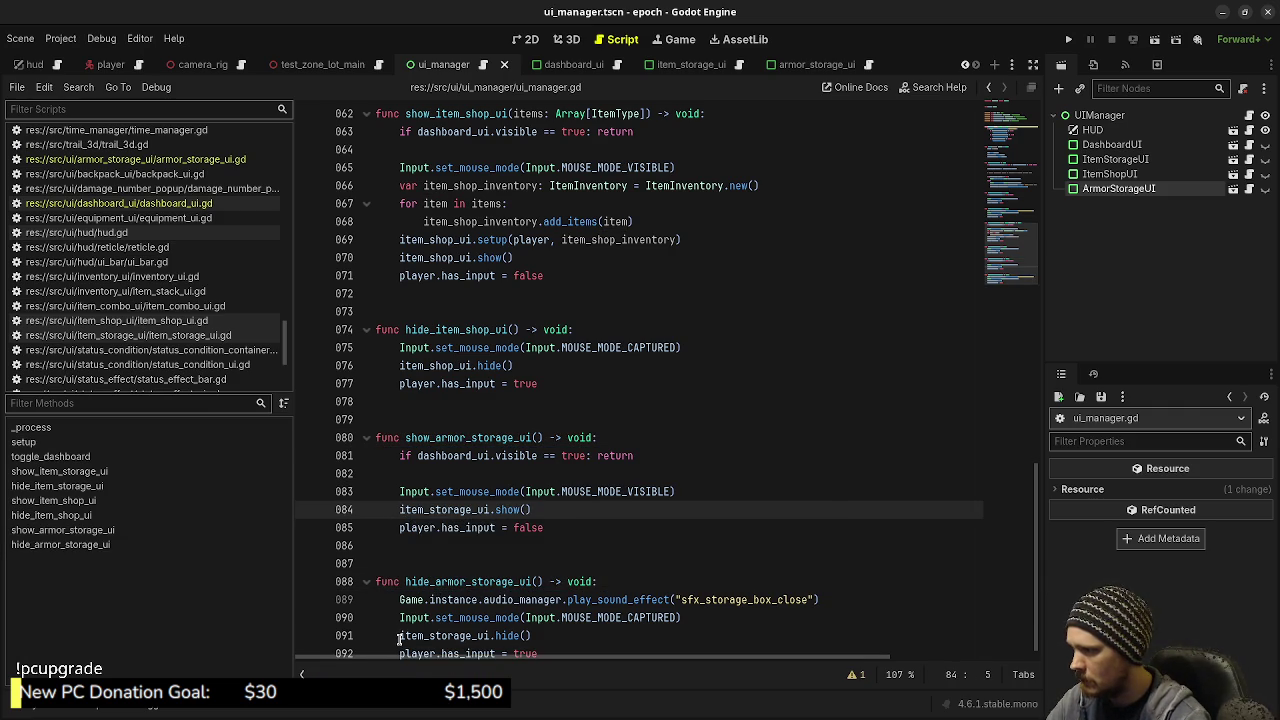
alt+click(399, 636)
key(shift+Right)
key(shift+Right)
key(shift+Right)
key(shift+Right)
text(armor)
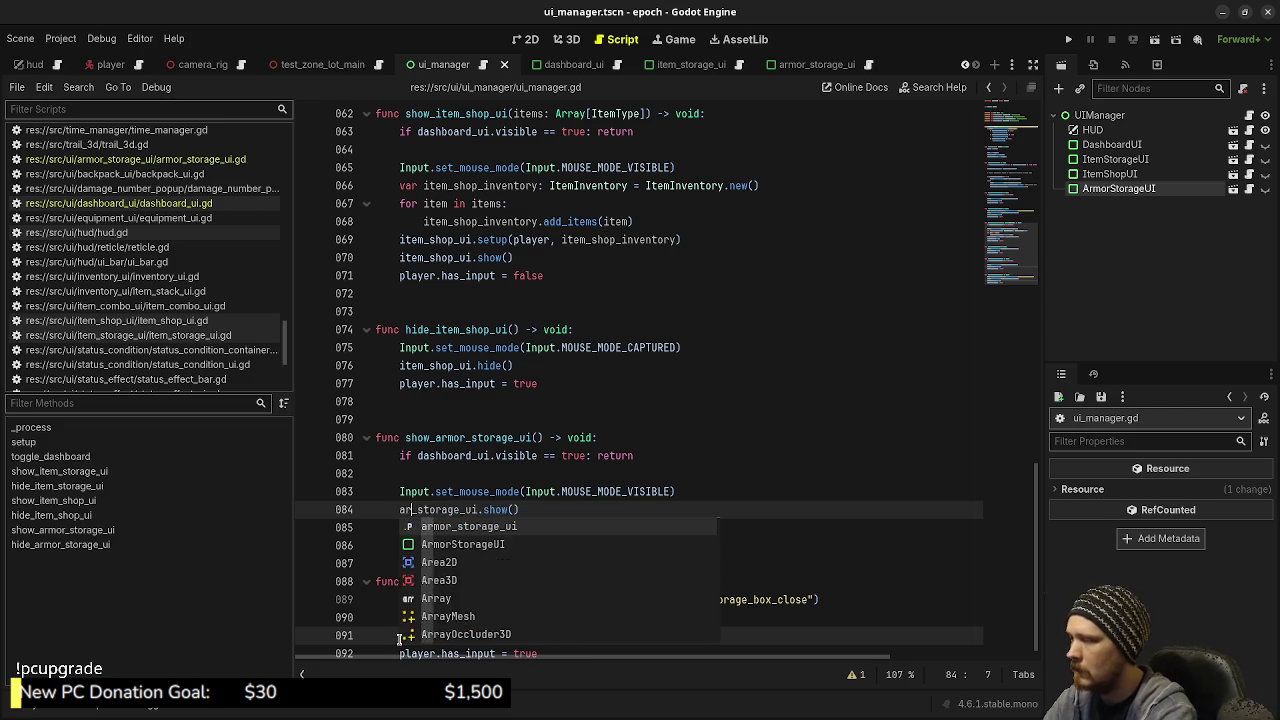
click(550, 397)
key(ctrl+s)
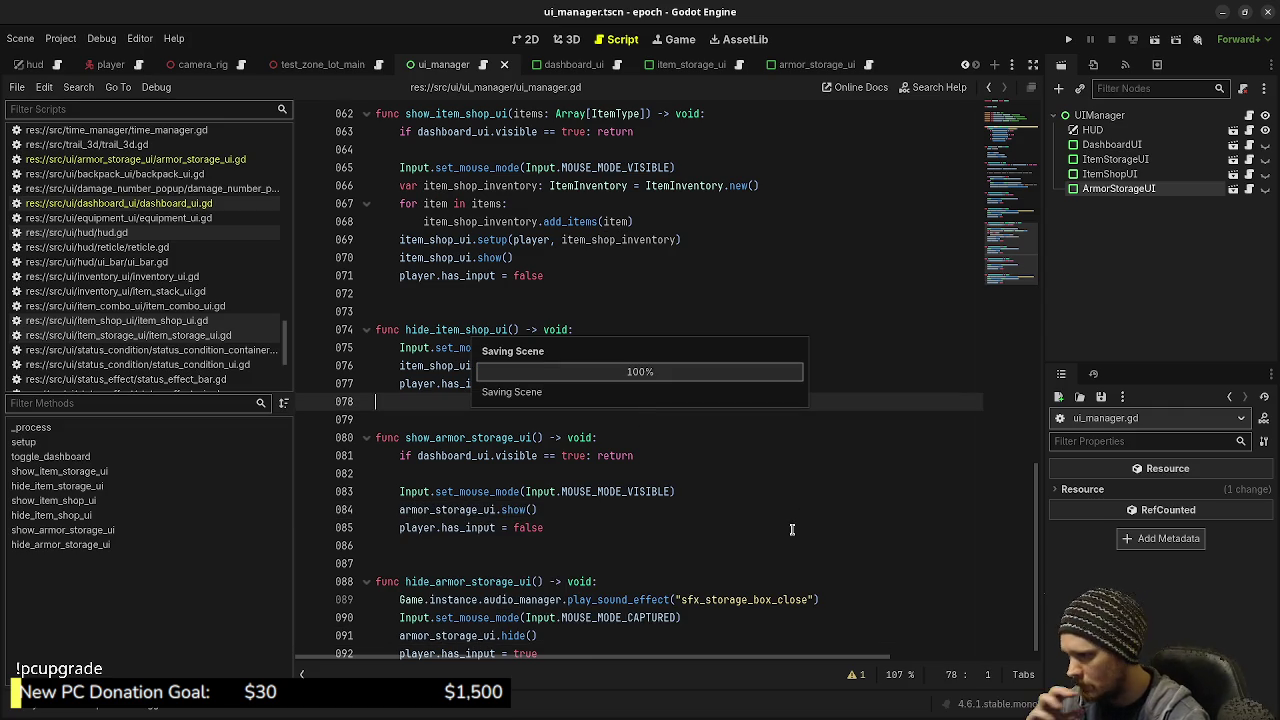
scroll(788, 528, down, 1)
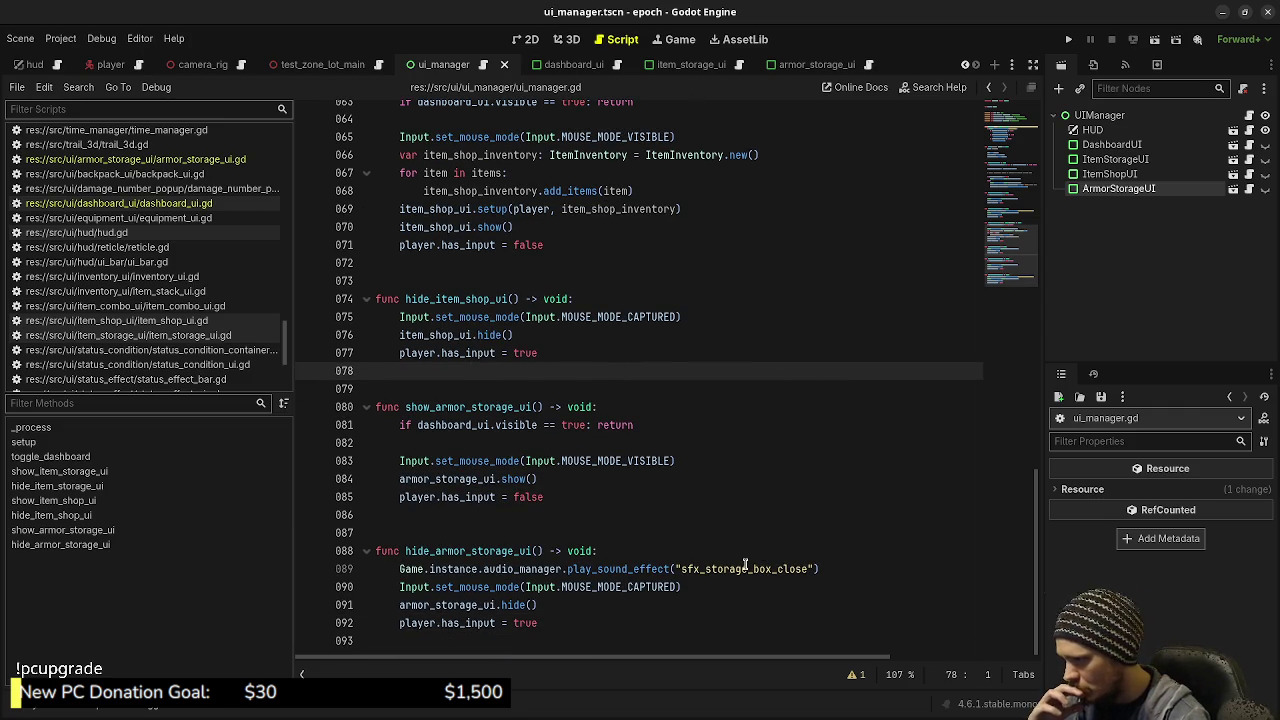
scroll(745, 565, up, 15)
scroll(745, 565, down, 5)
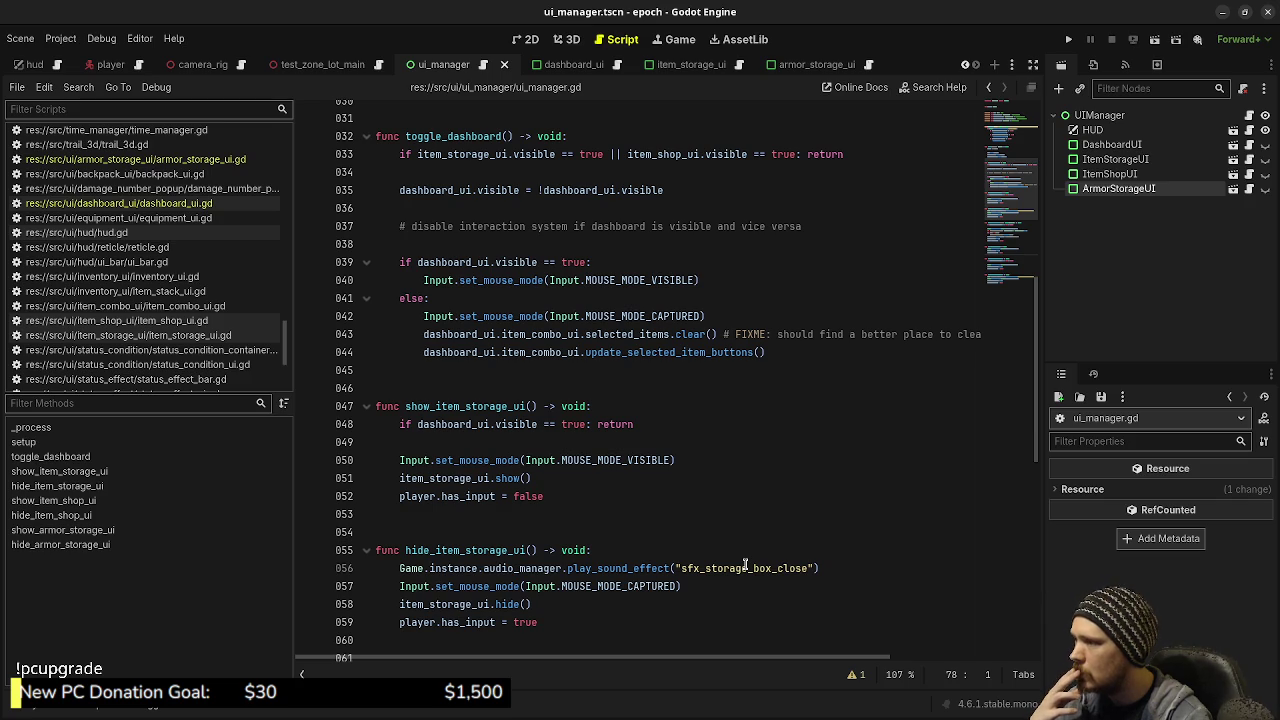
scroll(745, 565, up, 10)
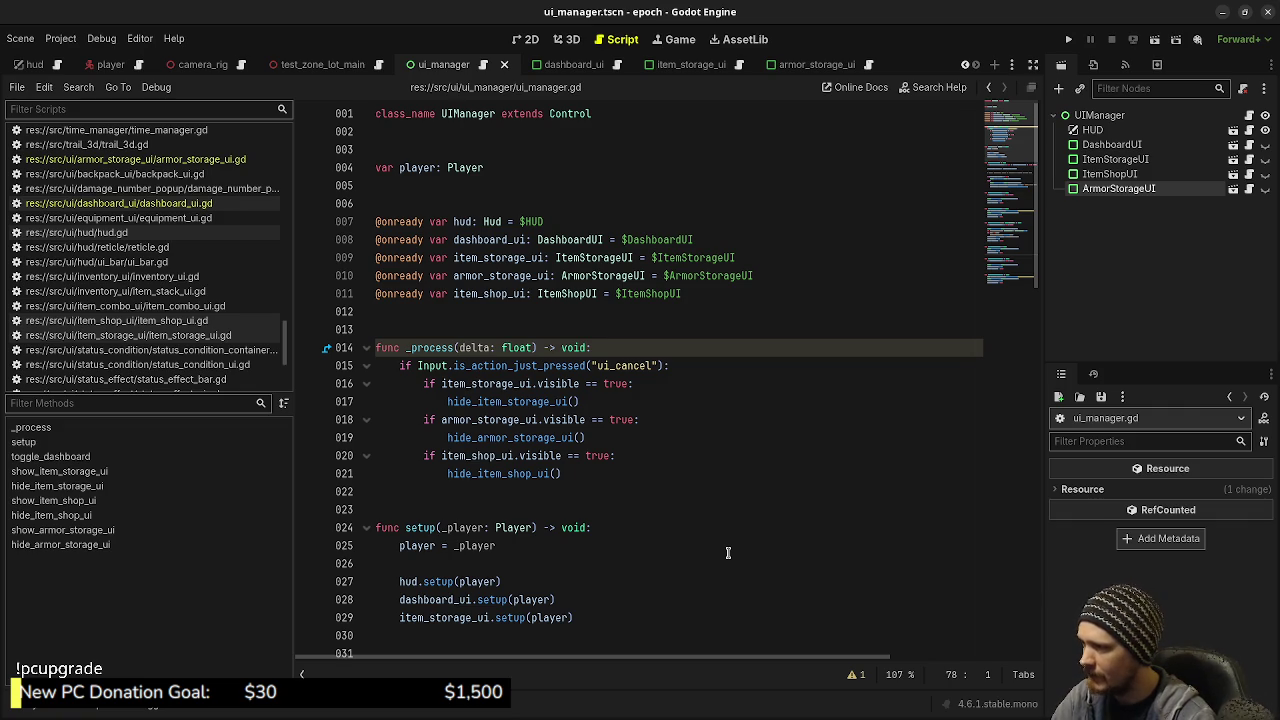
Add armor_storage_ui.setup(player) below item_storage_ui.setup(player) in setup() and save
scroll(728, 553, down, 3)
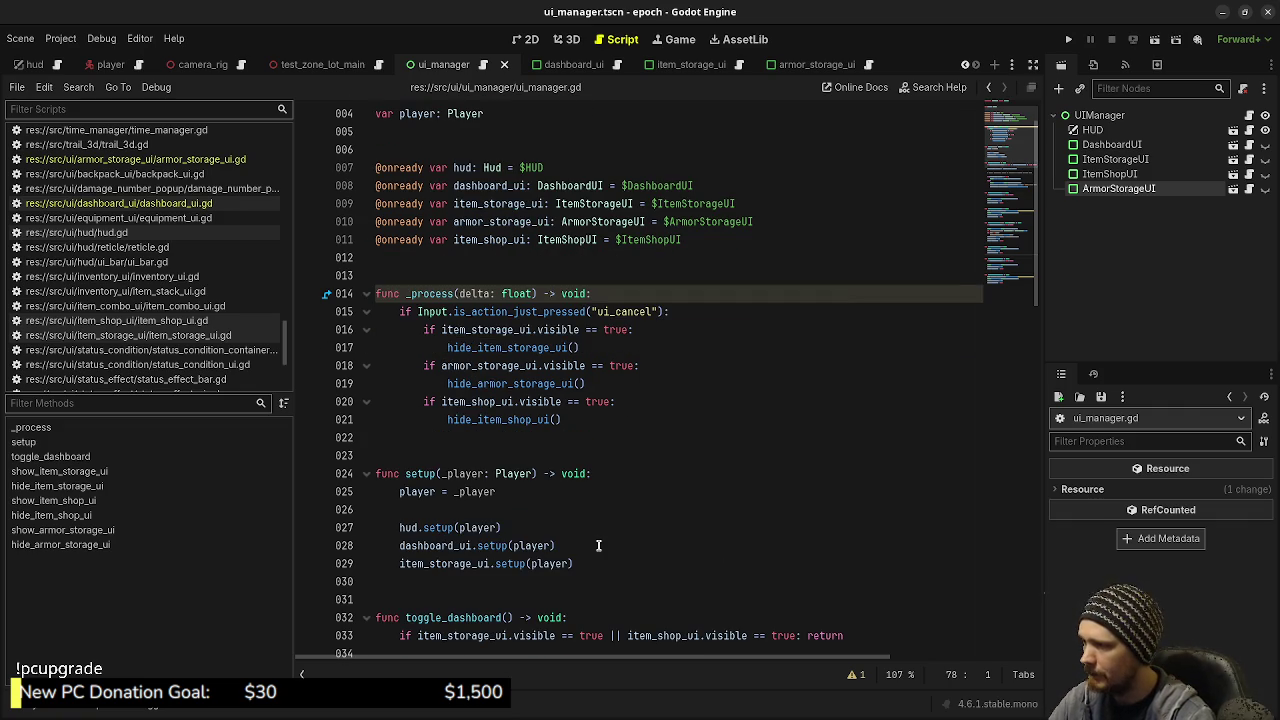
click(604, 558)
key(Return)
text(armor)
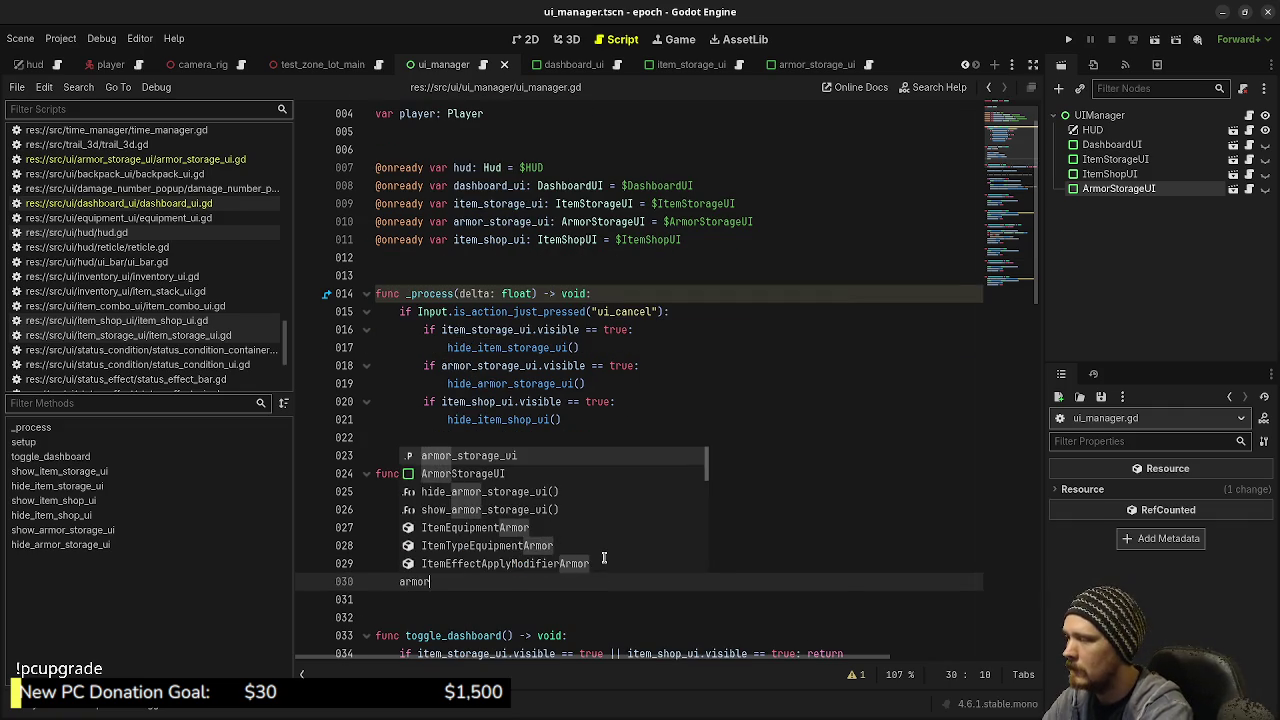
key(Return)
text(.setup)
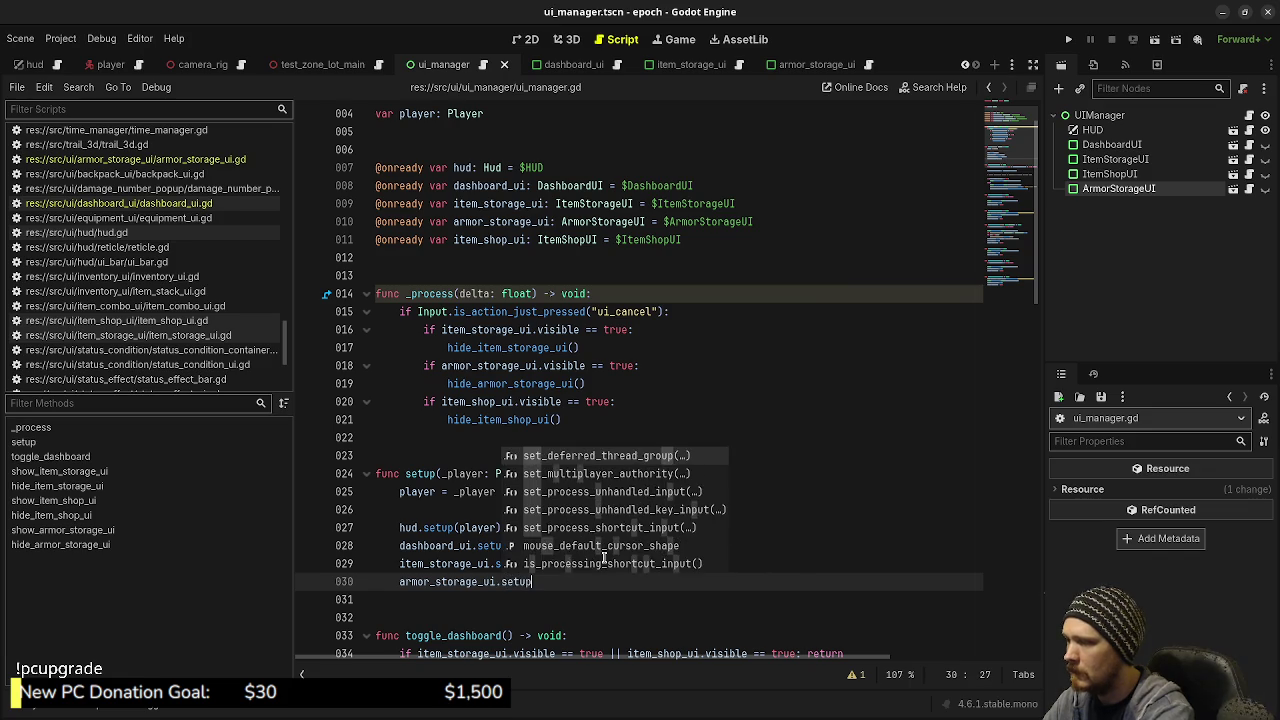
key(Return)
text(p)
key(Return)
text())
key(ctrl+s)
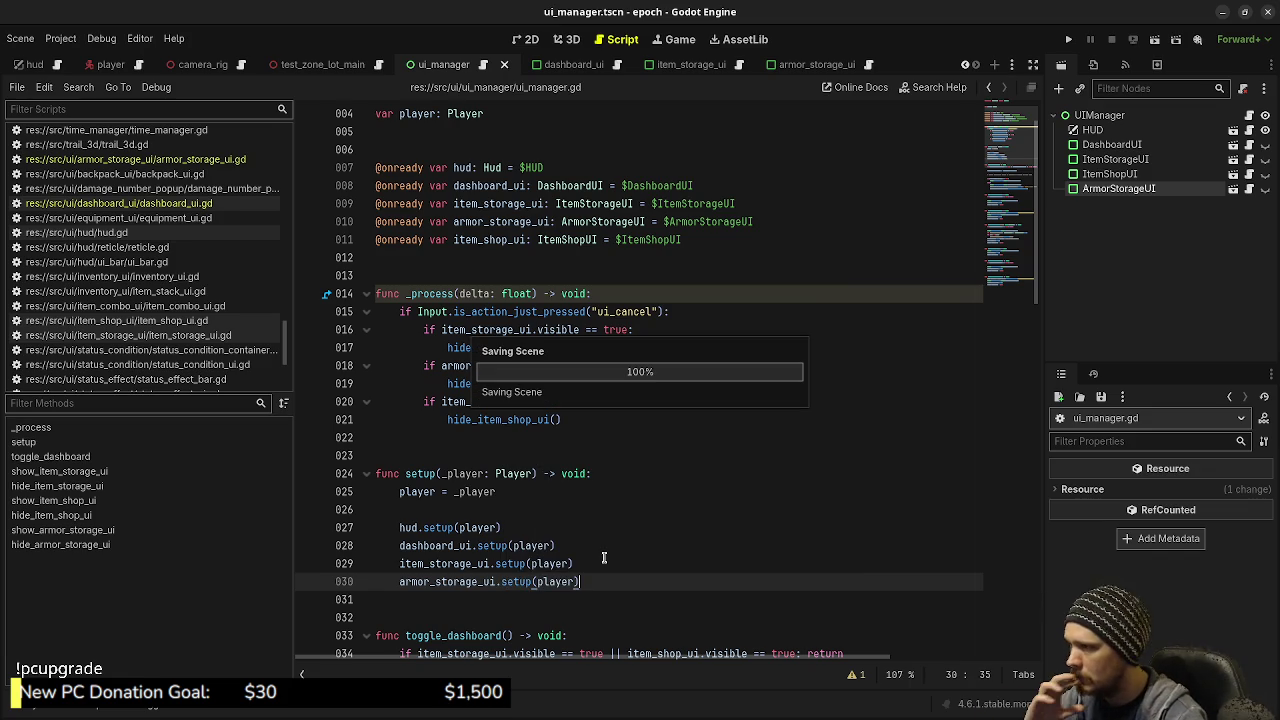
scroll(732, 538, down, 4)
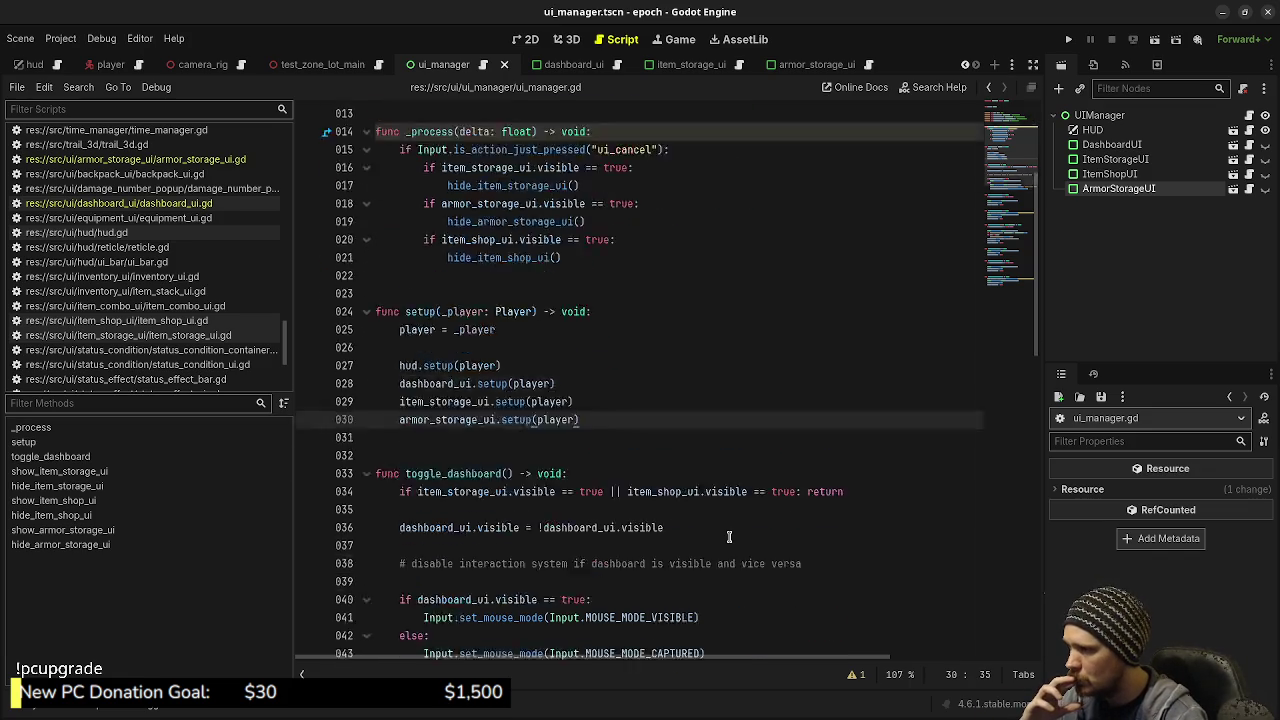
scroll(729, 538, down, 4)
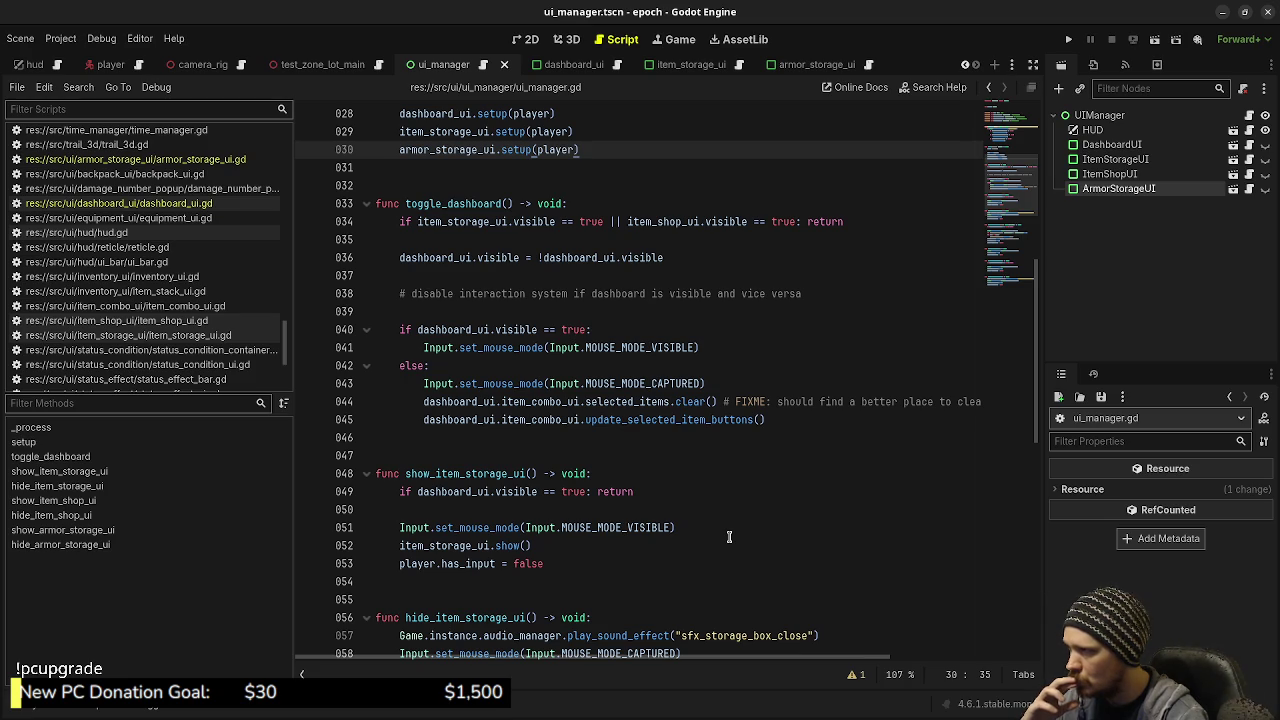
scroll(729, 538, down, 4)
scroll(729, 538, down, 3)
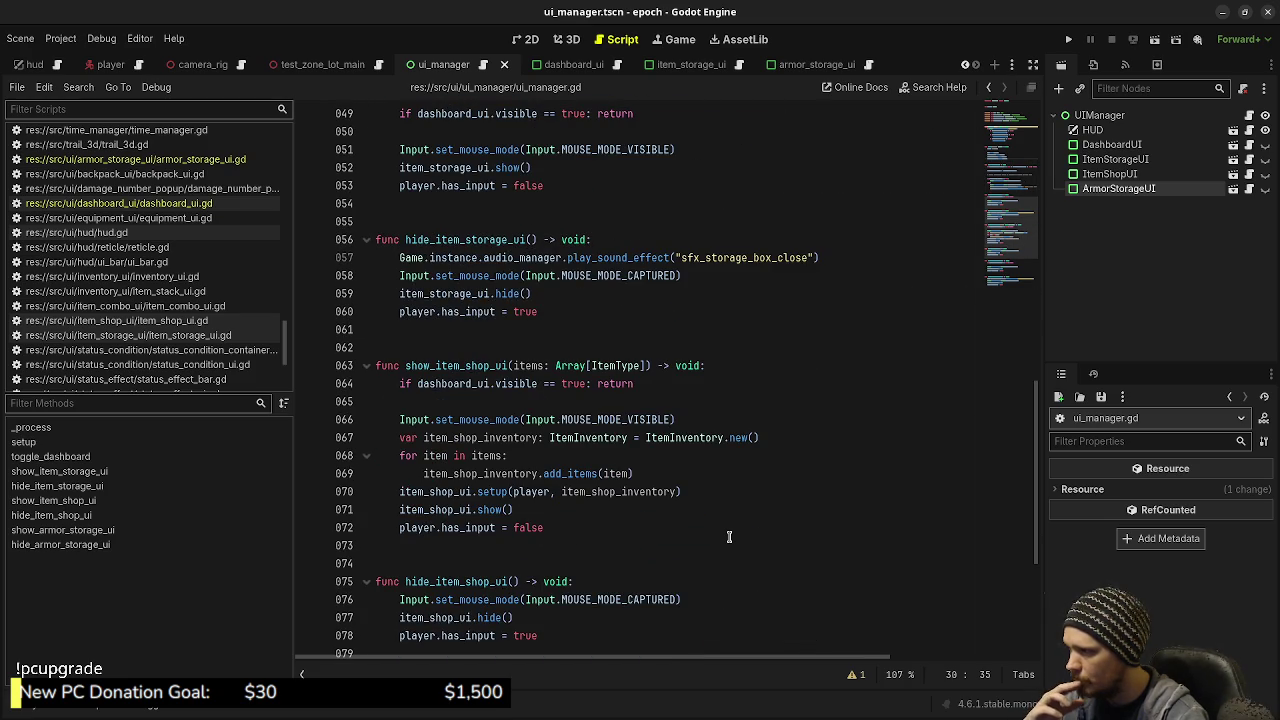
scroll(729, 538, down, 5)
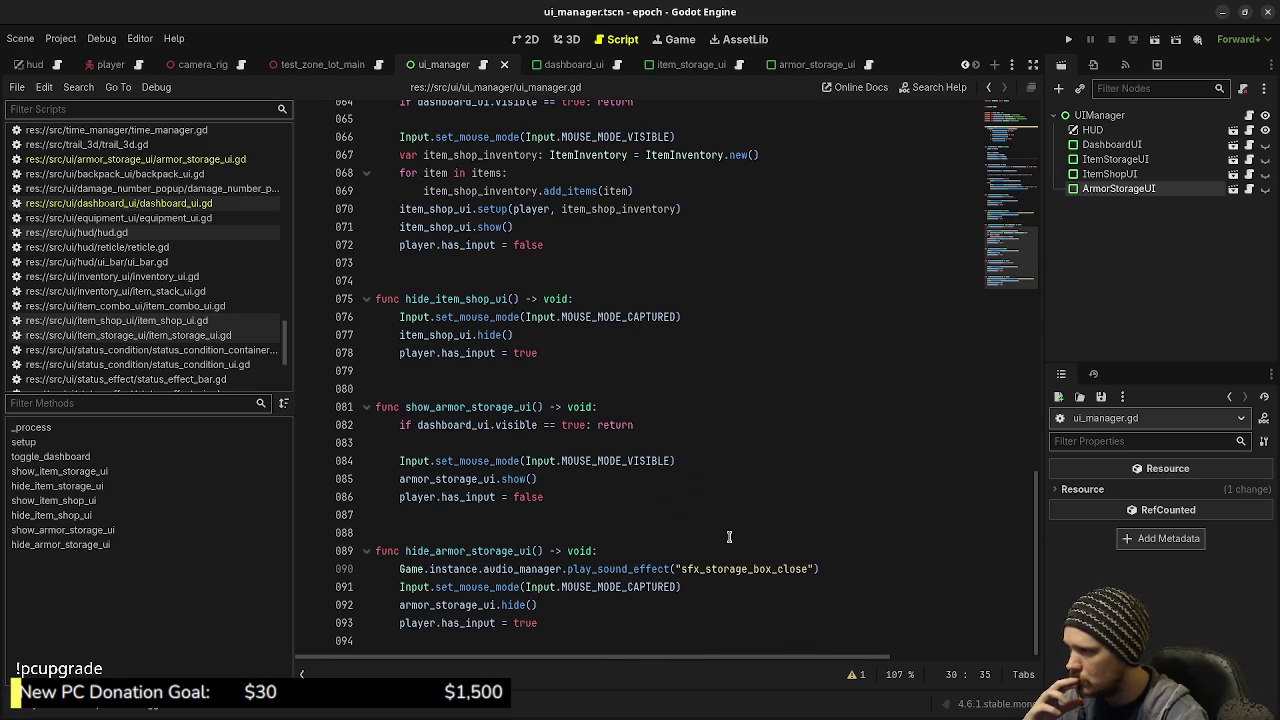
scroll(734, 508, up, 20)
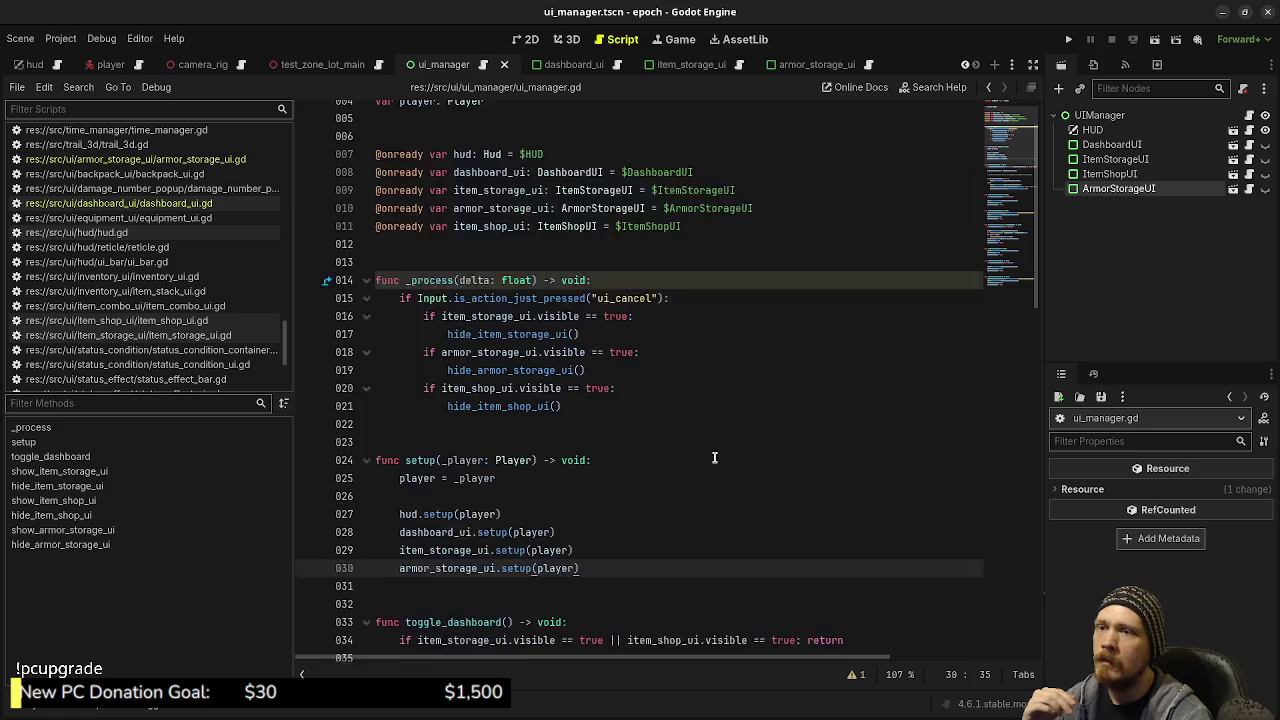
scroll(714, 458, up, 2)
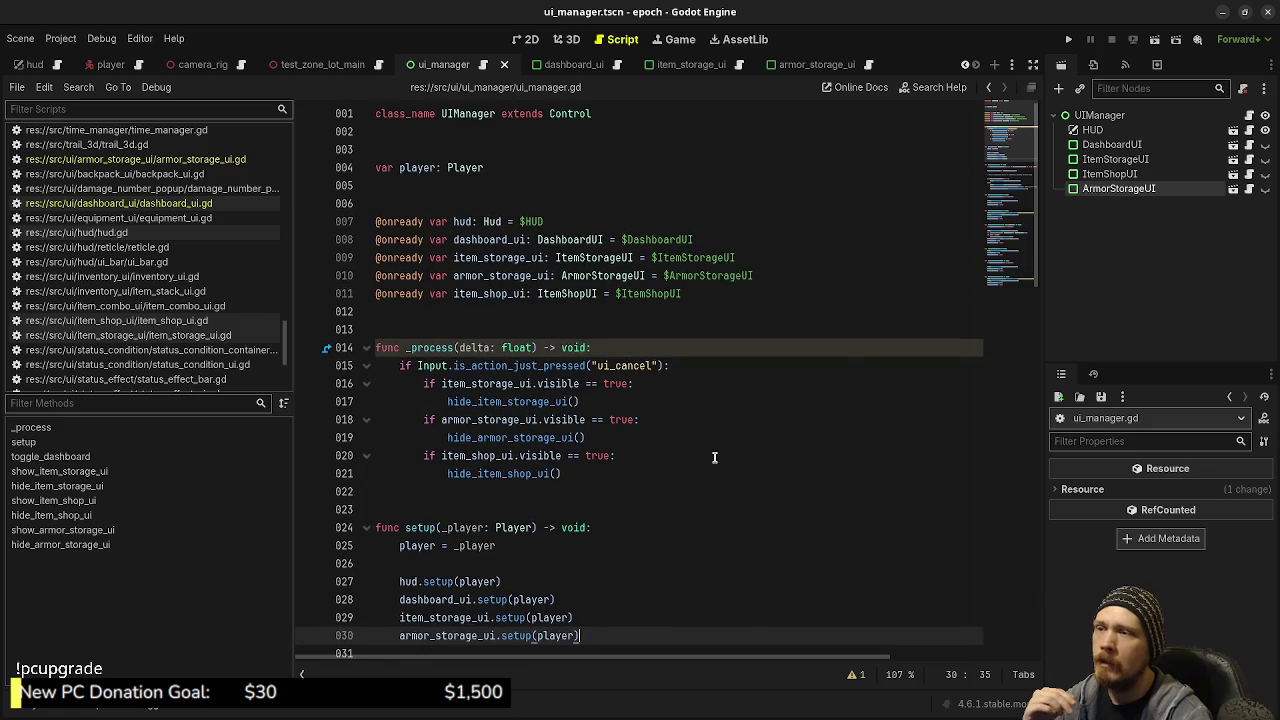
Run the game from dashboard_ui, read the 'ArmorStorageUI hides a global script class' error, and stop with F8
click(590, 64)
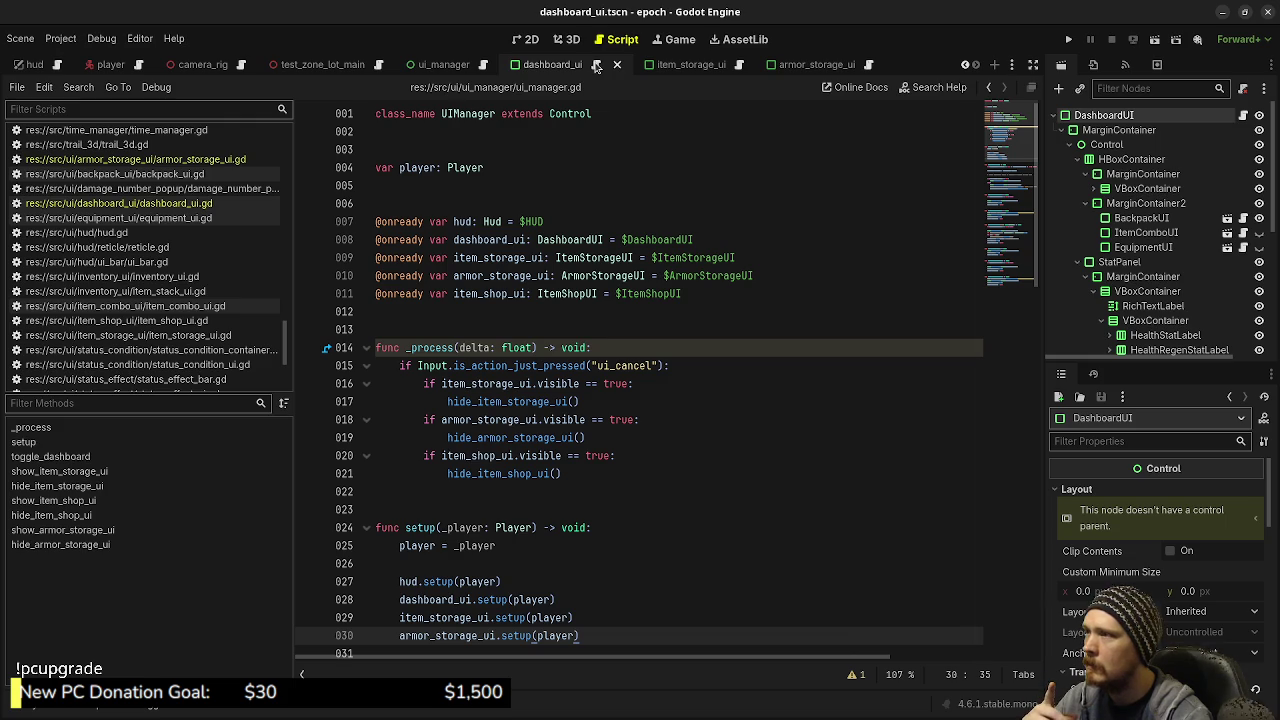
click(1069, 39)
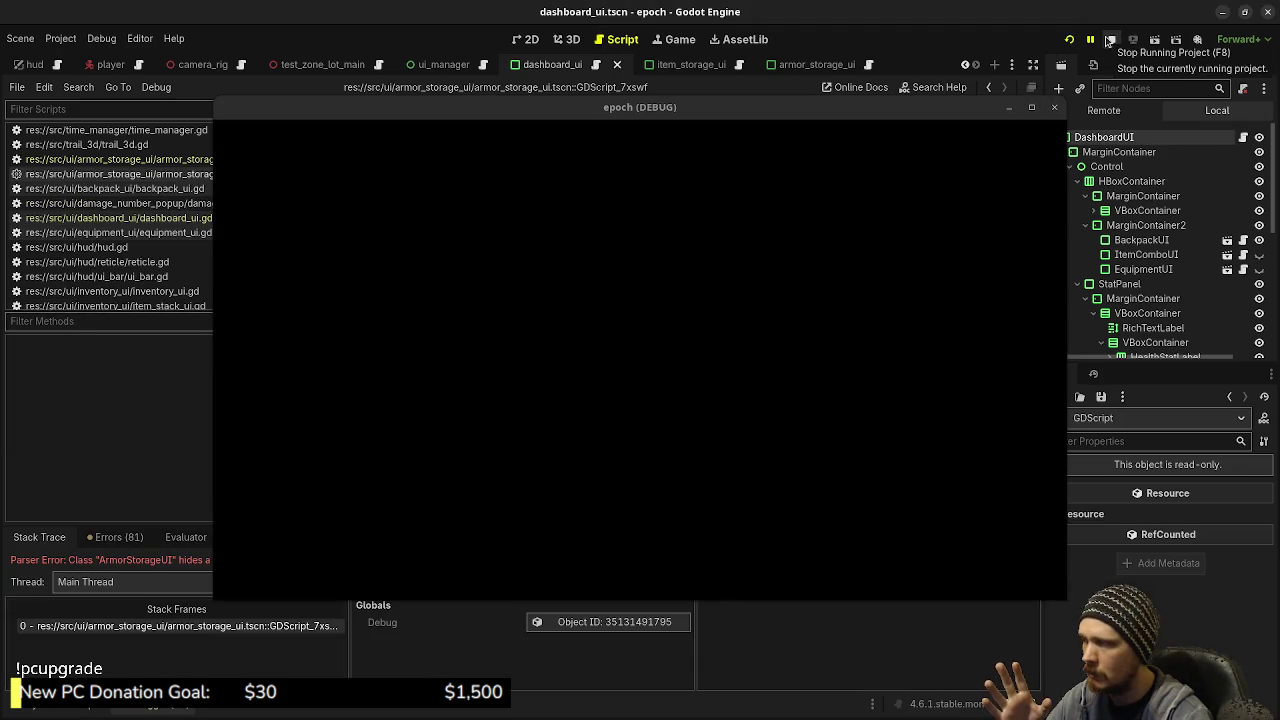
mouse_move(749, 107)
mouse_down()
mouse_move(688, 679)
mouse_move(675, 619)
mouse_up()
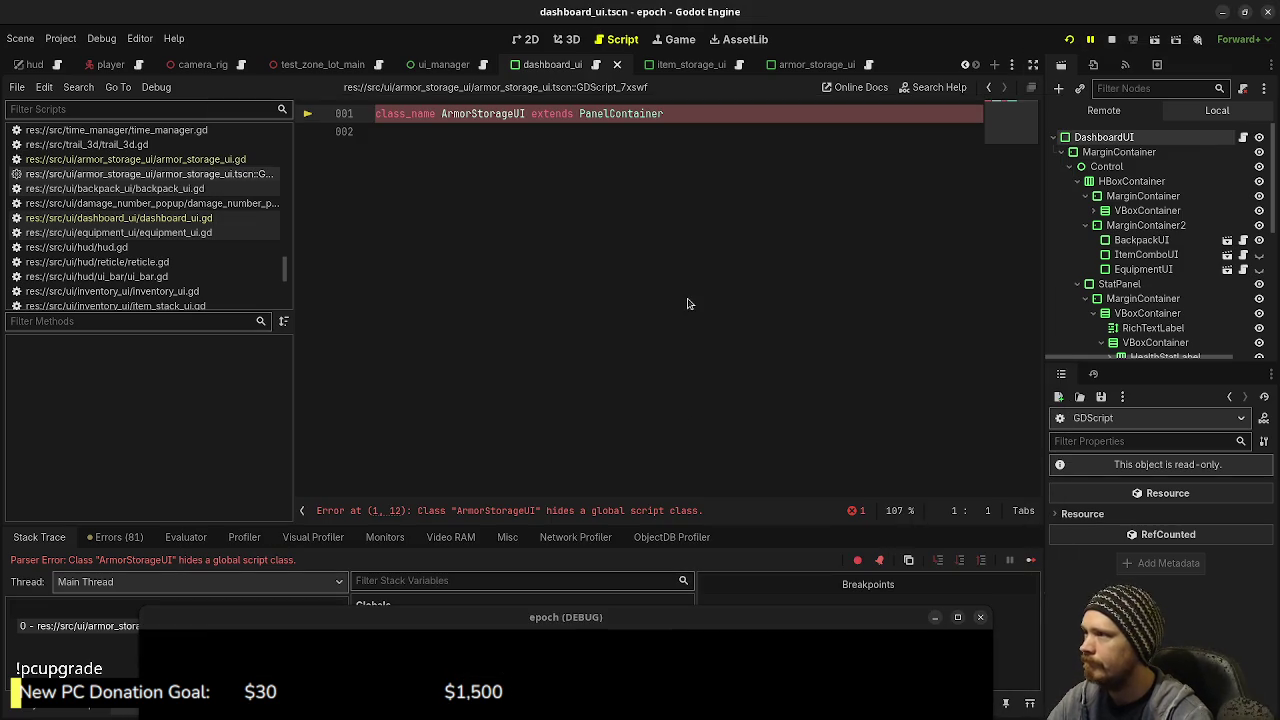
click(690, 211)
key(F8)
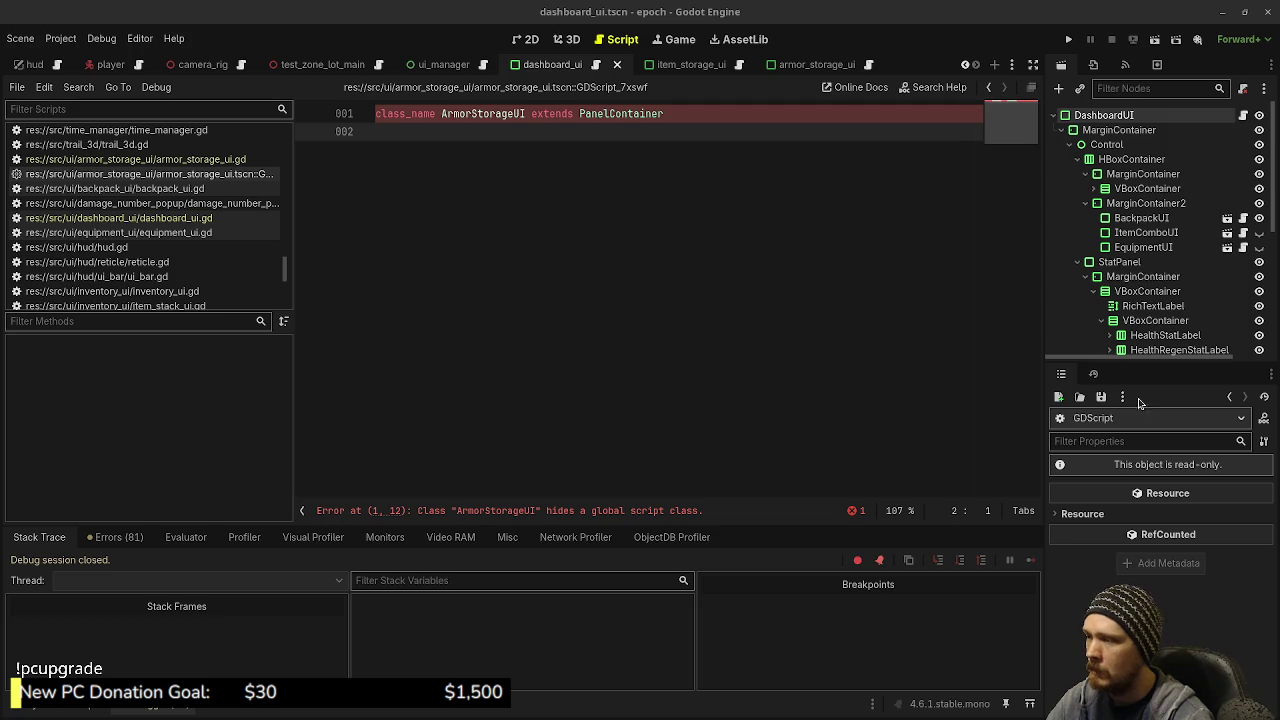
click(60, 38)
click(96, 60)
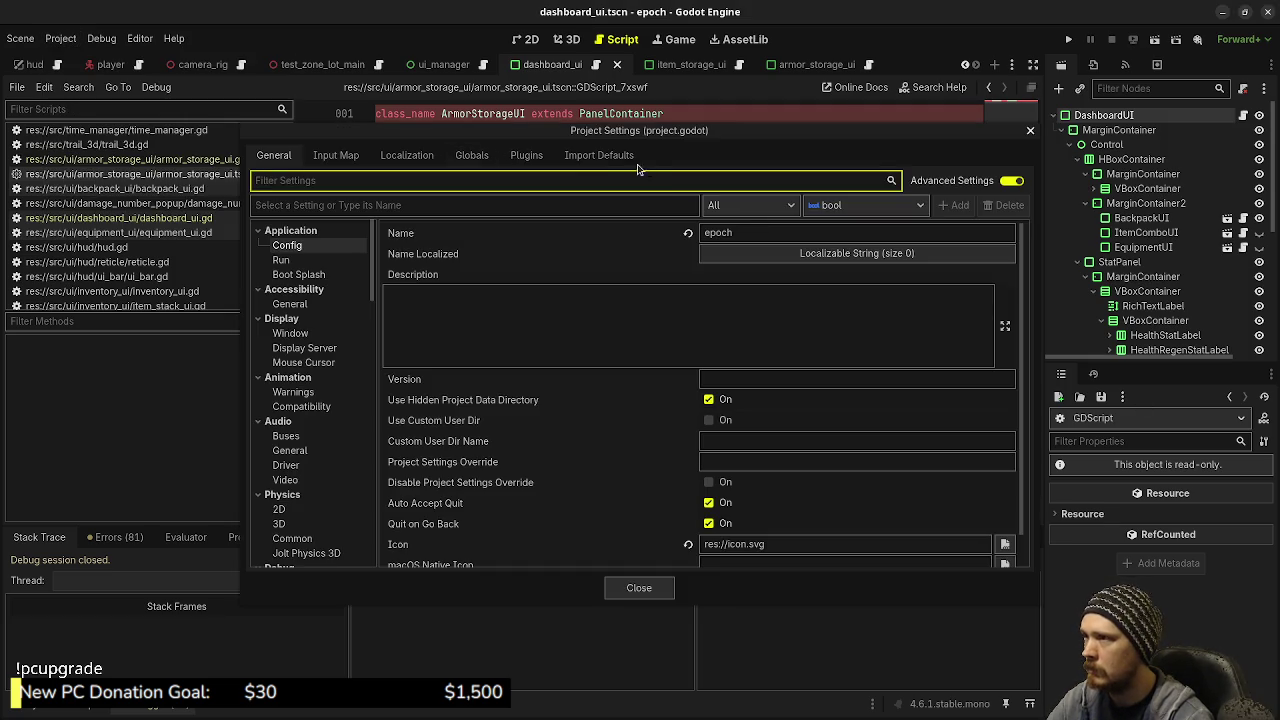
click(472, 155)
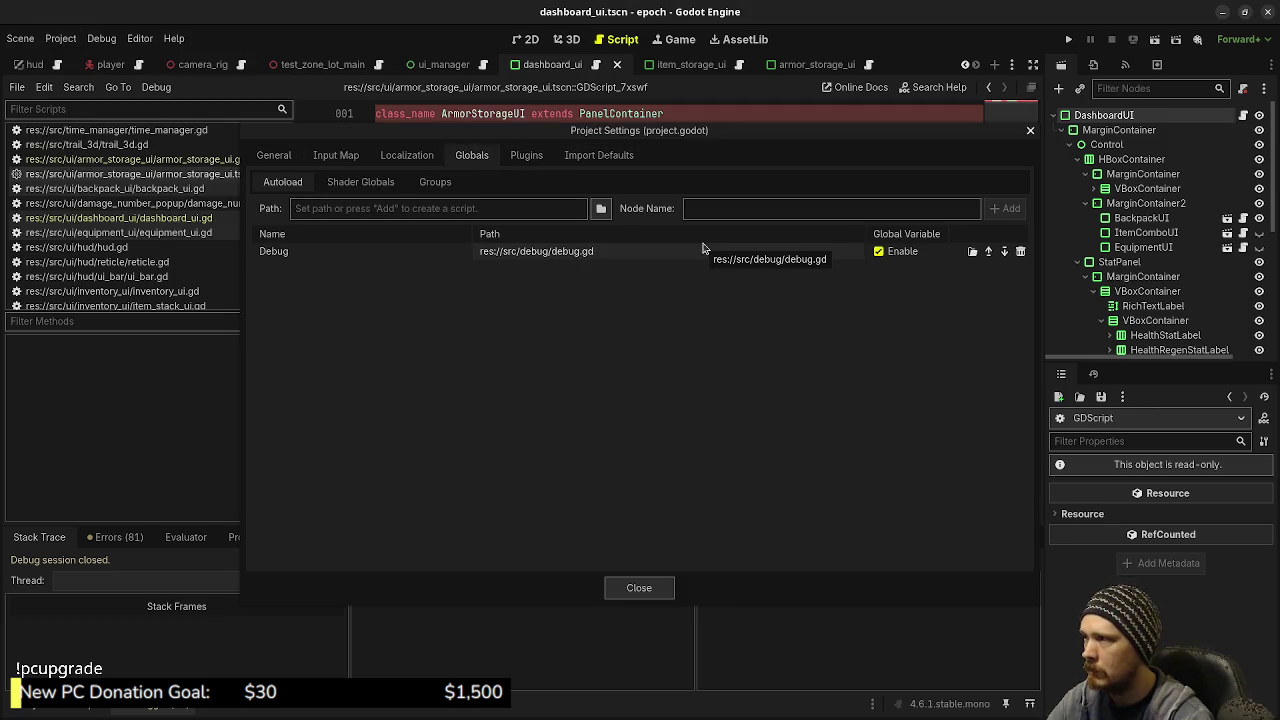
click(645, 587)
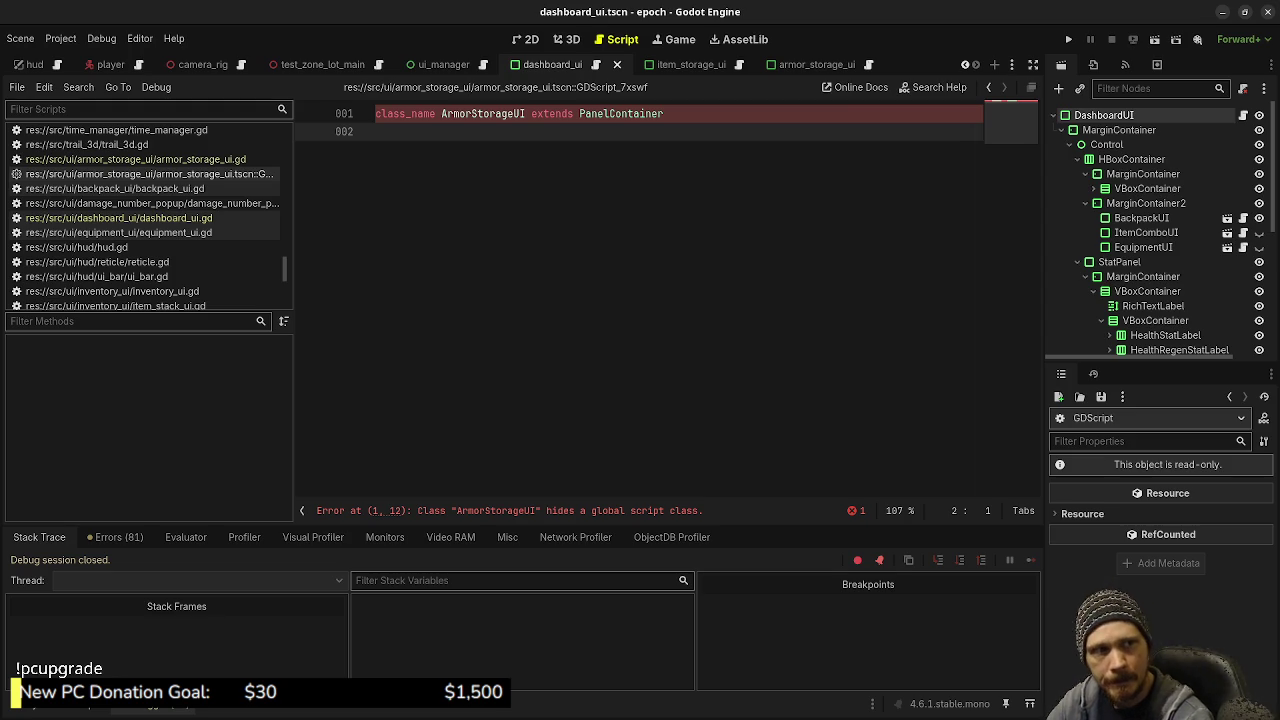
key(alt+Tab)
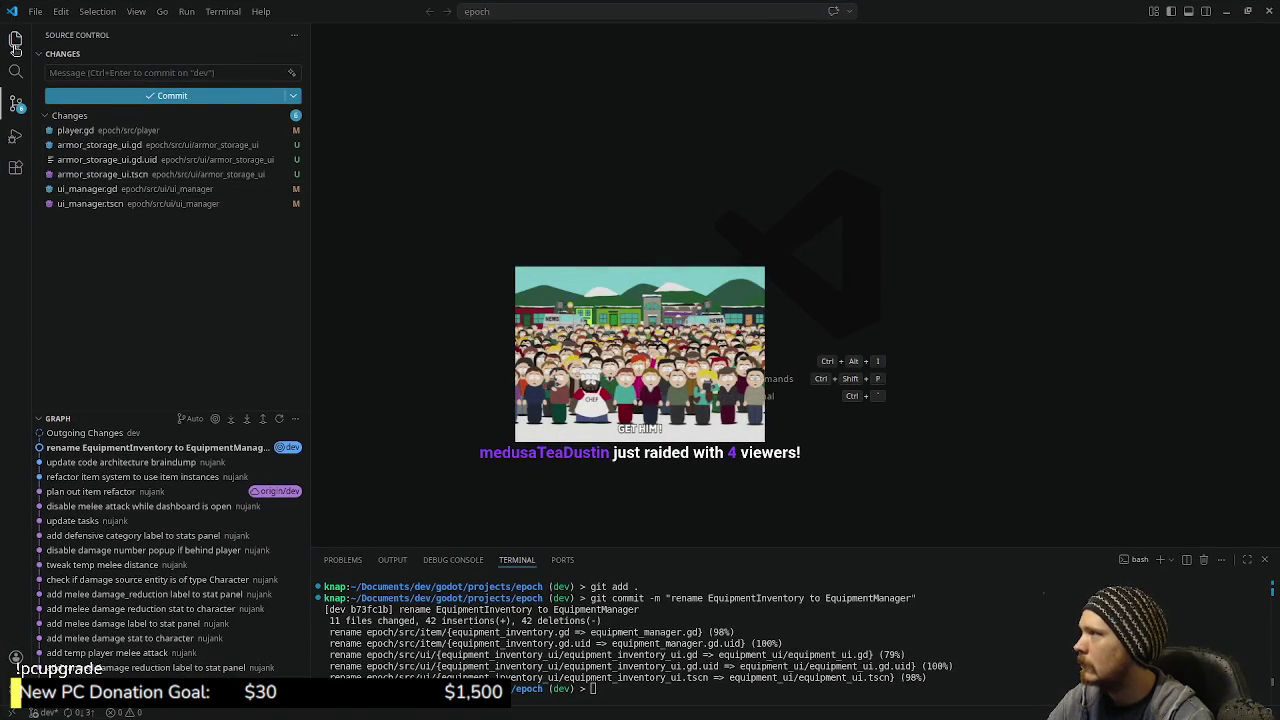
Open epoch/.godot/global_script_class_cache.cfg from the VS Code Explorer
click(15, 40)
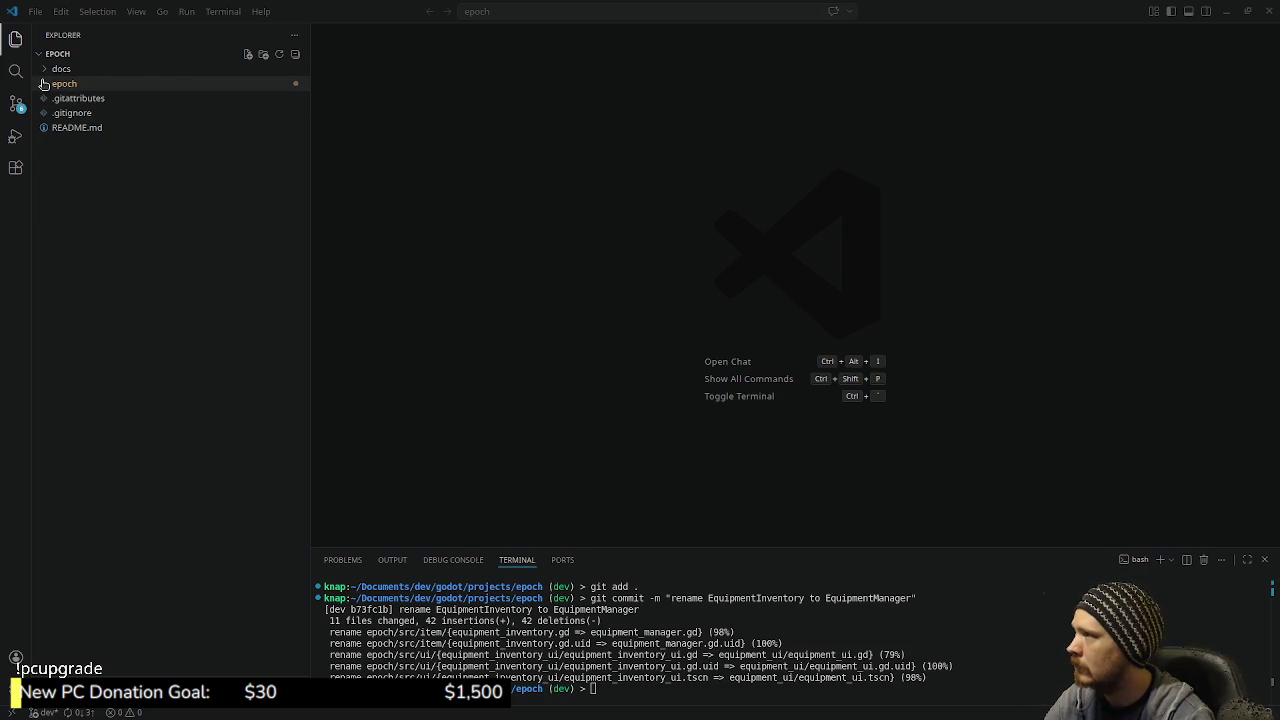
click(44, 84)
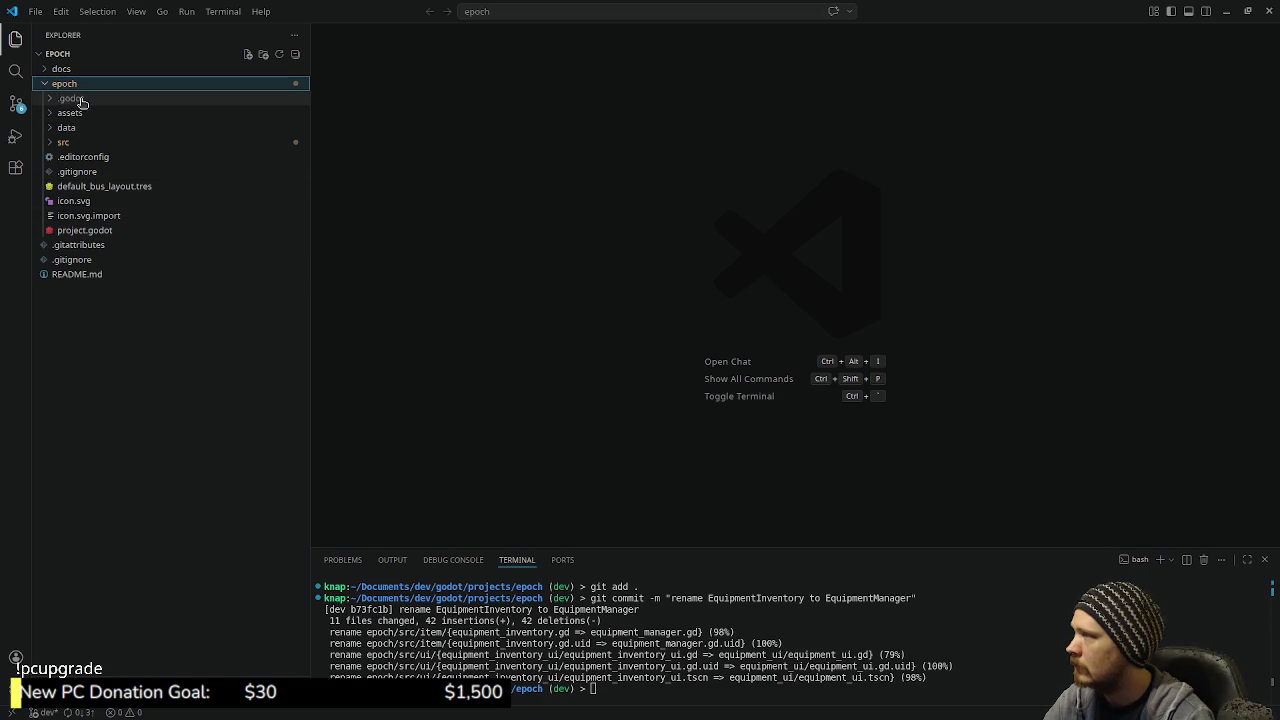
click(58, 100)
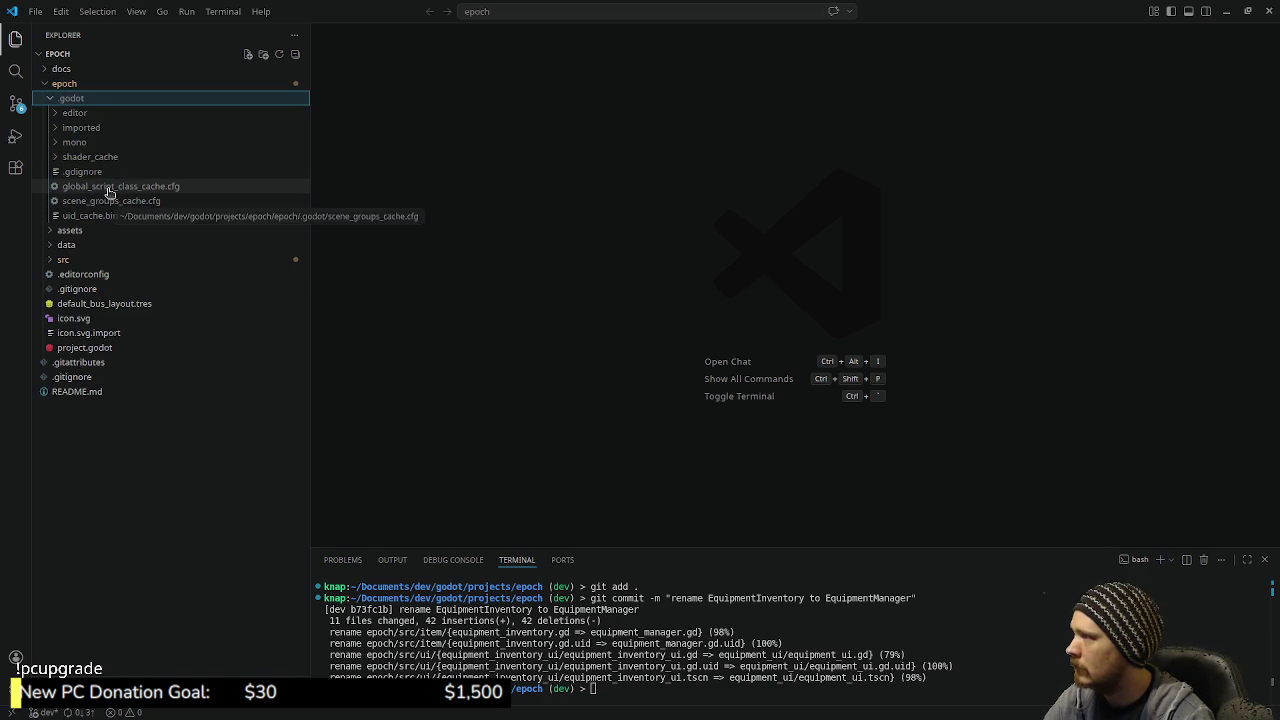
click(110, 187)
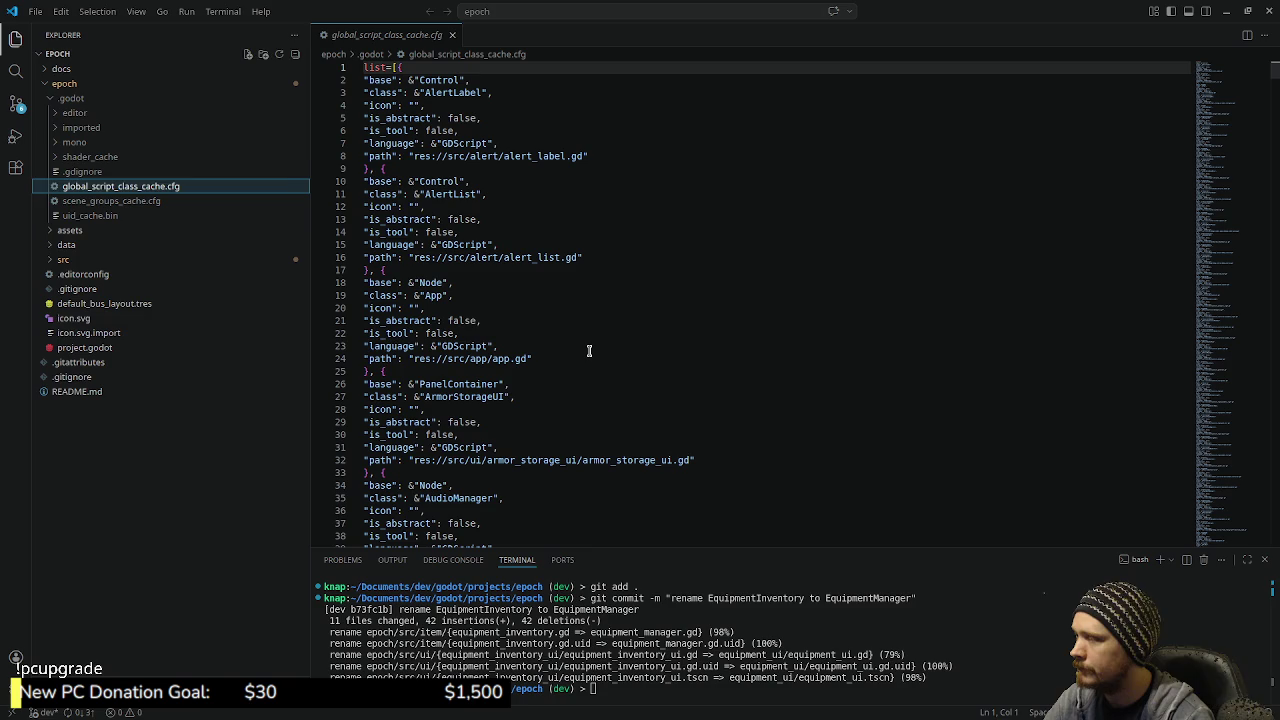
Delete the cached ArmorStorageUI class entry from global_script_class_cache.cfg
click(589, 350)
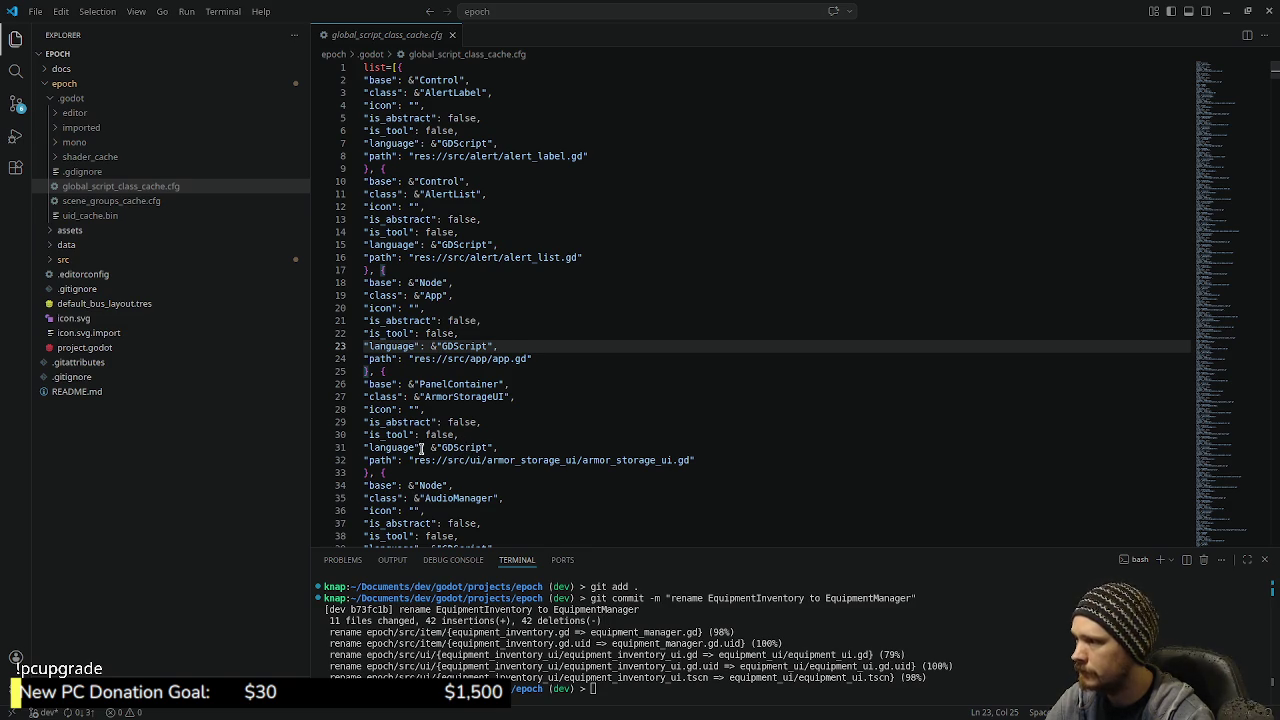
drag(379, 471, 372, 372)
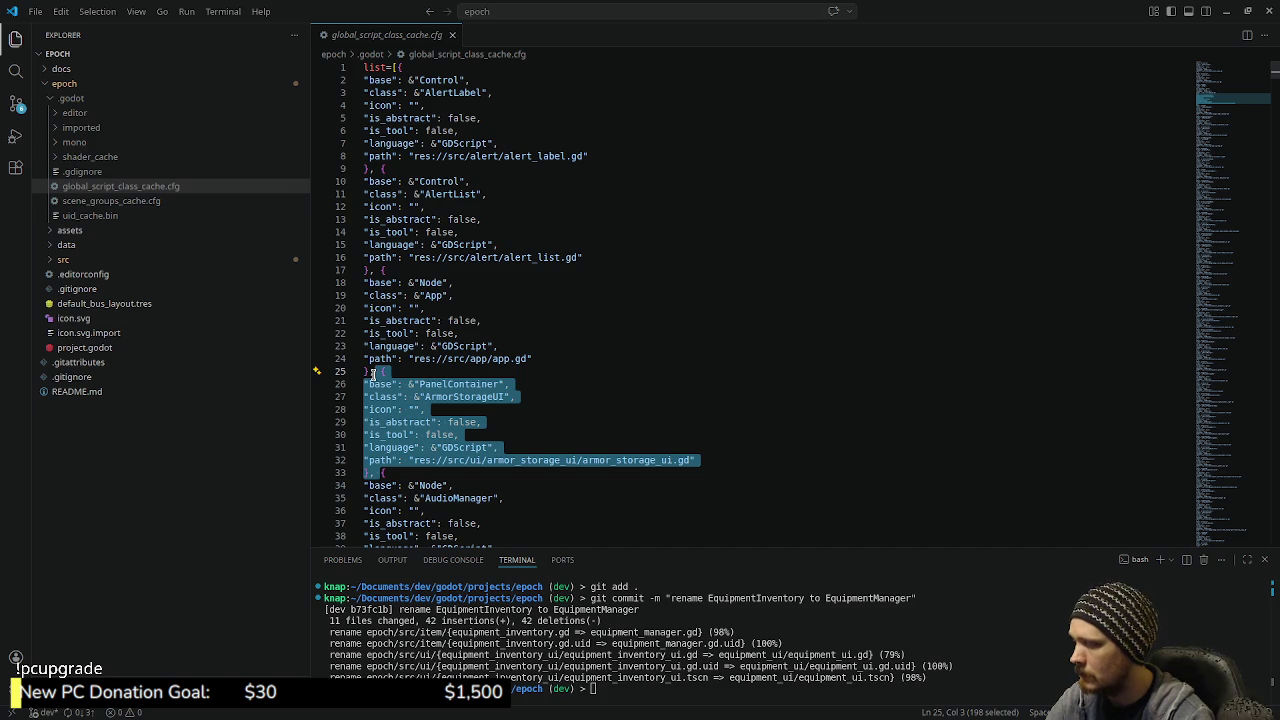
key(Delete)
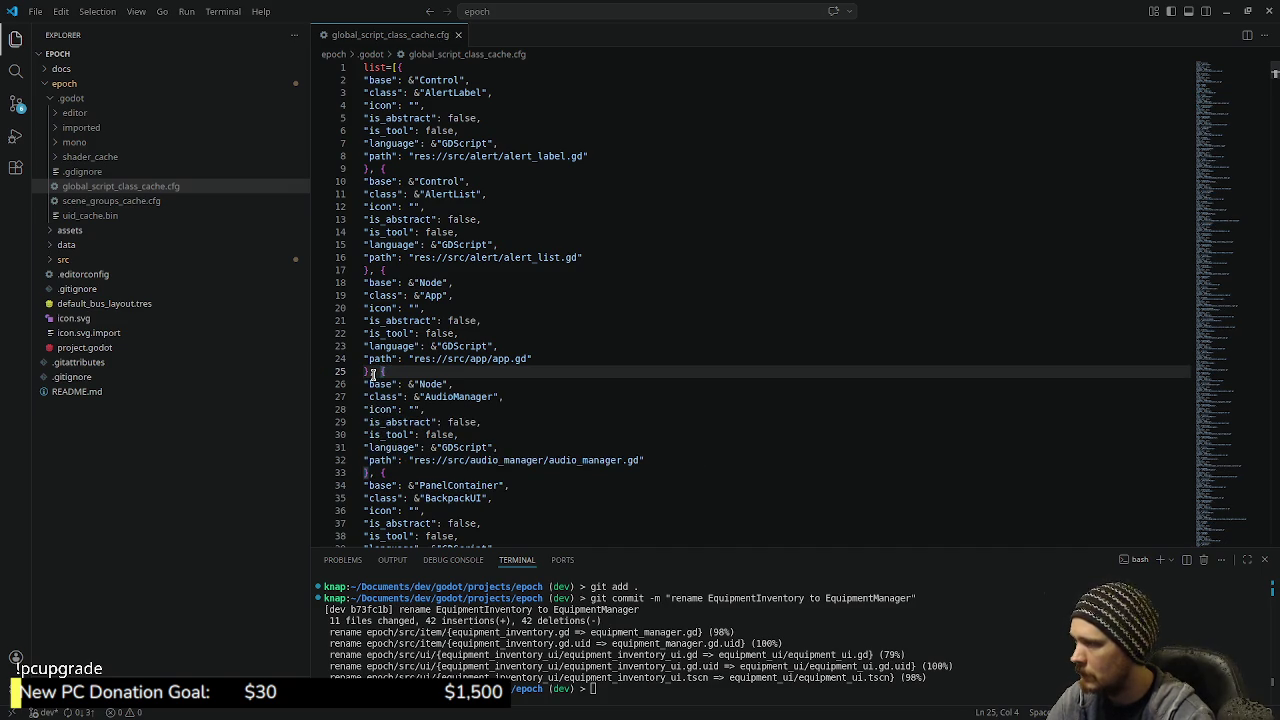
scroll(548, 370, down, 3)
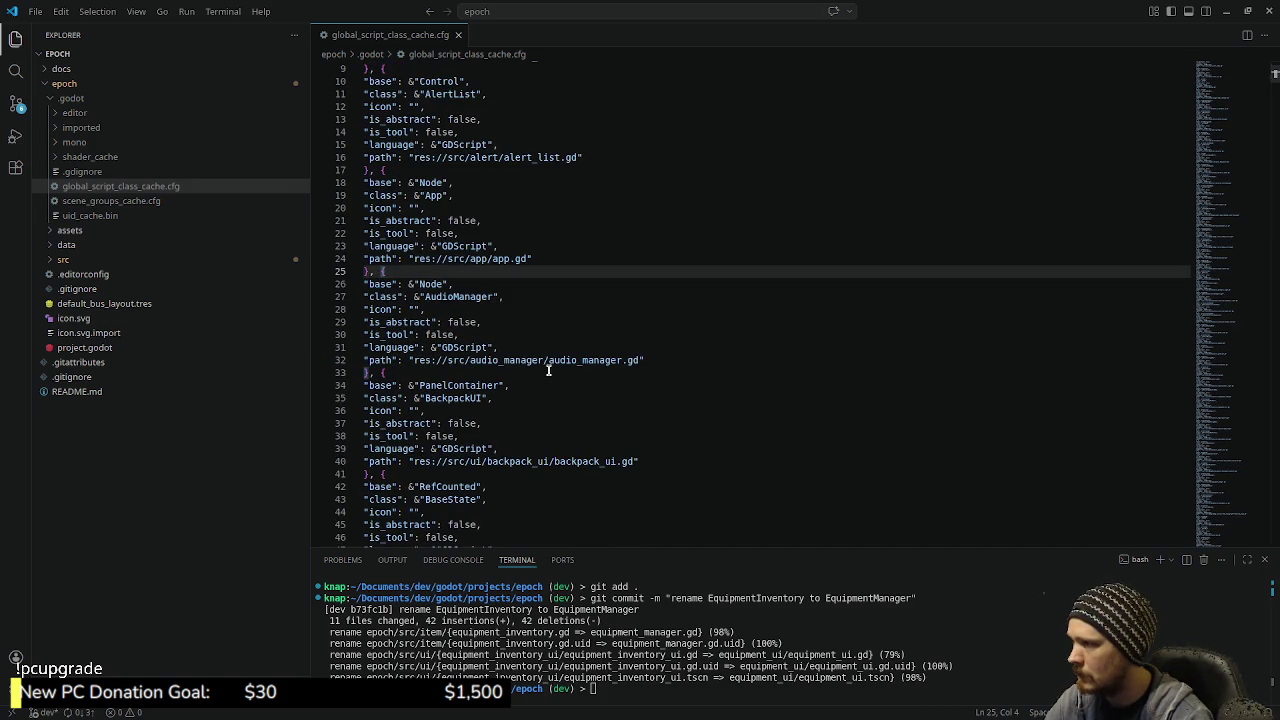
scroll(548, 370, down, 1)
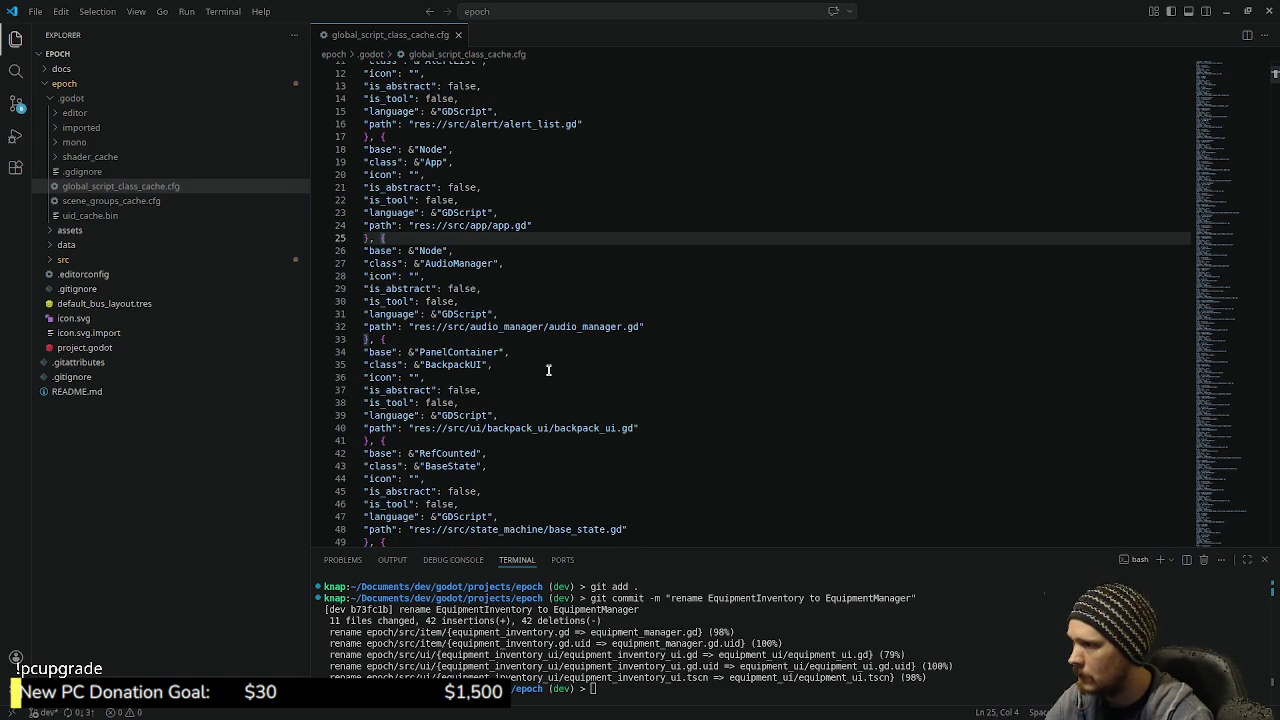
scroll(548, 370, down, 8)
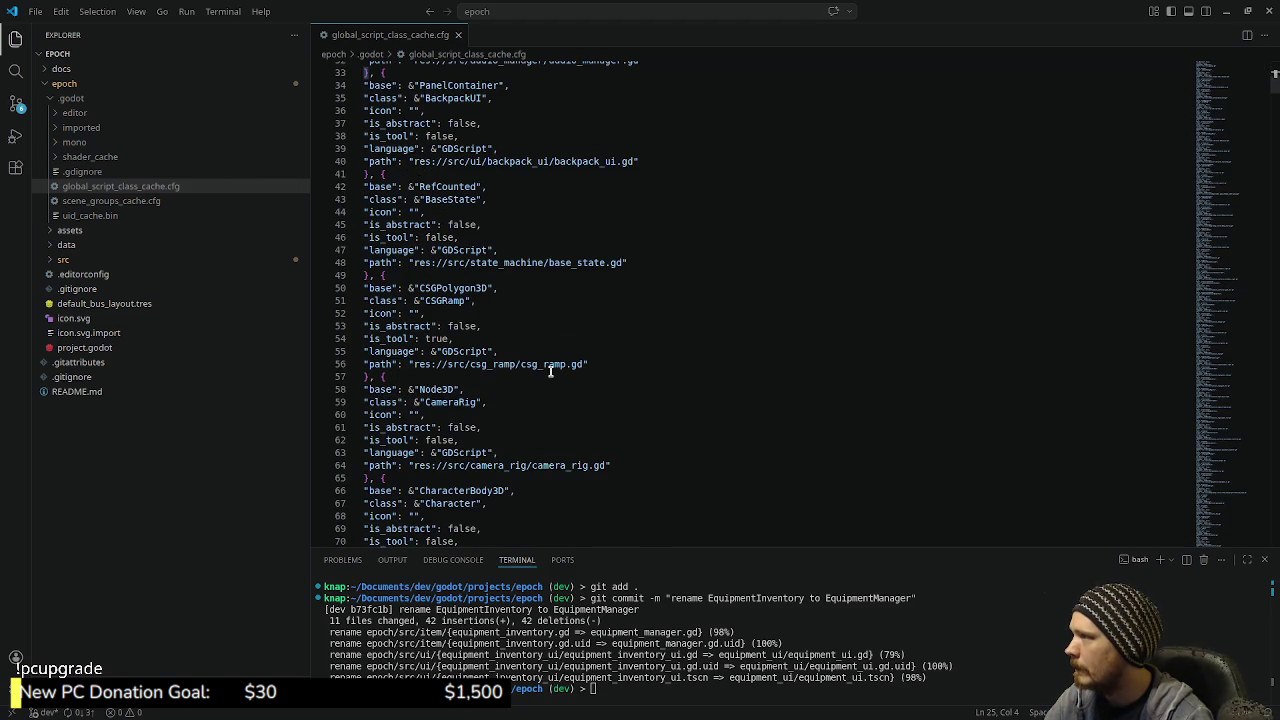
scroll(550, 371, down, 7)
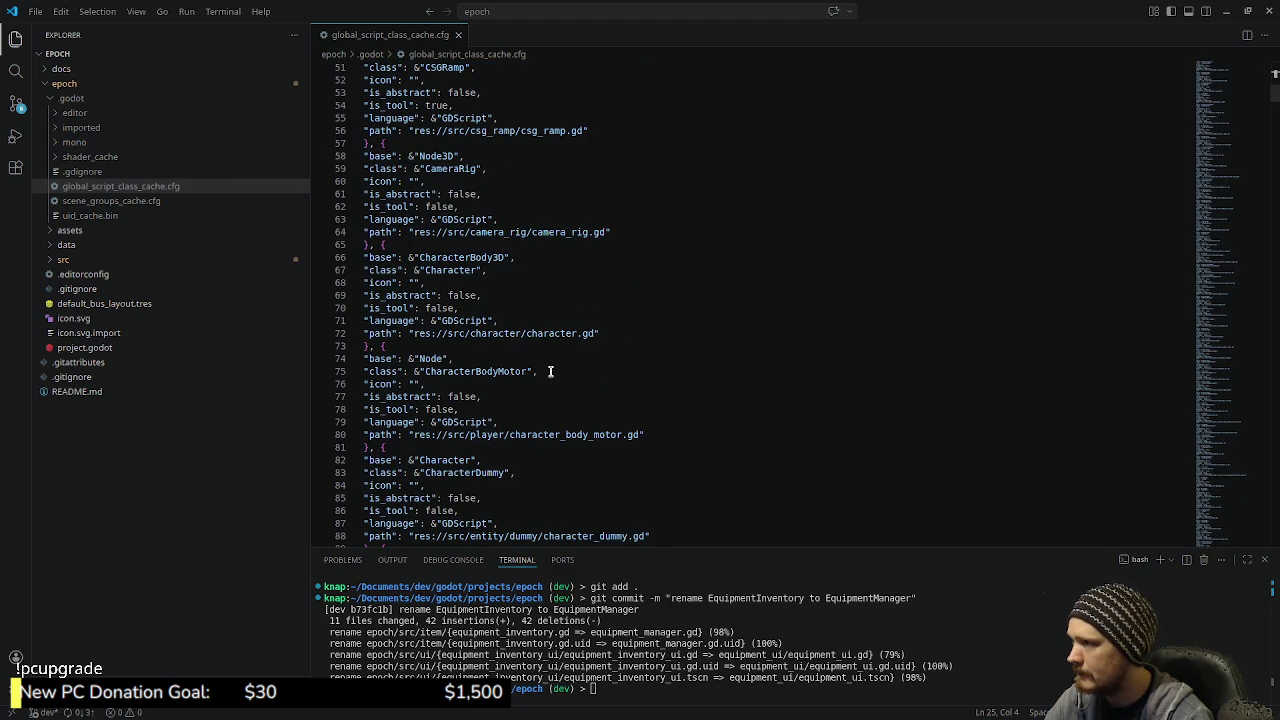
Search the cache for 'ArmorStorag', confirm there is no match, and return to Godot
click(578, 358)
key(ctrl+f)
text(ArmorStorag)
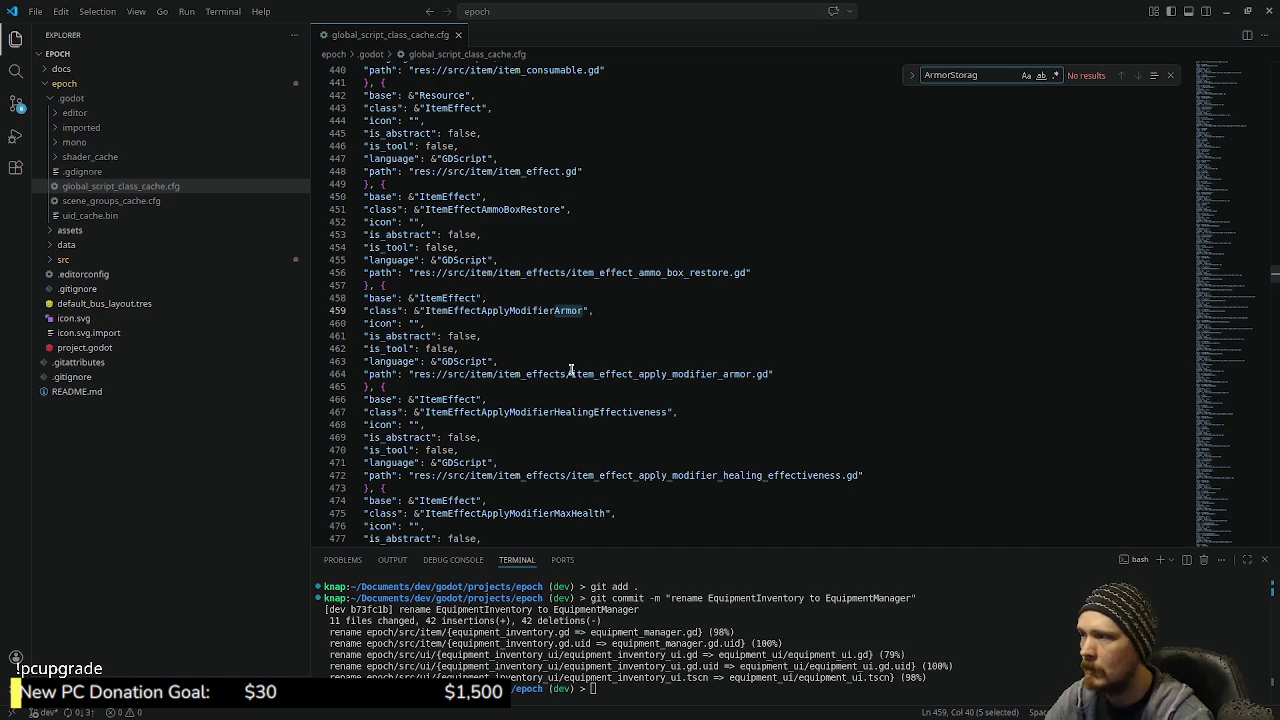
click(1170, 76)
key(alt+Tab)
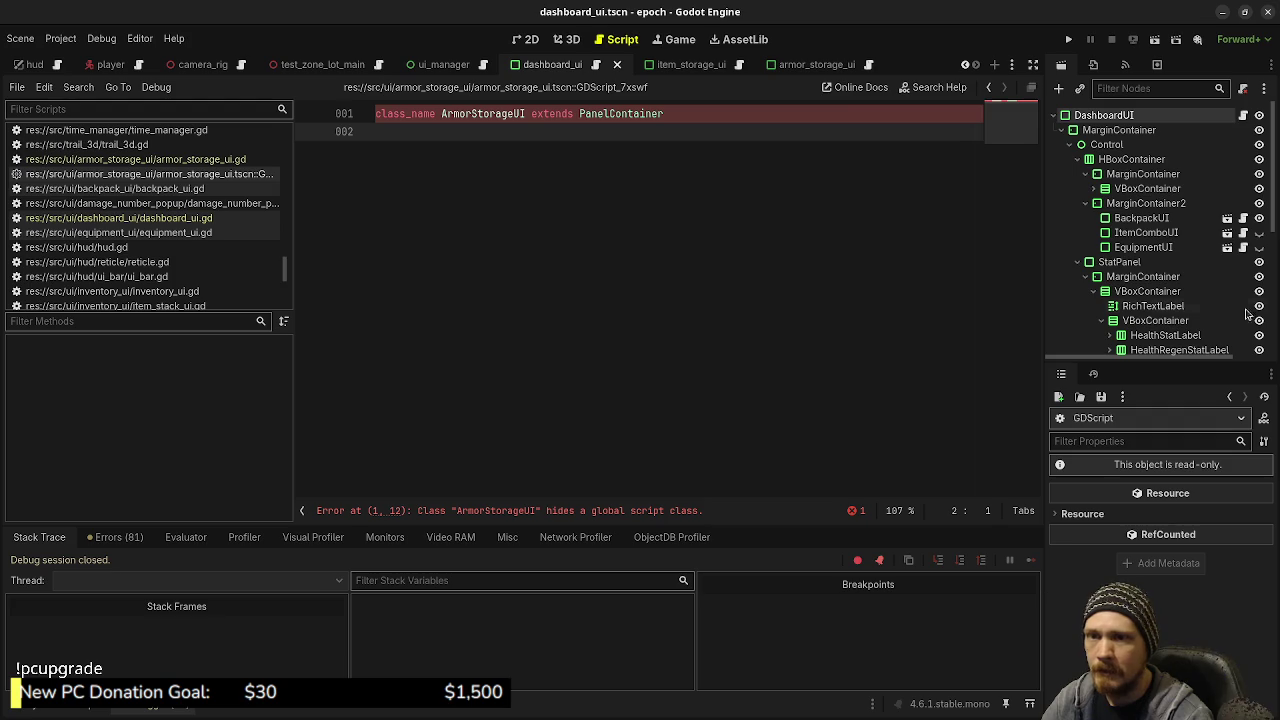
Look through the Project menu and the armor_storage_ui.tscn script's context menu, dismissing both unchanged
click(61, 38)
click(471, 243)
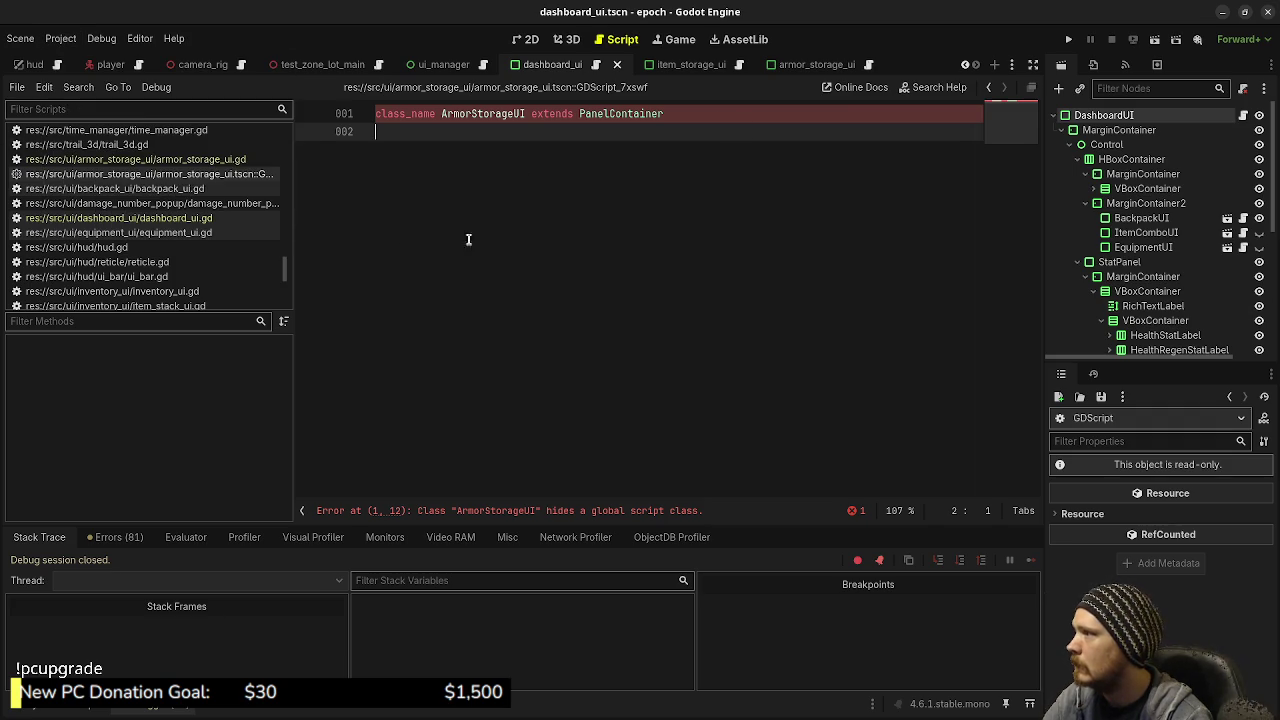
scroll(197, 230, down, 3)
scroll(185, 231, up, 4)
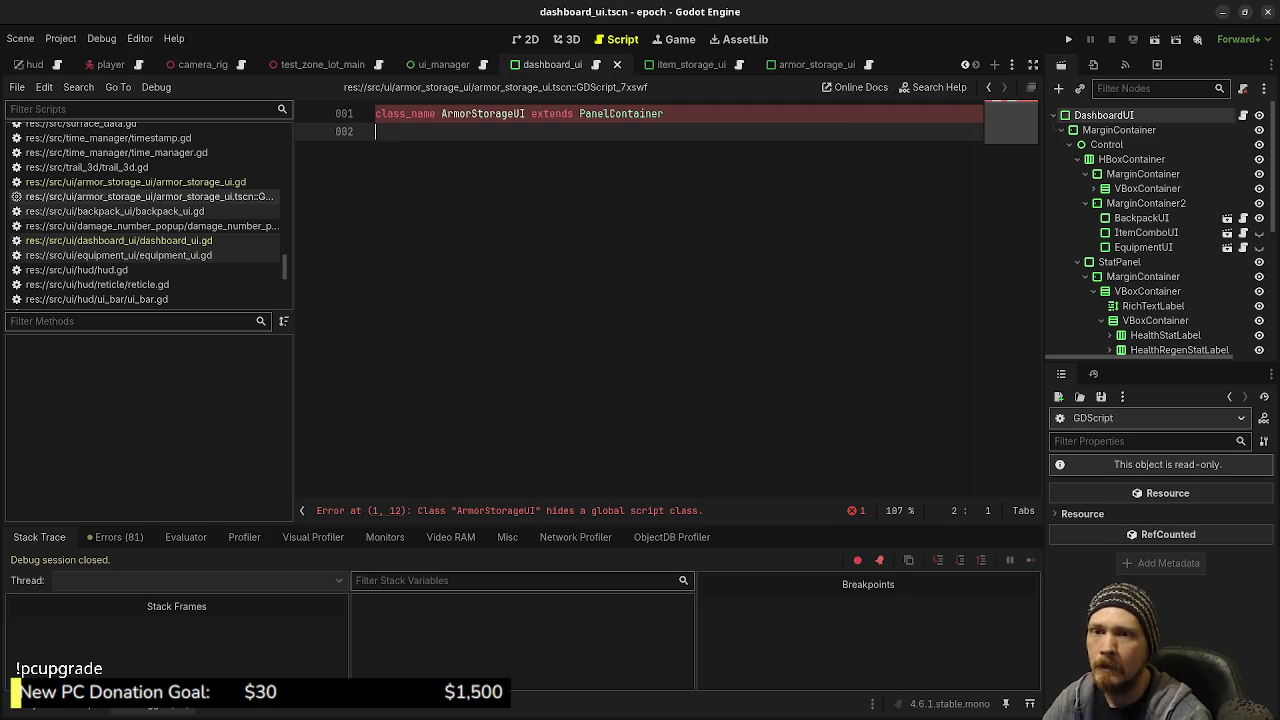
right_click(185, 199)
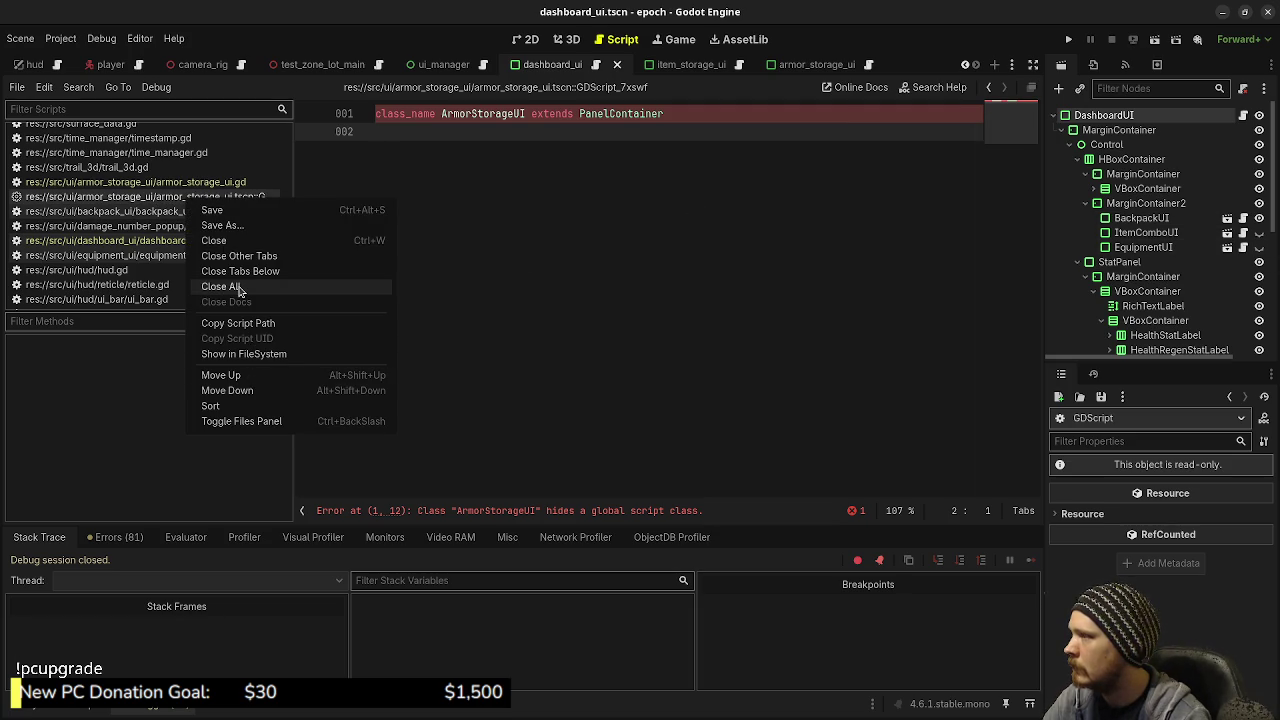
click(743, 289)
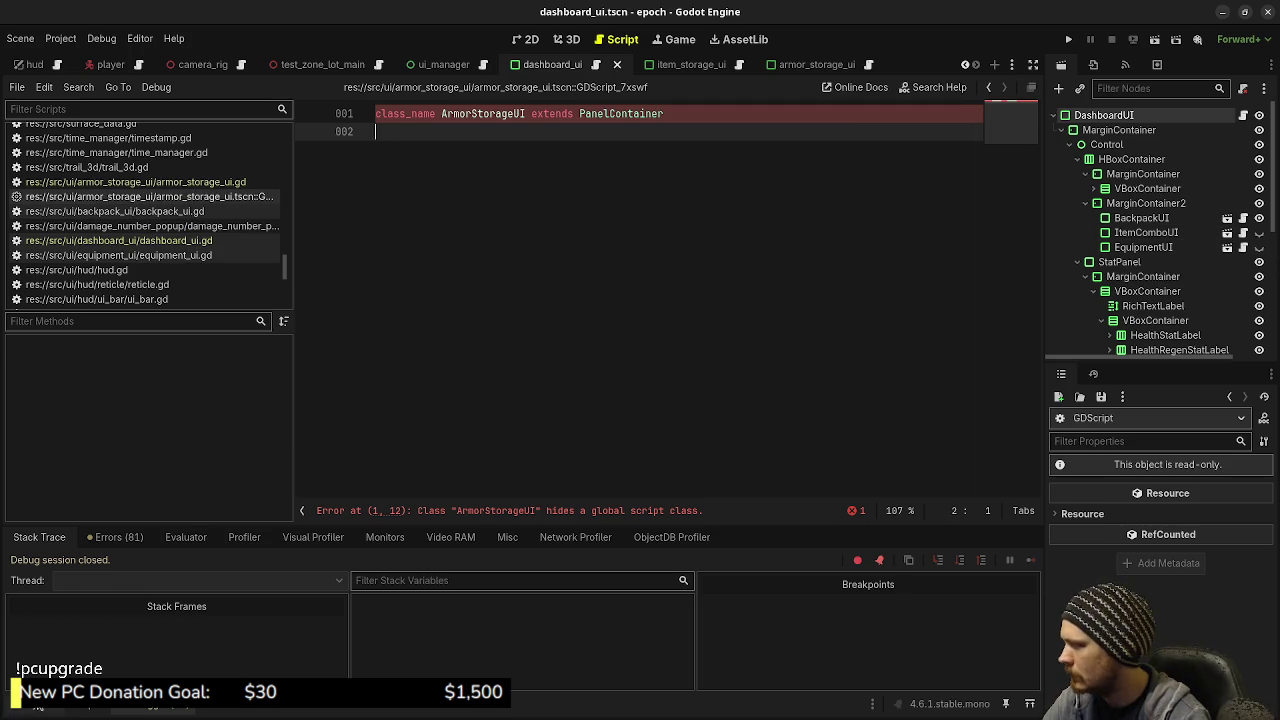
Switch the bottom panel to FileSystem and expand res://src/ui/ to reach the ui folder's options
click(40, 709)
scroll(80, 595, up, 3)
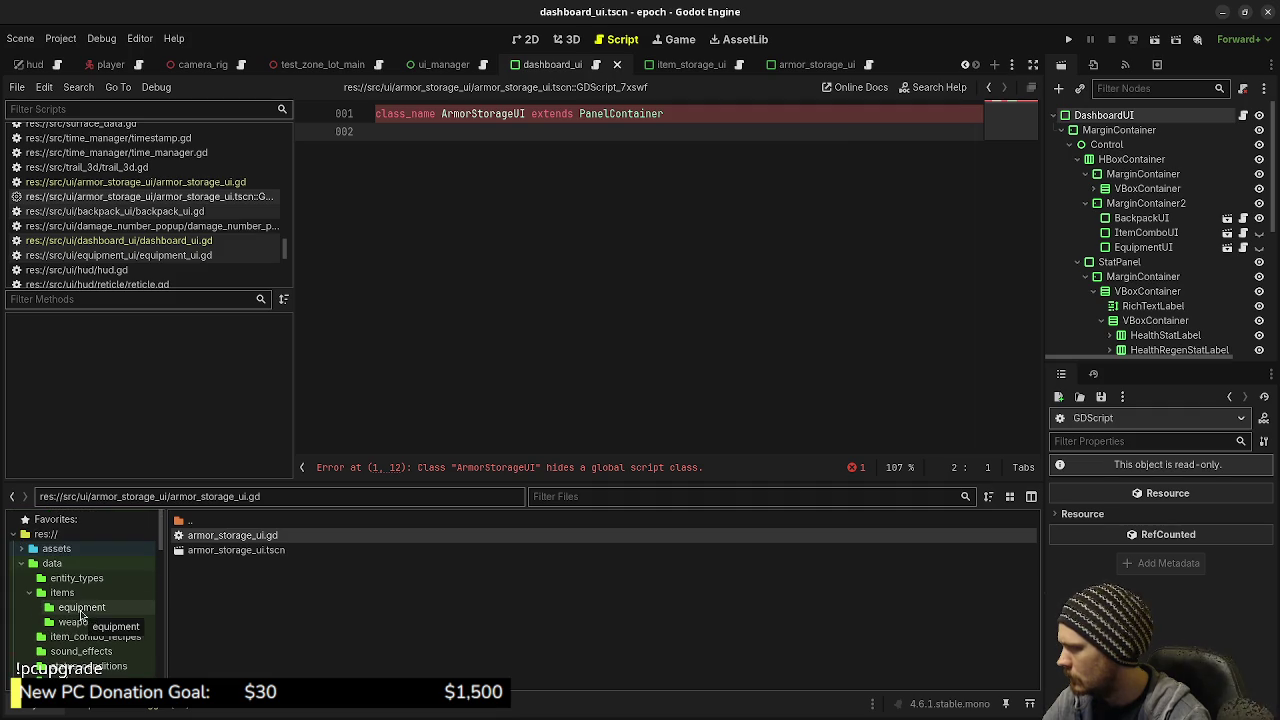
scroll(85, 590, down, 10)
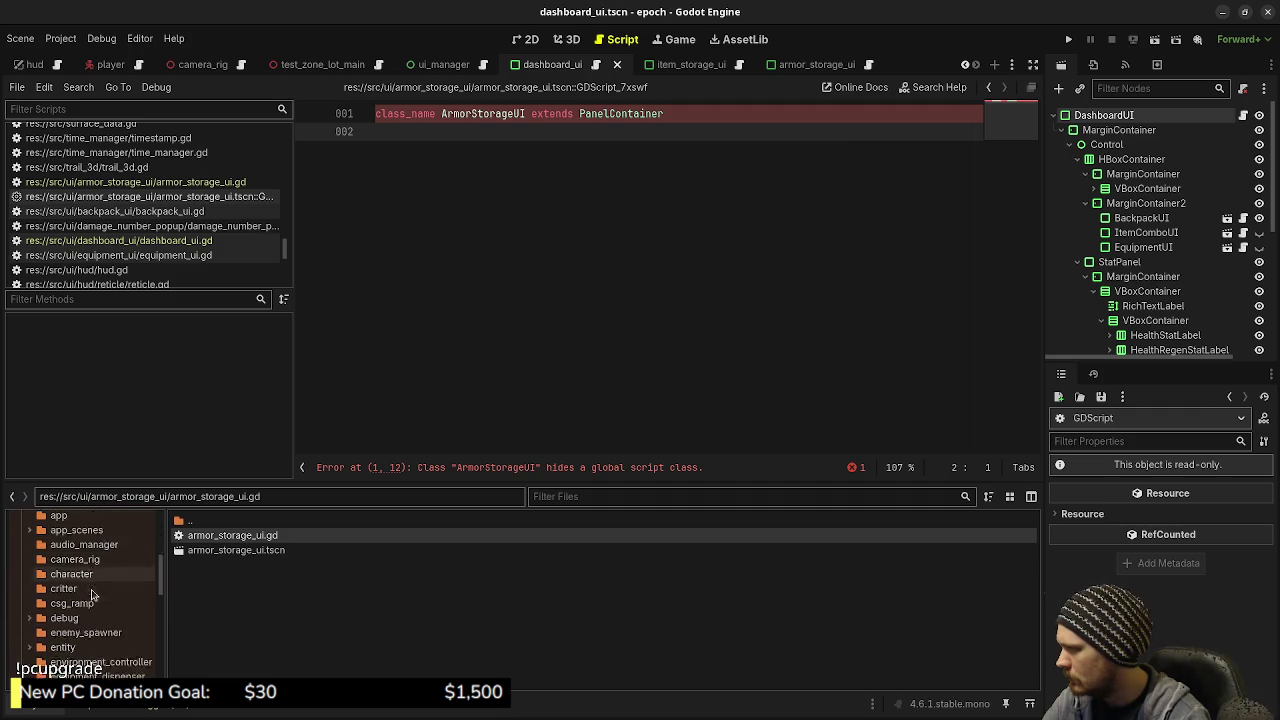
scroll(90, 600, down, 1)
click(68, 619)
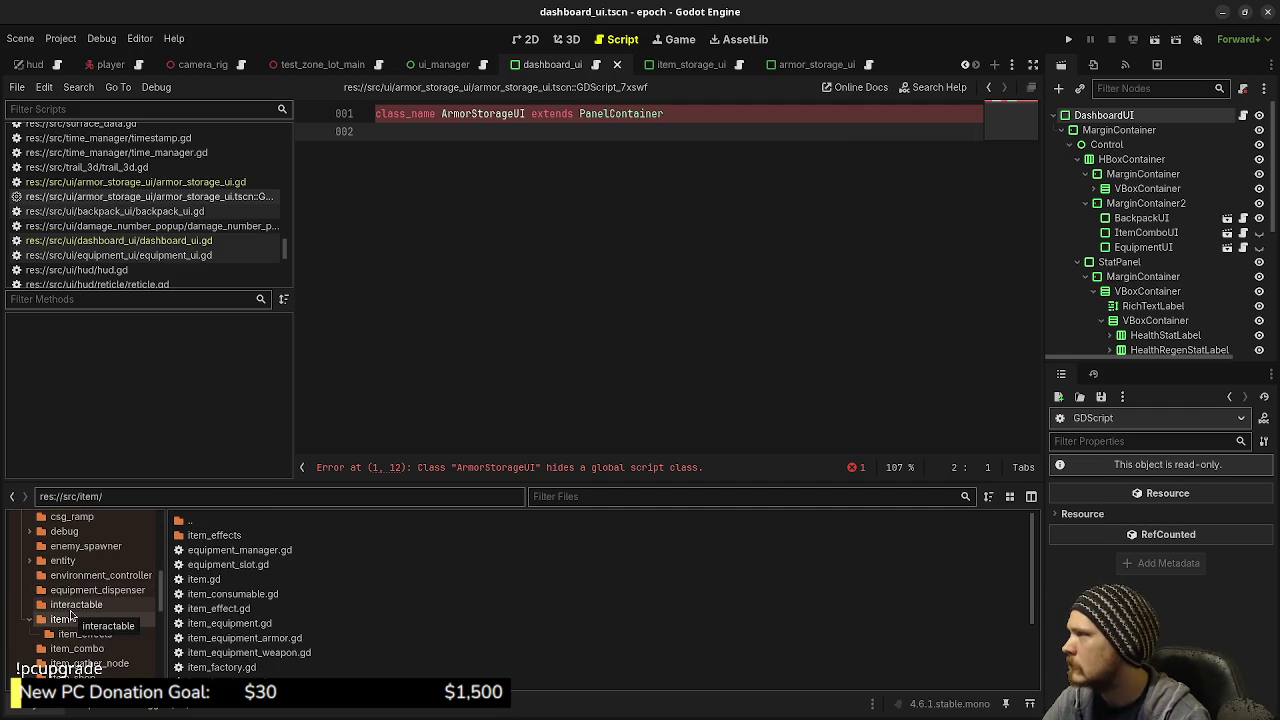
scroll(70, 605, down, 10)
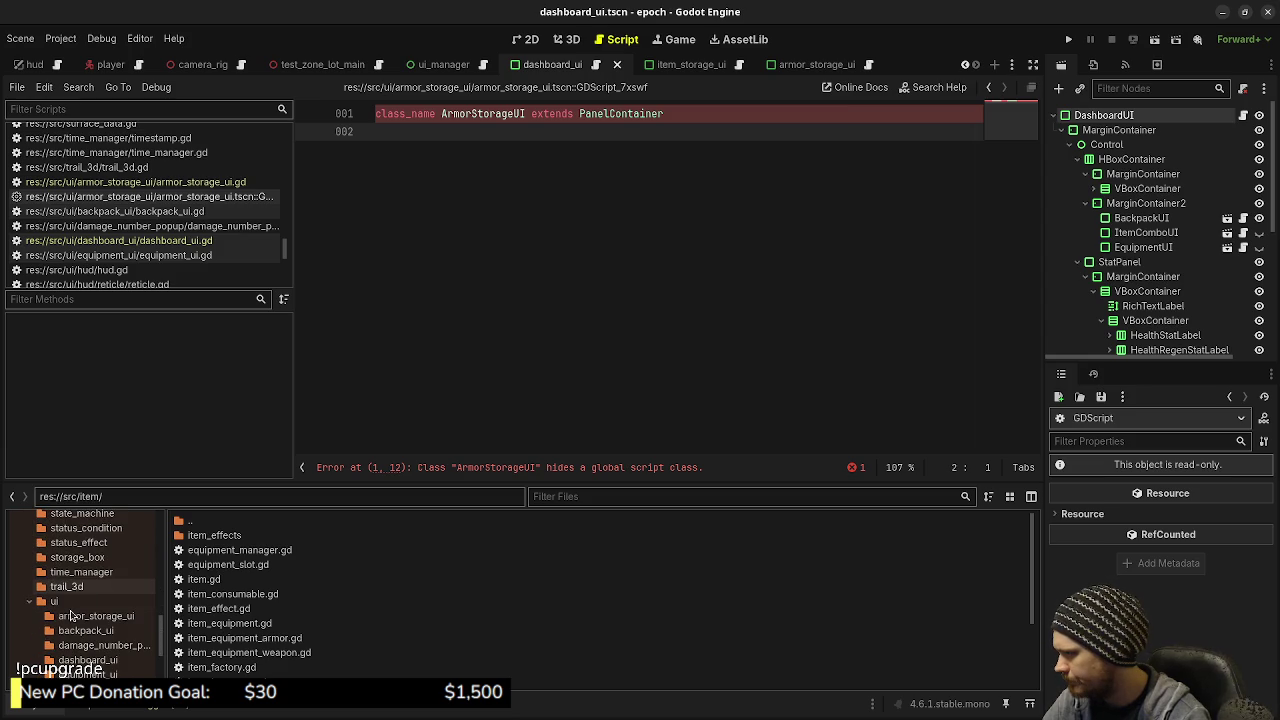
click(57, 603)
right_click(57, 603)
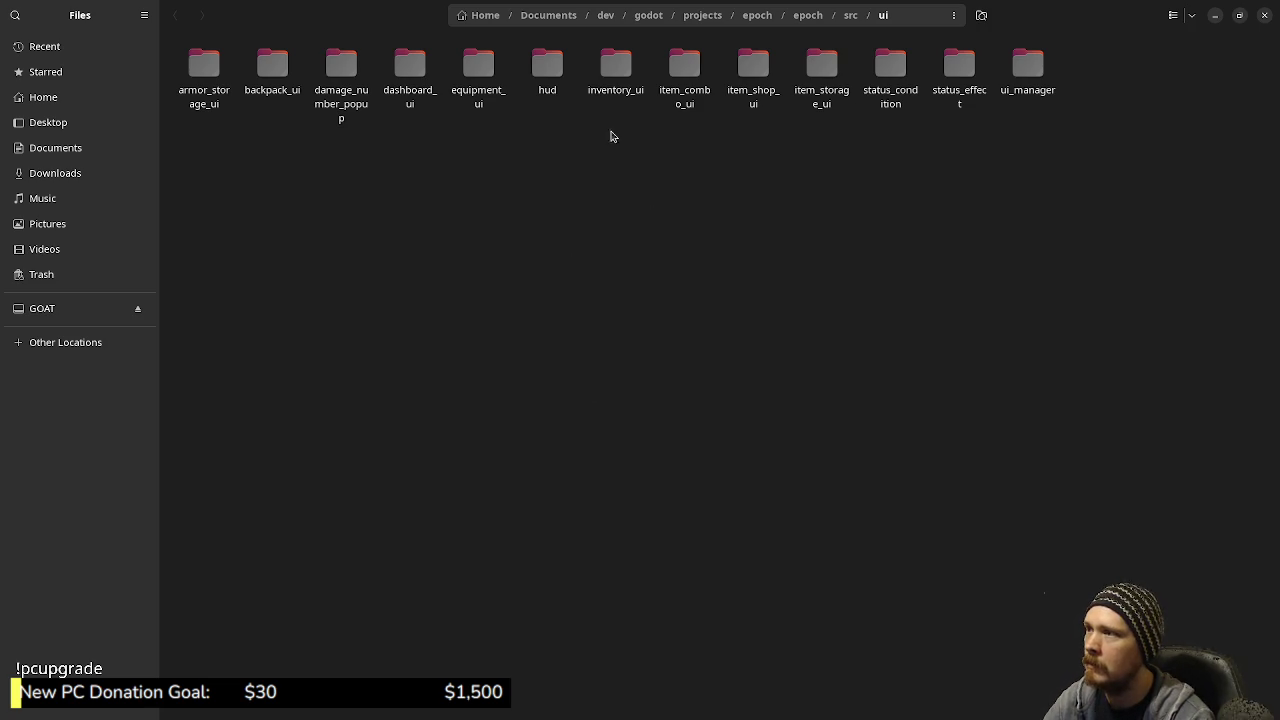
Confirm armor_storage_ui holds only armor_storage_ui.gd, .gd.uid and .tscn, then minimize Files
double_click(203, 104)
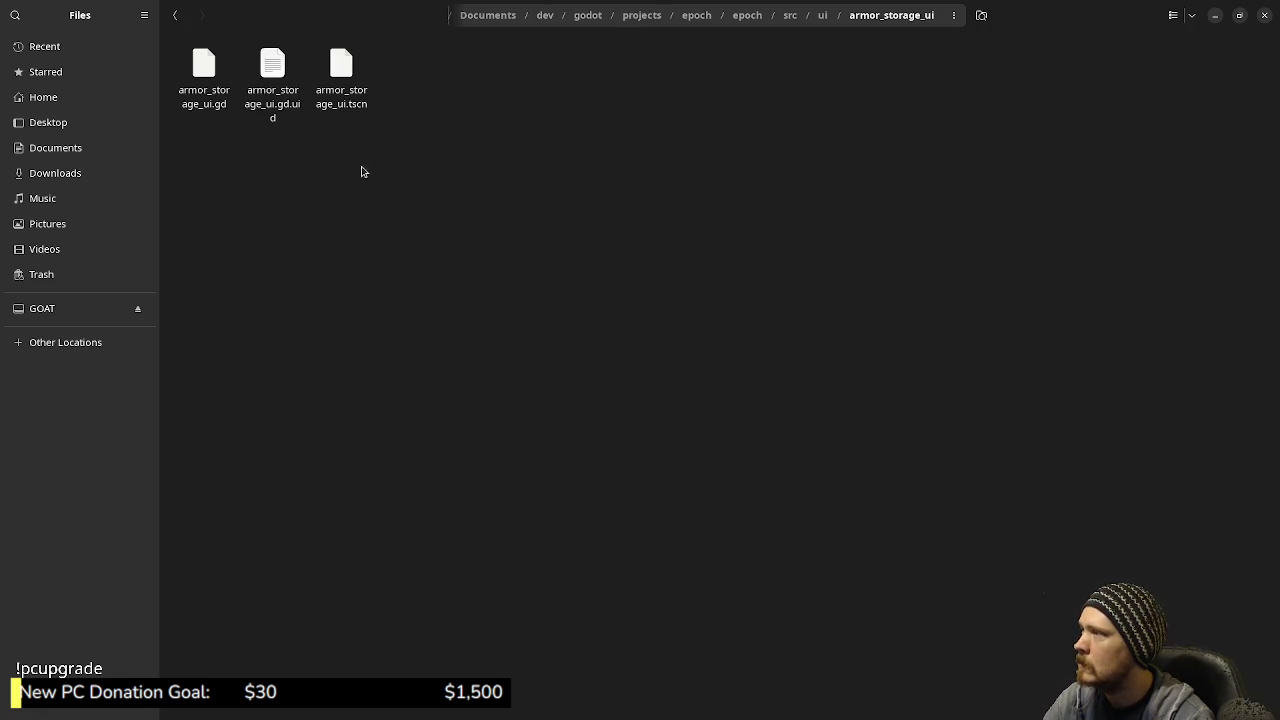
click(1217, 21)
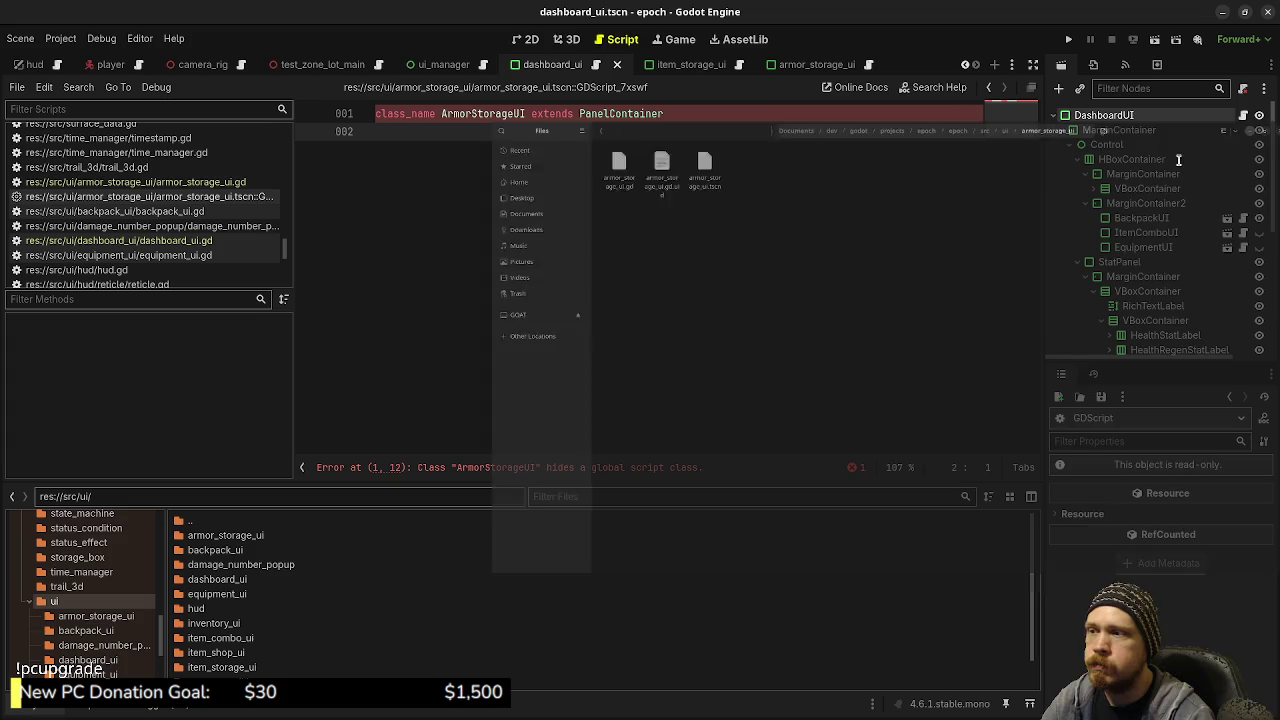
Dismiss the Project menu and the armor_storage_ui.tscn script menu unchanged, then switch to VS Code
click(63, 40)
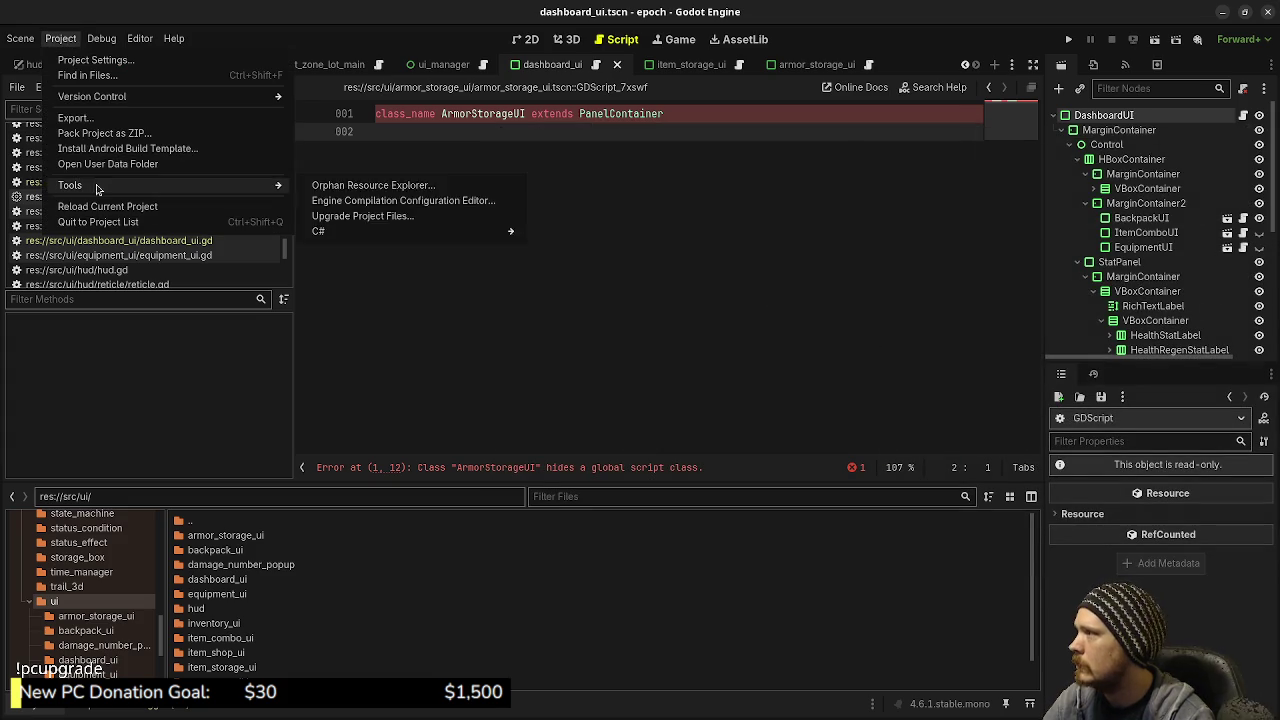
click(723, 246)
right_click(178, 196)
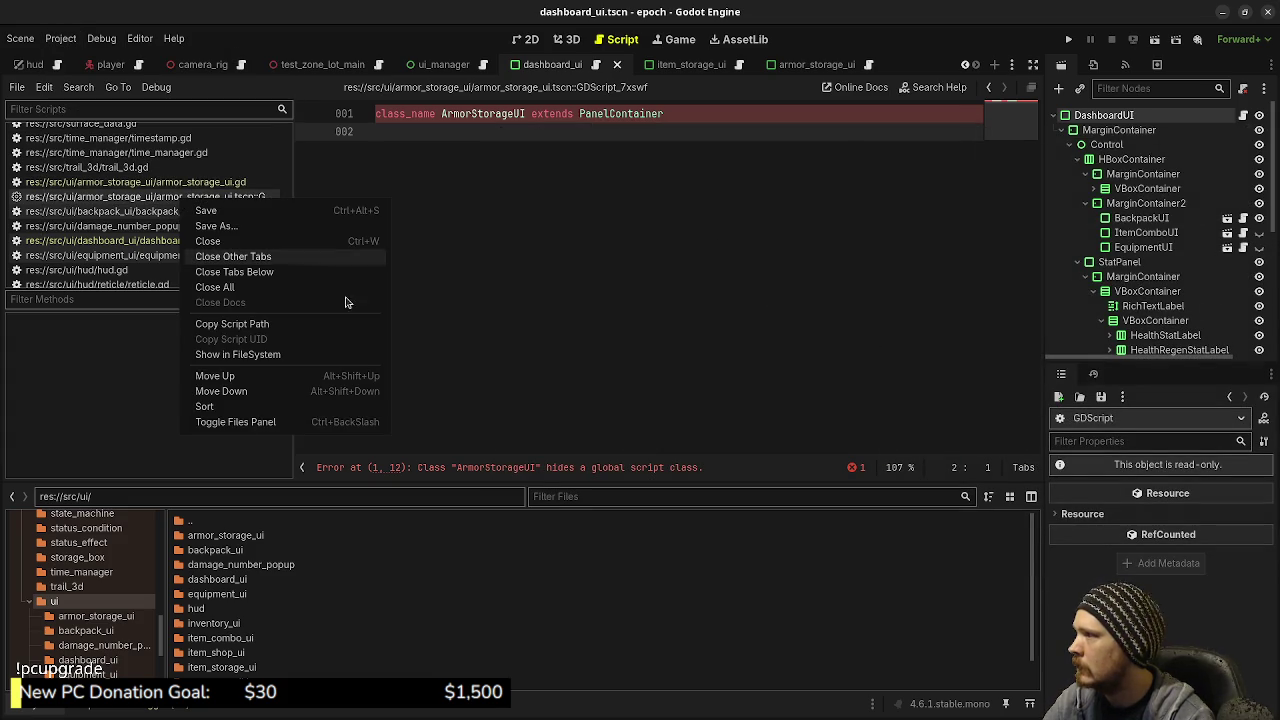
click(671, 277)
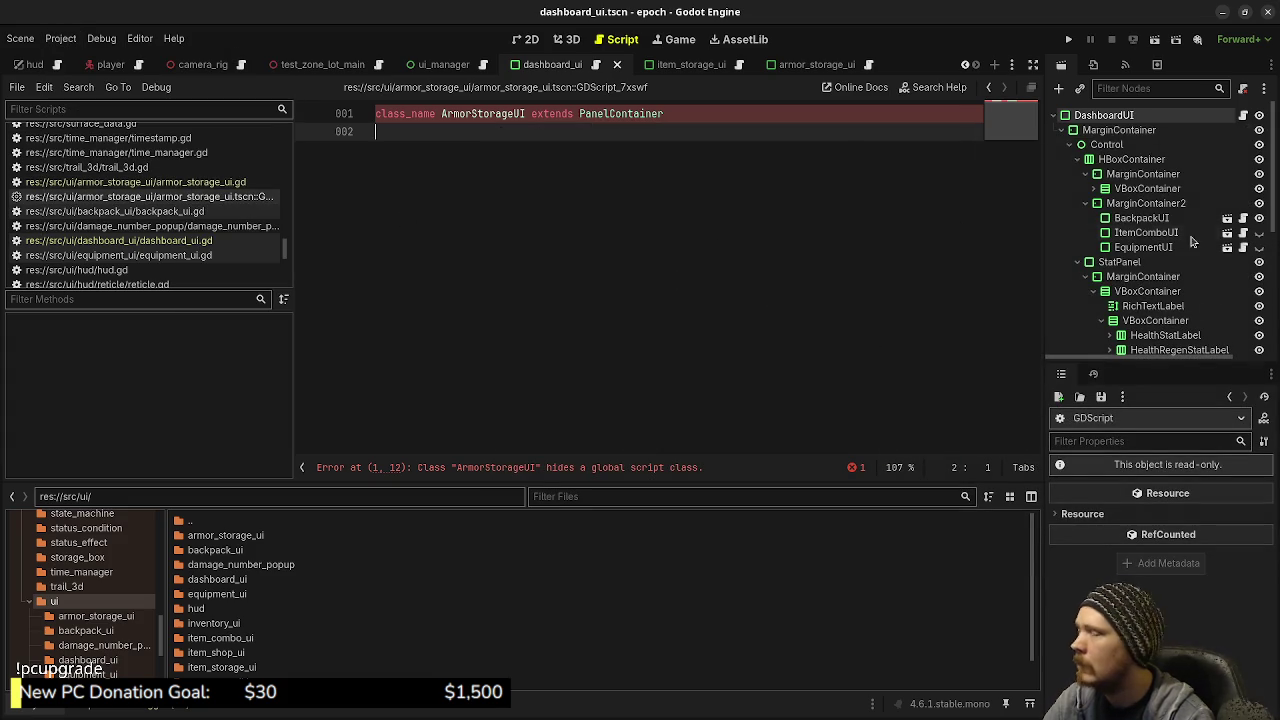
key(alt+Tab)
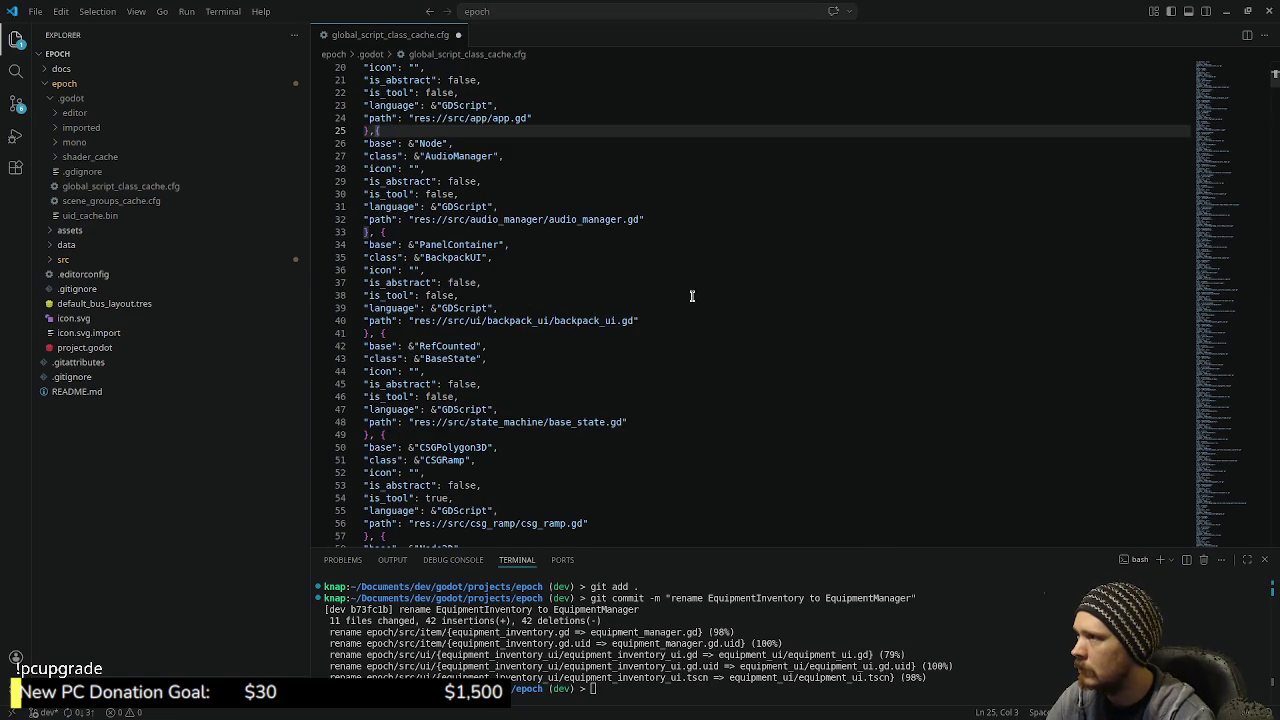
Undo the deletion to restore the ArmorStorageUI cache entry and save global_script_class_cache.cfg
key(ctrl+z)
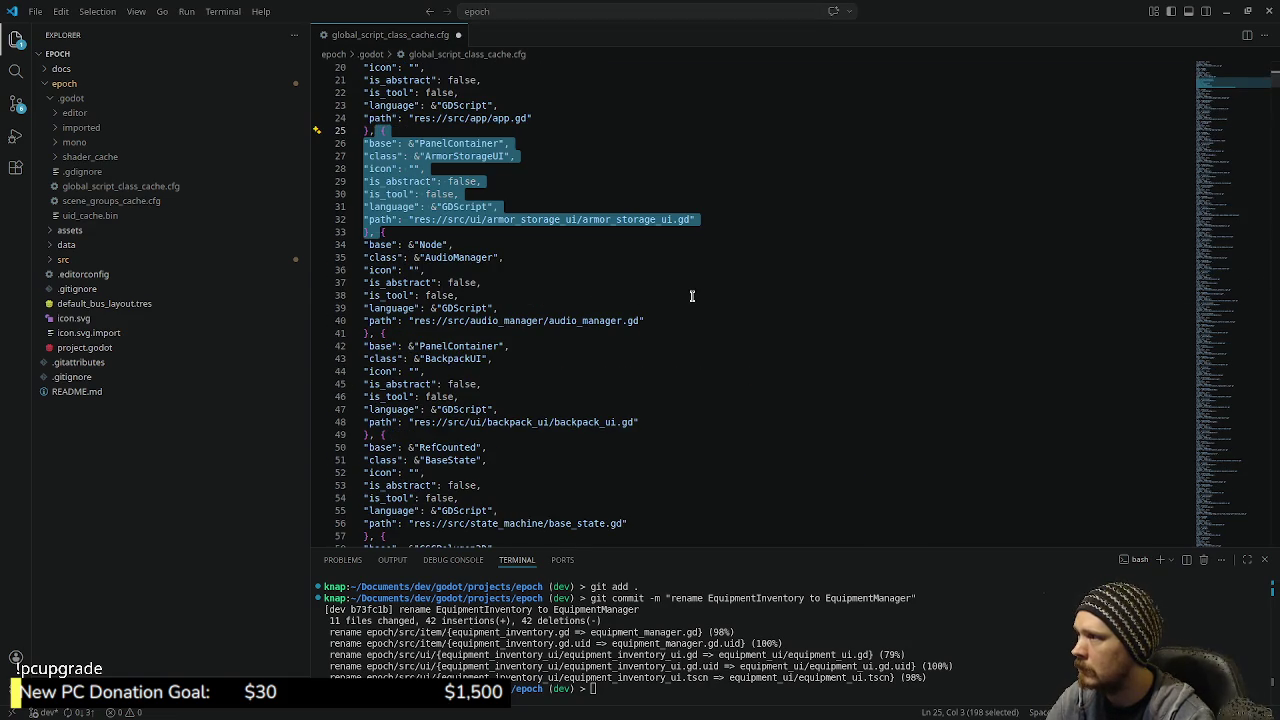
key(ctrl+s)
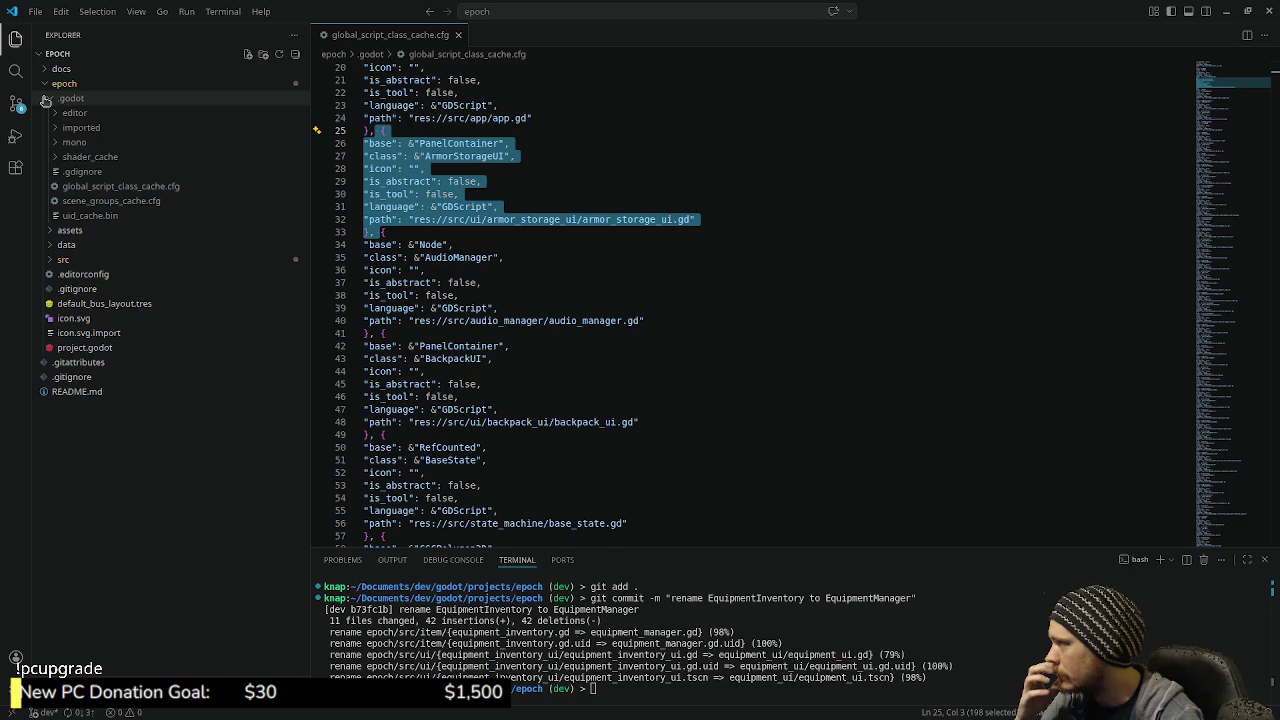
click(58, 259)
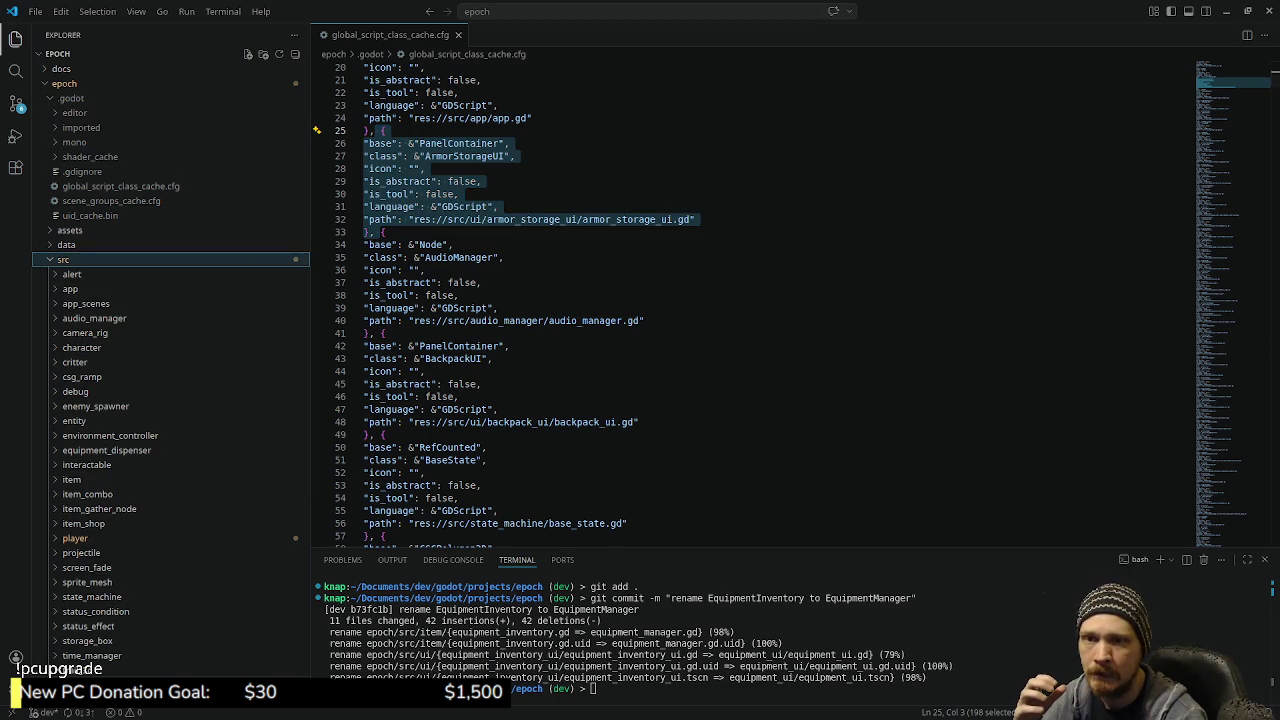
key(alt+Tab)
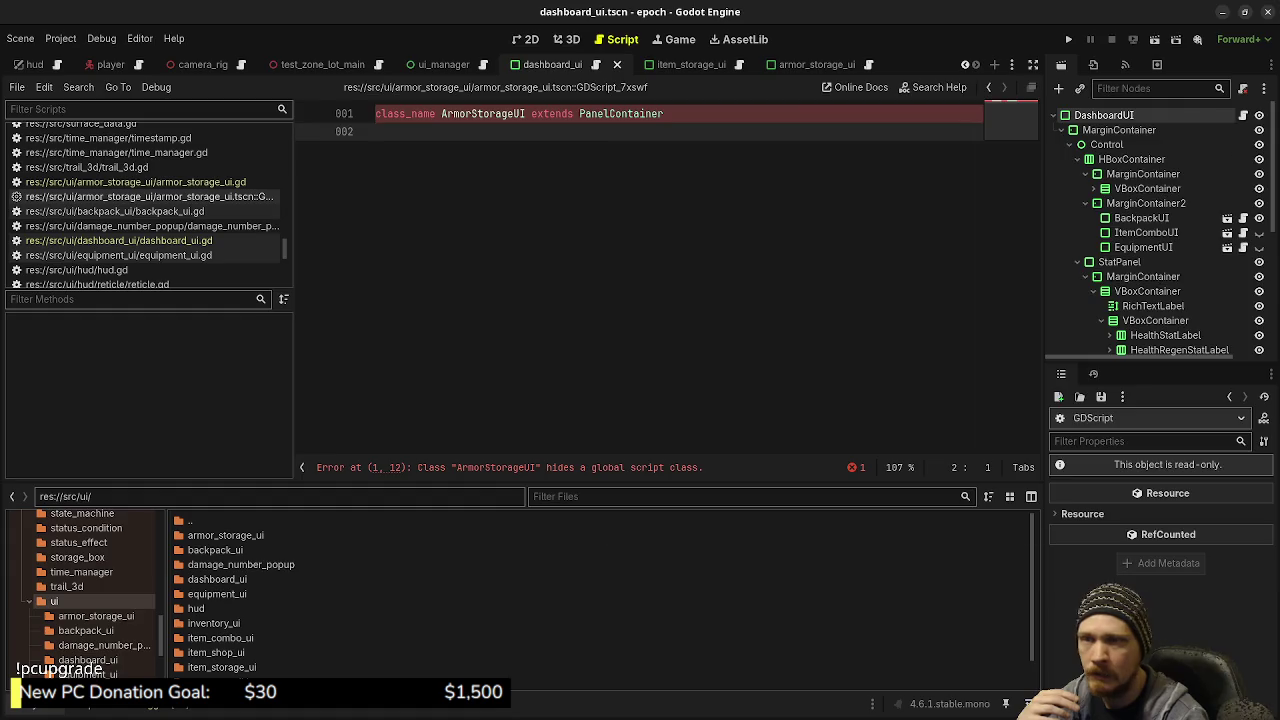
key(alt+Tab)
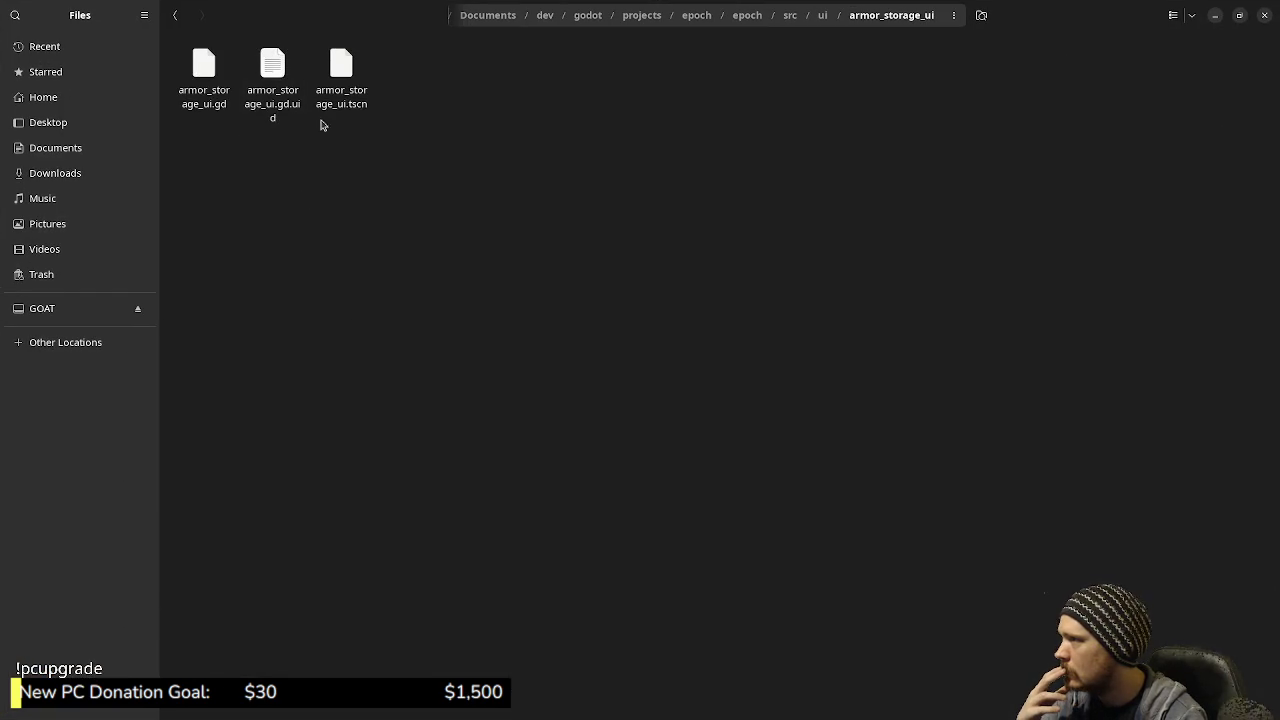
key(alt+Tab)
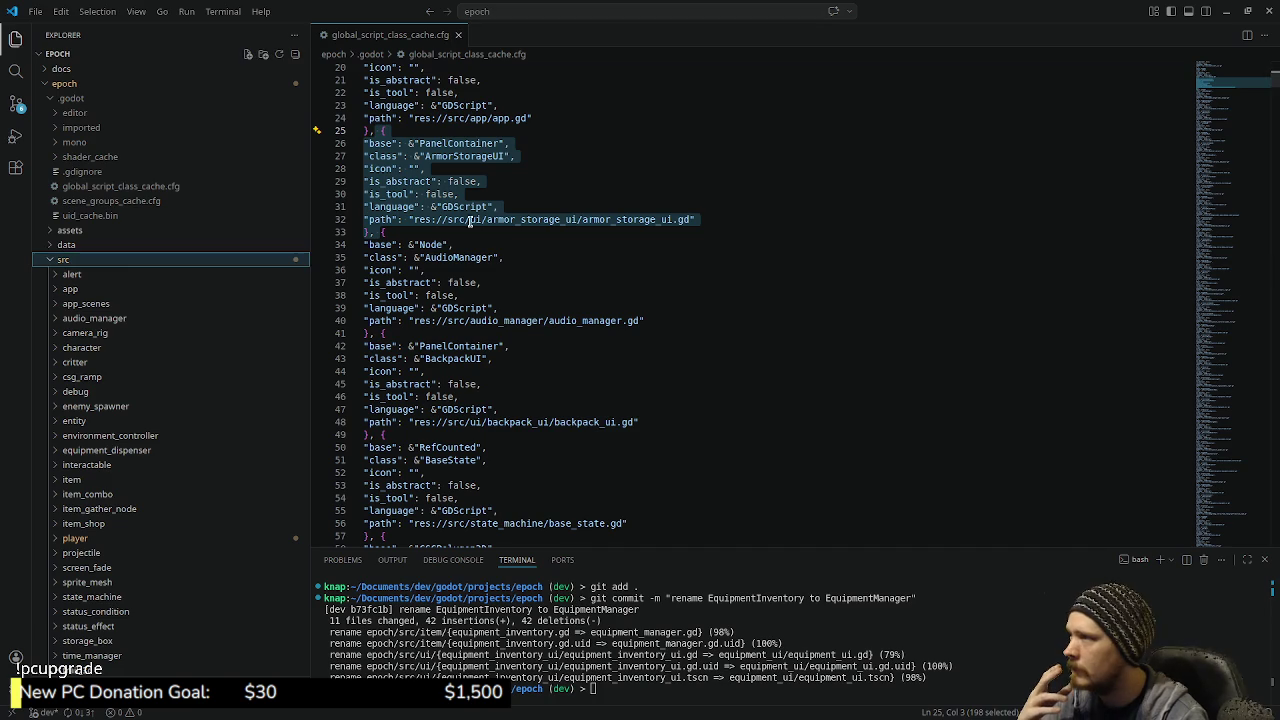
Read through src/ui/armor_storage_ui/armor_storage_ui.tscn in VS Code, then minimize VS Code and Files
scroll(70, 450, down, 5)
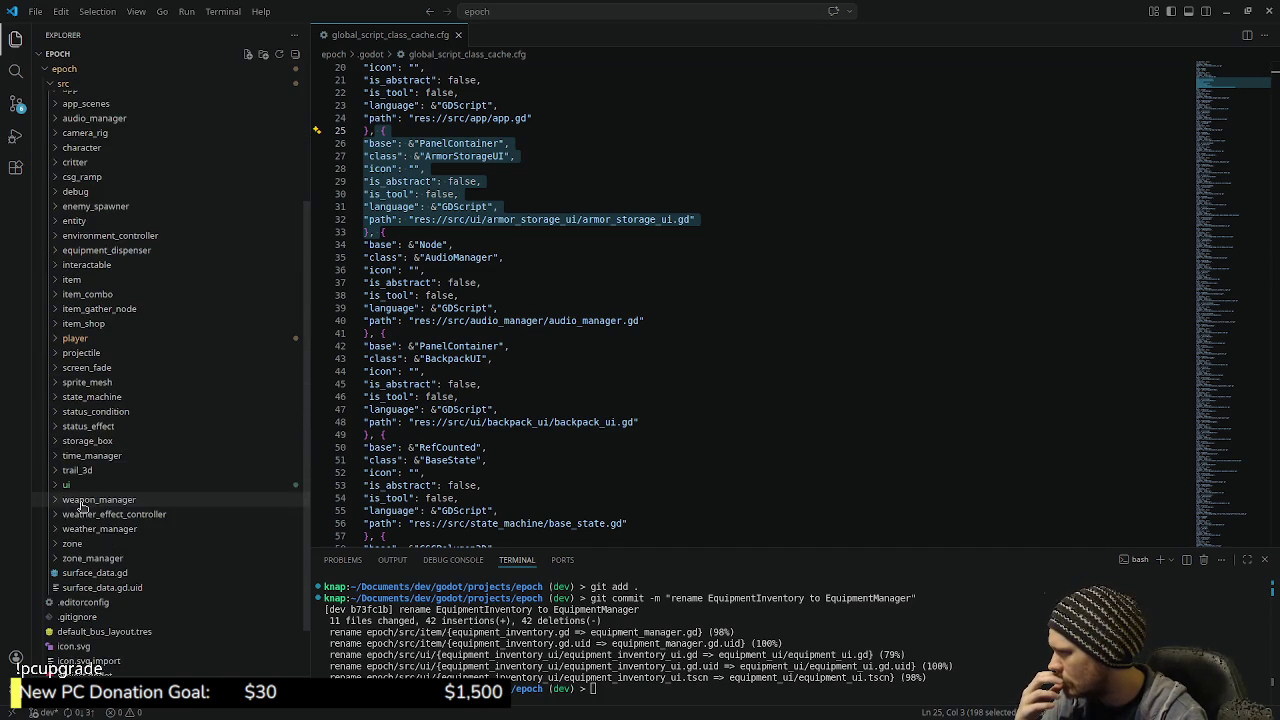
click(68, 484)
scroll(70, 470, down, 2)
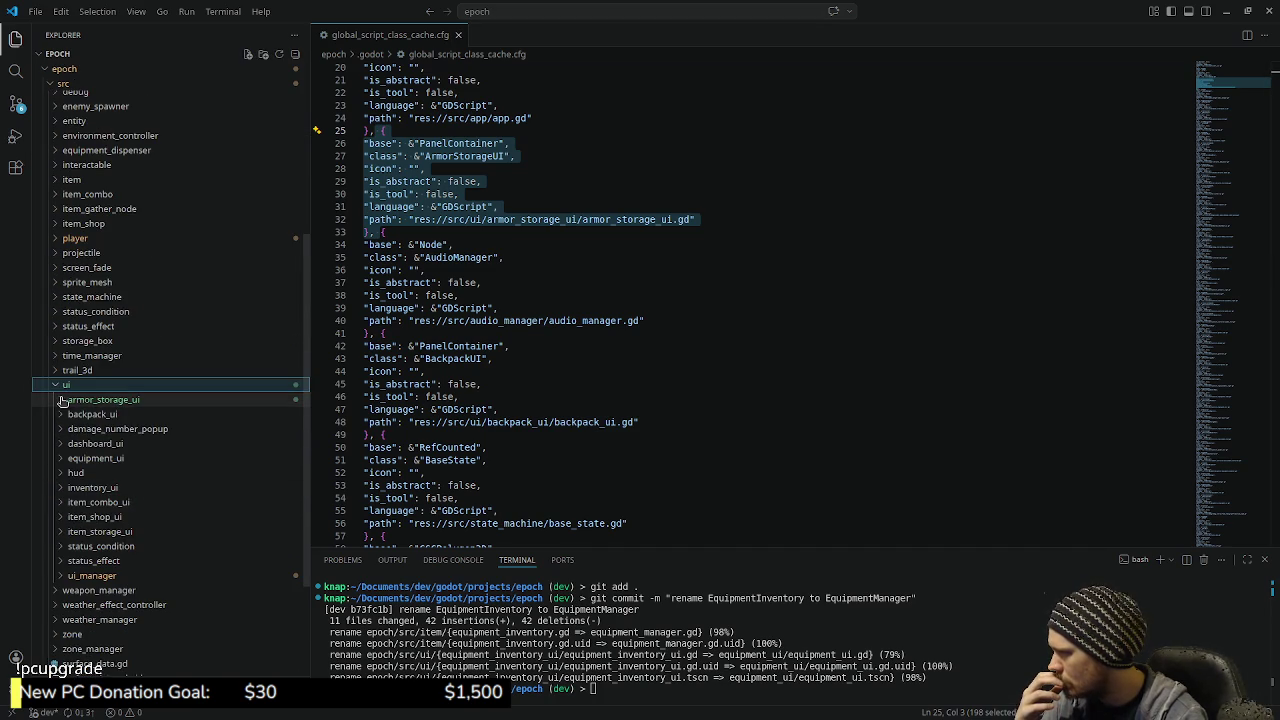
click(62, 400)
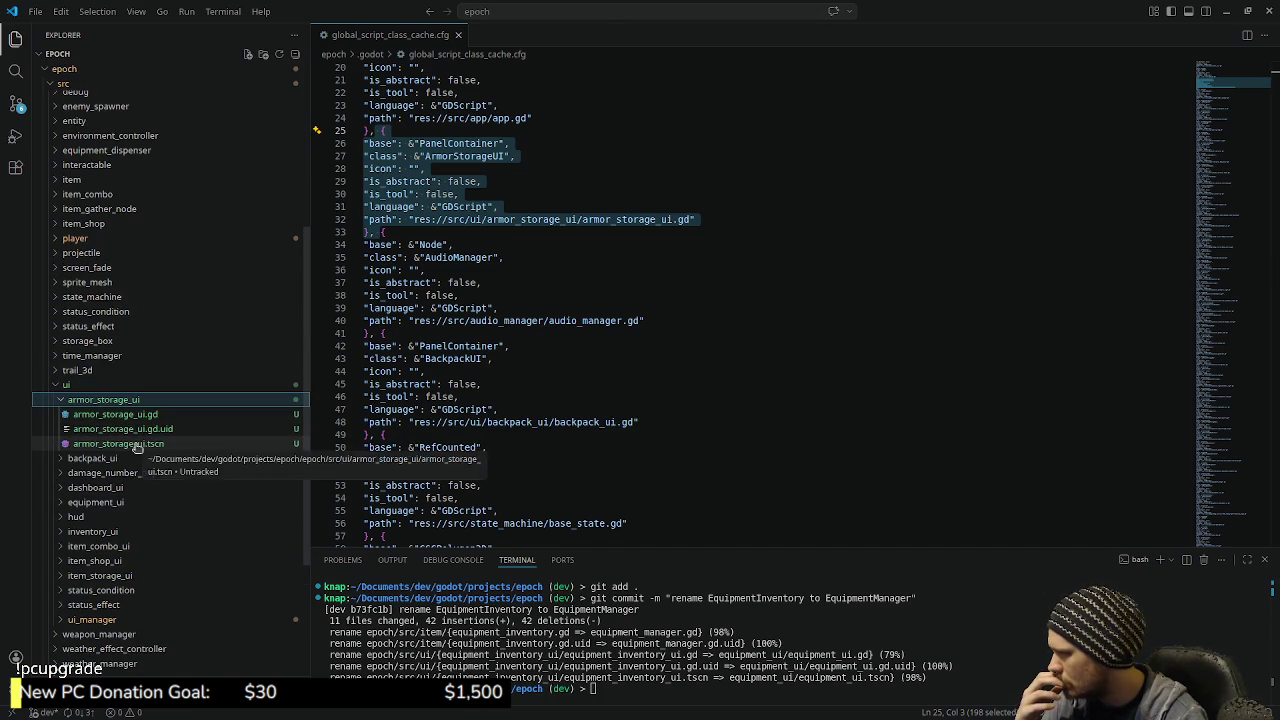
click(130, 443)
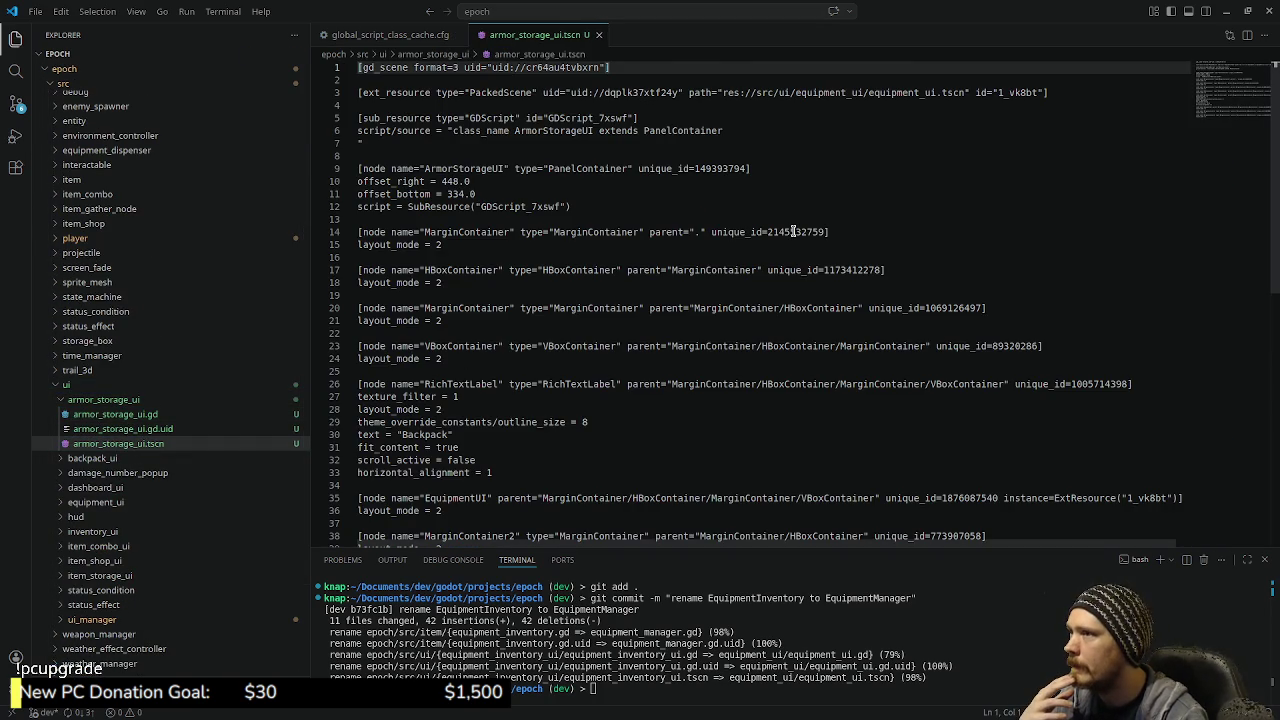
scroll(733, 279, down, 3)
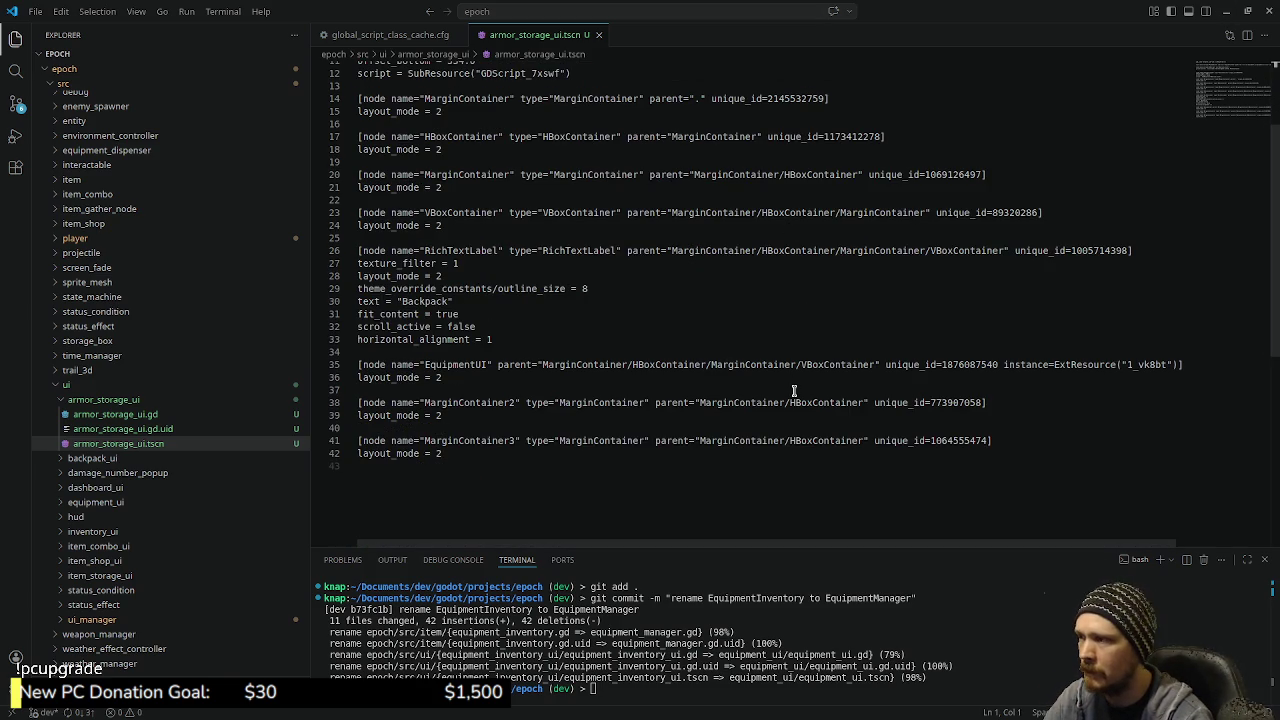
scroll(503, 385, up, 2)
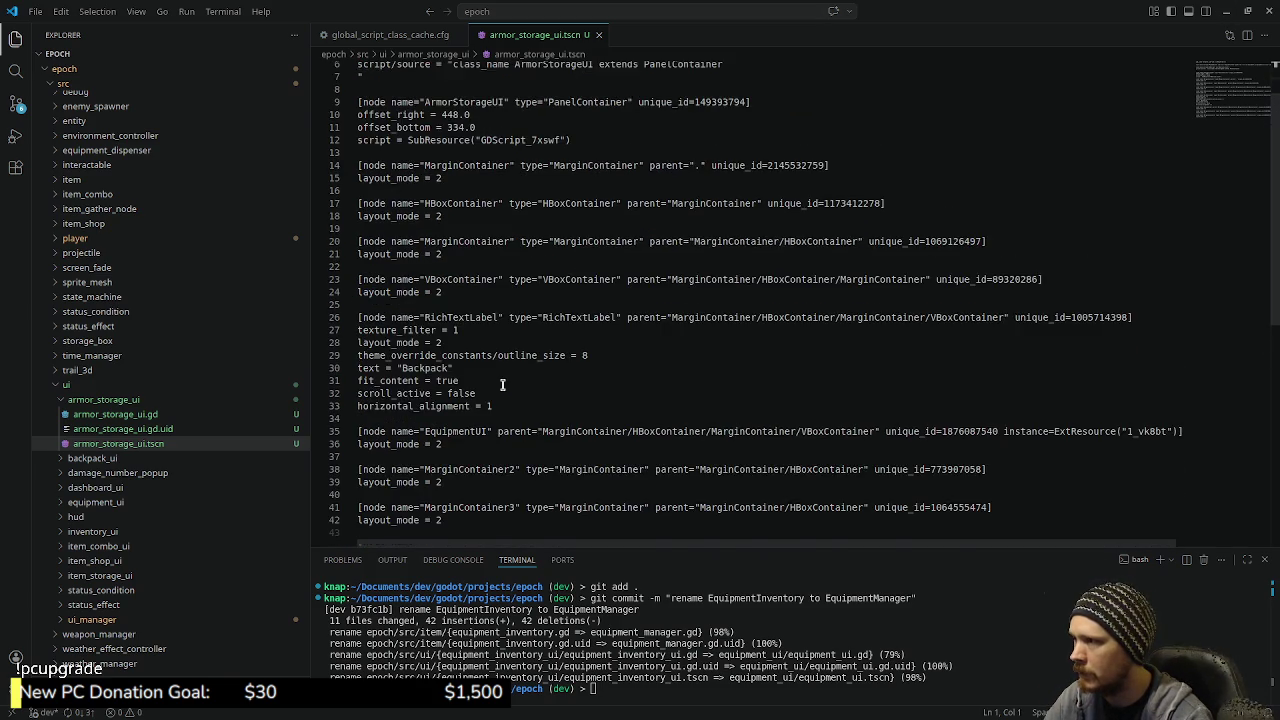
scroll(503, 385, up, 2)
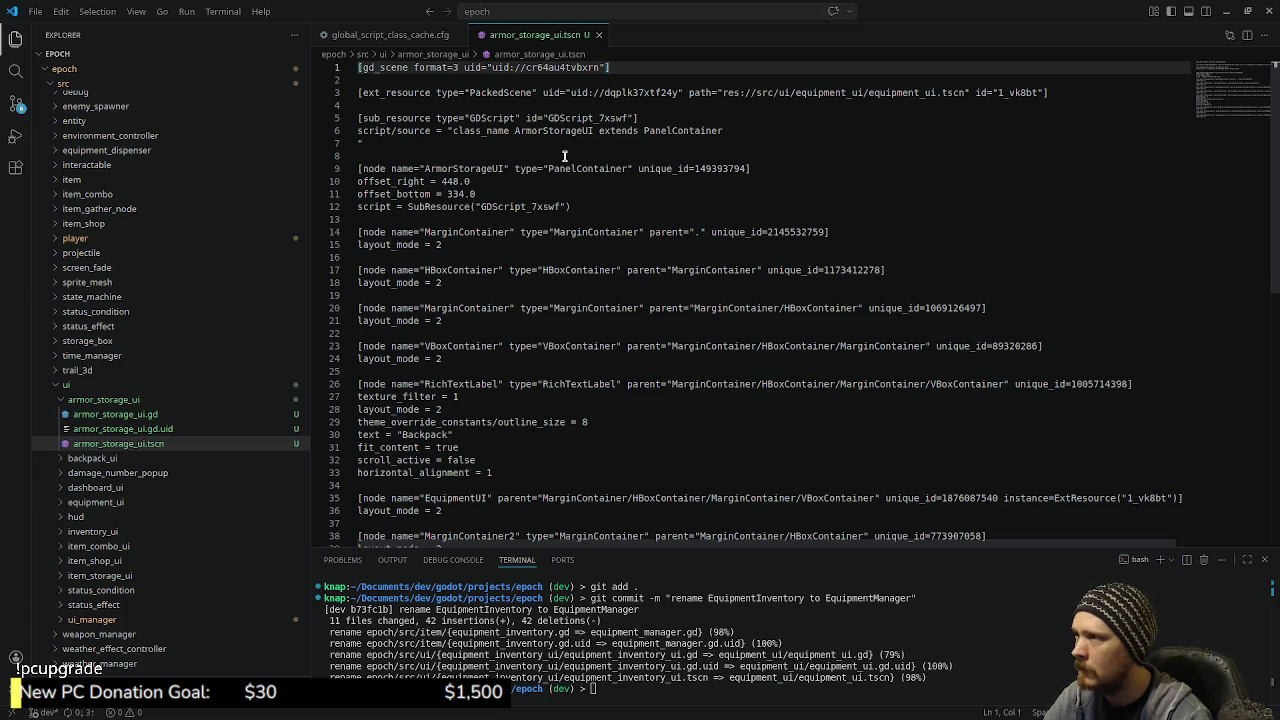
click(1226, 11)
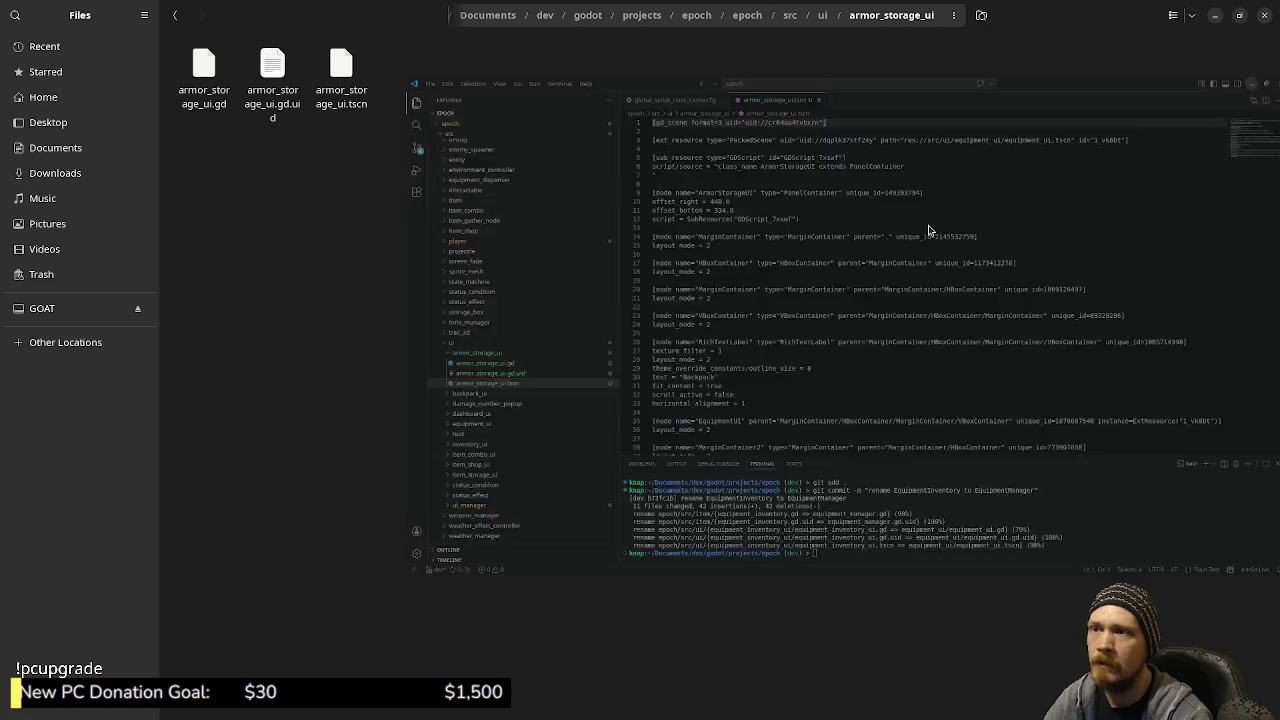
click(1215, 16)
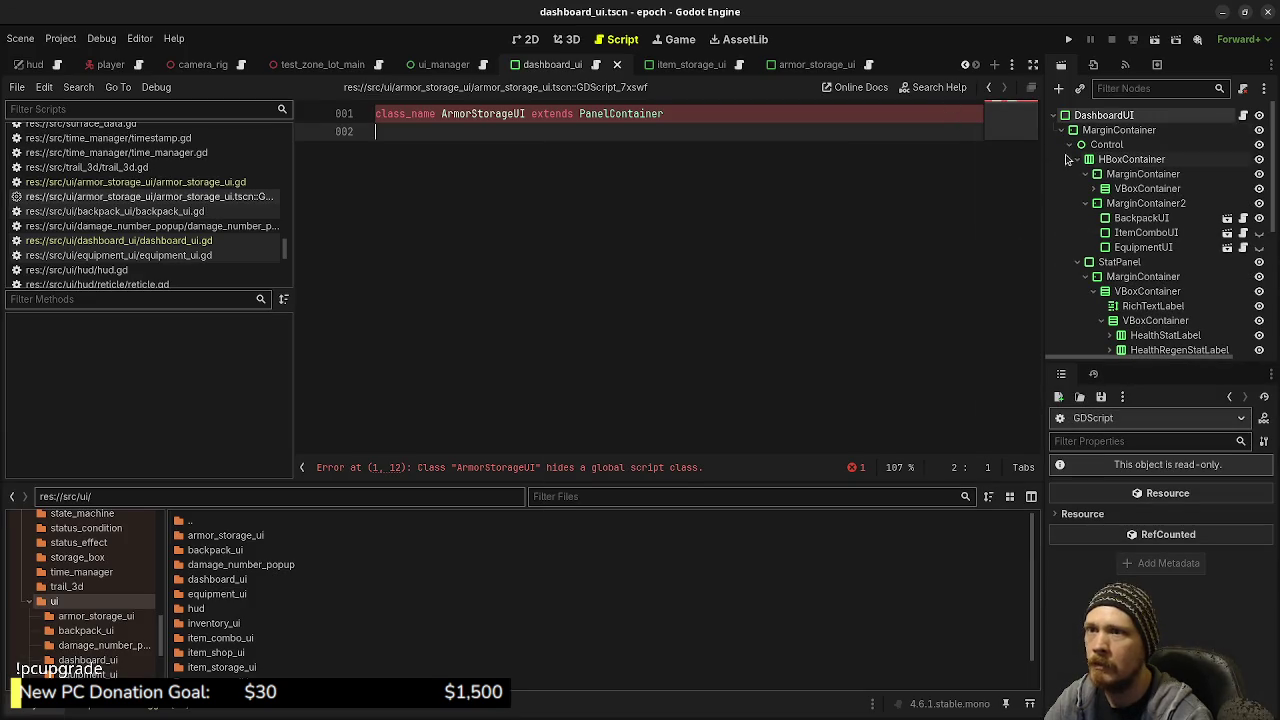
Detach the built-in script from the ArmorStorageUI root node, save armor_storage_ui.tscn, and switch to VS Code
click(797, 65)
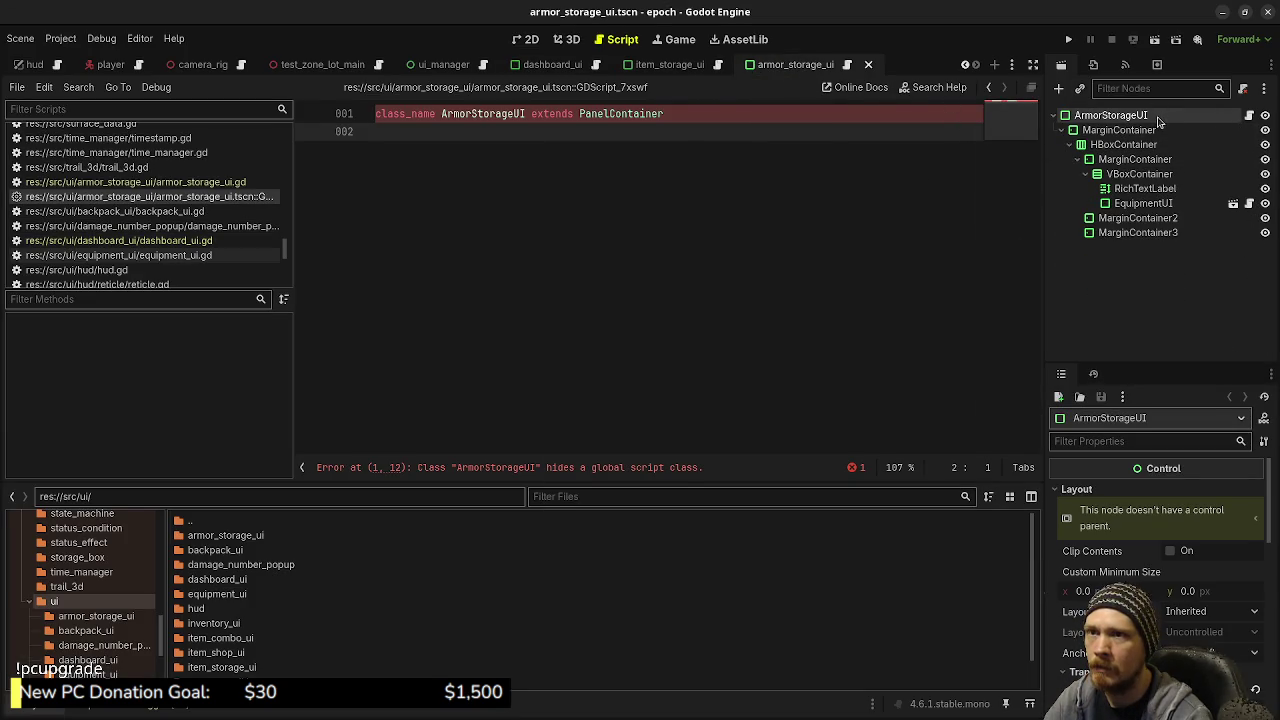
click(1244, 90)
click(1244, 90)
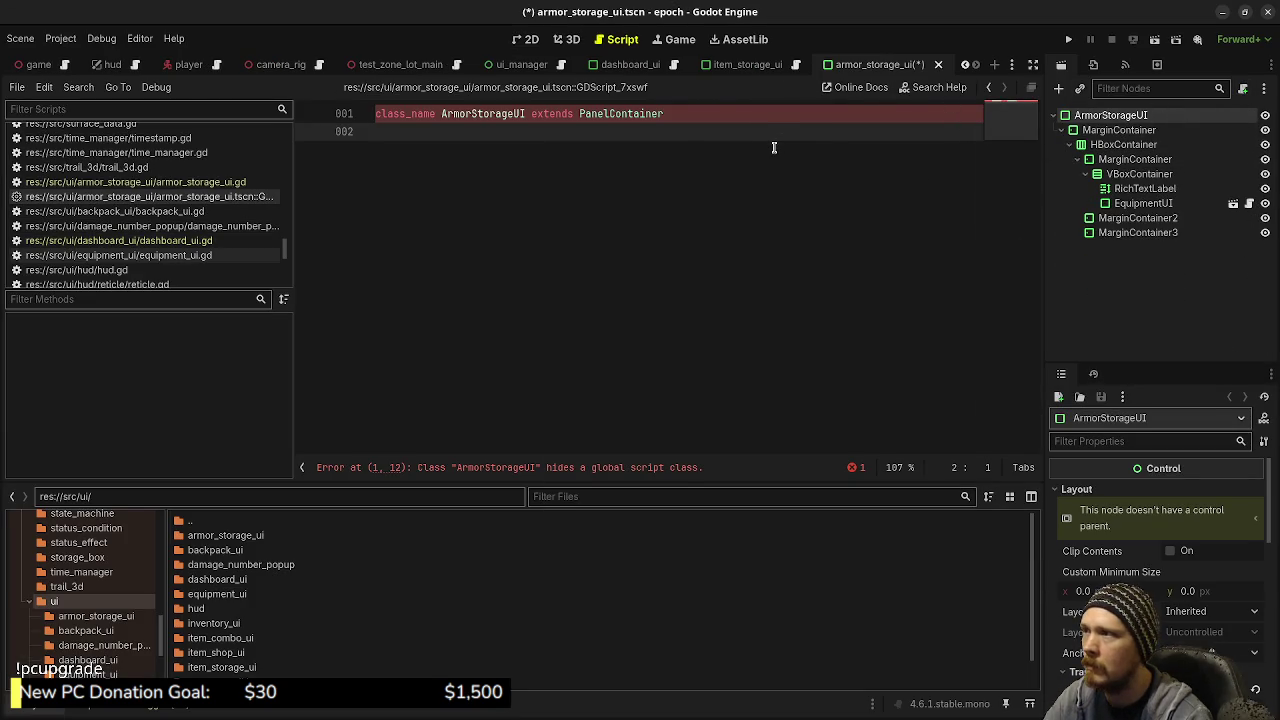
key(ctrl+s)
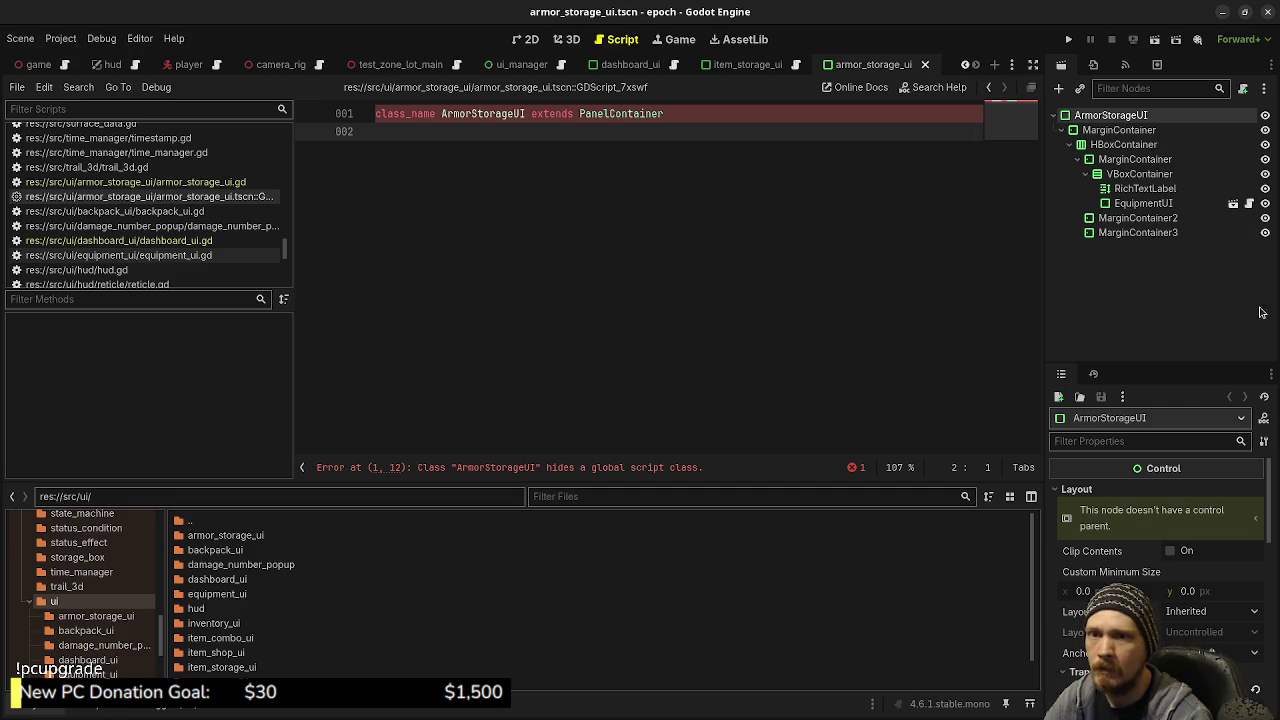
key(alt+Tab)
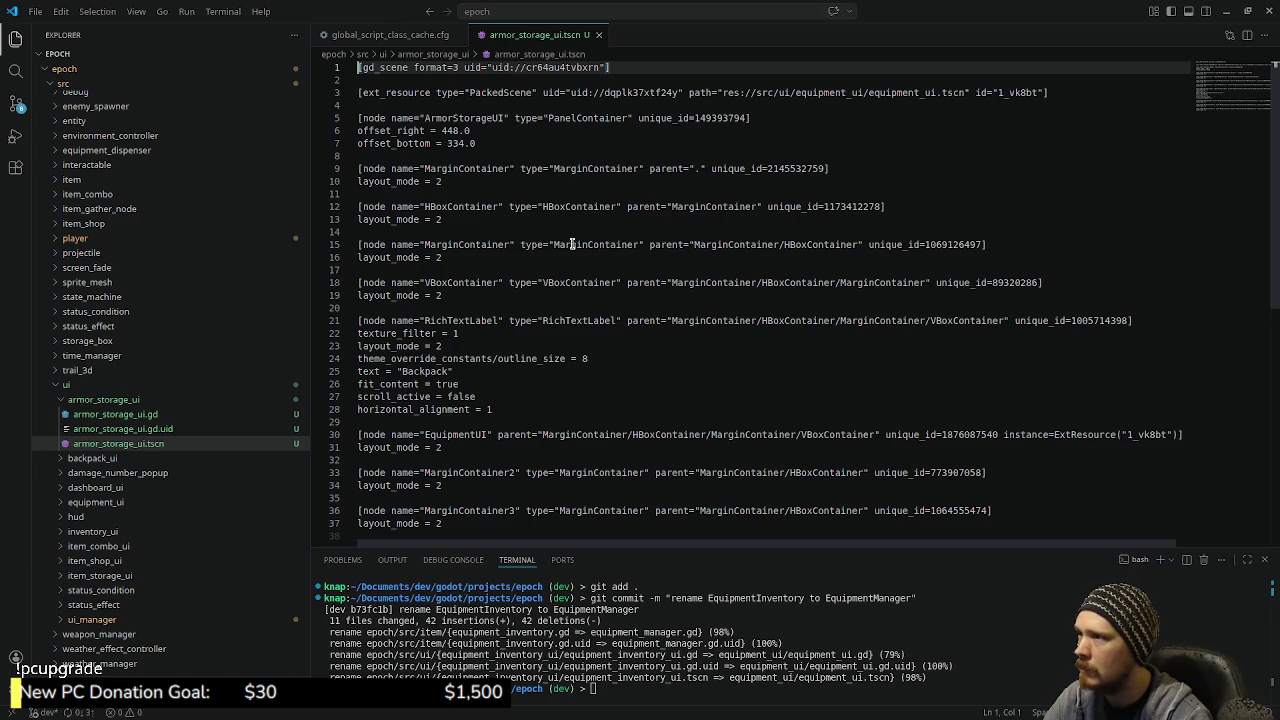
Check that armor_storage_ui.tscn has no GDScript sub_resource left, then return to Godot
scroll(551, 276, down, 3)
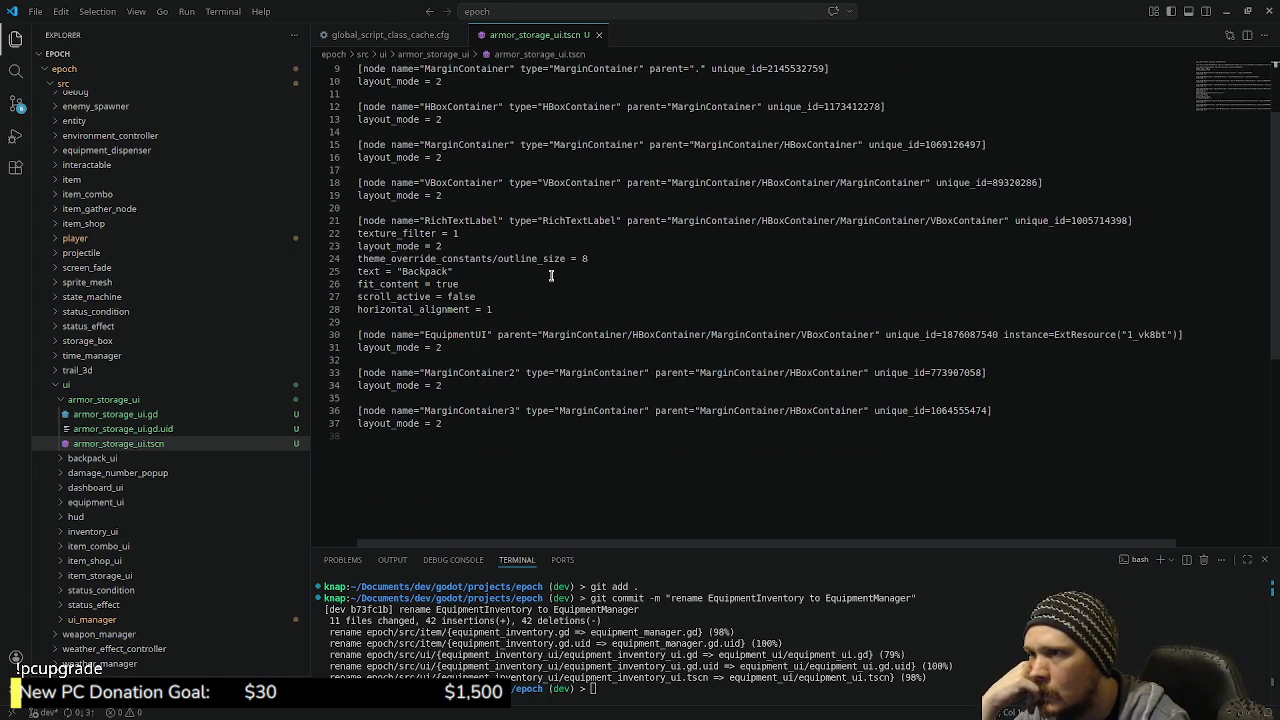
scroll(551, 276, up, 3)
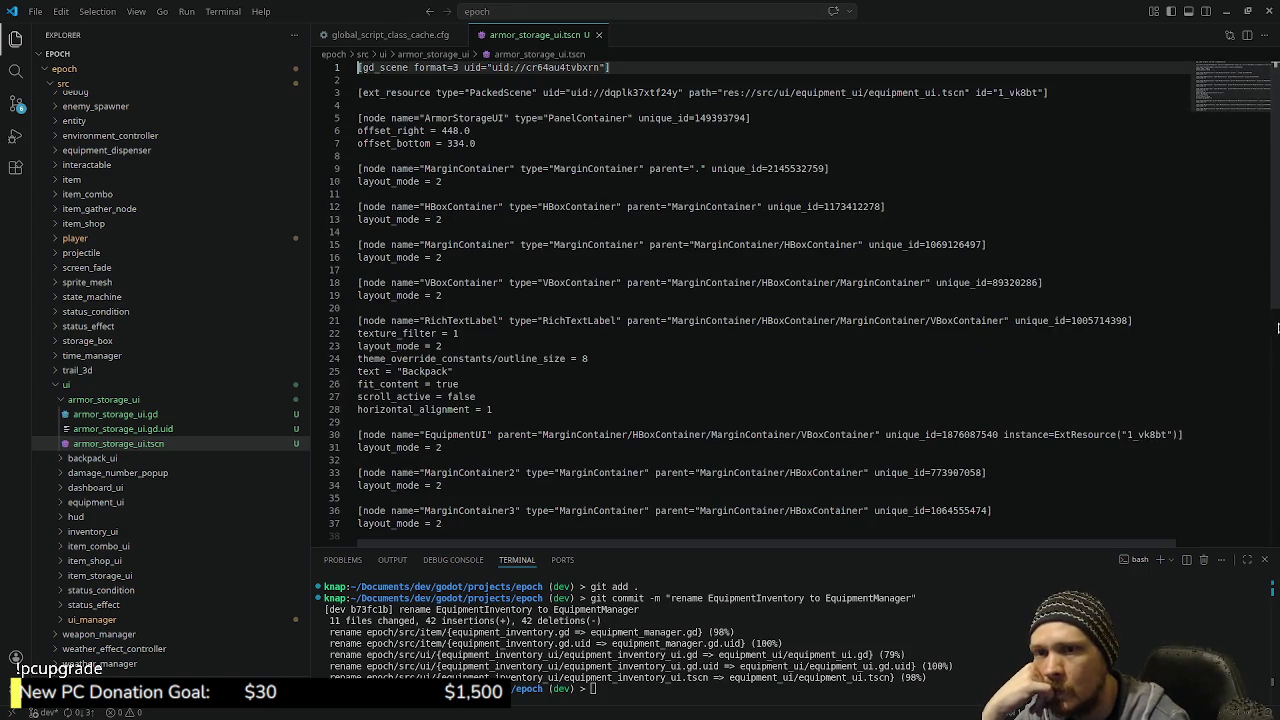
key(alt+Tab)
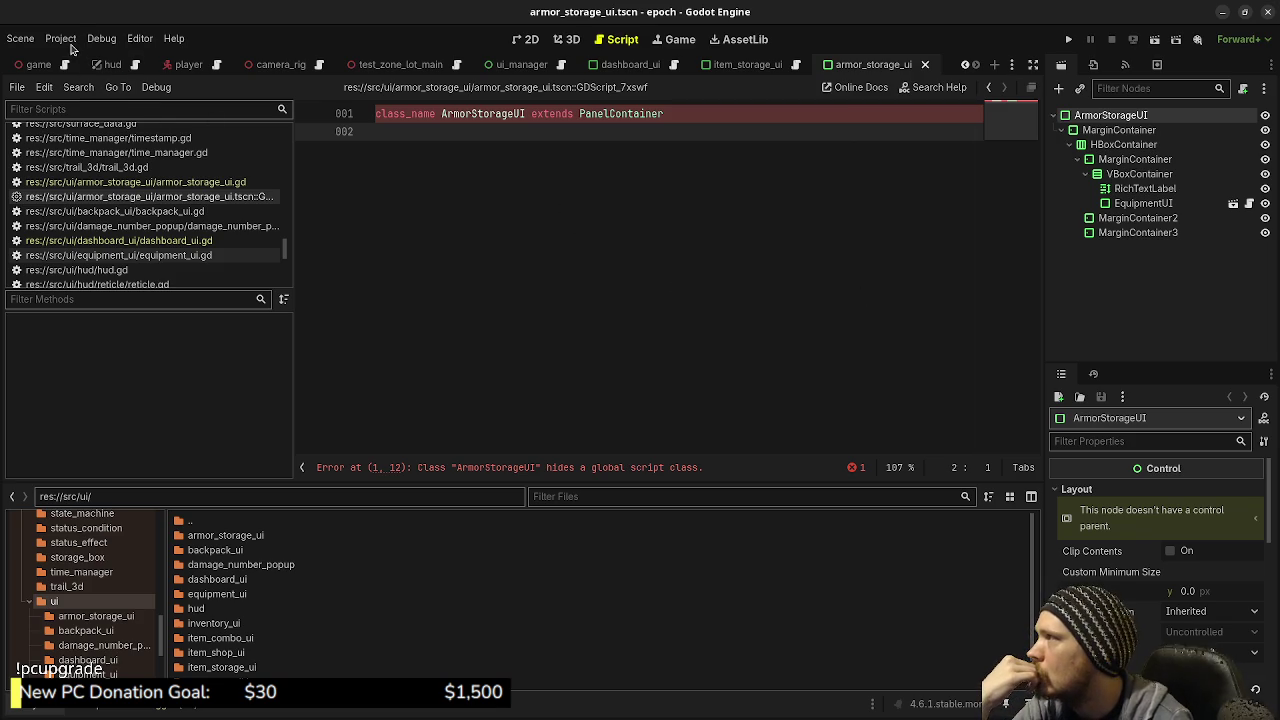
Reload the current project from the Project menu and switch windows while it reloads
click(66, 40)
click(108, 207)
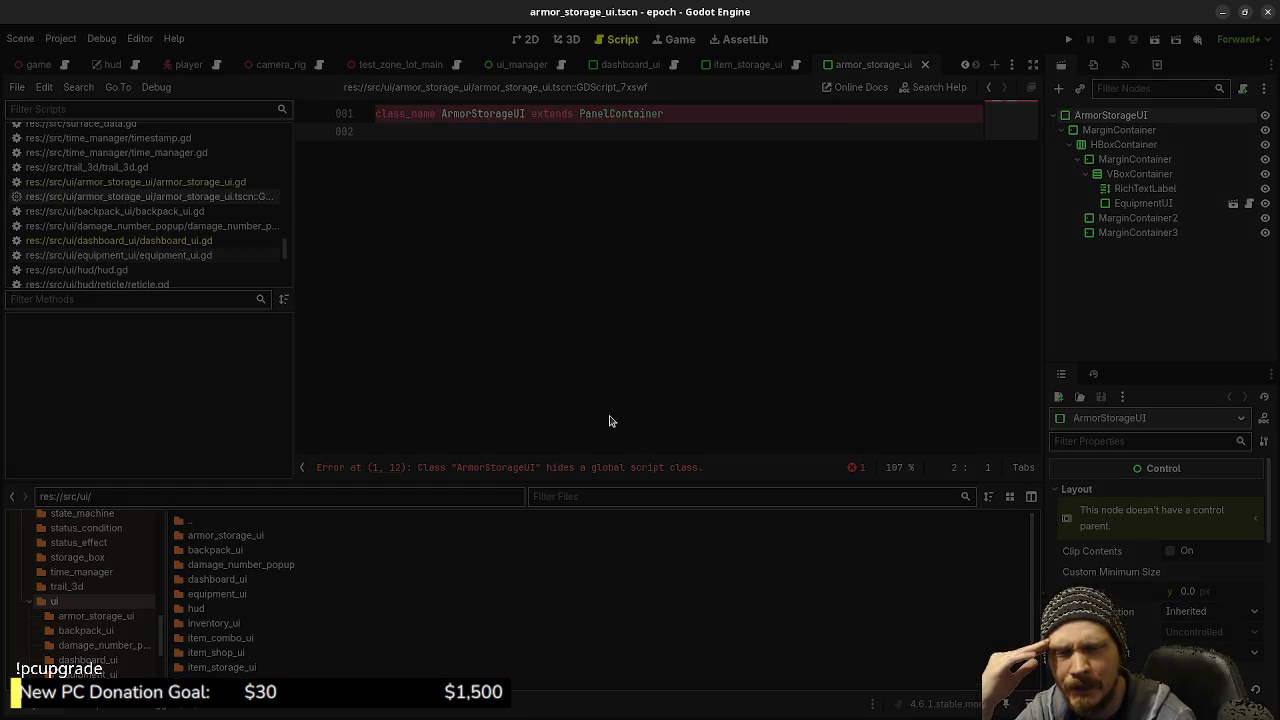
key(alt+Tab)
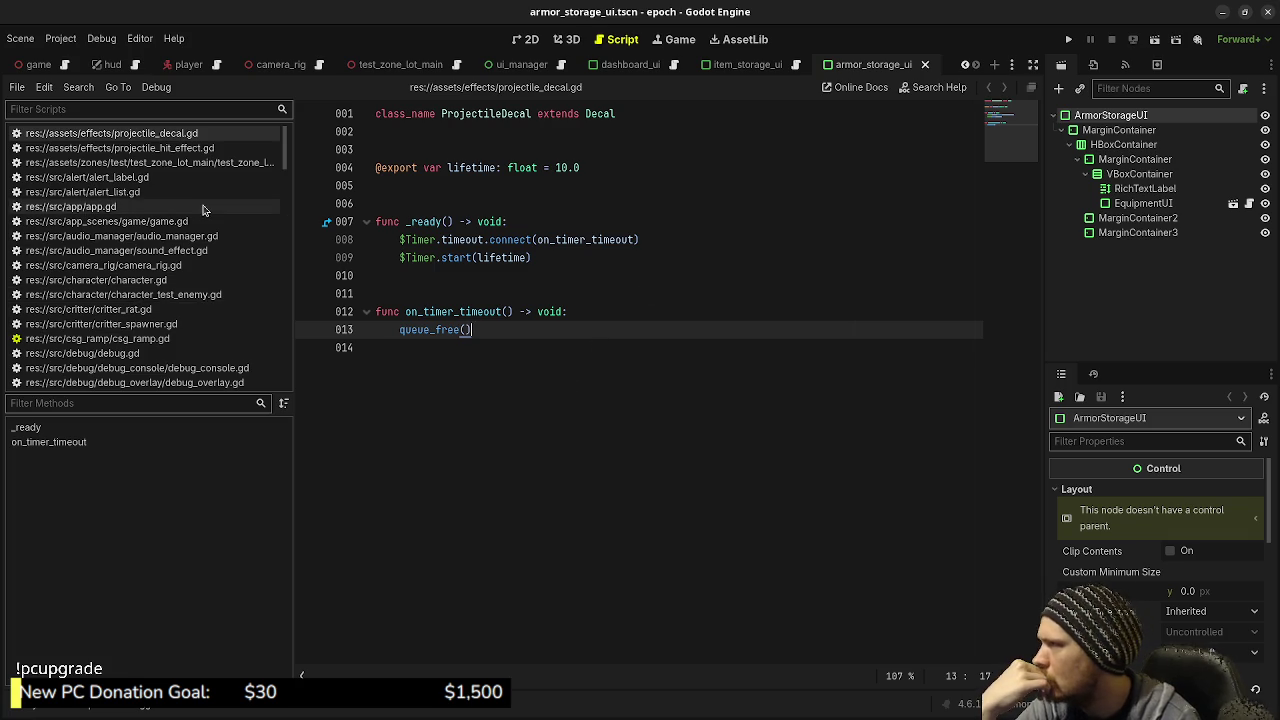
Open armor_storage_ui.gd from the Scripts list, then run the game to test the UI
scroll(203, 209, down, 10)
scroll(178, 258, down, 15)
scroll(172, 257, down, 10)
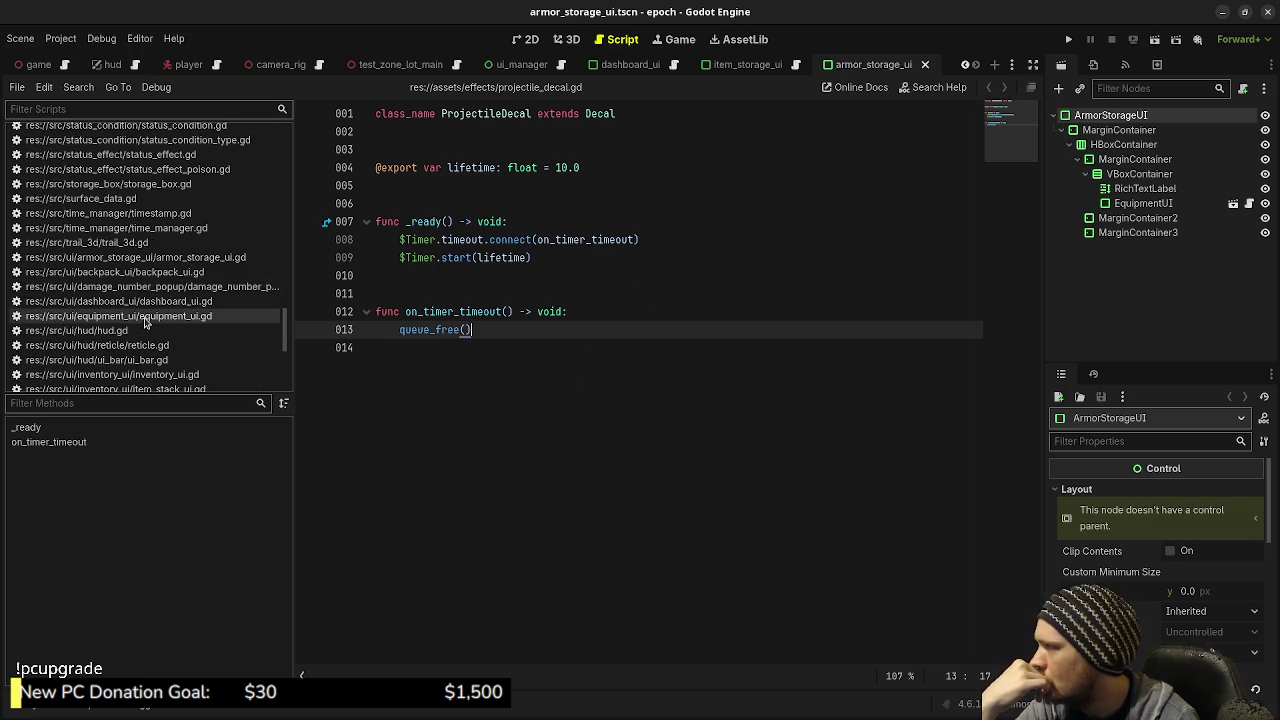
scroll(145, 322, down, 1)
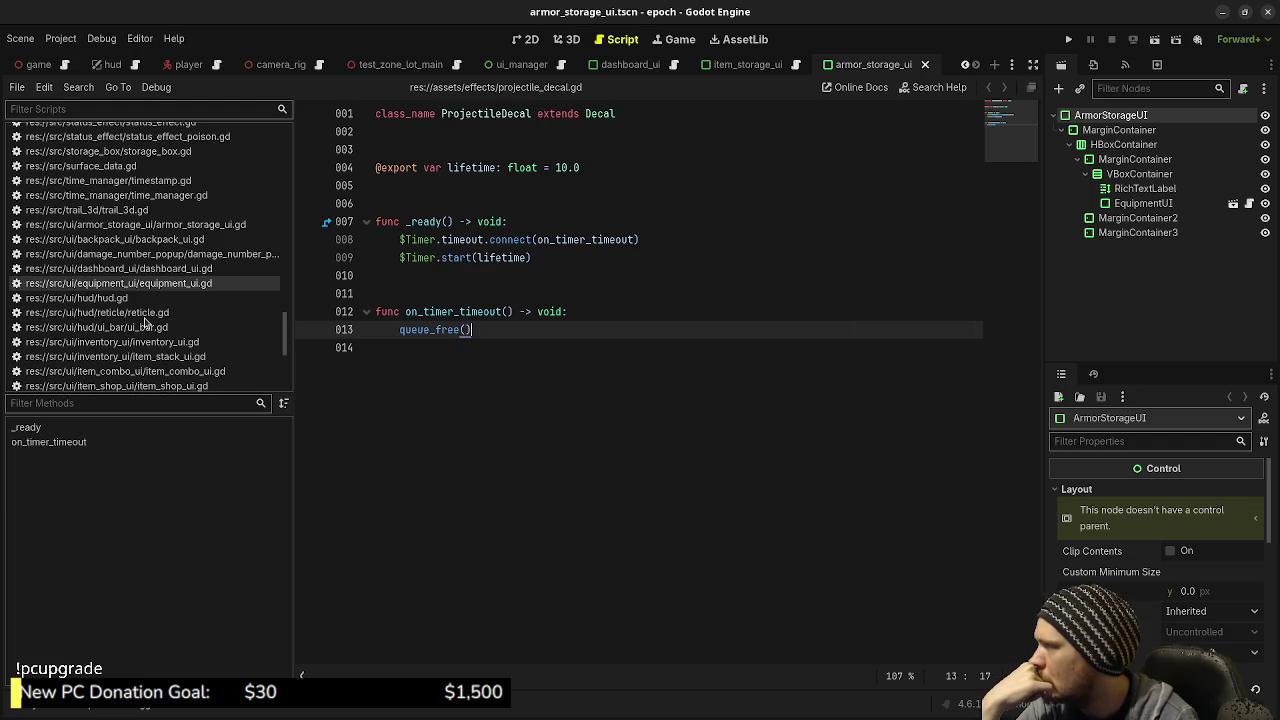
click(155, 226)
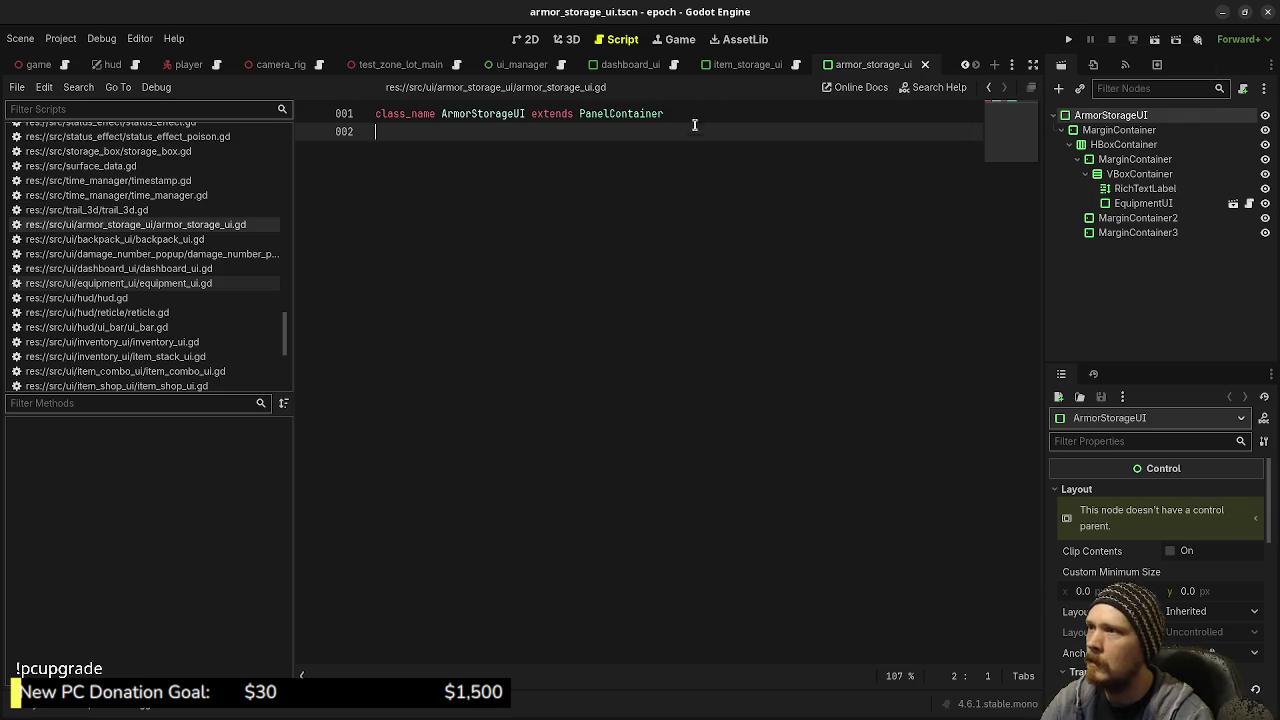
click(1068, 39)
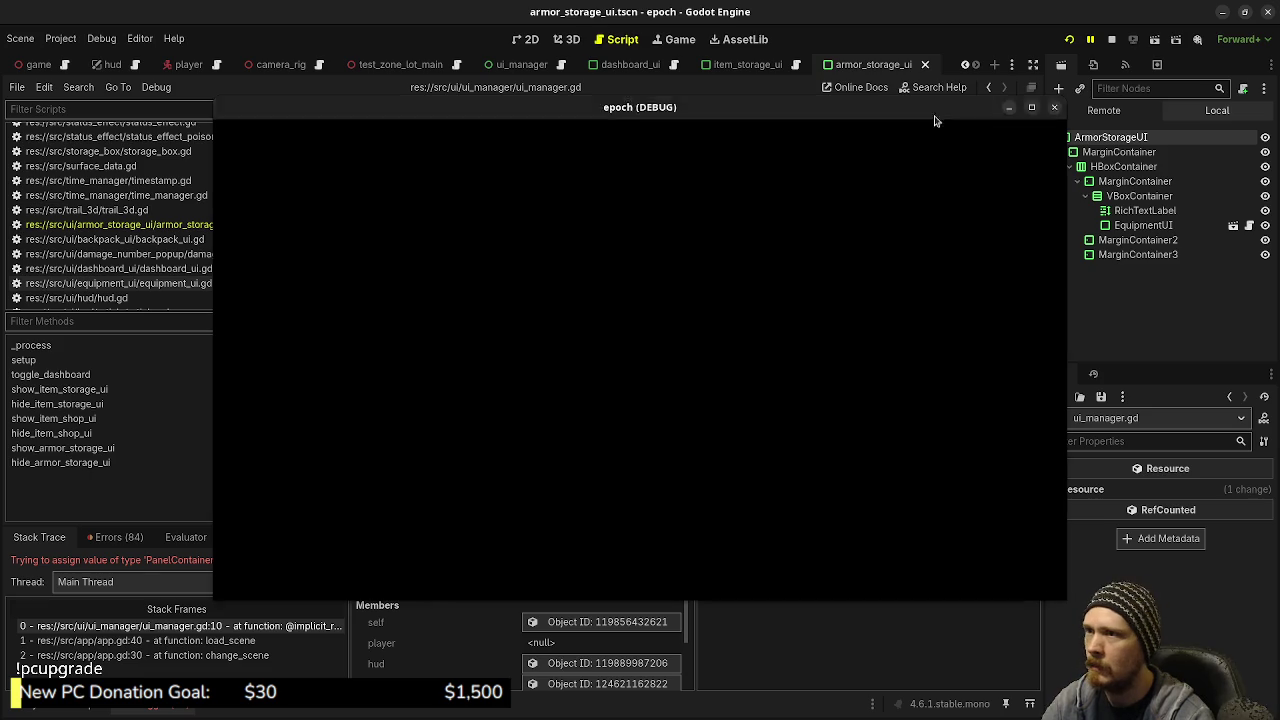
Stop the game, attach armor_storage_ui.gd to the ArmorStorageUI root node, and rerun with F5
drag(937, 111, 897, 614)
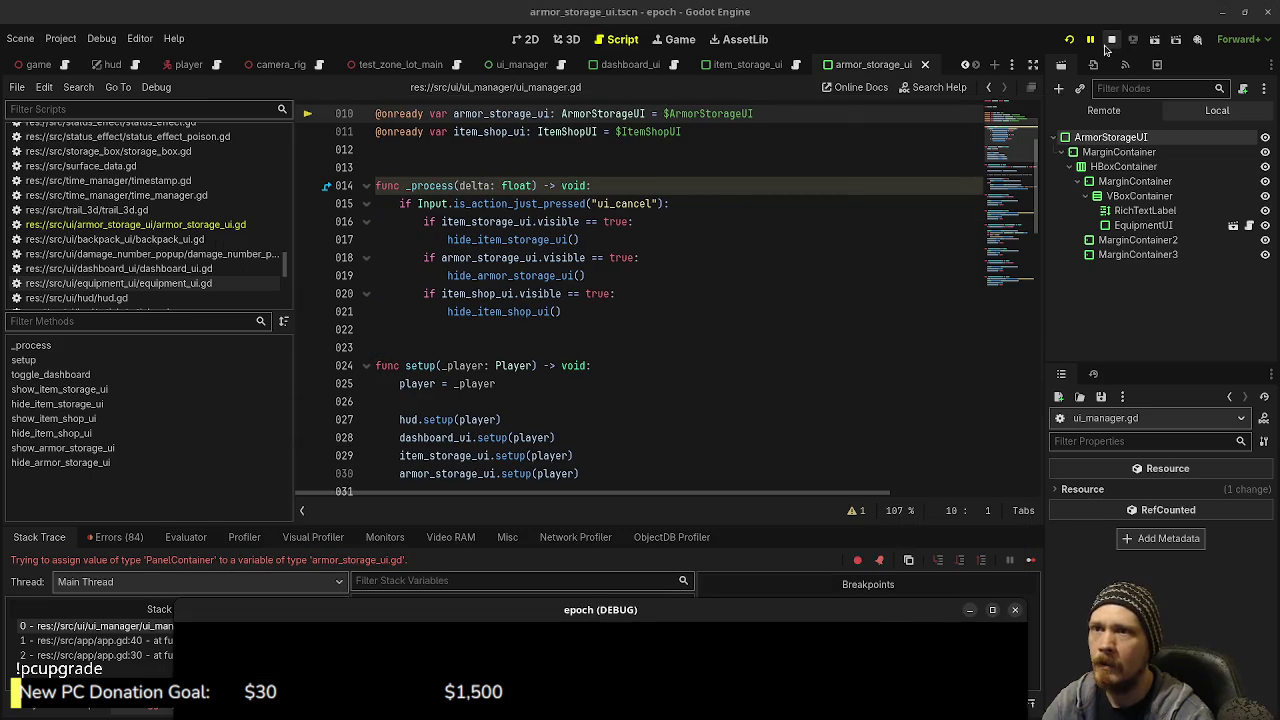
click(1111, 39)
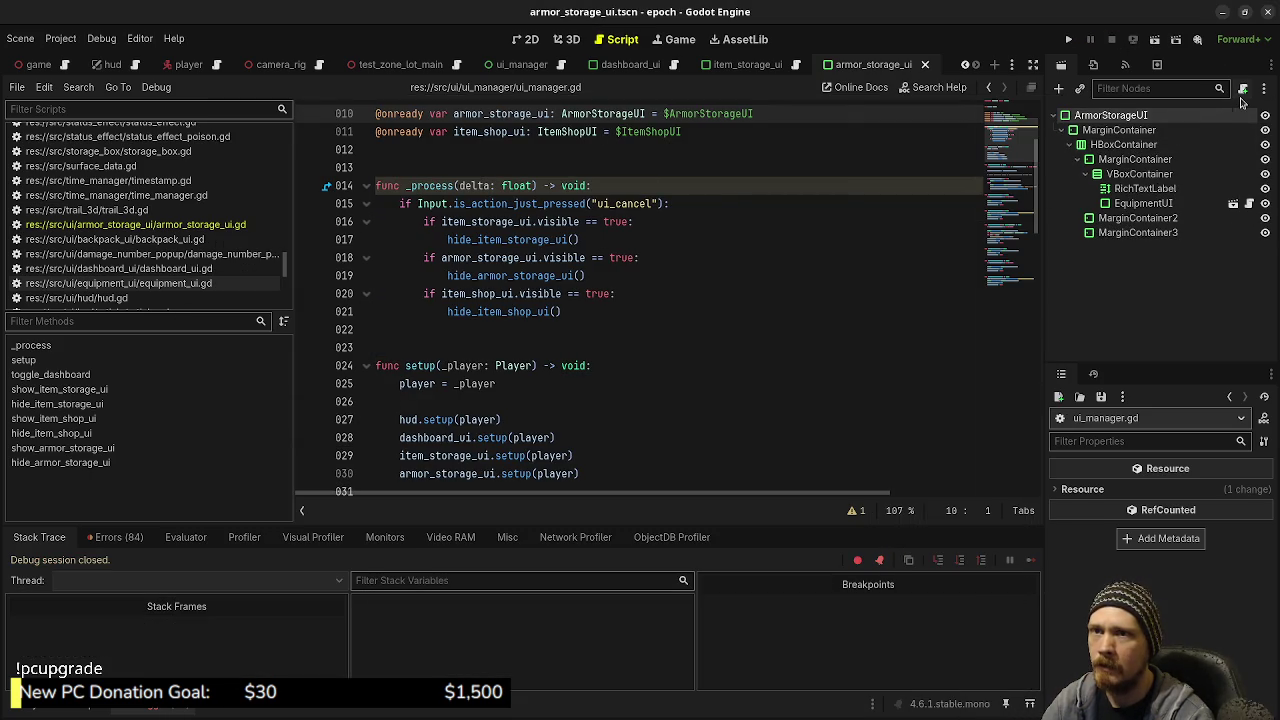
click(1243, 89)
click(699, 482)
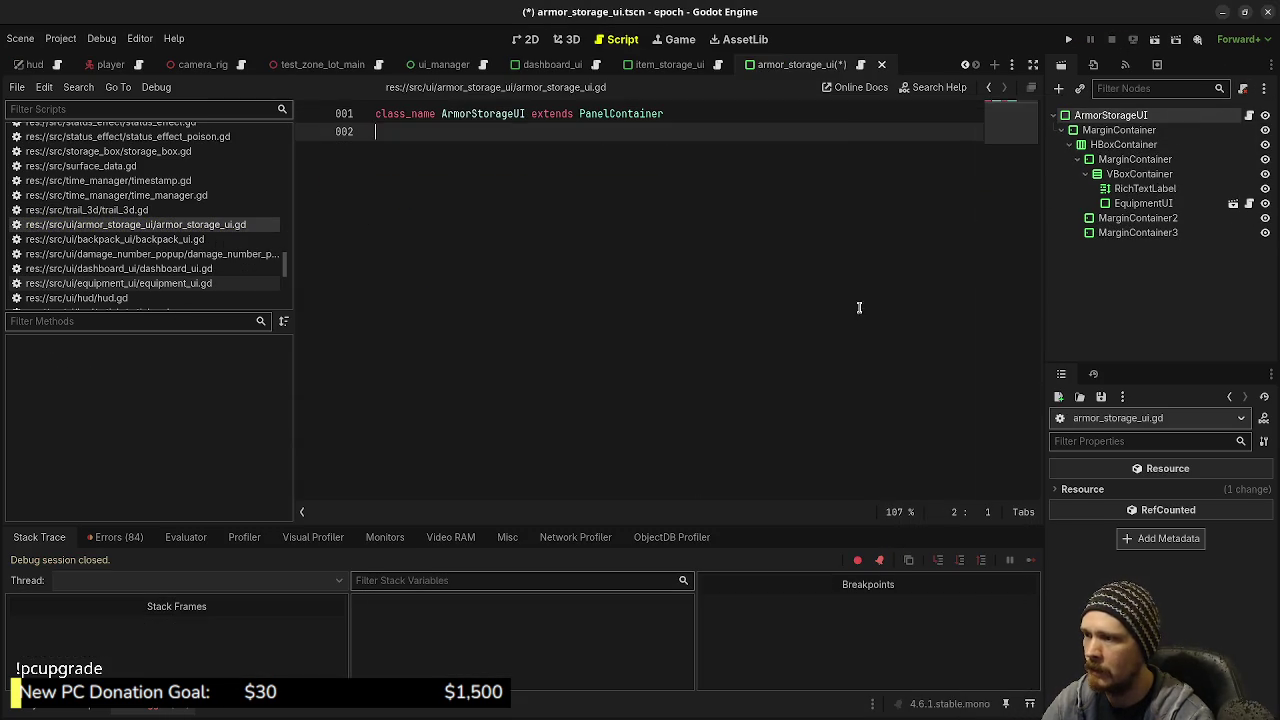
key(F5)
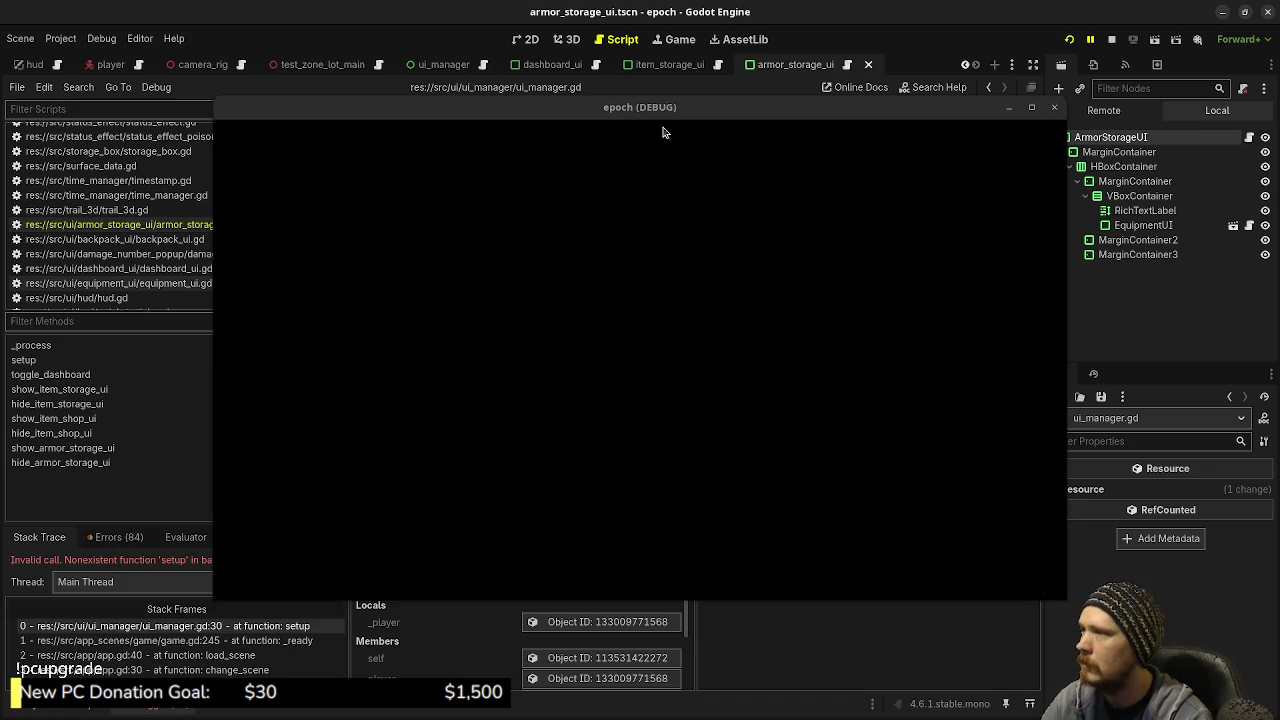
drag(657, 110, 704, 579)
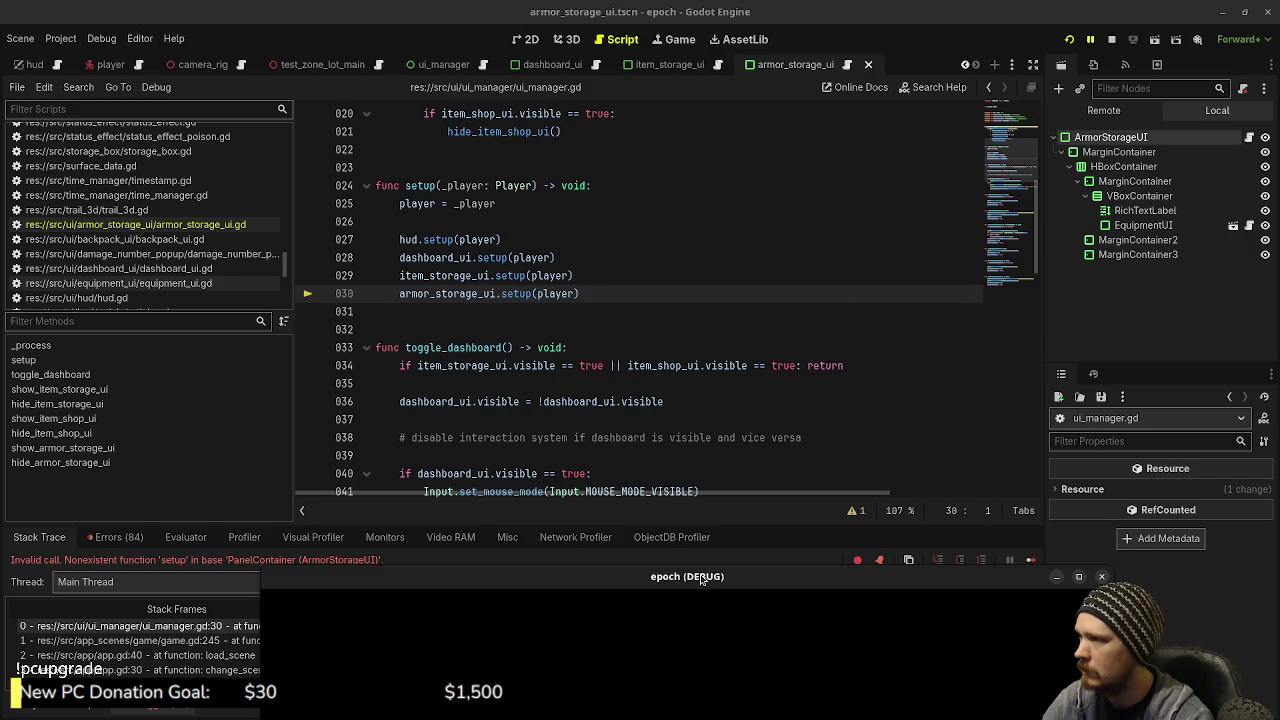
click(1249, 137)
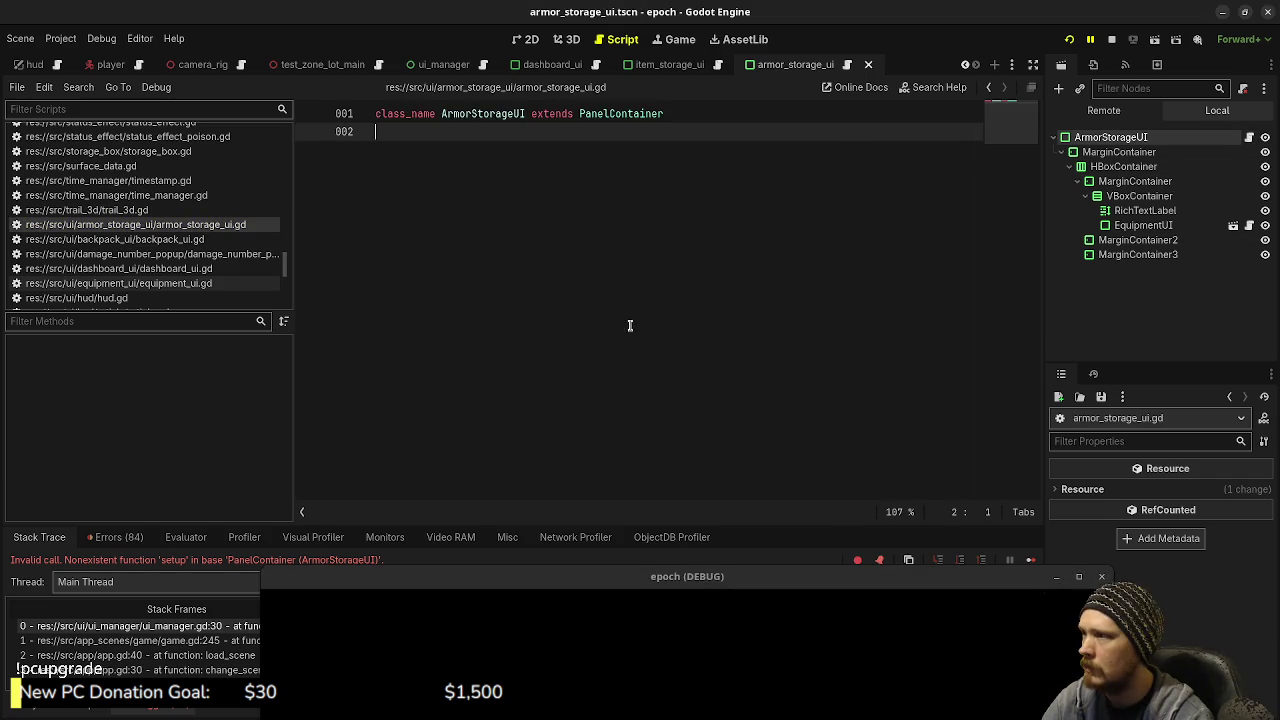
Add a stub 'func setup(player: Character) -> void:' with a pass body and save
key(Return)
key(Return)
text(func setup(player: Character) -> void:)
key(Return)
text(pass)
key(ctrl+s)
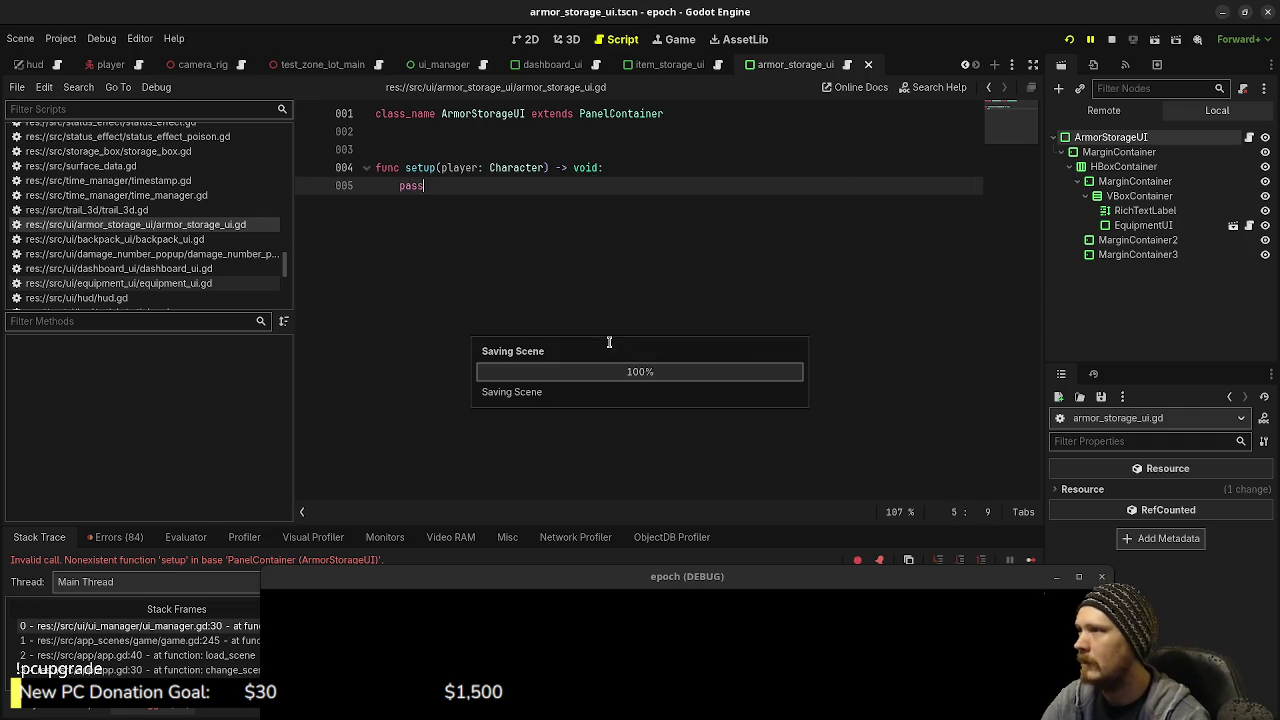
Replace the placeholder setup with the copied player variable and setup(_player) code, and save
scroll(607, 279, up, 10)
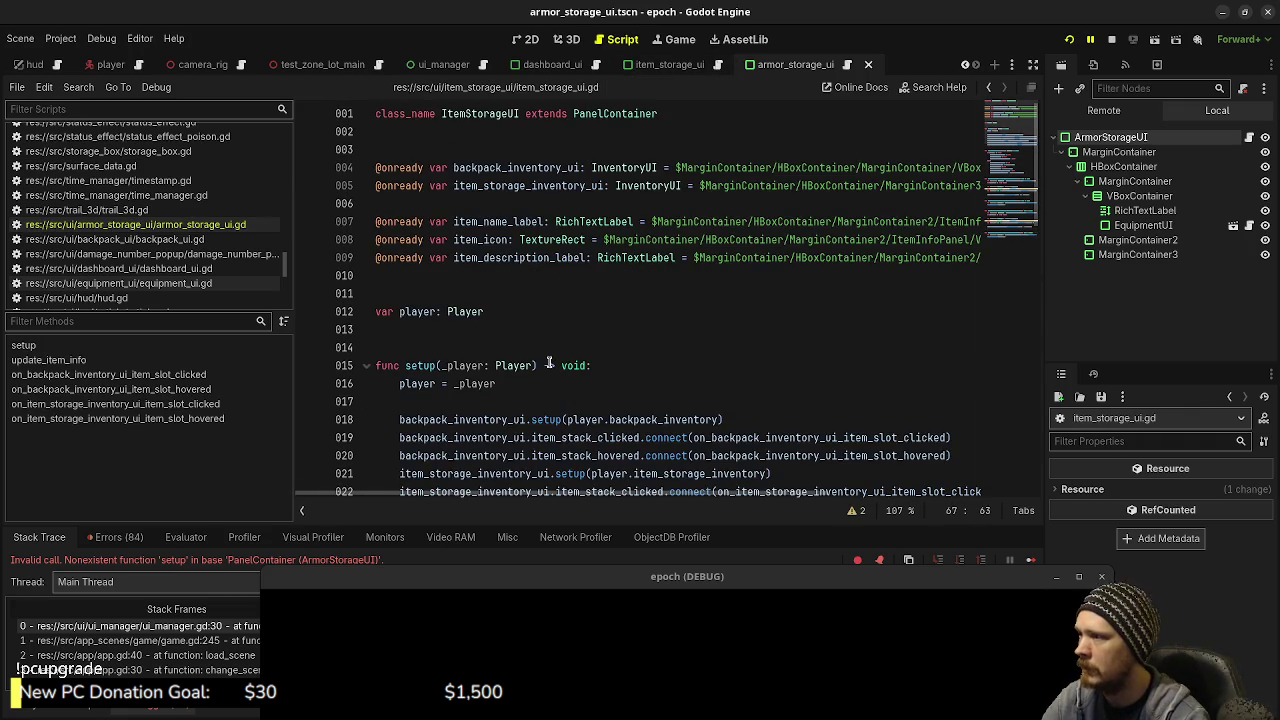
drag(526, 384, 340, 362)
drag(568, 380, 335, 313)
key(ctrl+c)
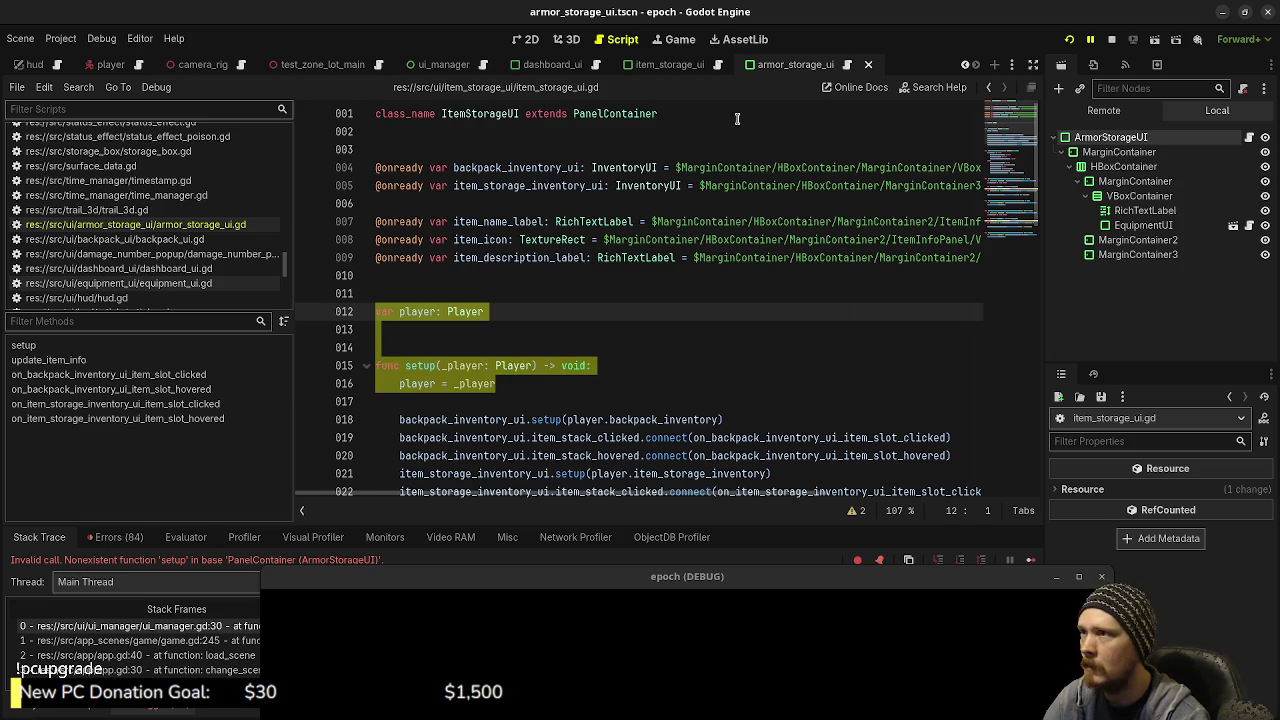
click(845, 66)
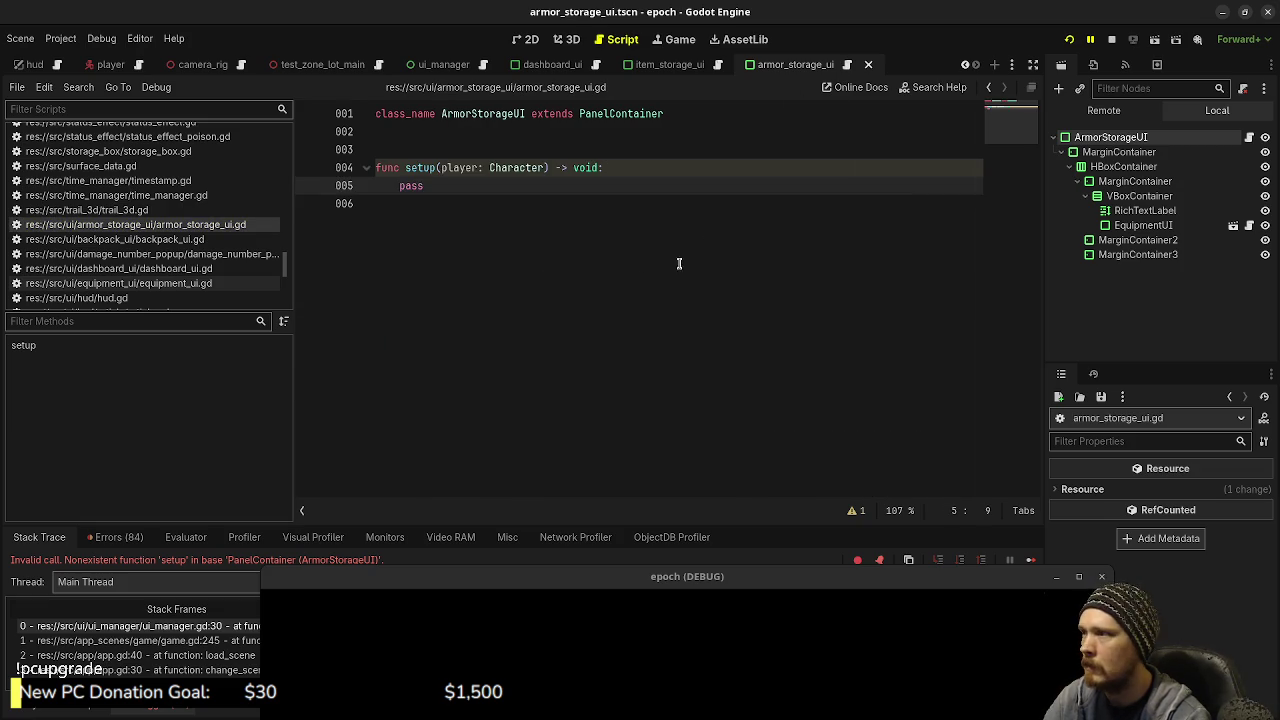
drag(560, 205, 376, 167)
key(ctrl+v)
key(ctrl+s)
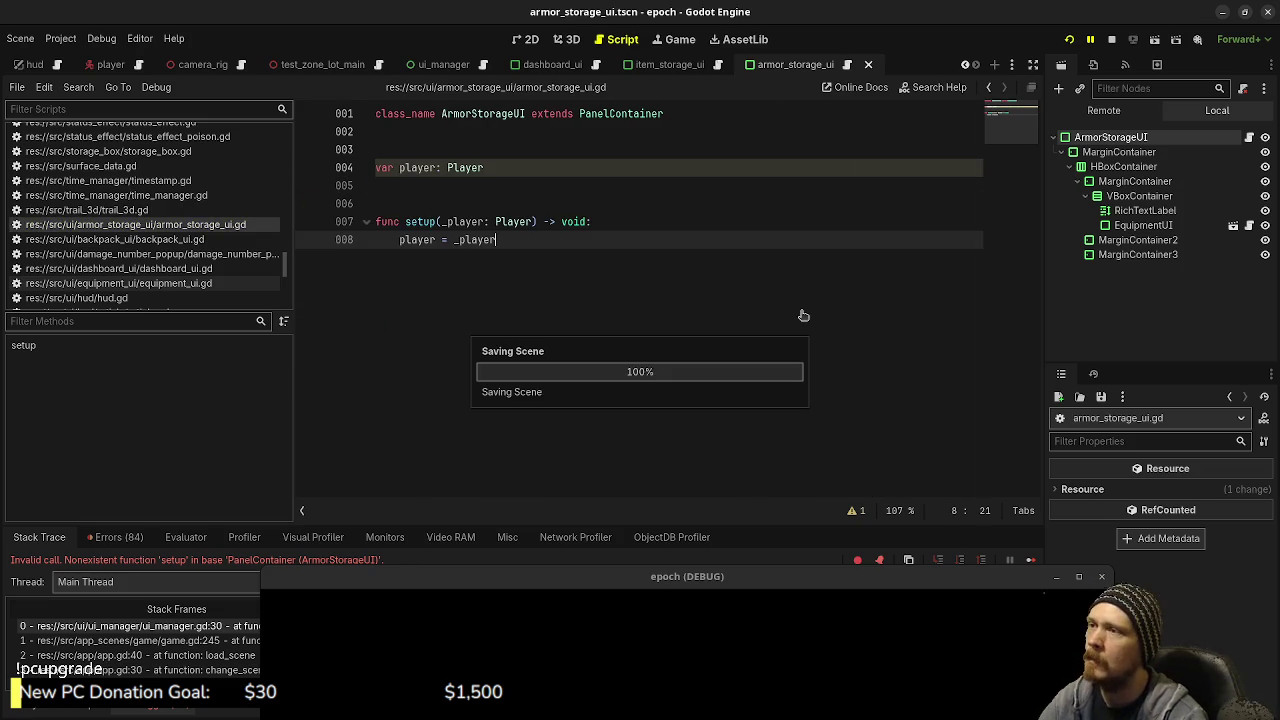
Add blank lines above the player variable, save, and restart the game
click(519, 142)
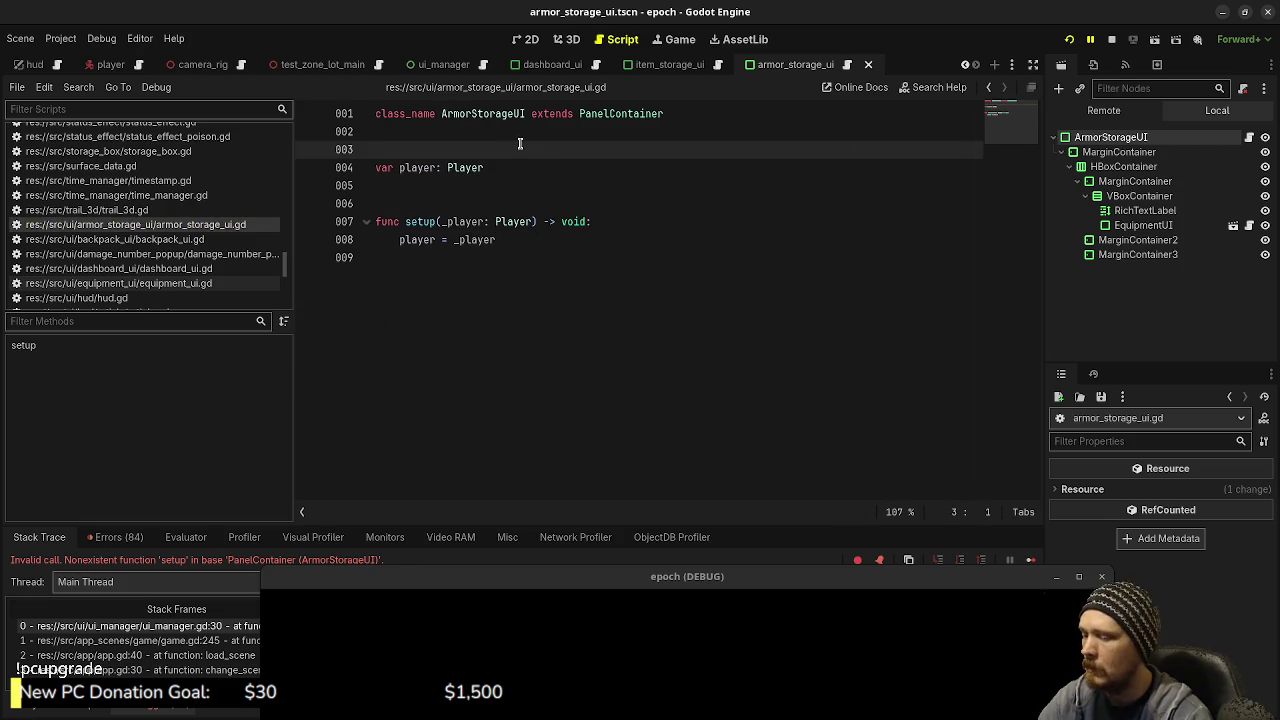
key(Return)
click(520, 142)
key(Return)
key(ctrl+s)
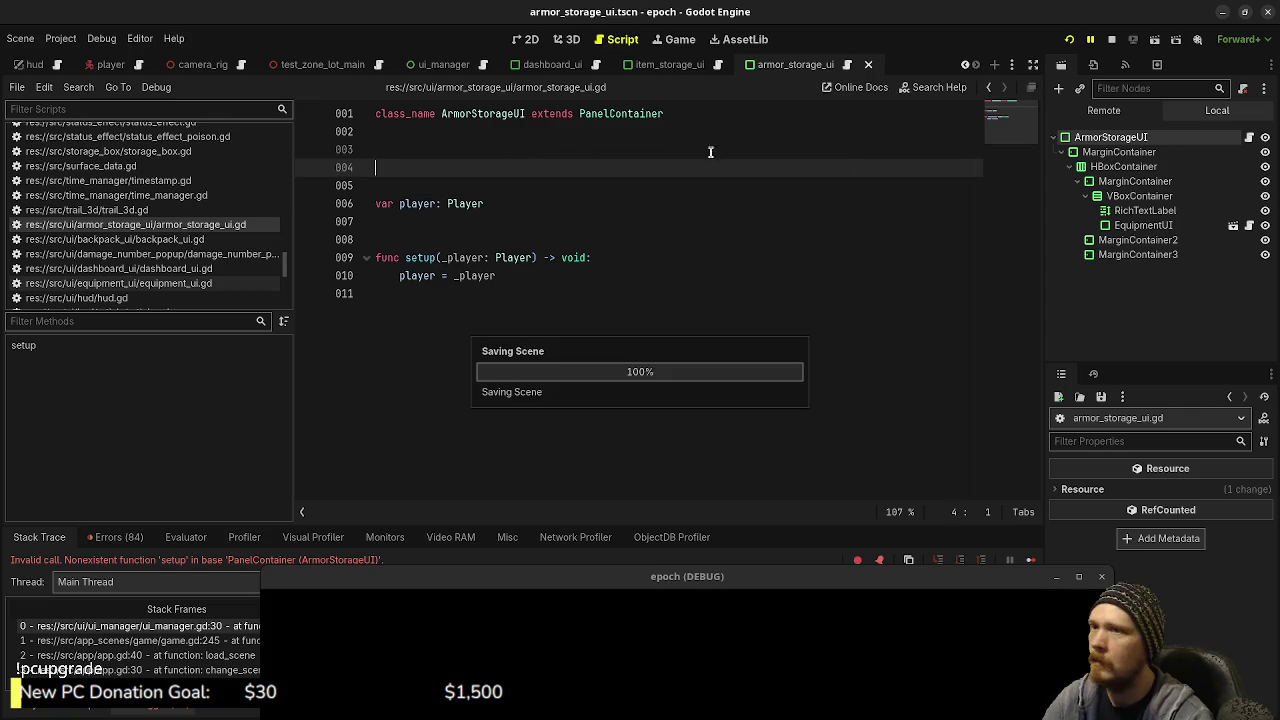
click(1069, 42)
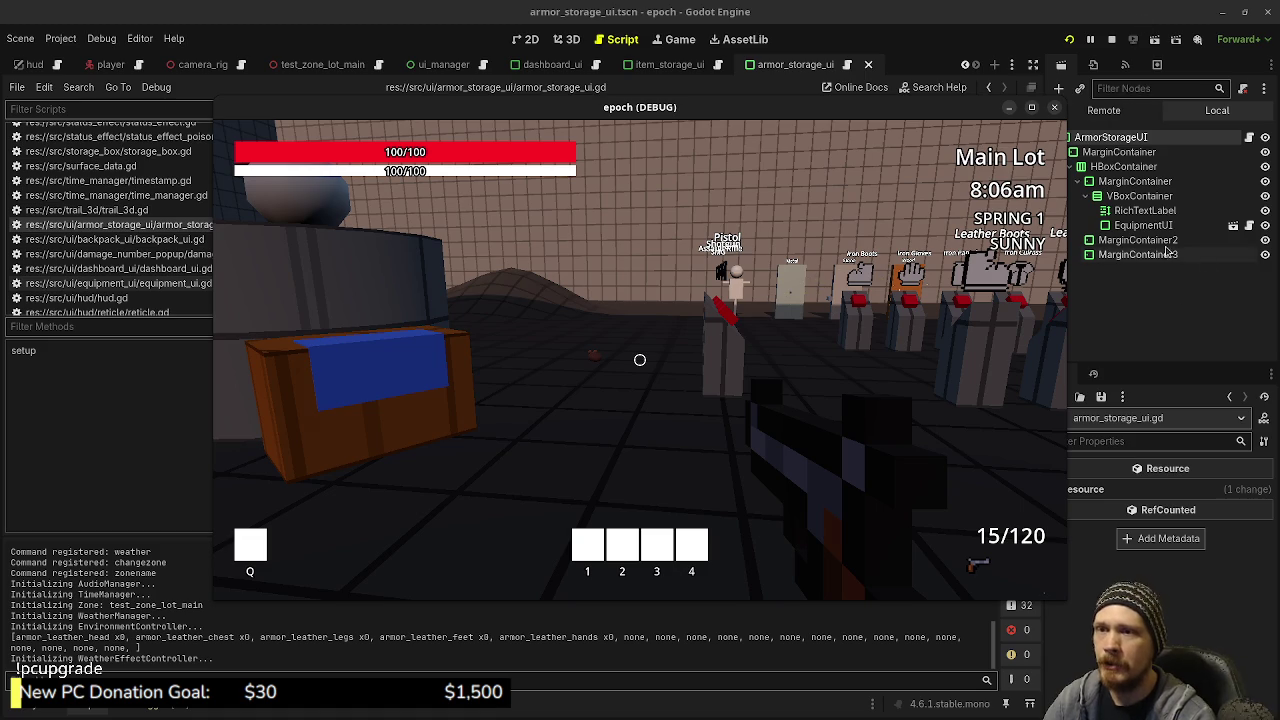
In the ui_manager scene, toggle ArmorStorageUI visible then hidden, and stop the game
click(443, 64)
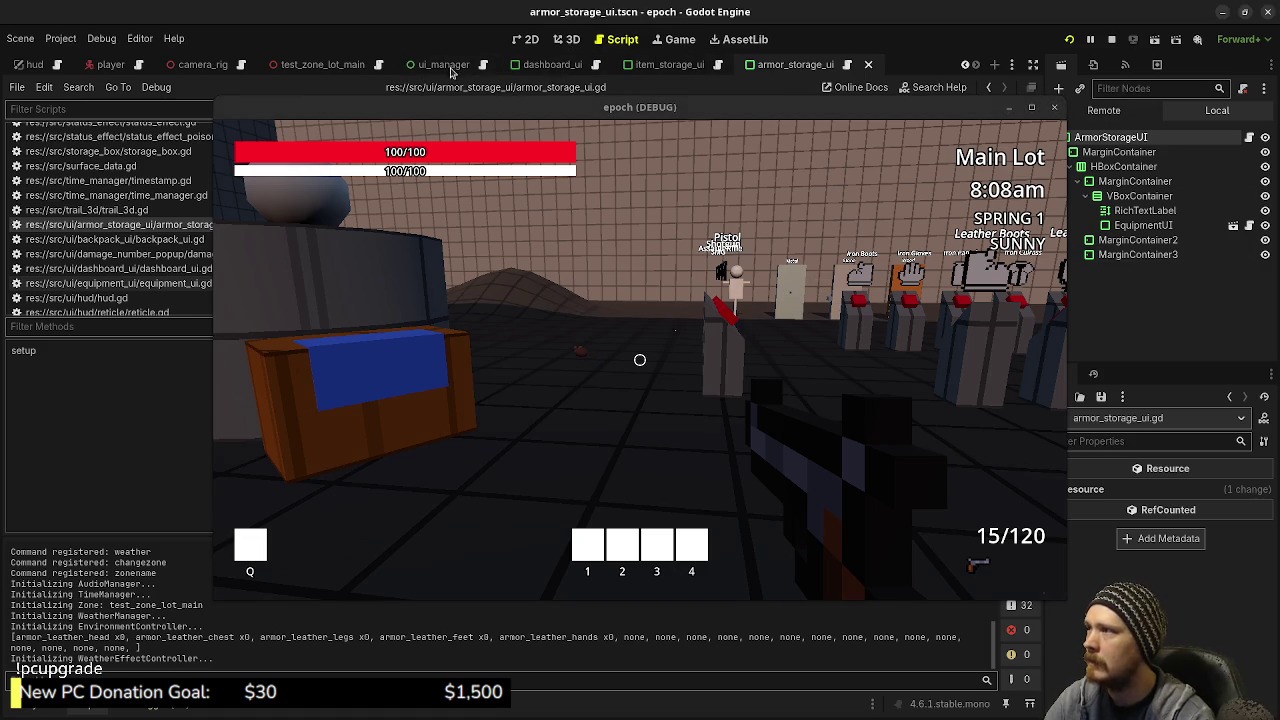
click(1190, 211)
click(1265, 211)
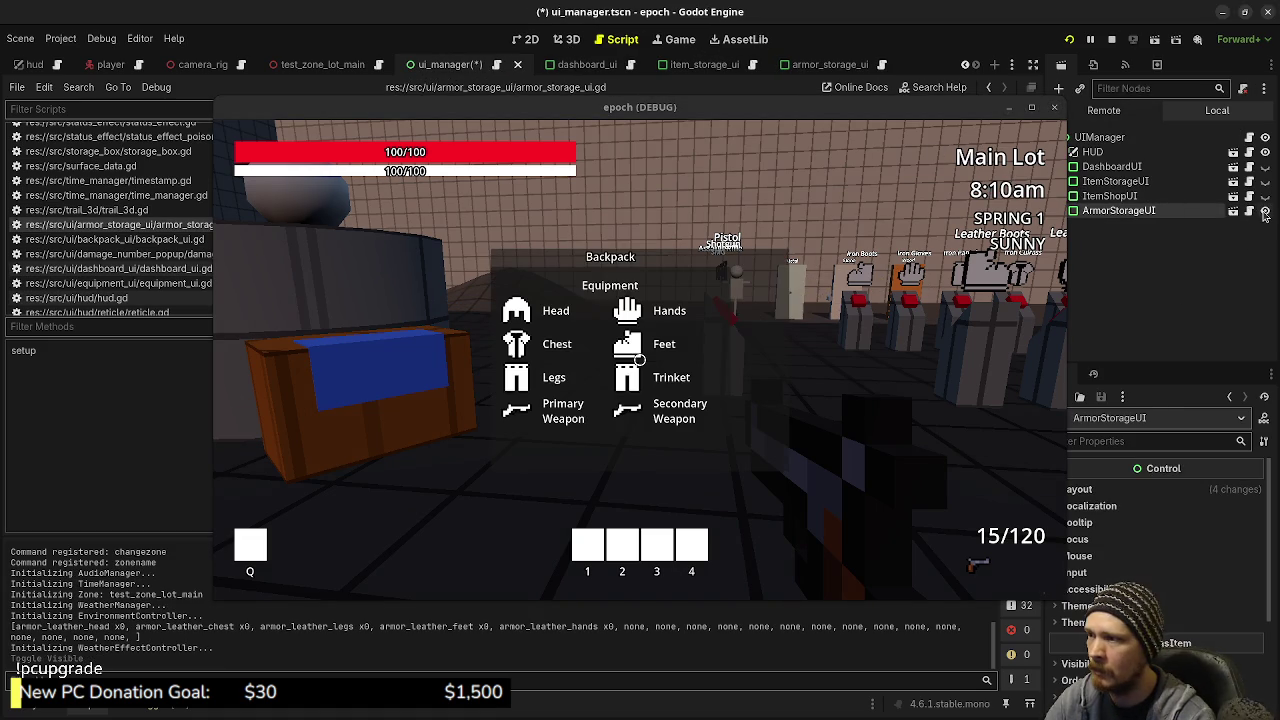
click(1265, 211)
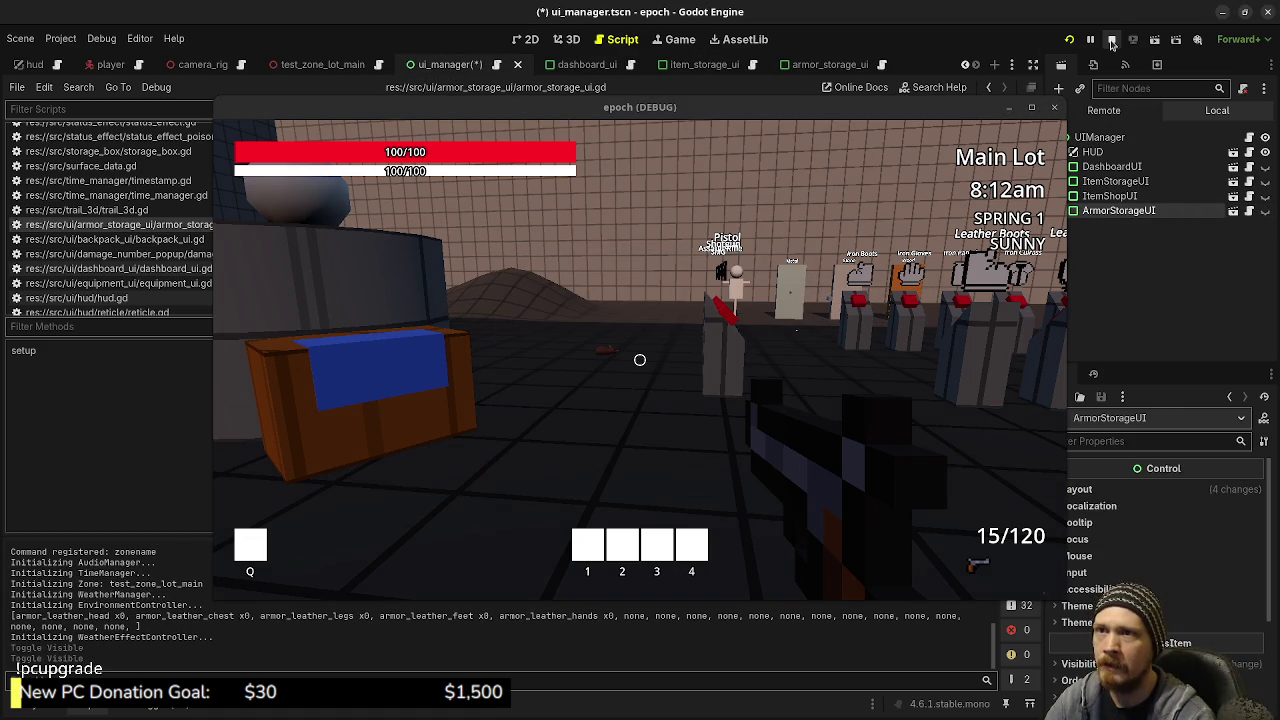
click(1111, 39)
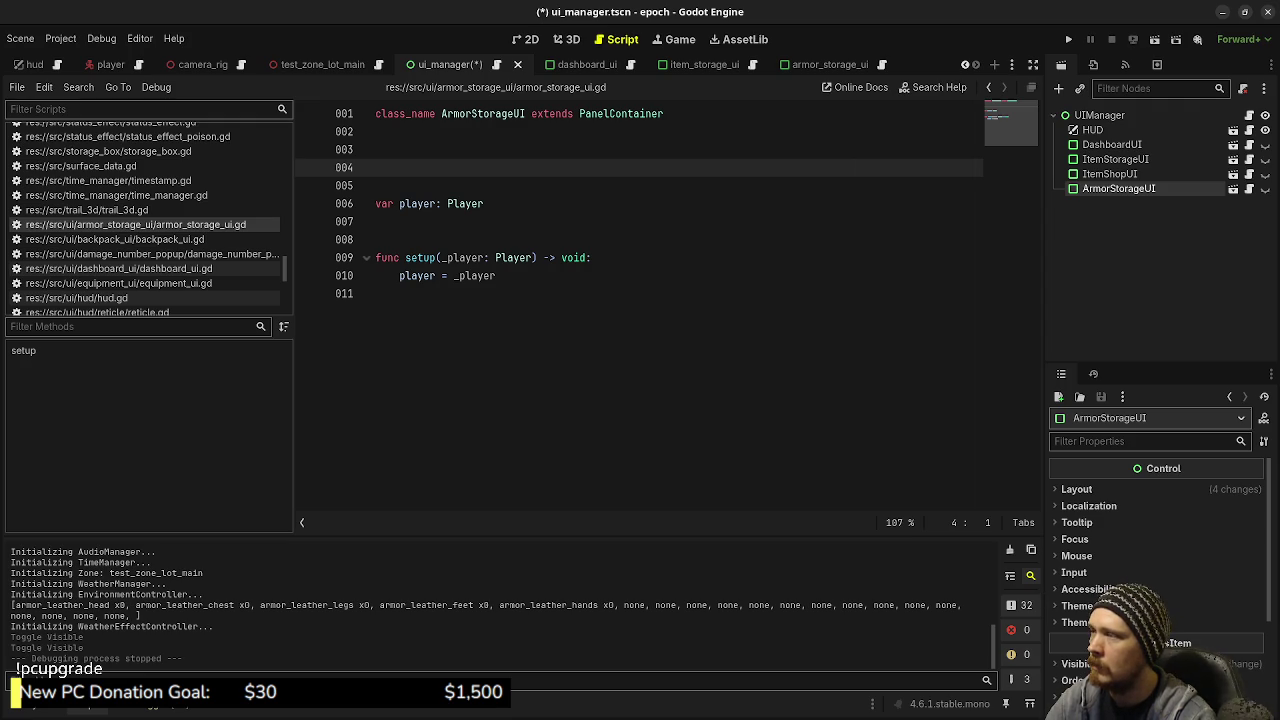
click(858, 66)
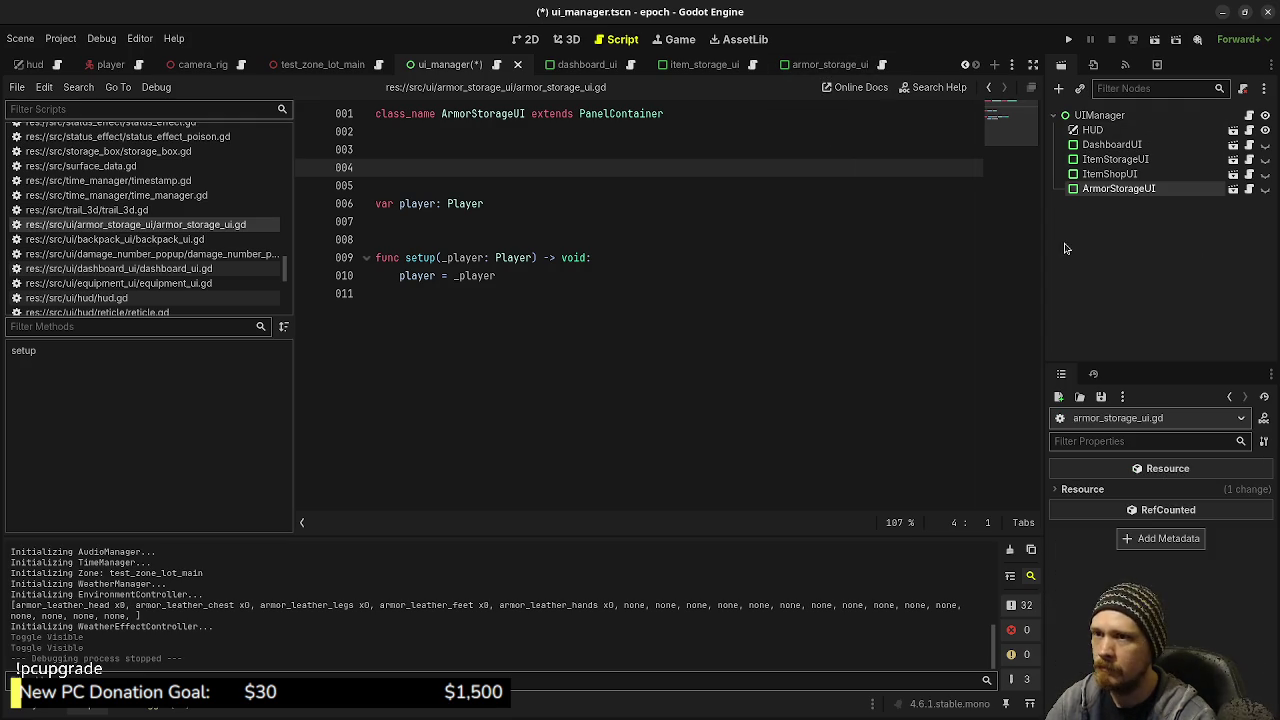
Copy ItemInfoPanel from the item storage scene and paste it into the armor scene's MarginContainer2
click(849, 68)
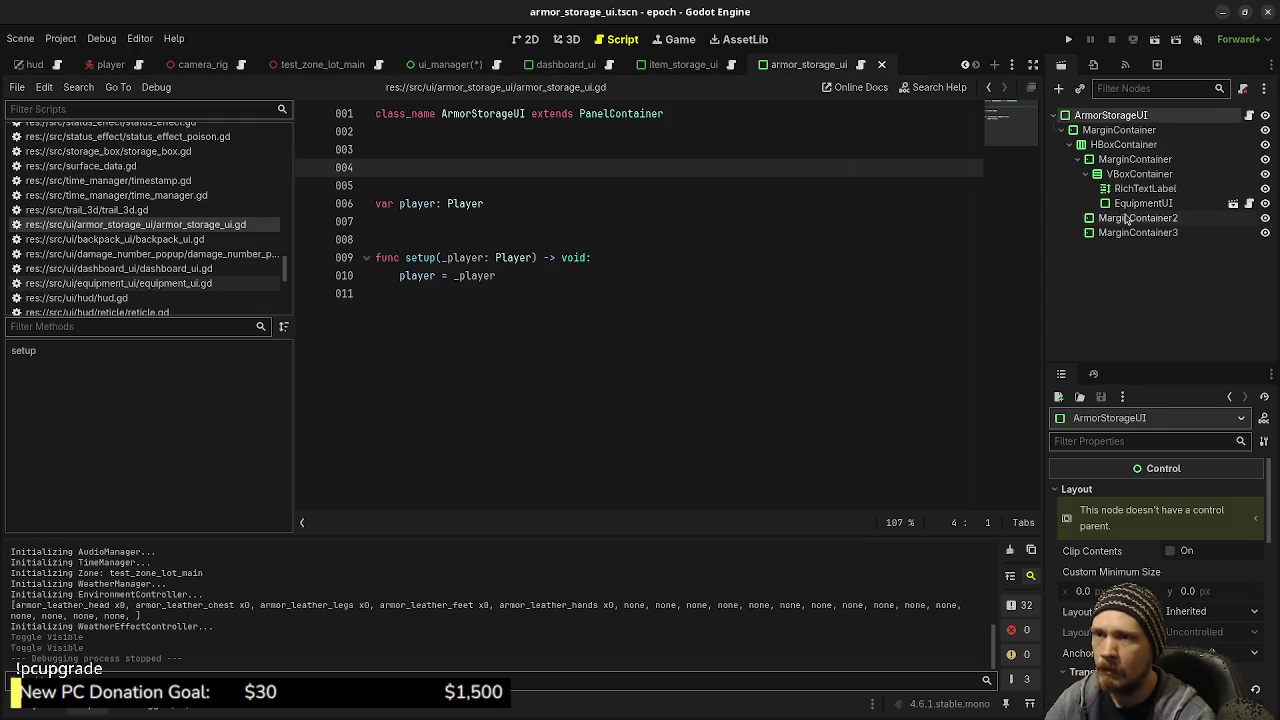
click(661, 67)
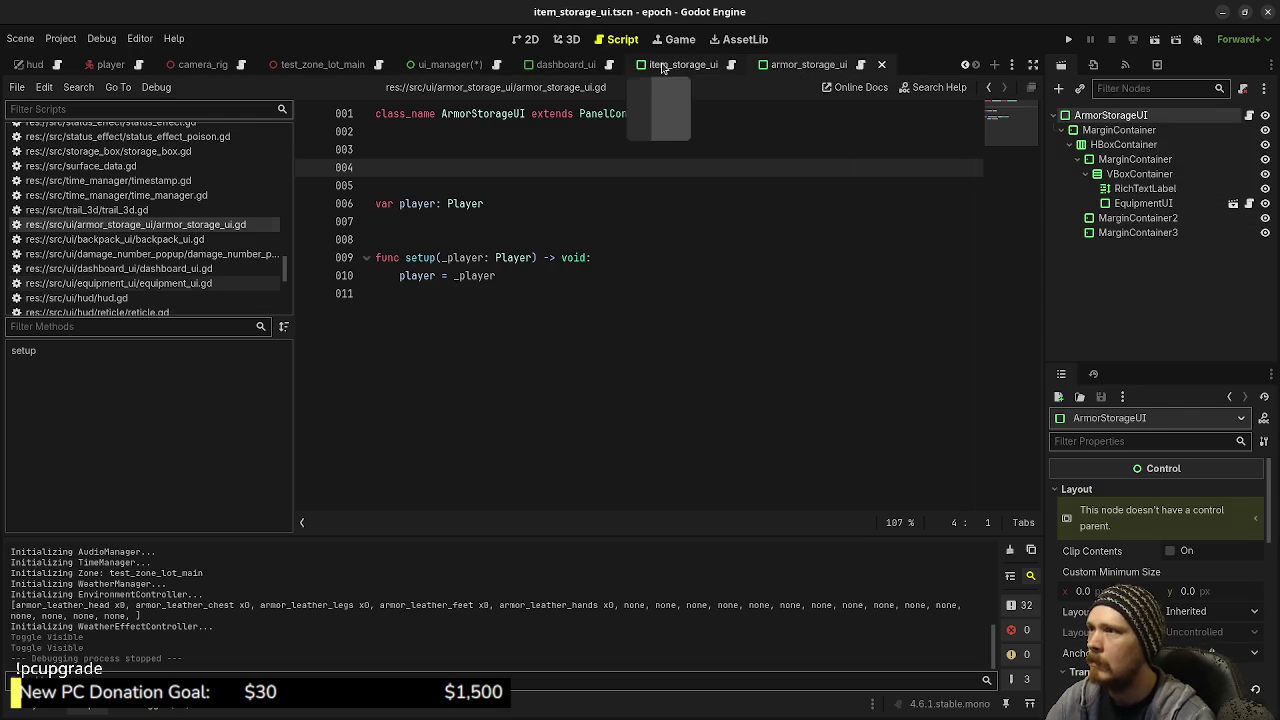
click(1117, 220)
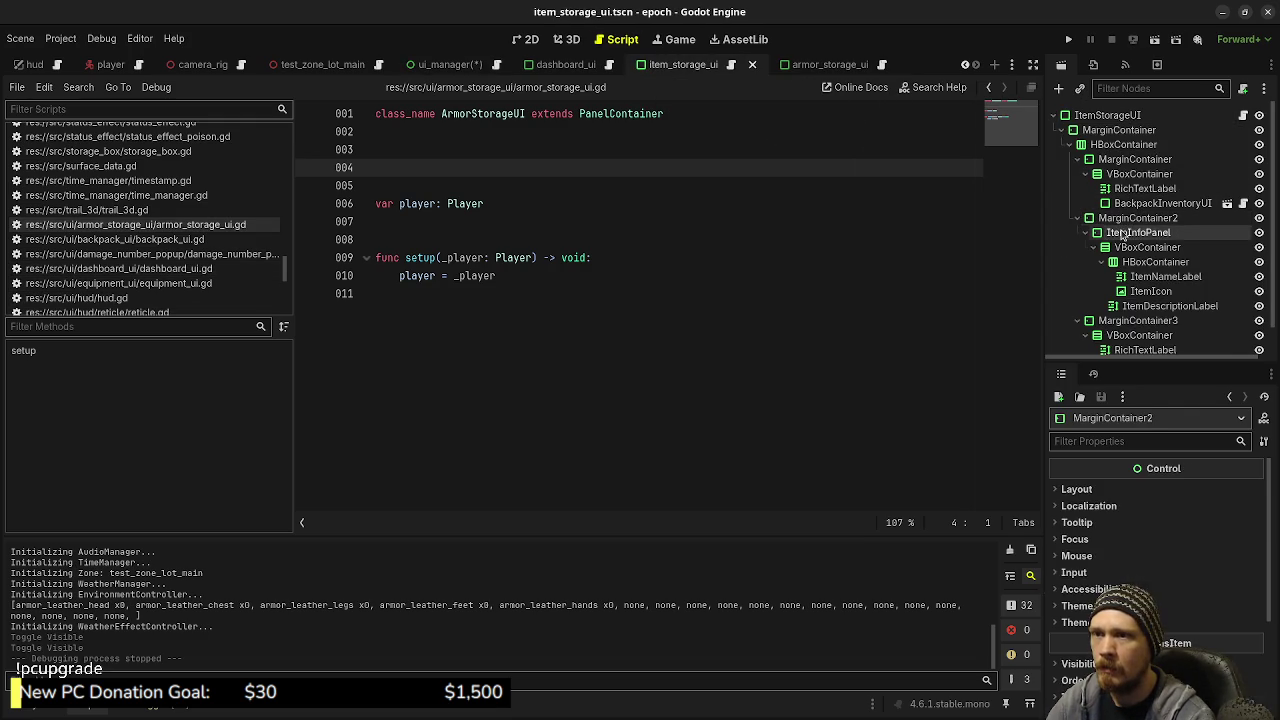
right_click(1118, 222)
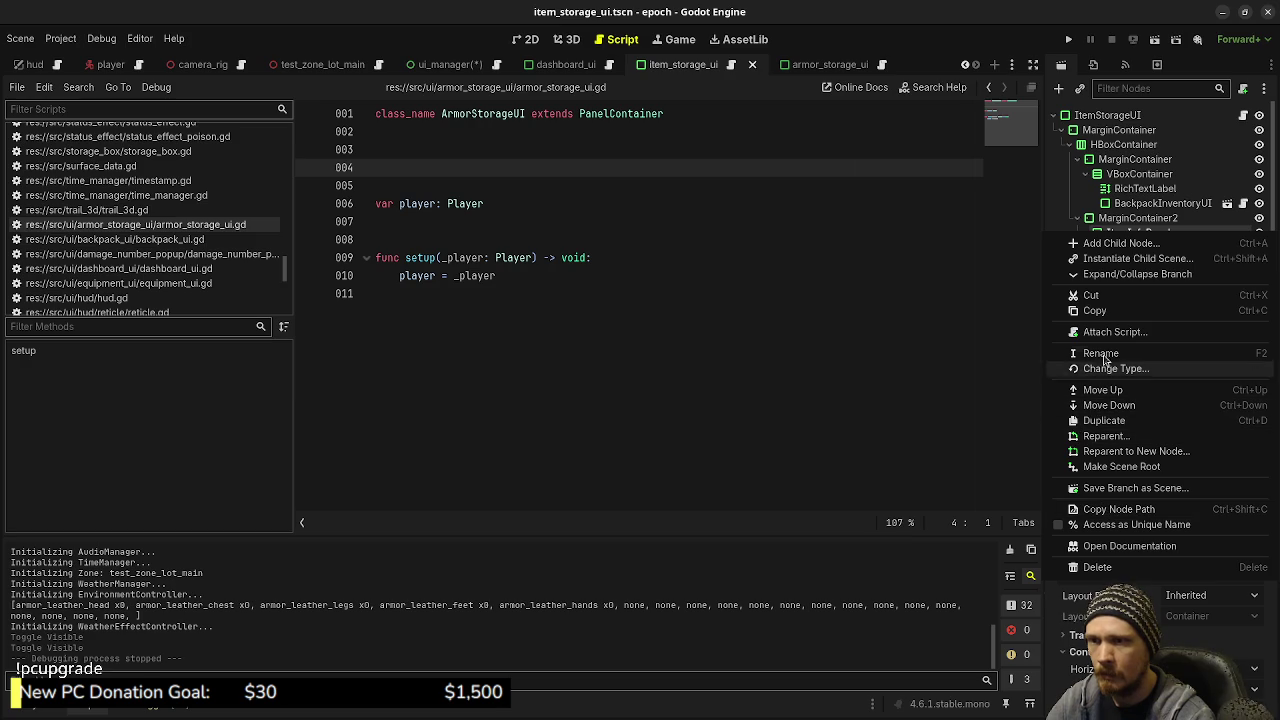
click(1108, 312)
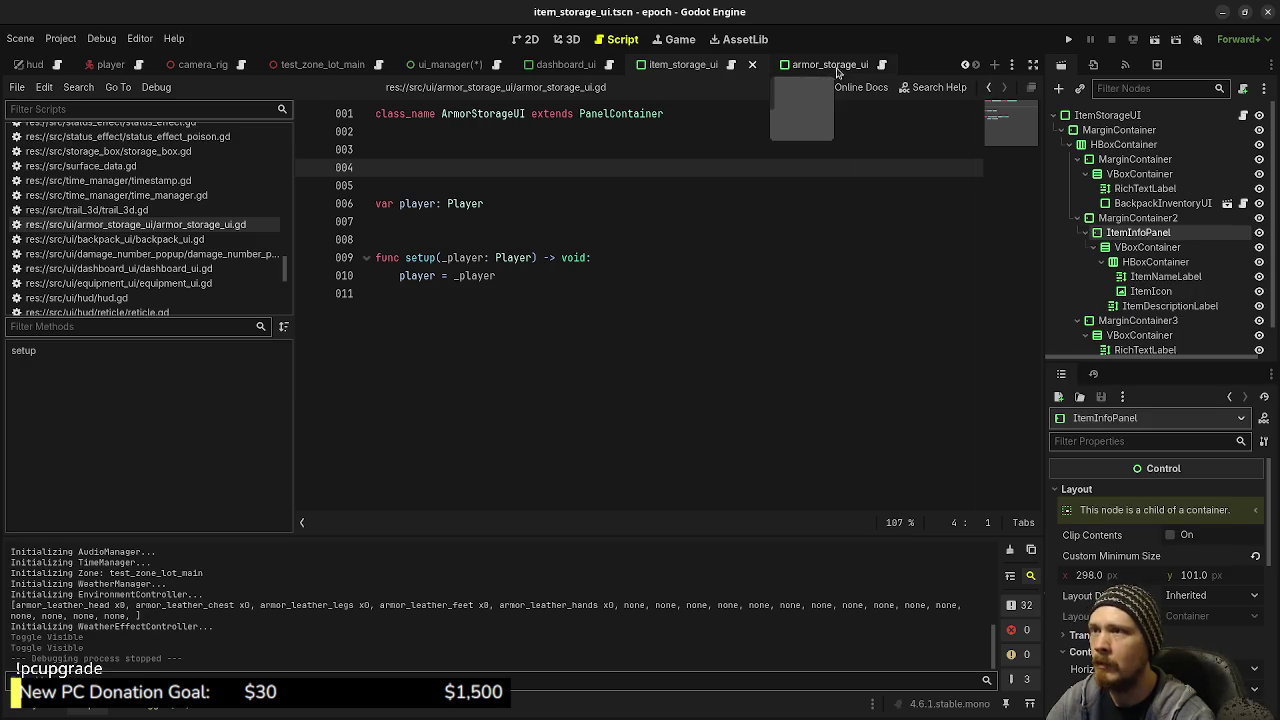
click(825, 64)
right_click(1108, 218)
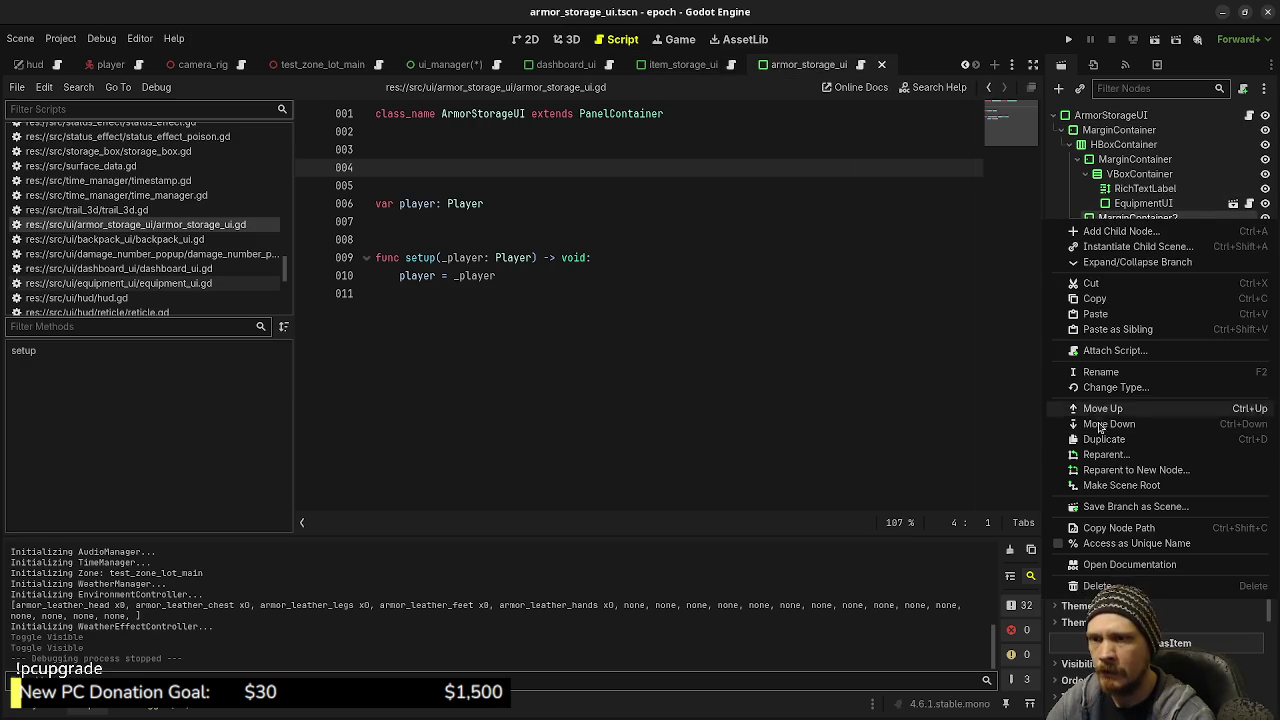
click(1103, 314)
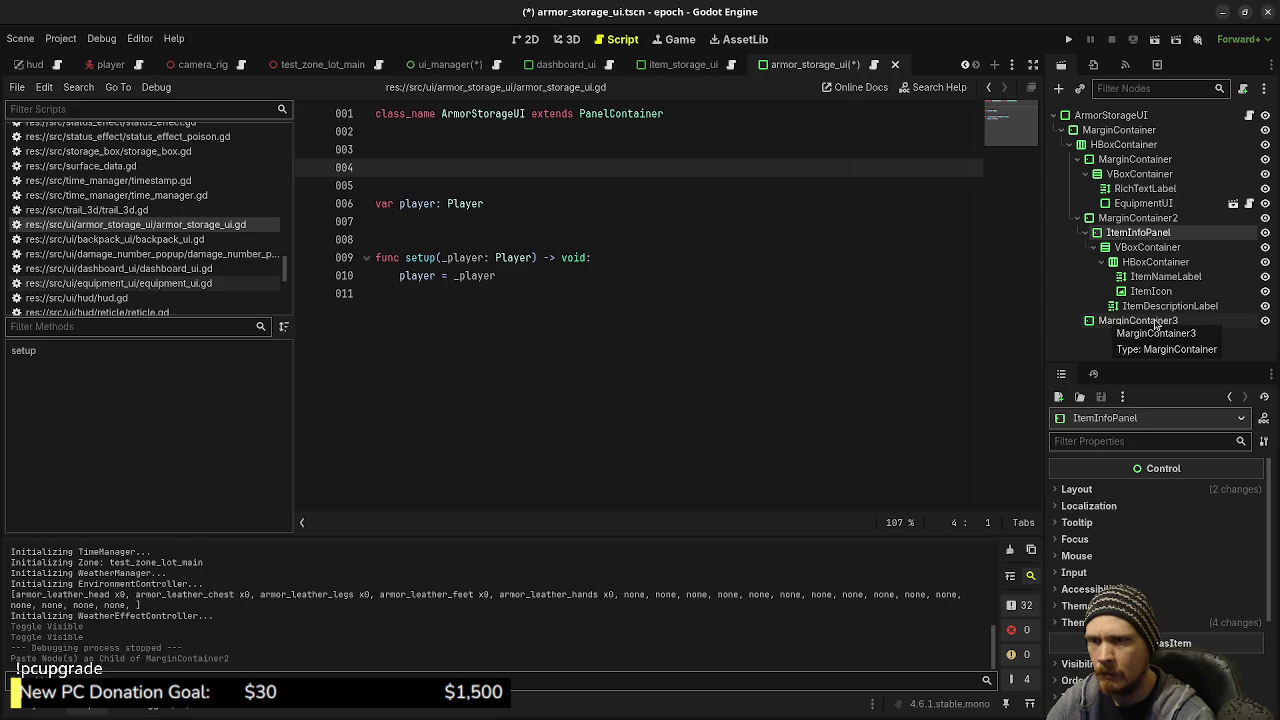
Copy the inventory VBoxContainer and paste it into the armor scene's MarginContainer3
click(675, 66)
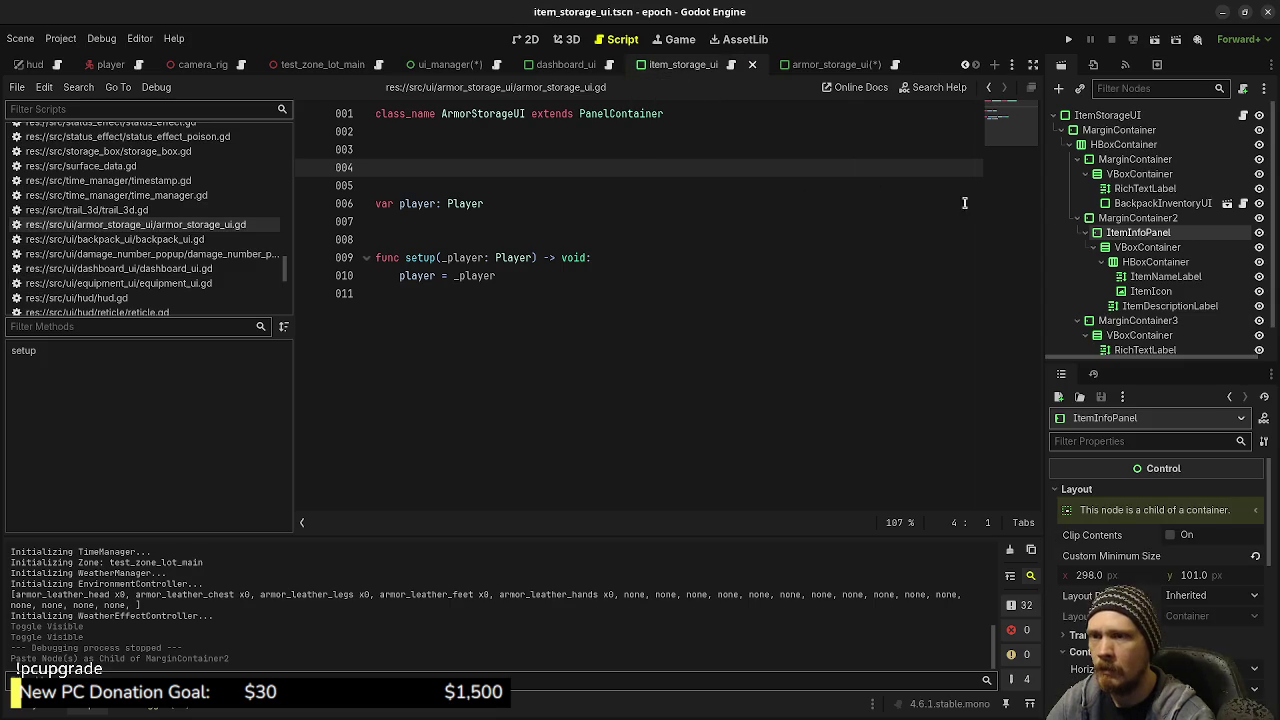
scroll(1140, 250, down, 1)
click(1125, 311)
right_click(1125, 311)
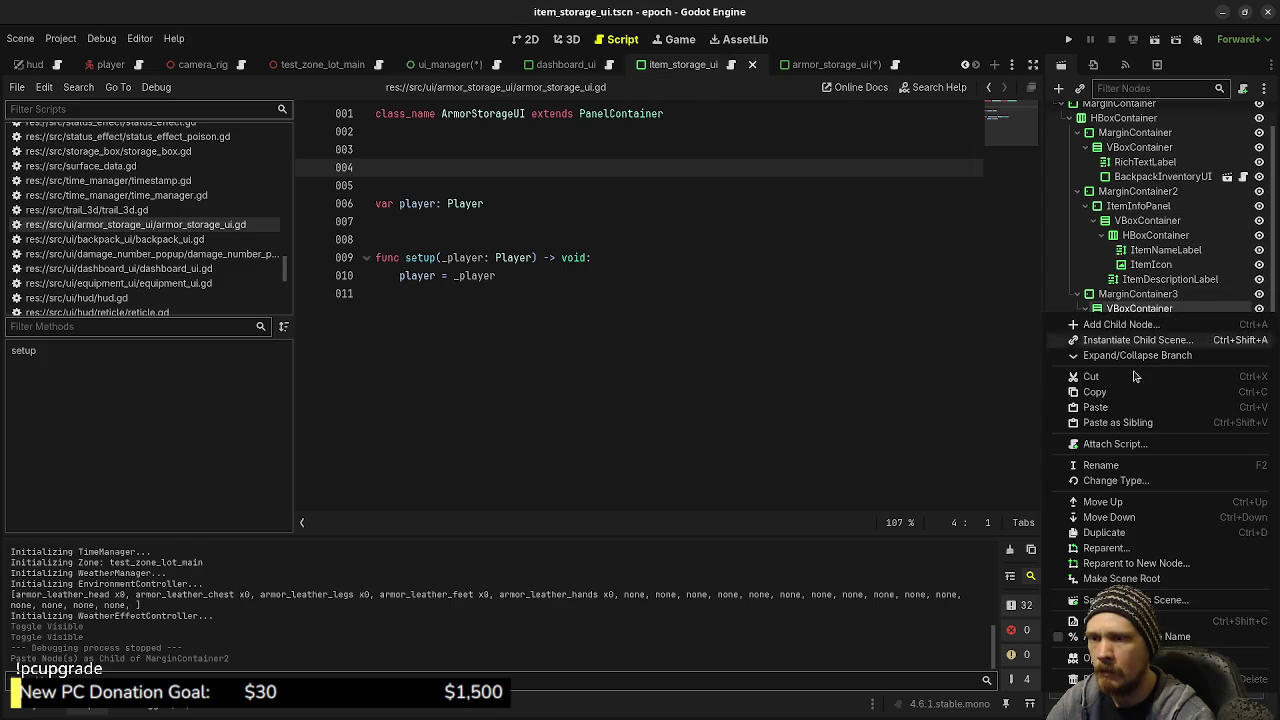
click(1094, 391)
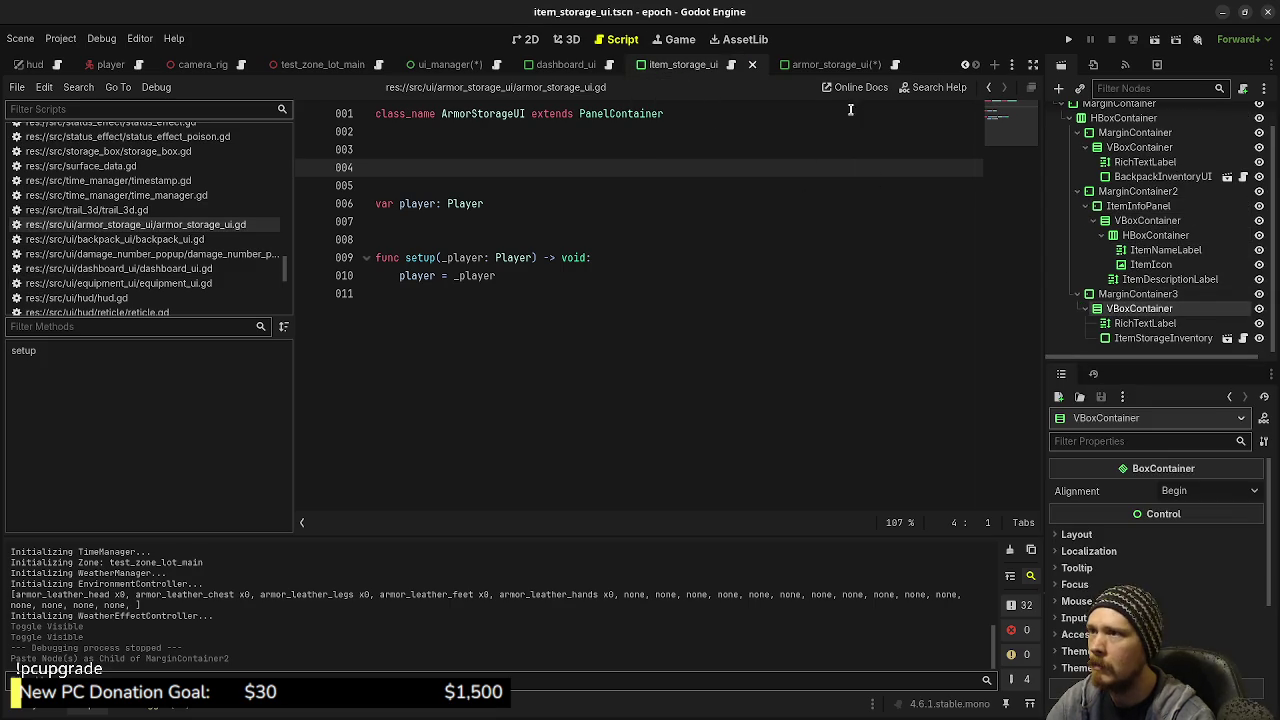
click(815, 64)
click(1137, 320)
right_click(1137, 320)
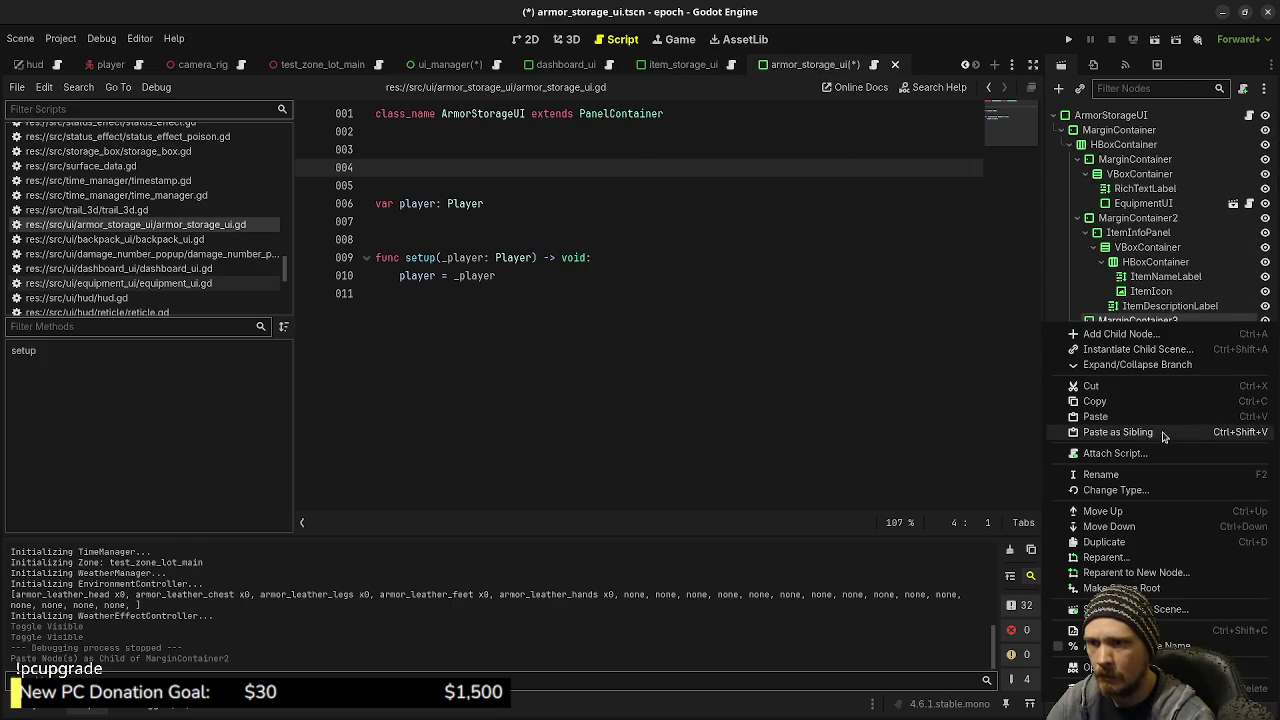
click(1130, 420)
Rename the pasted inventory node to ArmorStorageInventoryUI and save the scene
scroll(1150, 344, down, 1)
click(1126, 340)
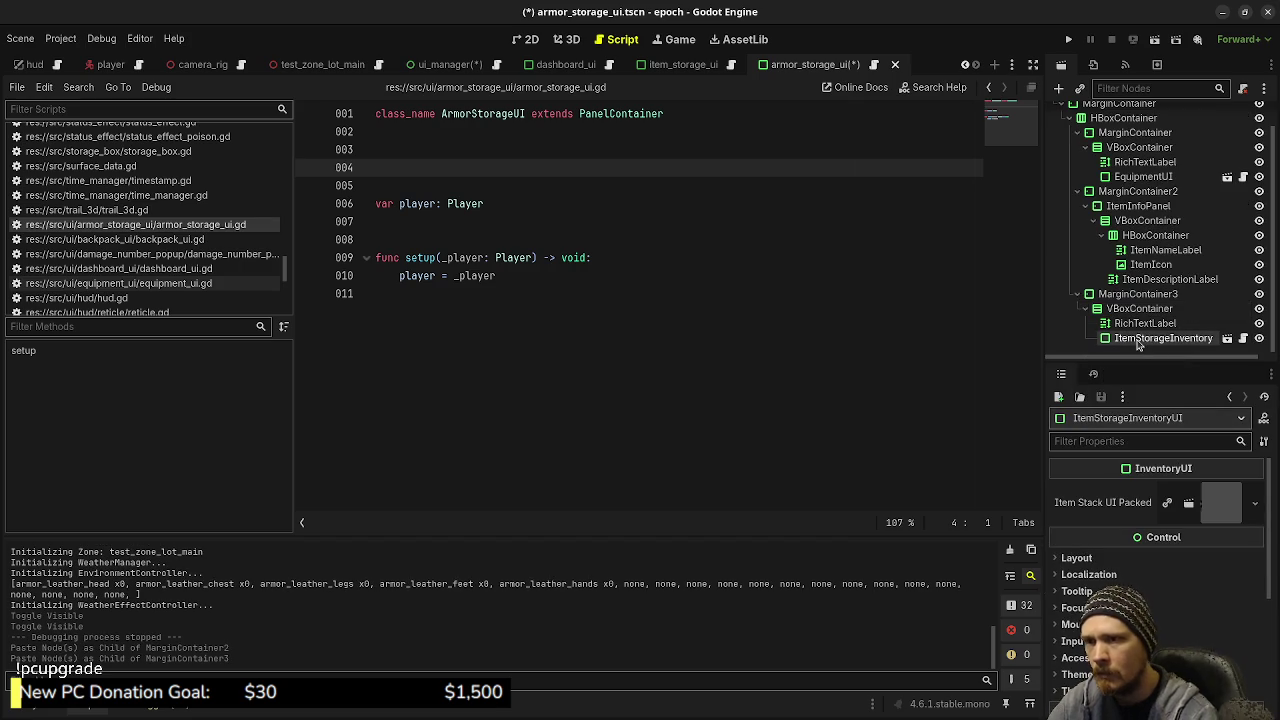
double_click(1137, 341)
text(Armor)
key(Return)
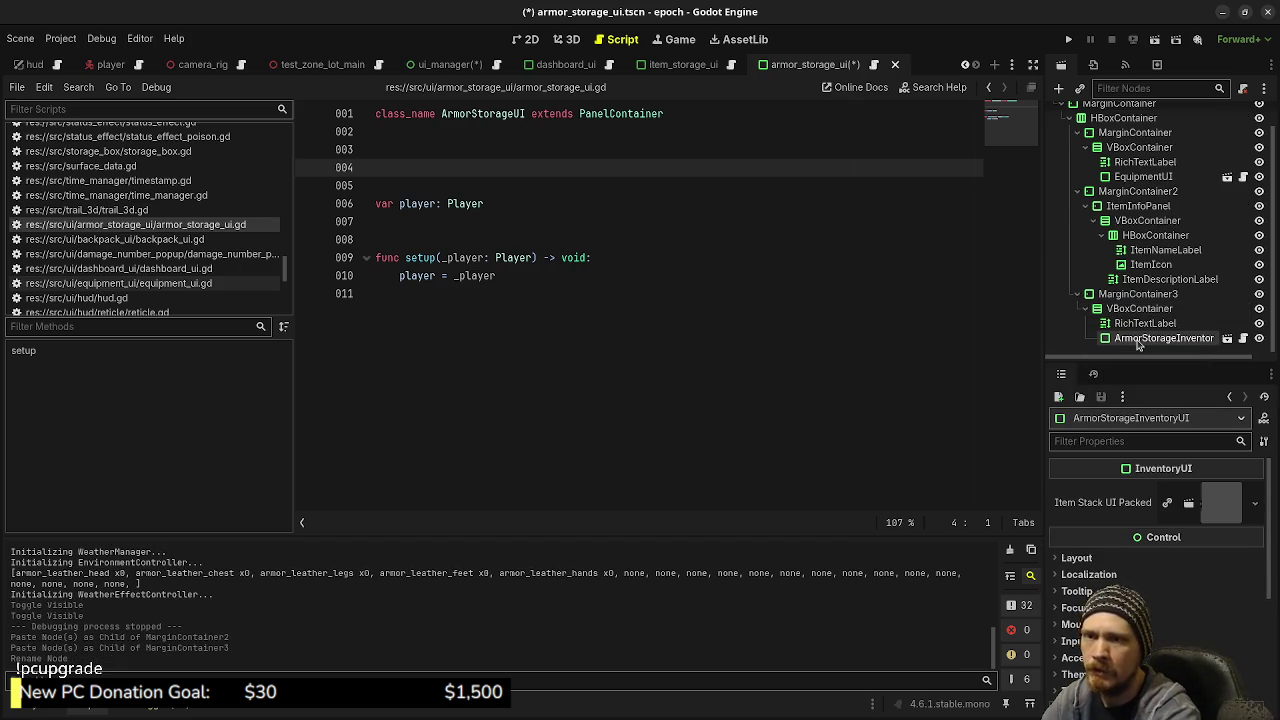
key(ctrl+s)
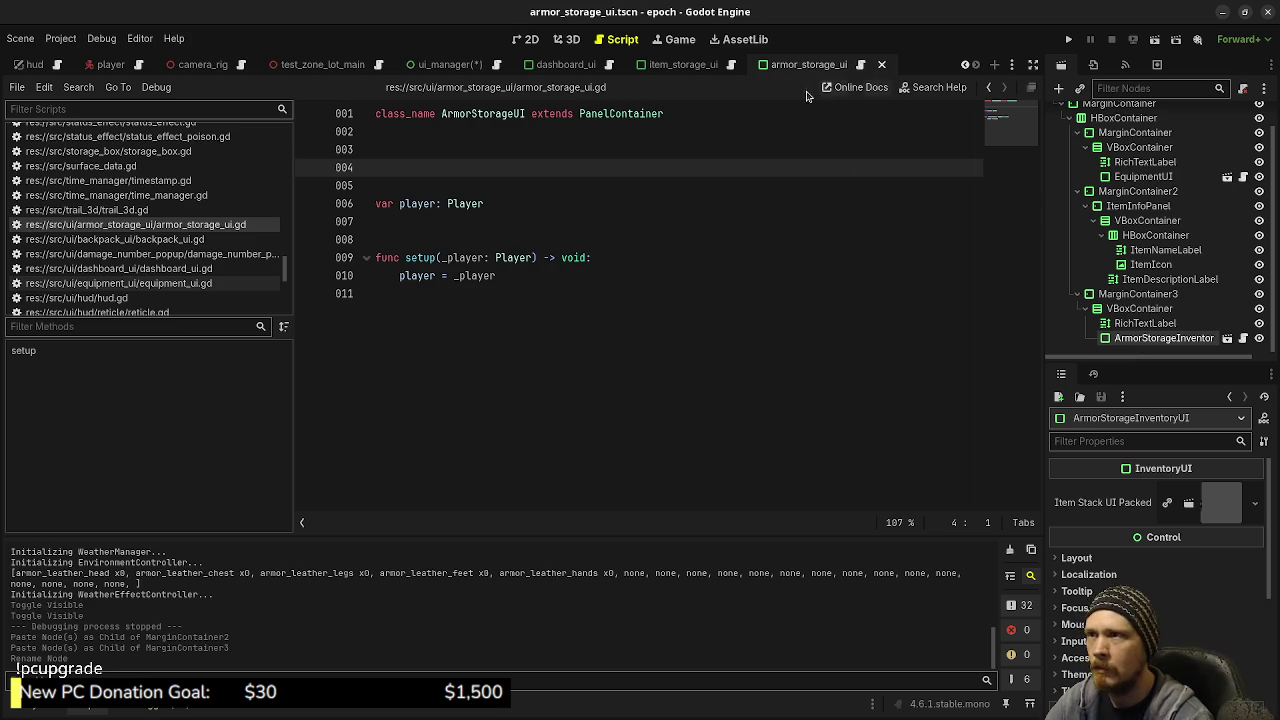
click(731, 65)
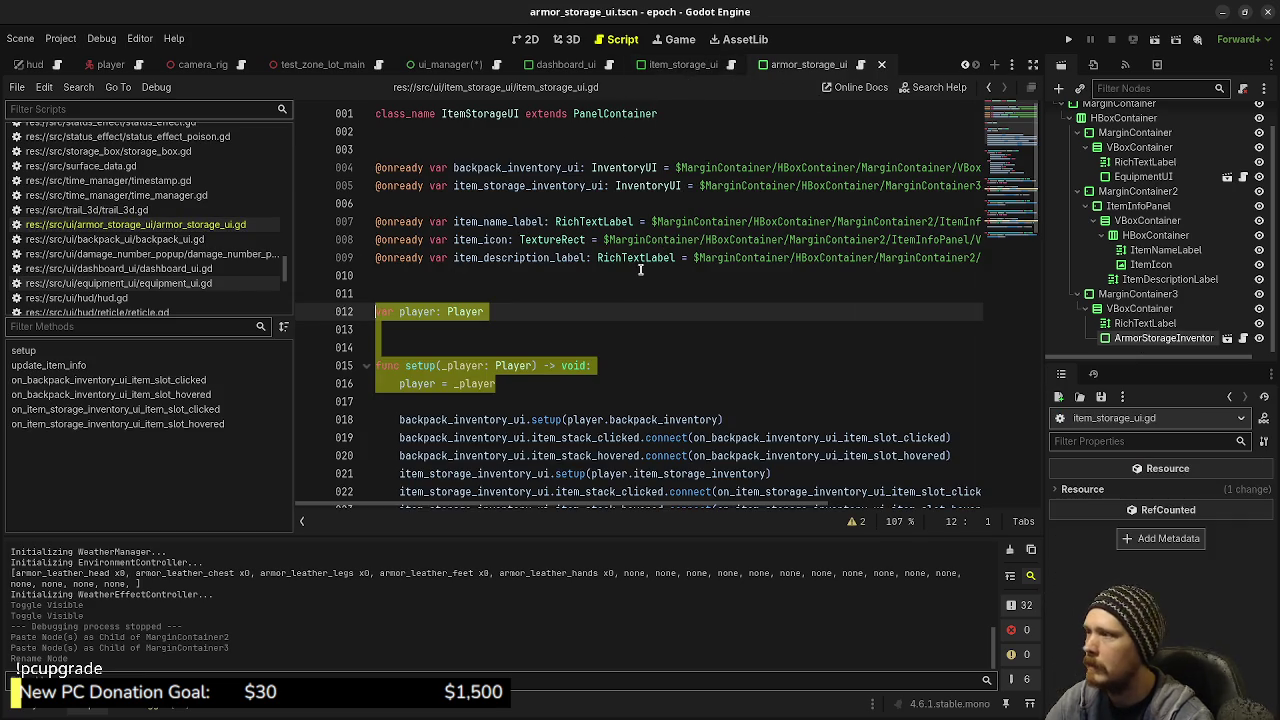
click(545, 328)
drag(420, 272, 361, 229)
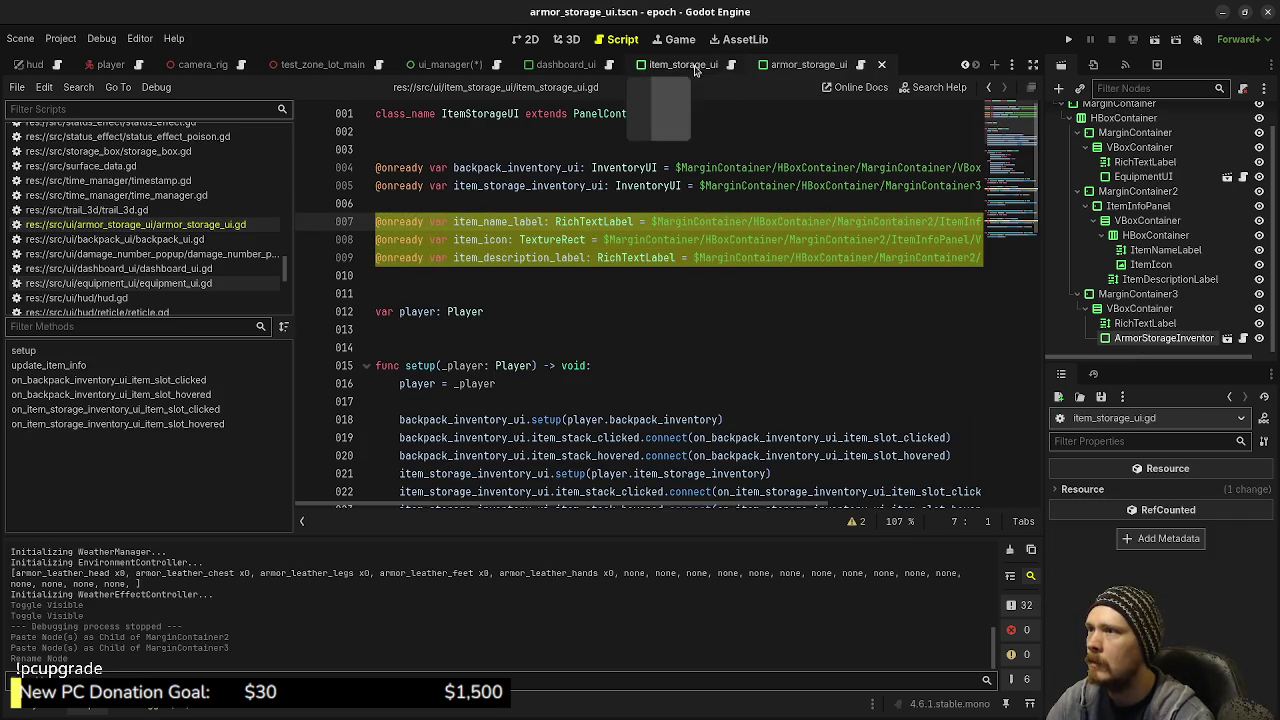
click(862, 66)
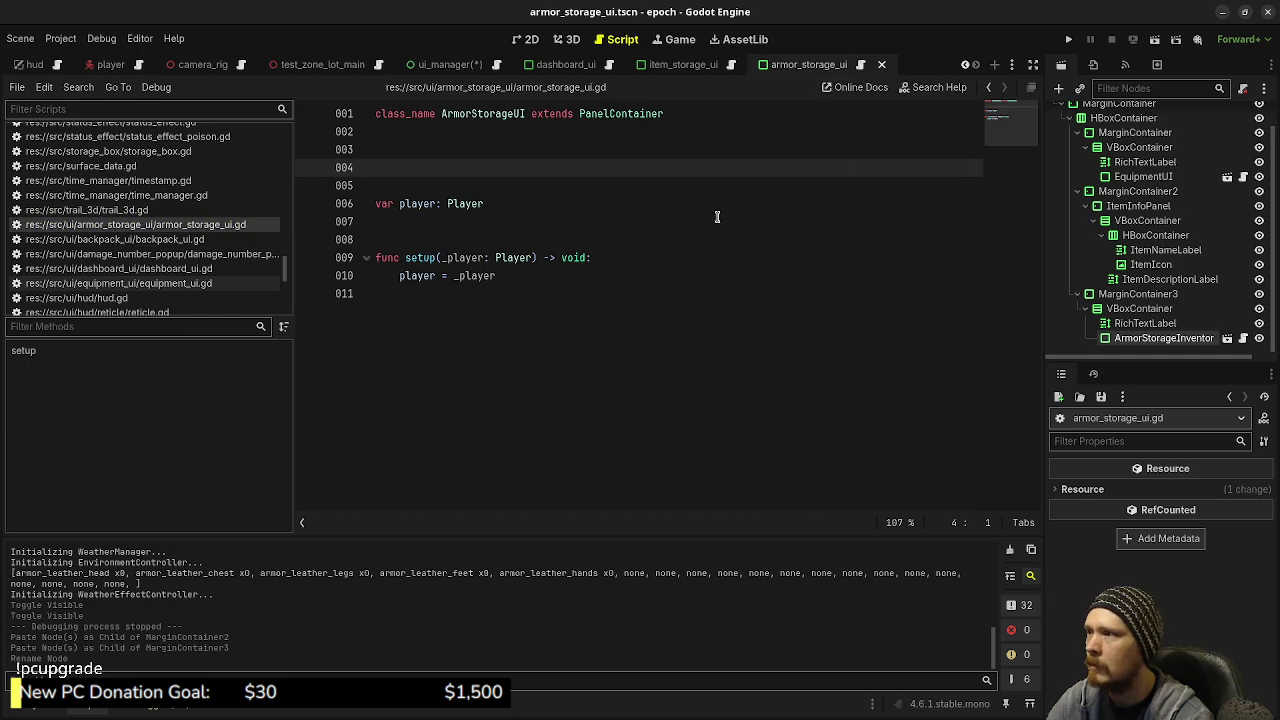
click(537, 188)
key(ctrl+v)
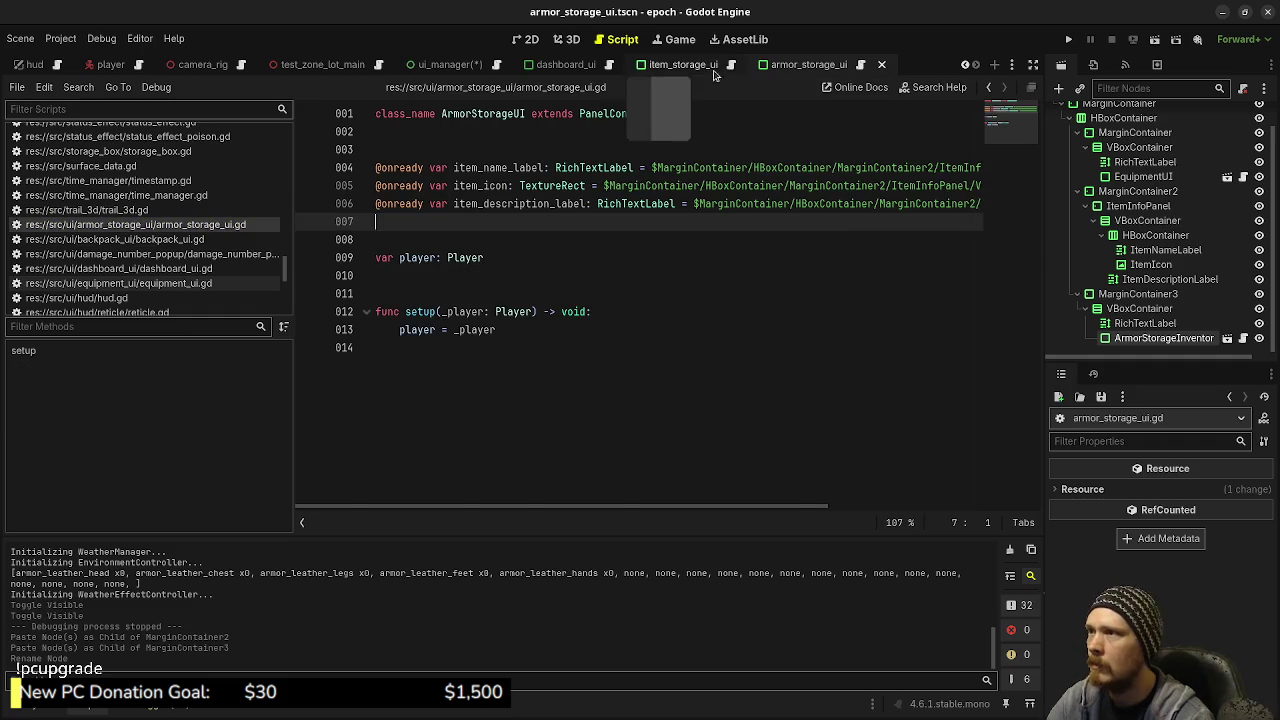
Paste the update_item_info function at the end of armor_storage_ui.gd and save
click(731, 65)
scroll(600, 327, down, 6)
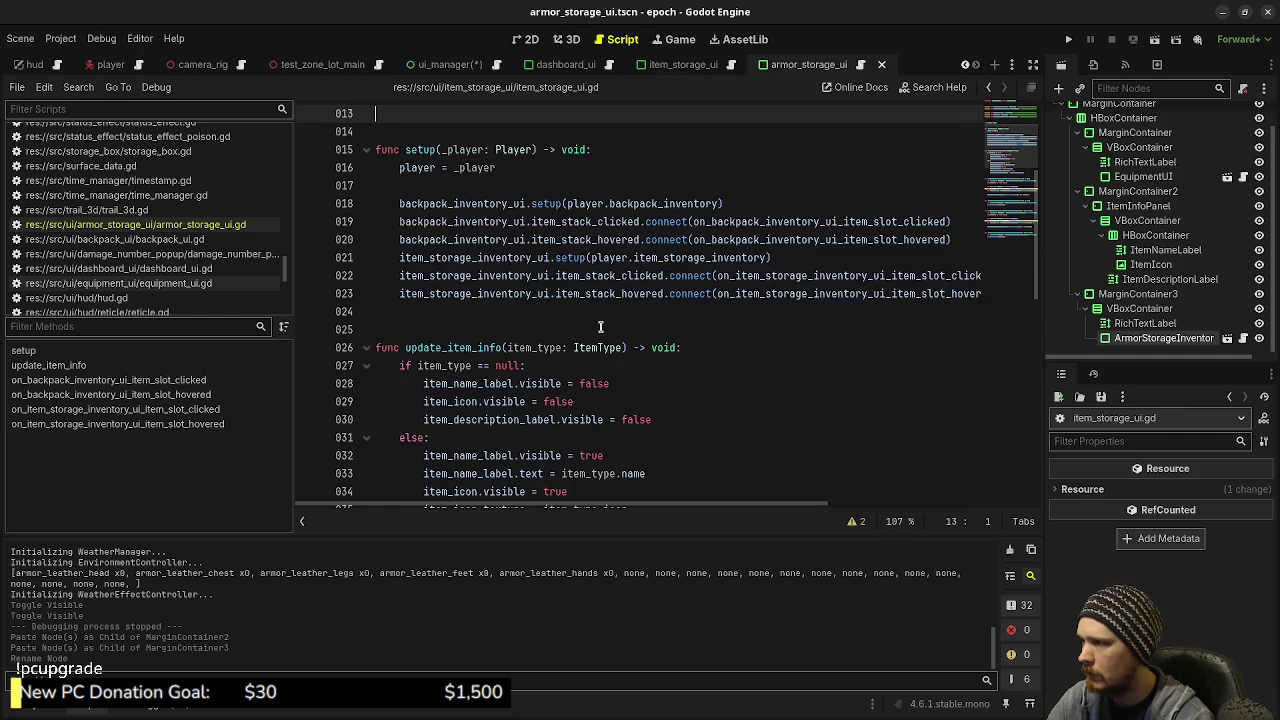
scroll(600, 327, down, 2)
mouse_move(750, 329)
mouse_down()
mouse_move(380, 167)
mouse_move(368, 133)
mouse_up()
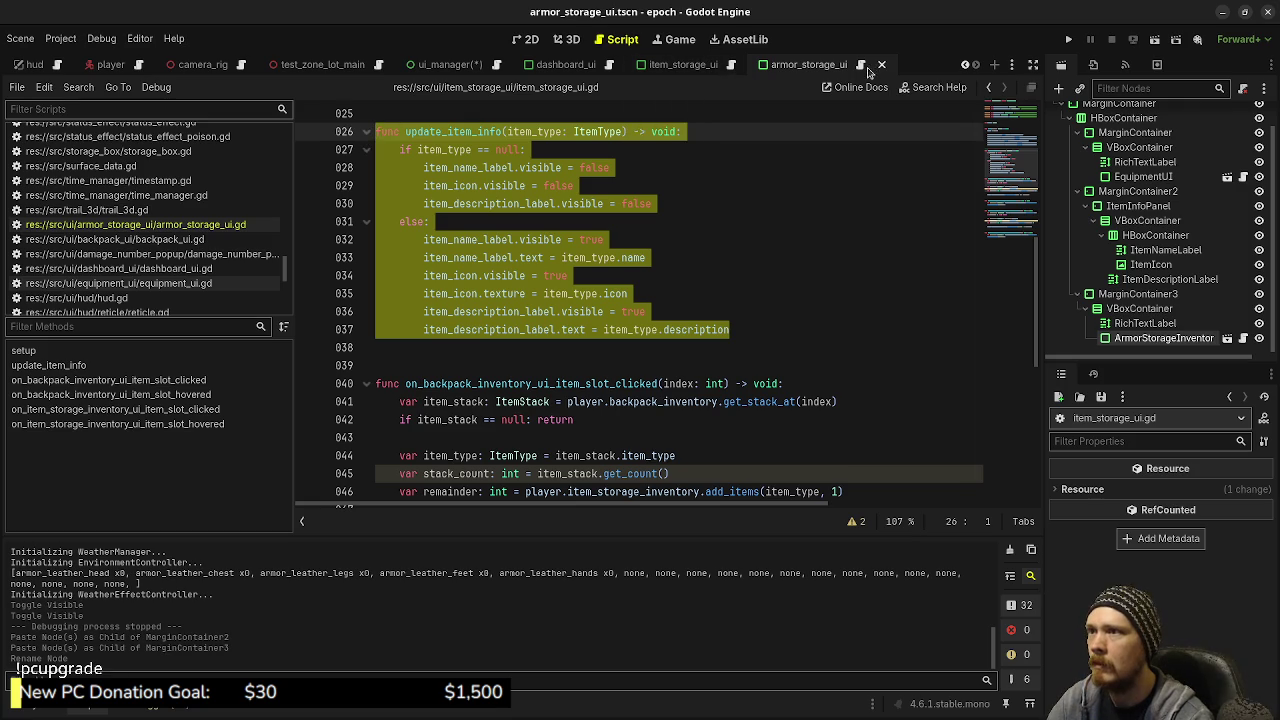
click(861, 65)
click(529, 412)
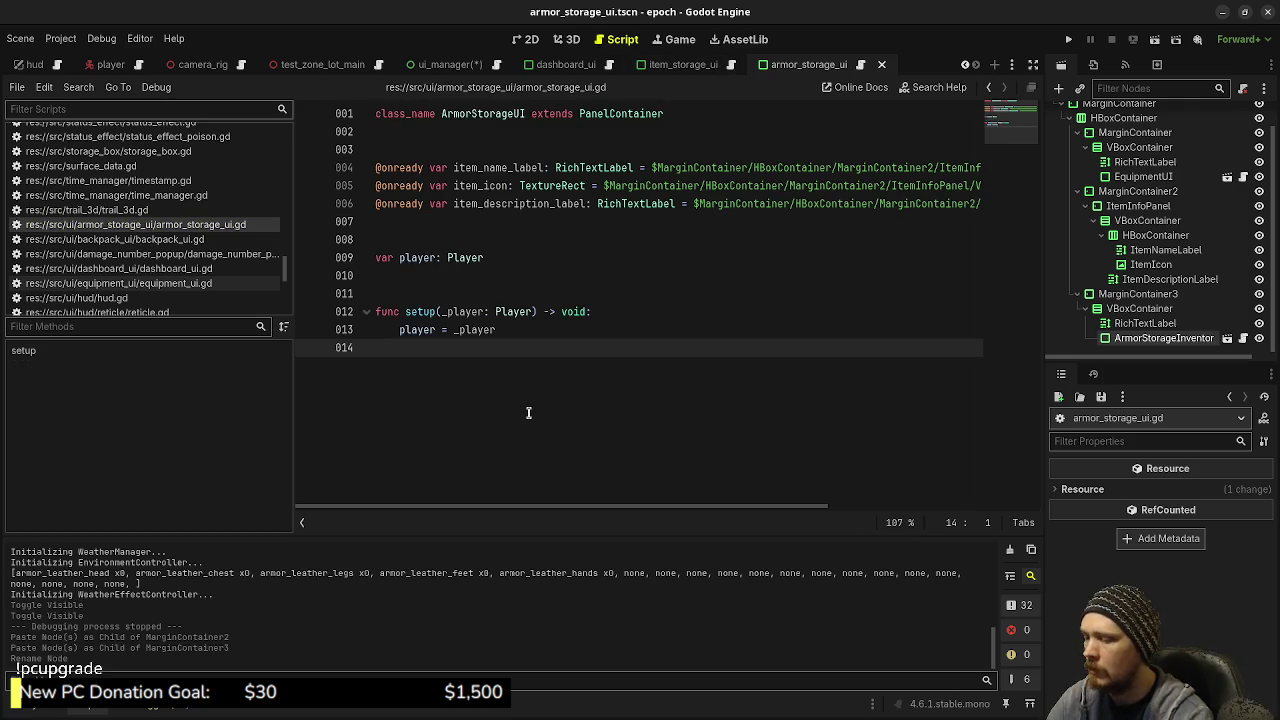
key(Return)
key(ctrl+v)
key(ctrl+s)
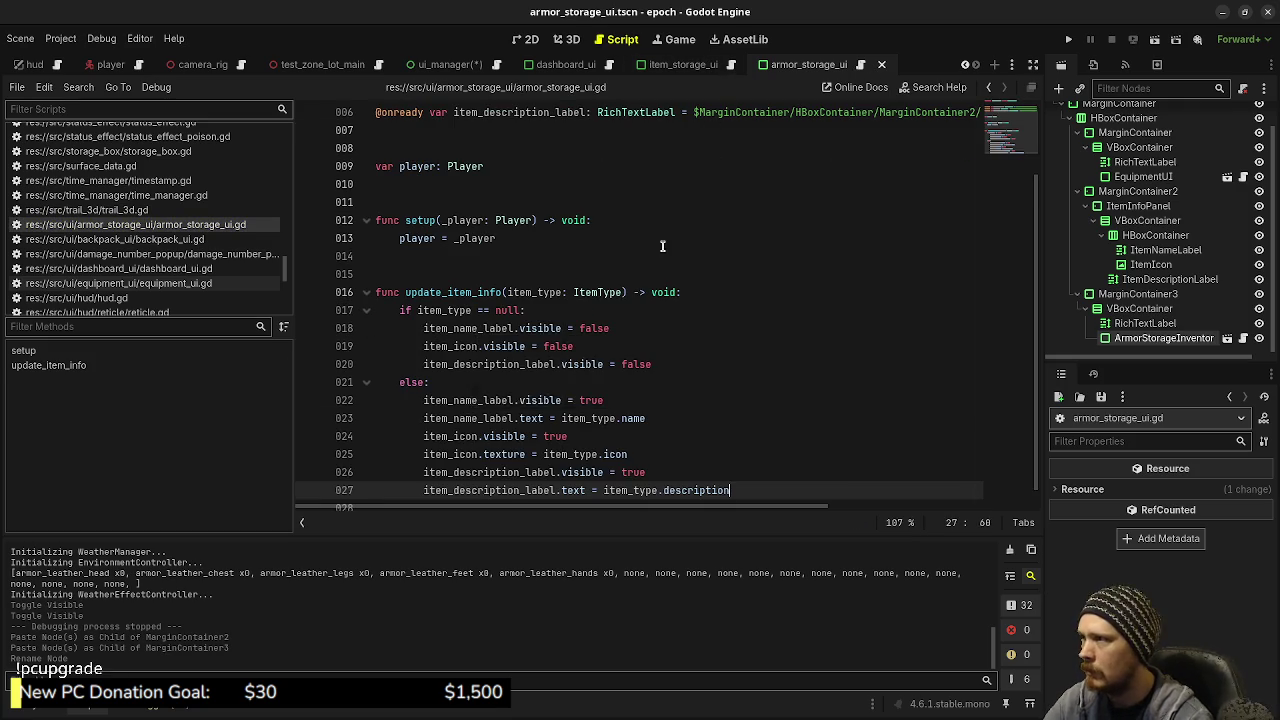
Review item_storage_ui.gd again, then return to armor_storage_ui.gd
scroll(683, 220, up, 2)
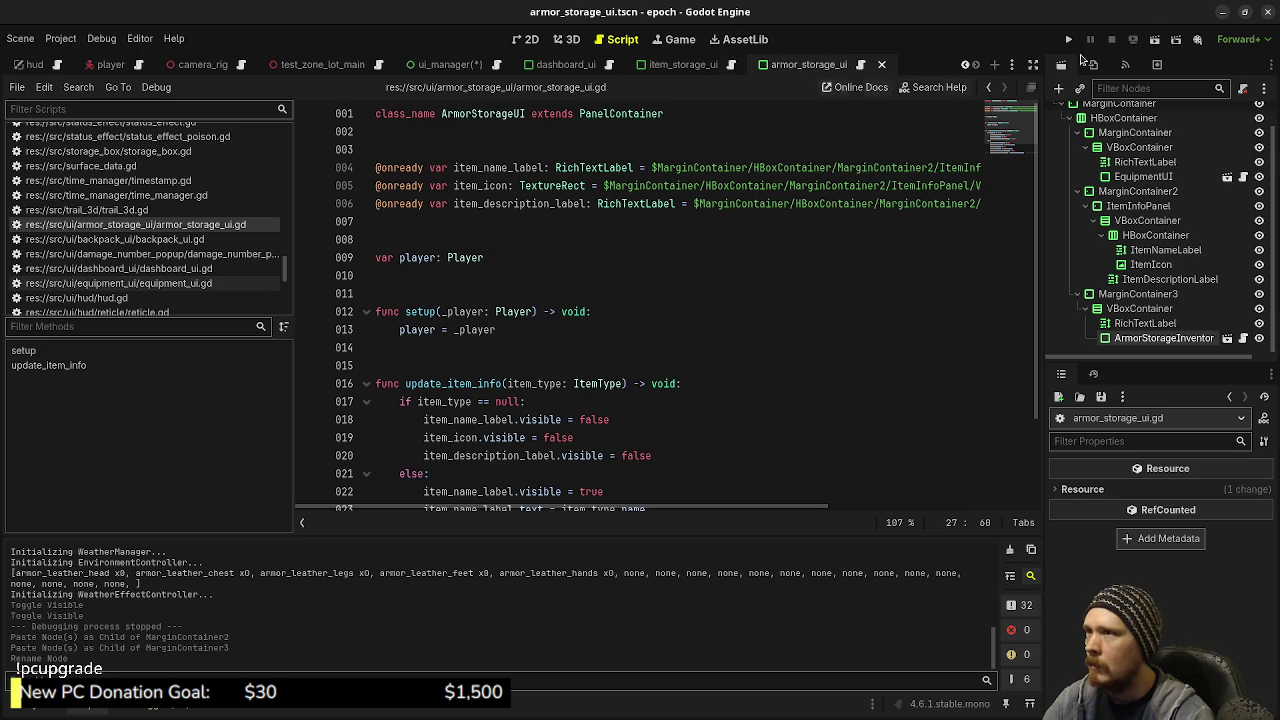
click(731, 66)
scroll(725, 297, down, 2)
scroll(725, 297, up, 3)
scroll(725, 297, down, 5)
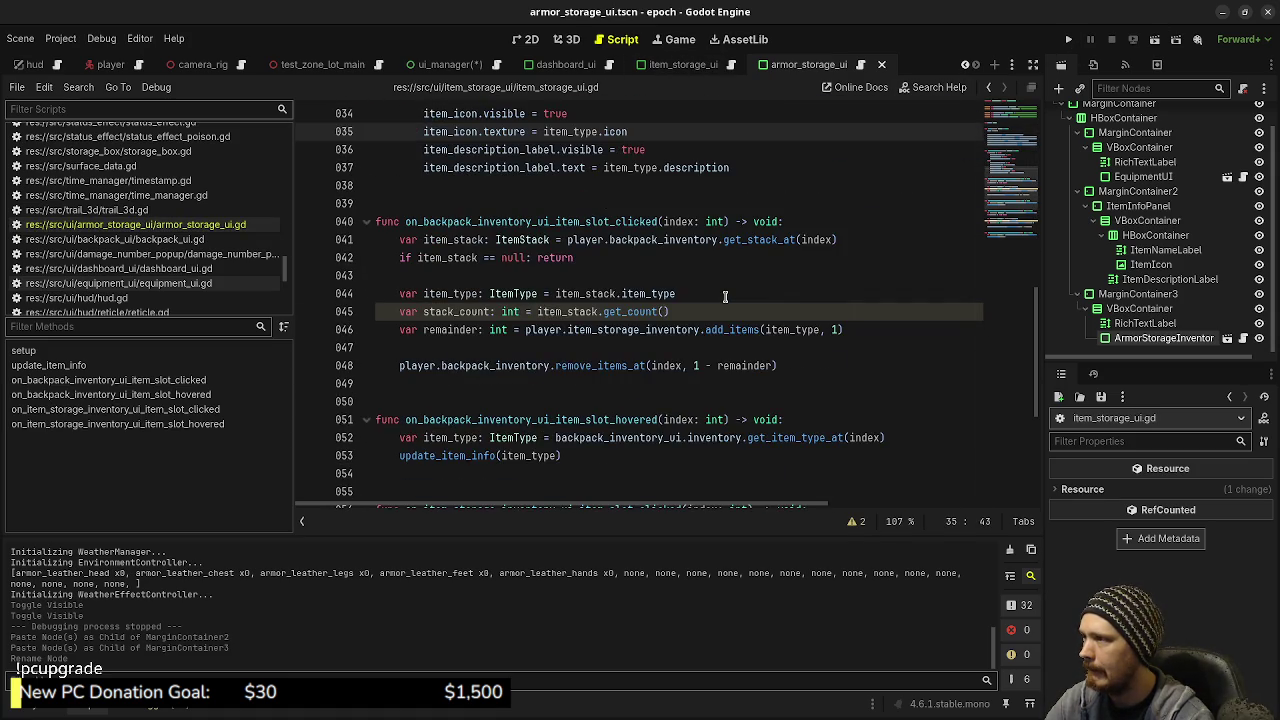
scroll(725, 297, up, 7)
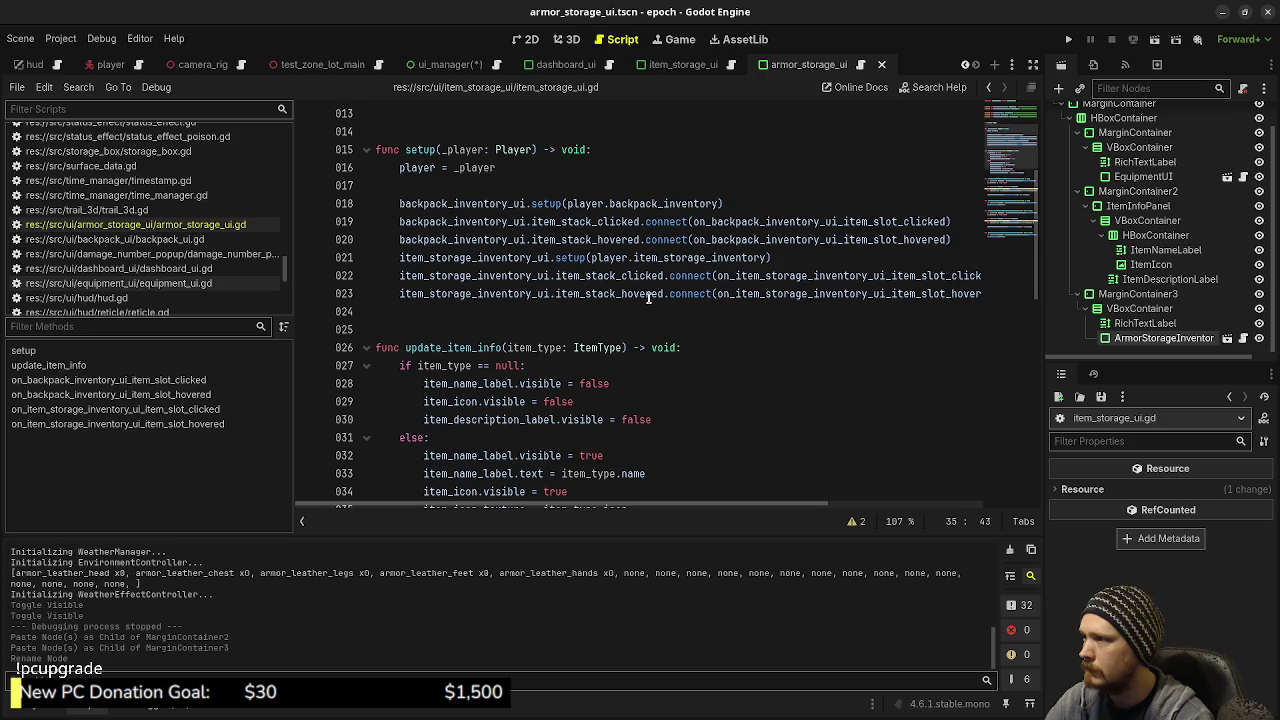
scroll(648, 297, up, 3)
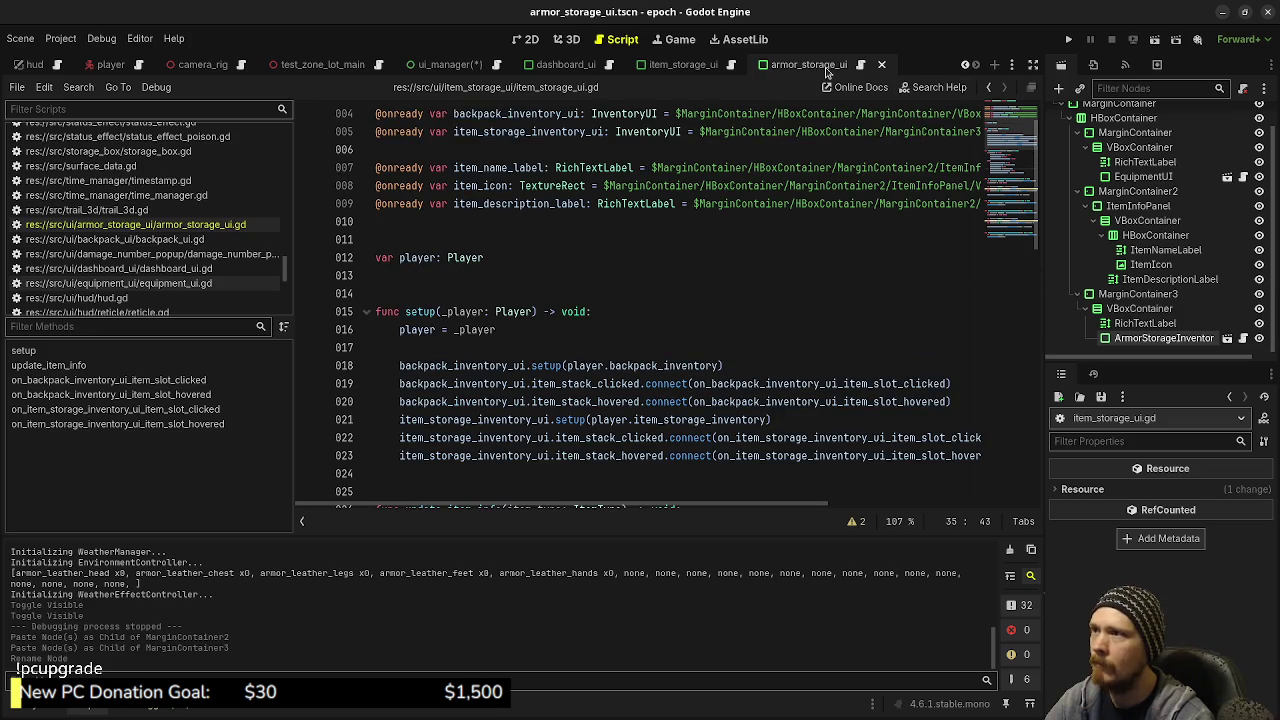
click(862, 66)
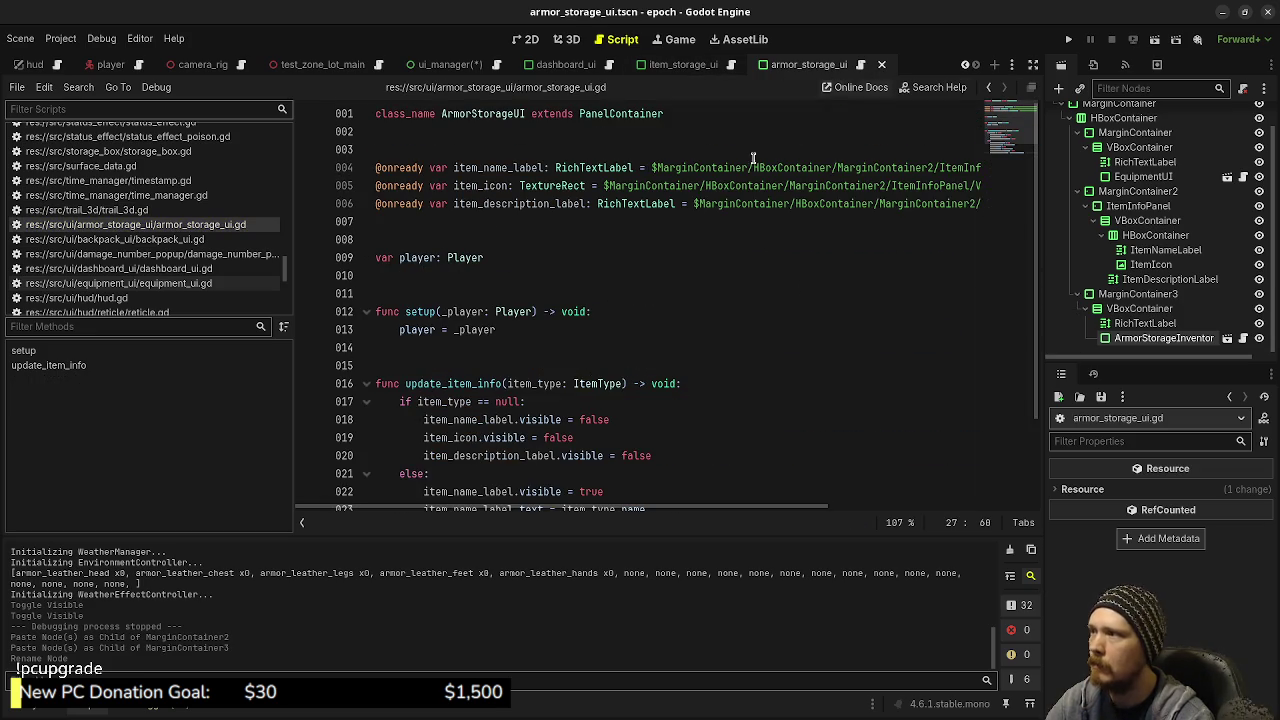
click(552, 150)
key(Return)
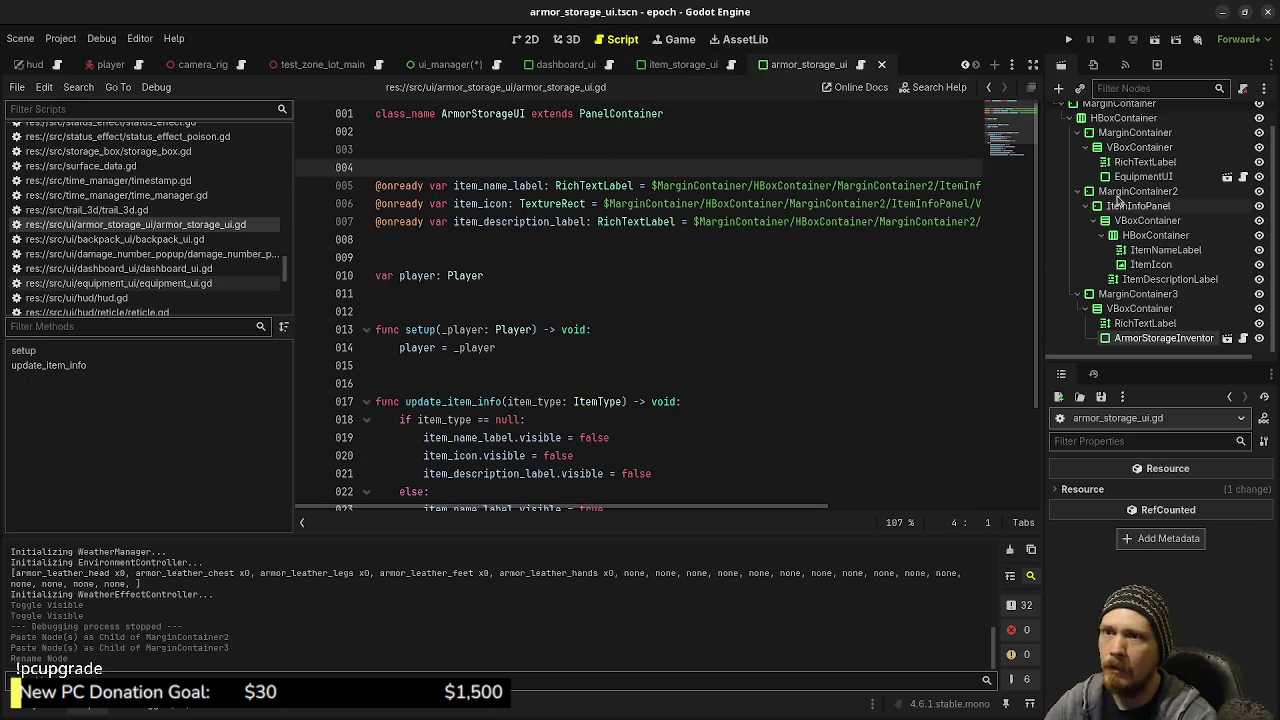
click(1087, 178)
drag(1087, 178, 545, 168)
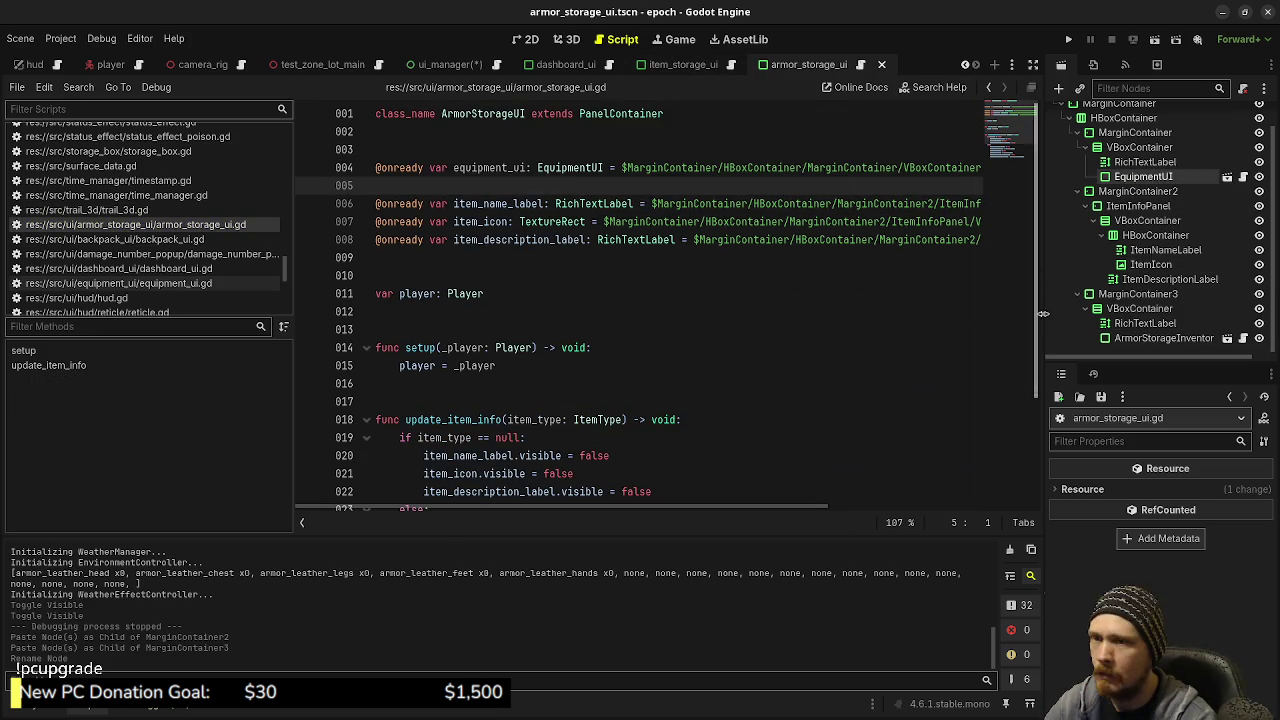
drag(1160, 338, 522, 192)
key(ctrl+s)
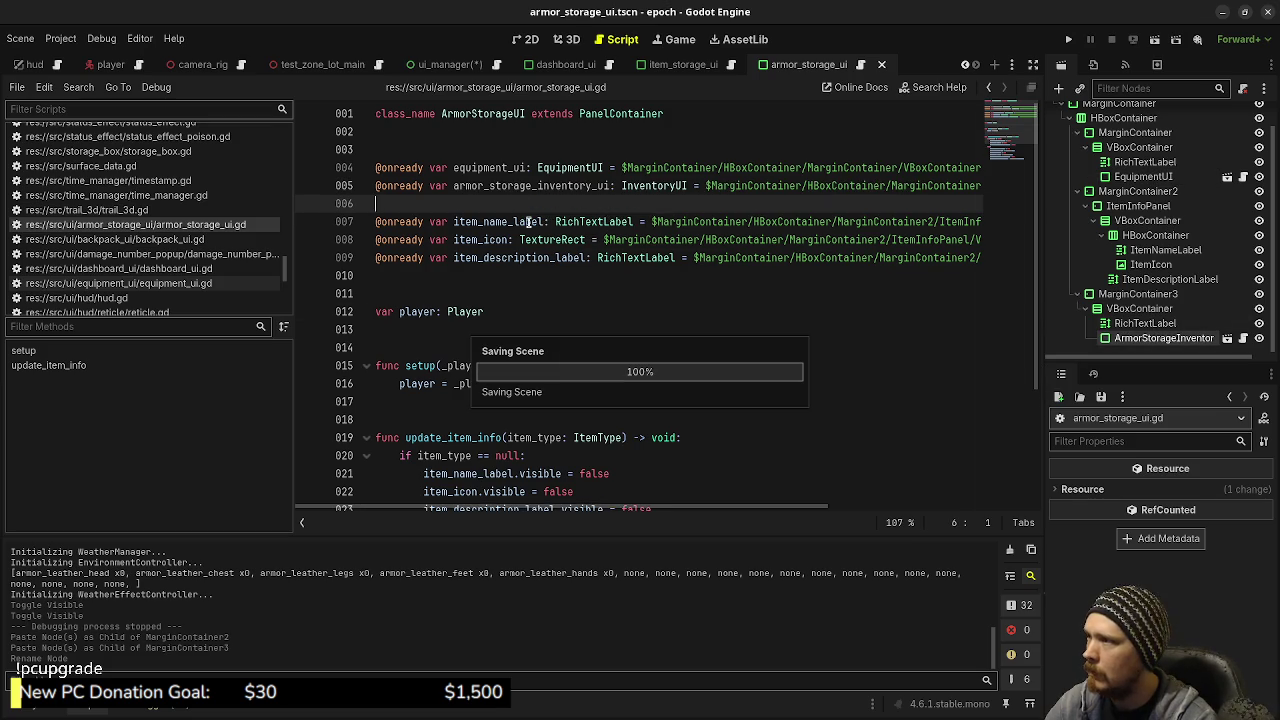
Add an equipment_ui.setup(player) call inside setup() and save
double_click(491, 169)
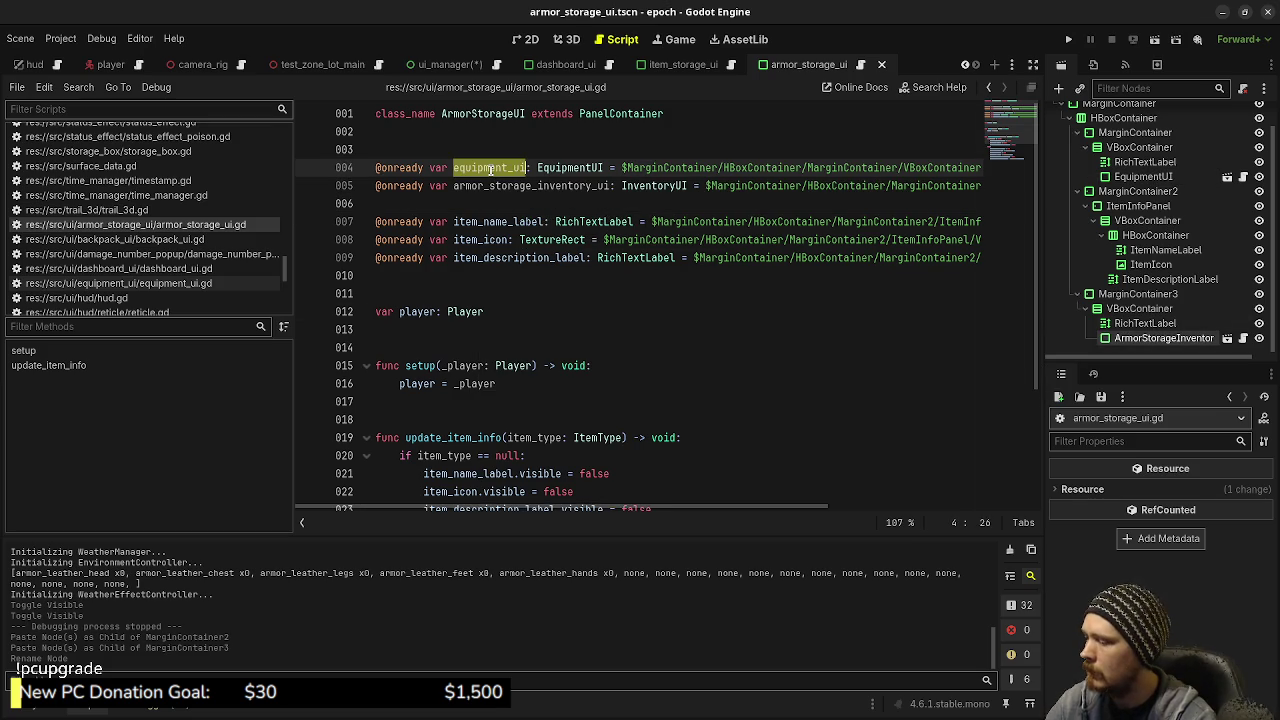
key(ctrl+c)
click(516, 383)
key(Return)
key(Return)
key(ctrl+v)
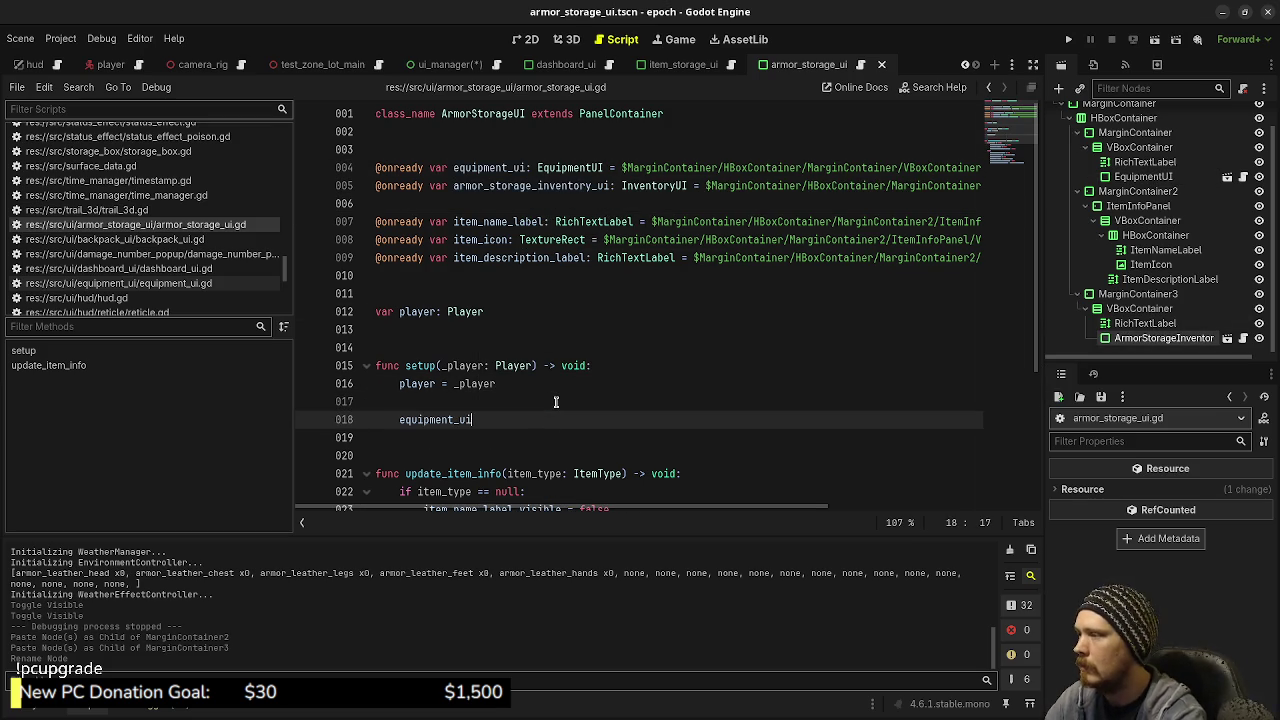
text(.setup()
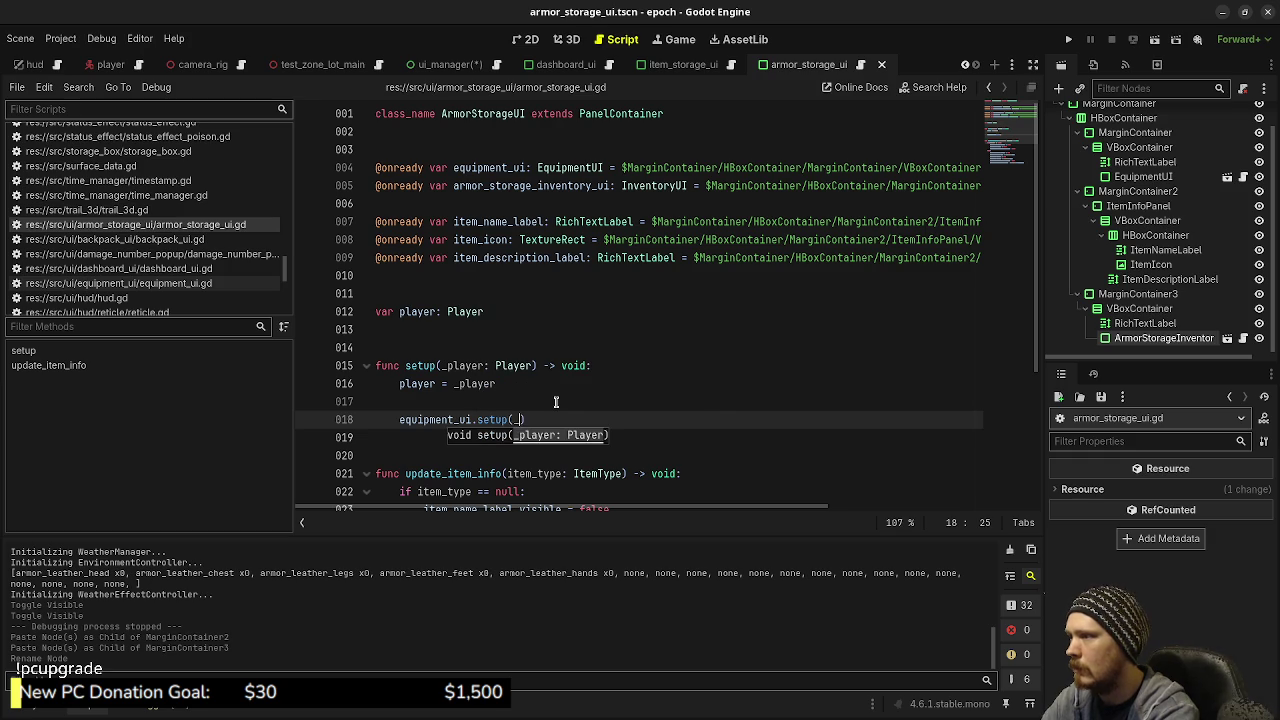
text(player))
key(ctrl+s)
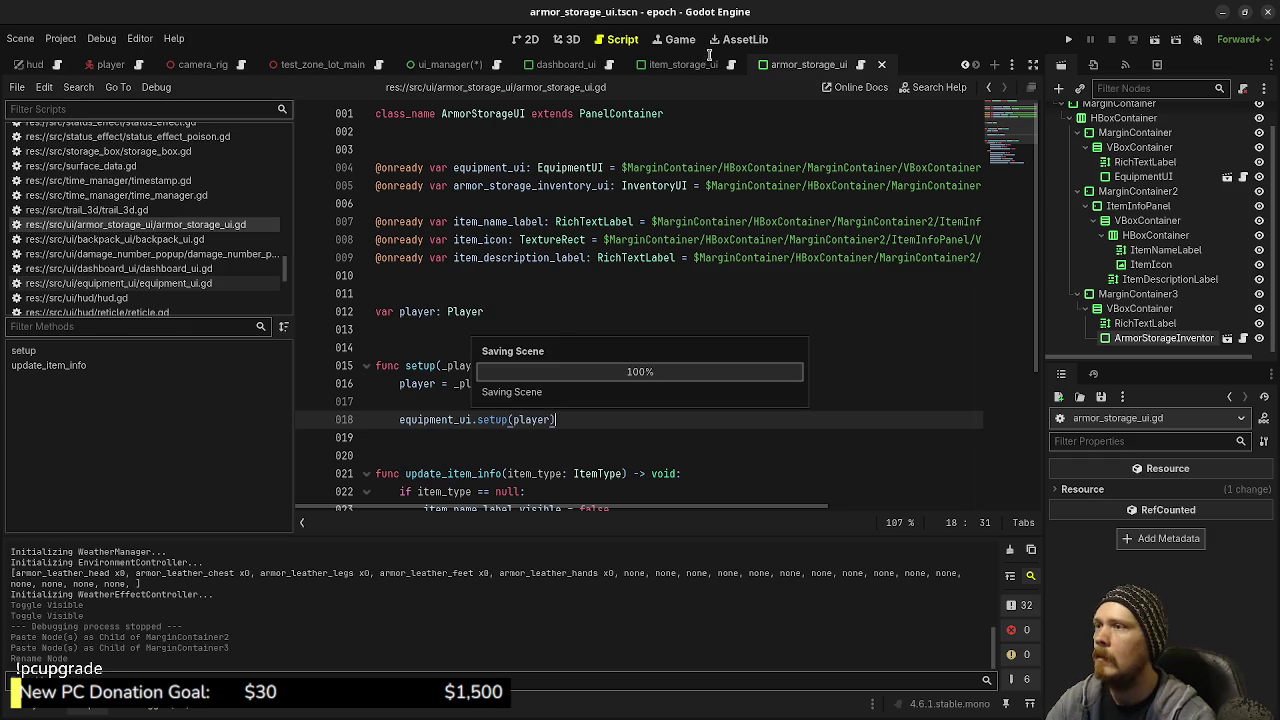
click(690, 63)
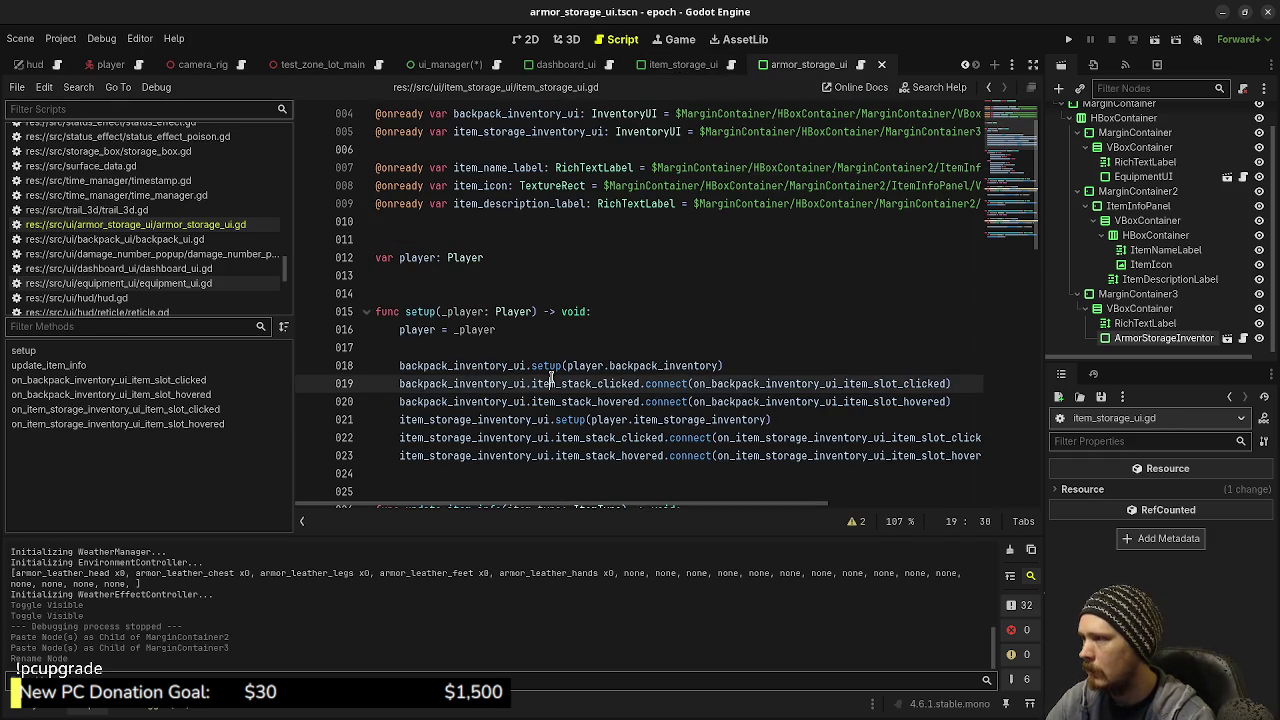
Replace line 18 in armor_storage_ui.gd with the setup wiring lines 18–23 from item_storage_ui.gd
scroll(550, 377, down, 1)
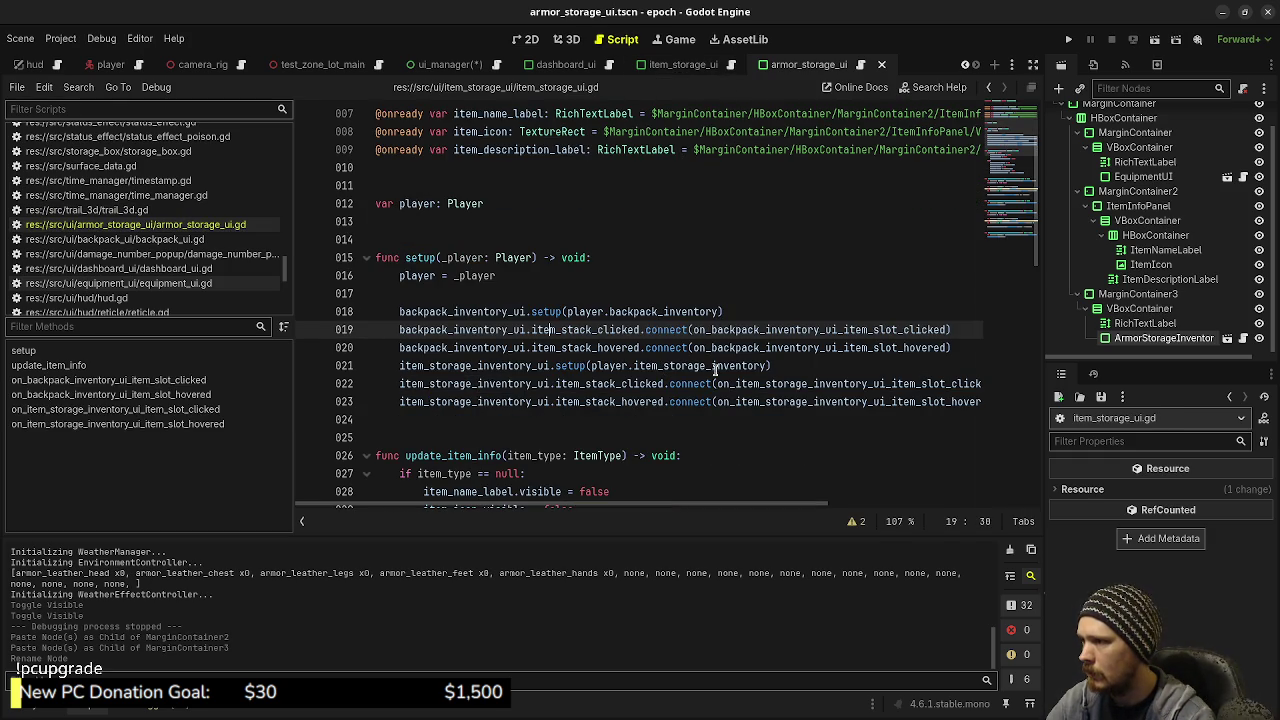
drag(618, 413, 399, 311)
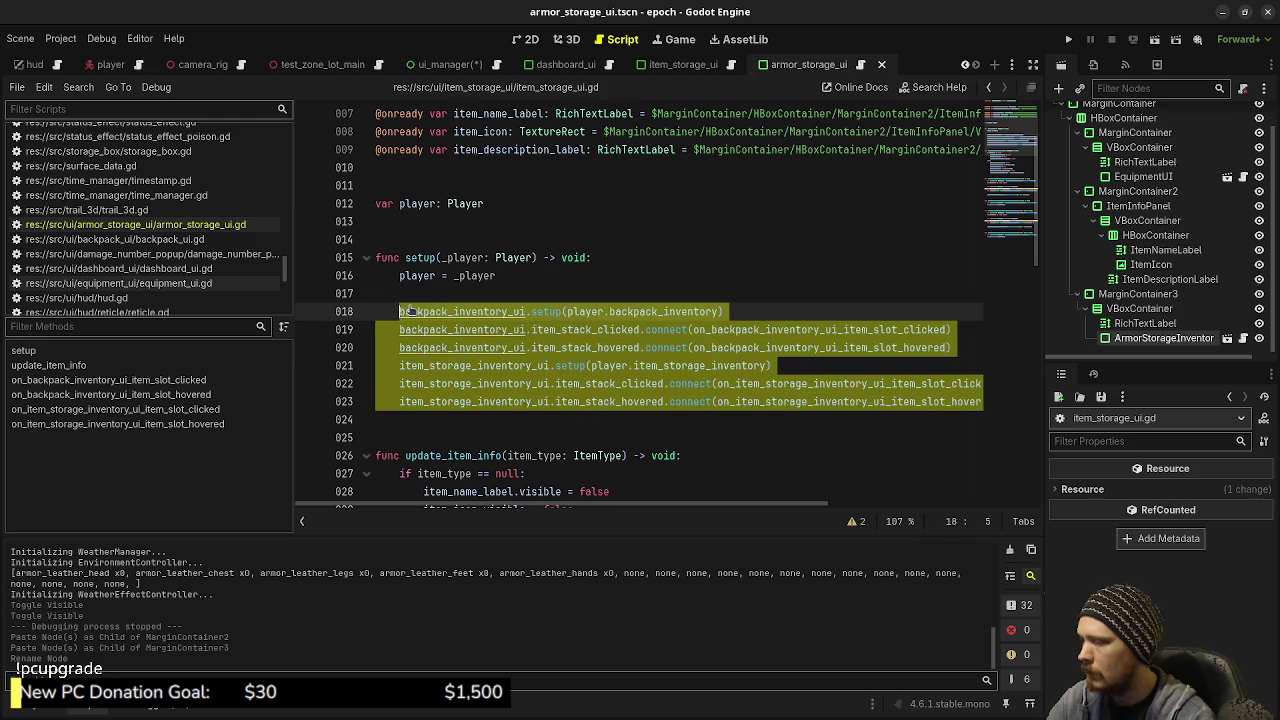
click(862, 66)
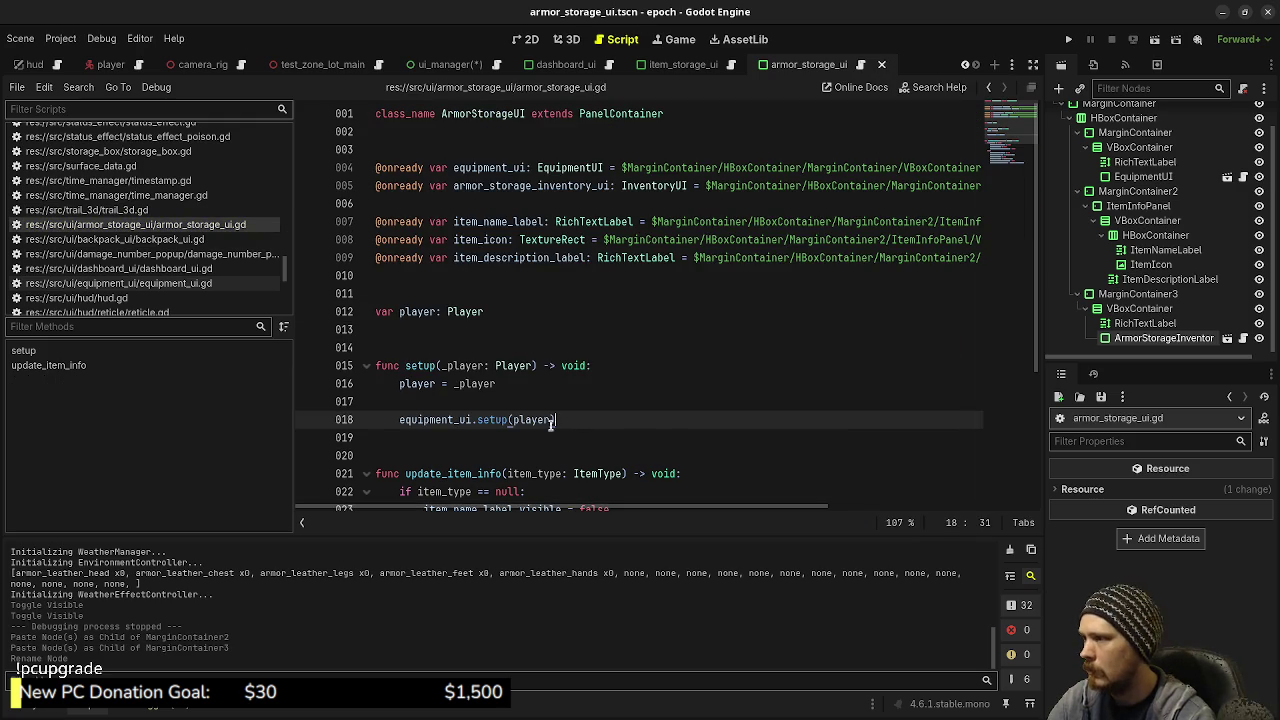
drag(556, 420, 396, 418)
key(ctrl+v)
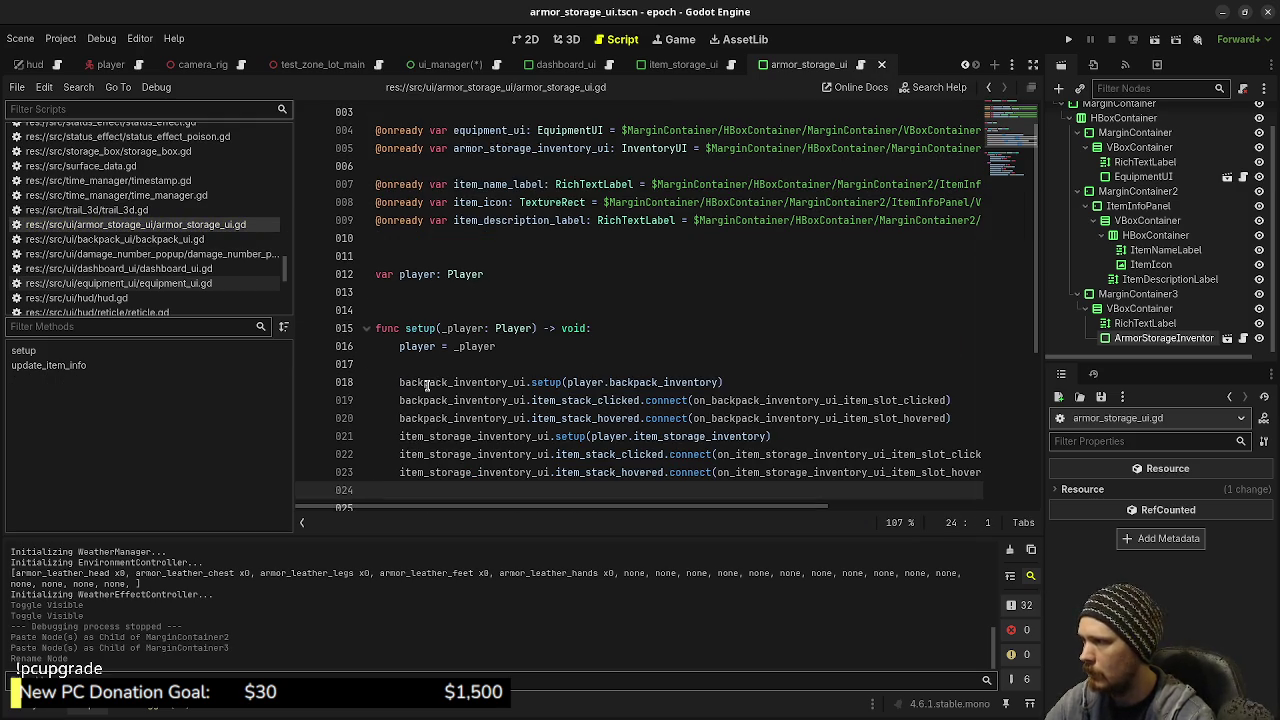
Rename backpack_inventory_ui to equipment_ui on line 18 and comment out lines 19–20
scroll(509, 131, down, 1)
double_click(509, 131)
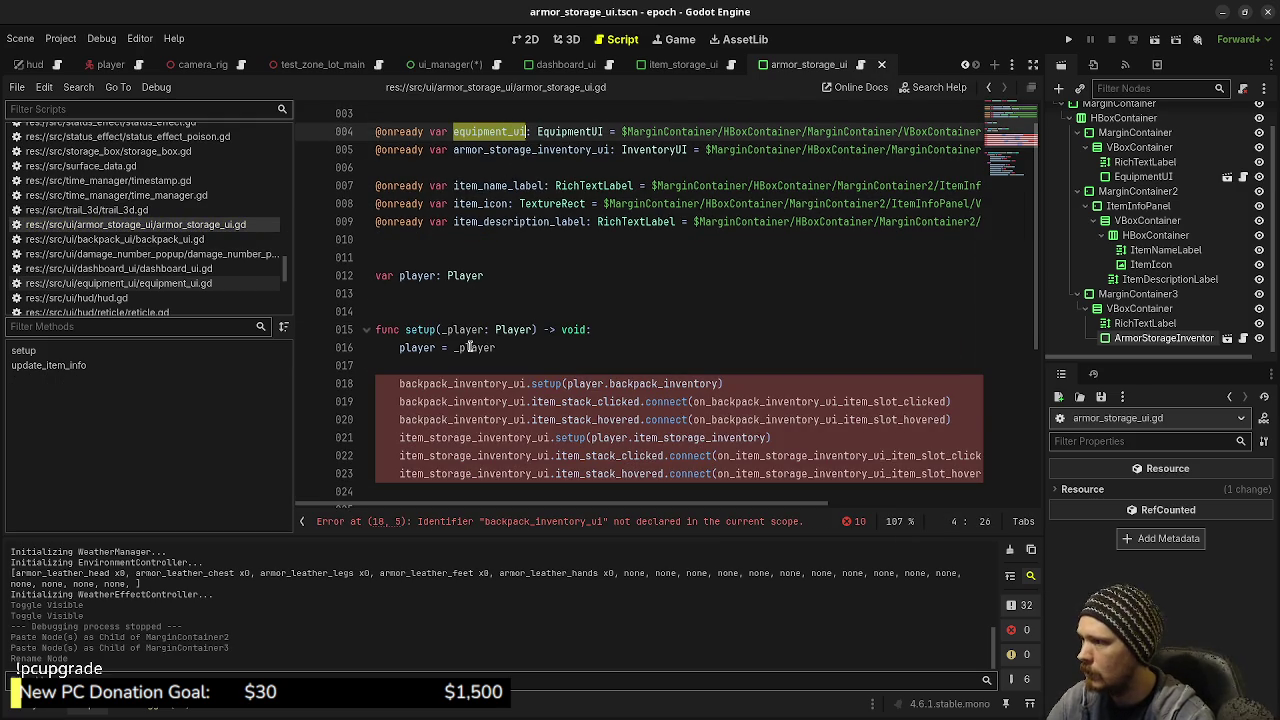
double_click(468, 383)
key(ctrl+v)
click(400, 401)
text(#)
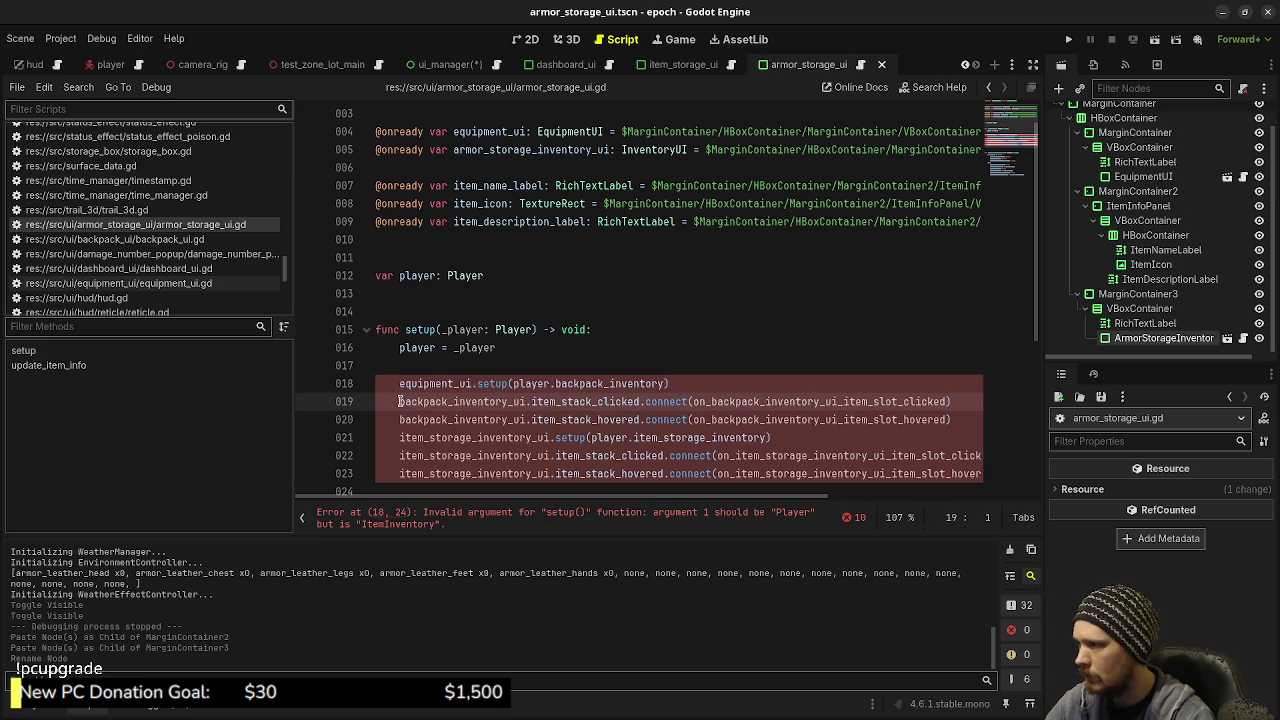
click(402, 419)
text(#)
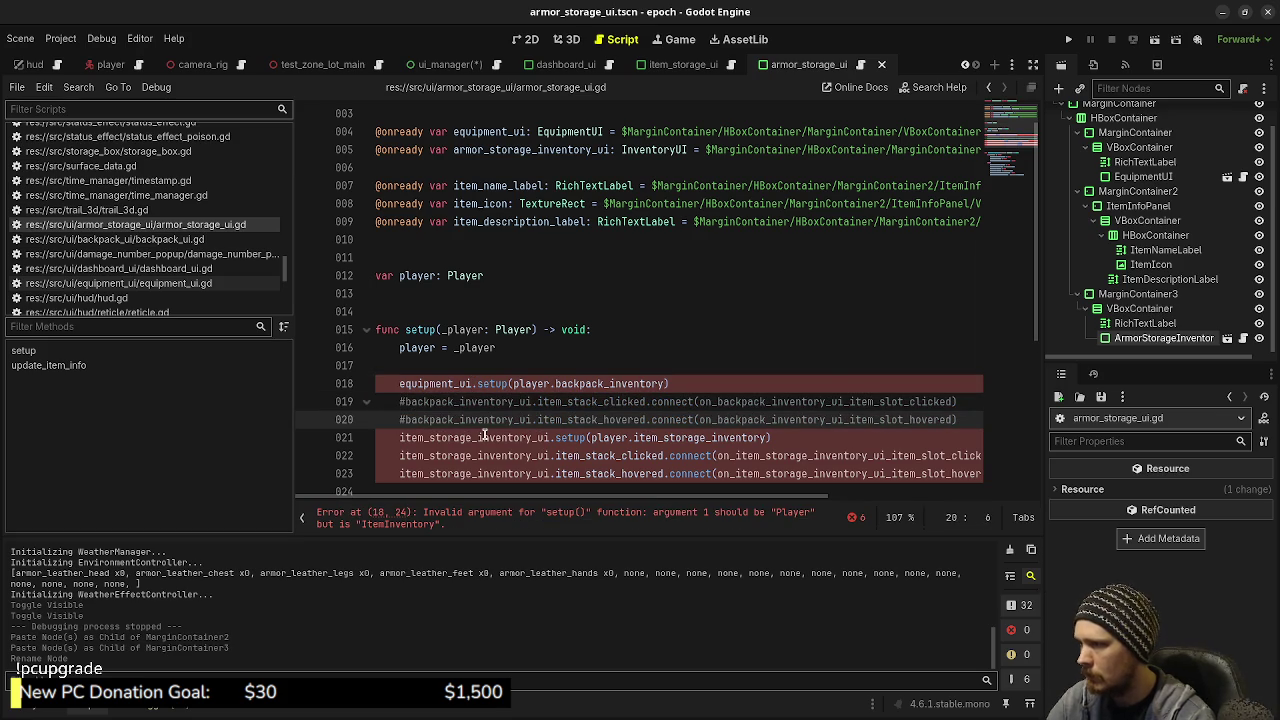
Replace item_storage_inventory_ui with armor_storage_inventory_ui on lines 21–23 and save
double_click(493, 149)
key(ctrl+c)
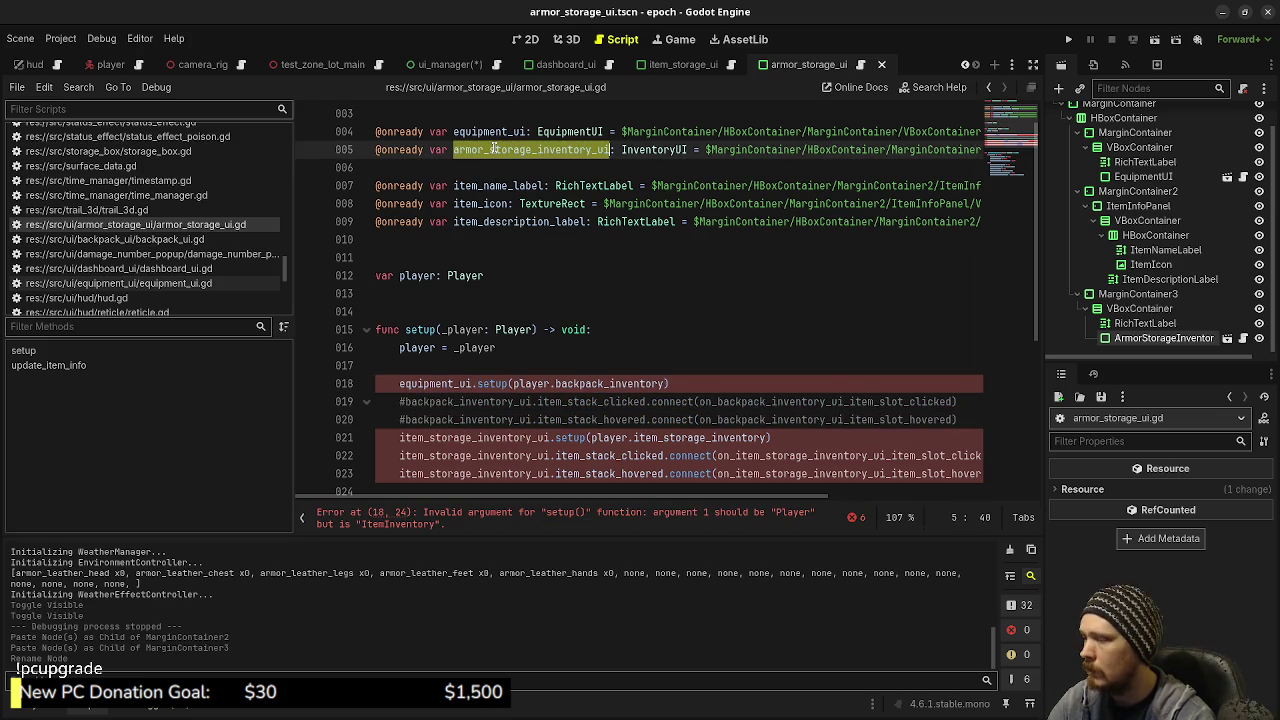
double_click(478, 437)
key(ctrl+v)
double_click(478, 455)
key(ctrl+v)
double_click(470, 474)
key(ctrl+v)
key(ctrl+s)
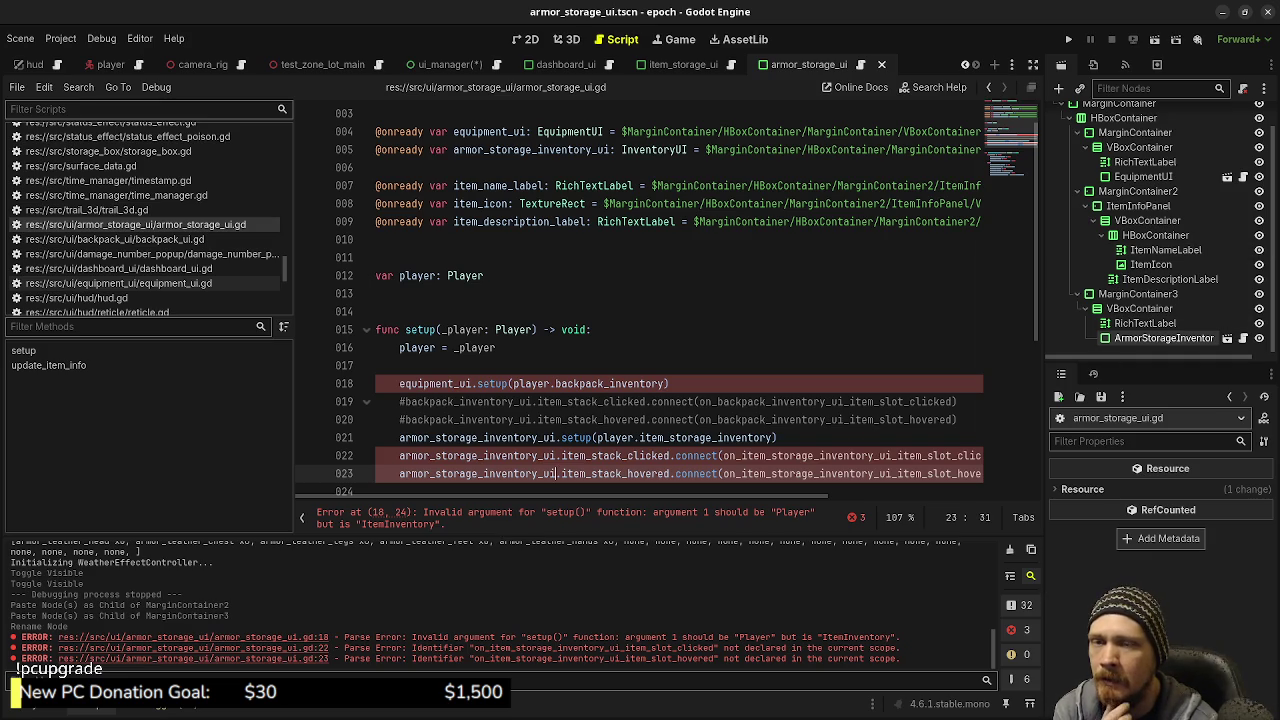
Check the uncommitted changes in VS Code's source control view, then return to Godot
key(alt+Tab)
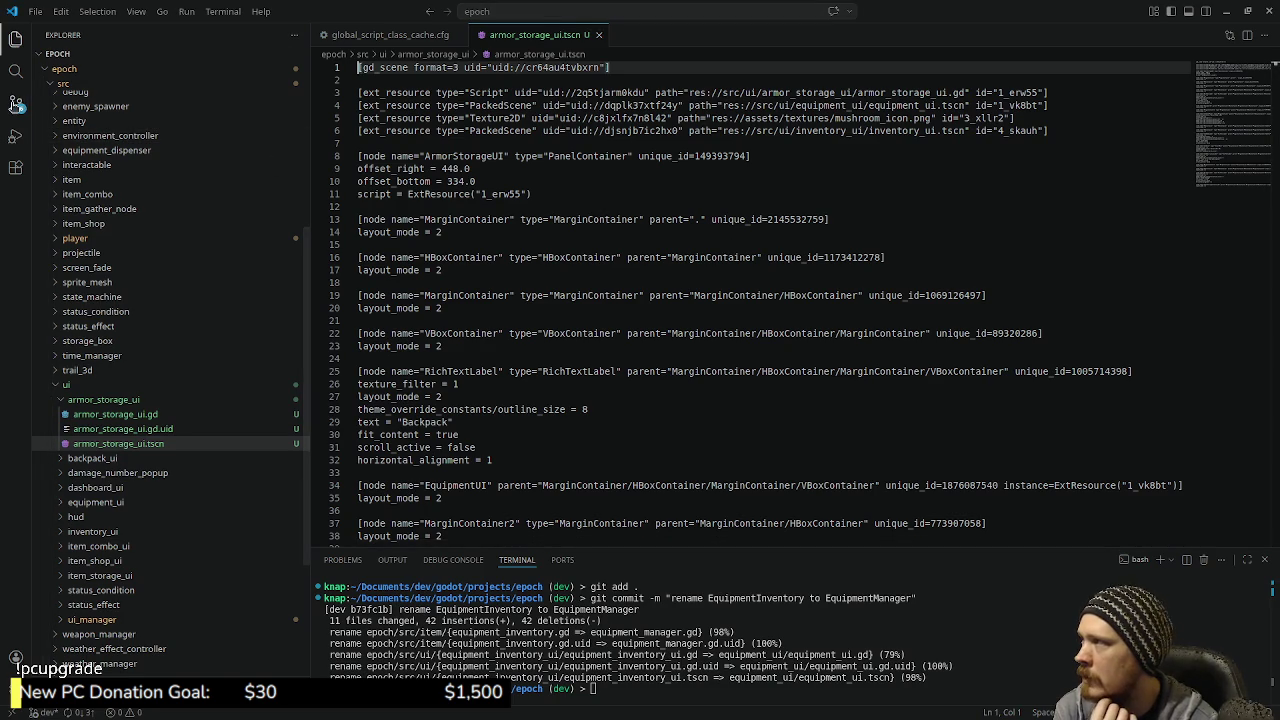
key(ctrl+shift+g)
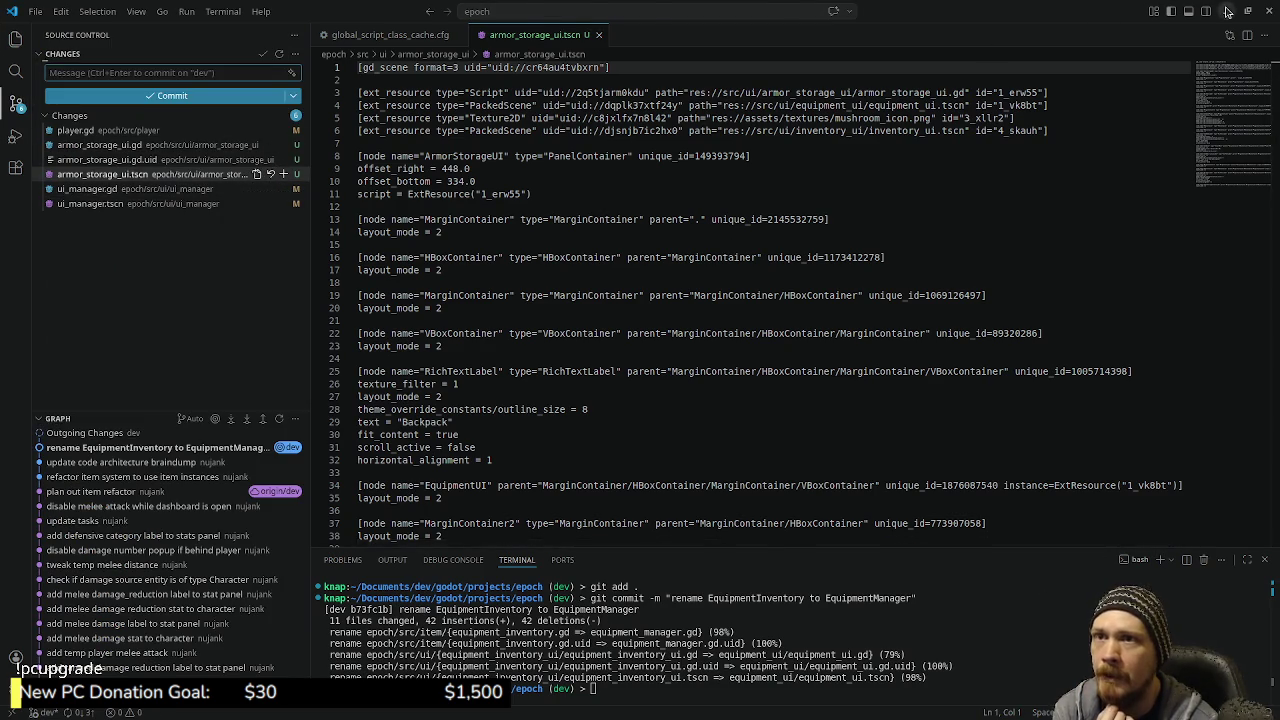
key(alt+Tab)
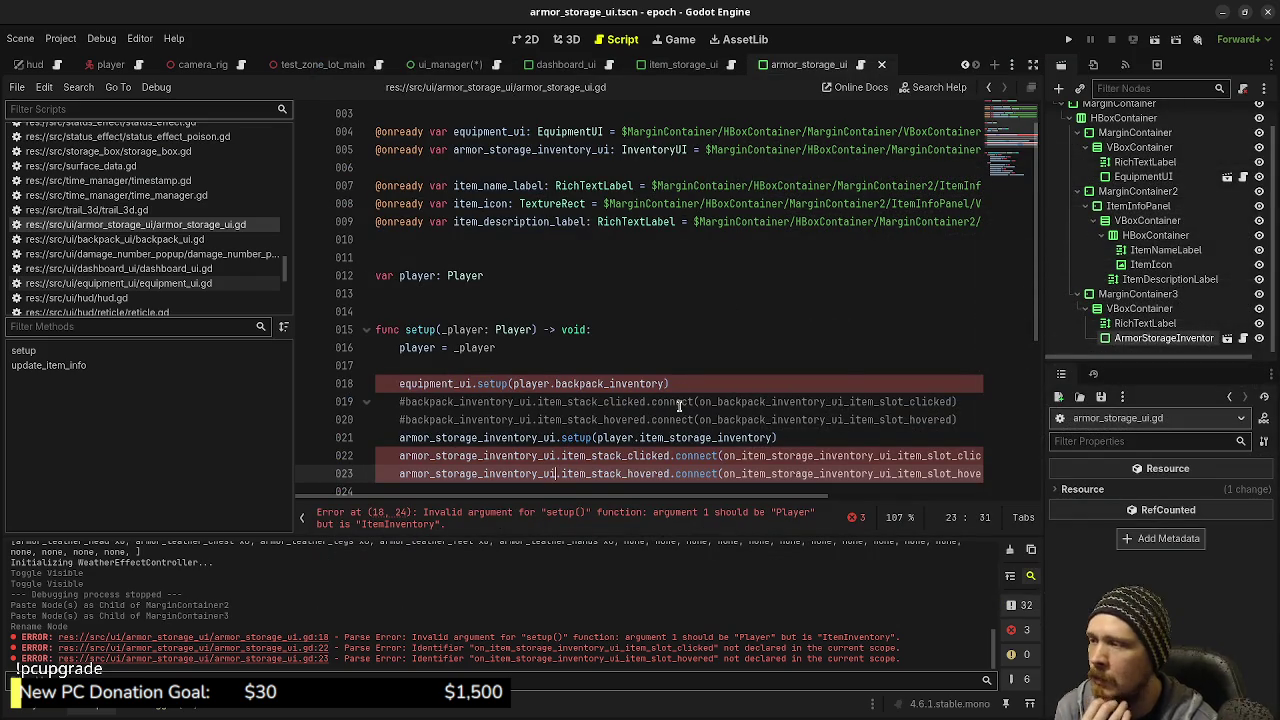
Delete '.backpack_inventory' on line 18 so the equipment panel's setup receives only the player
click(683, 386)
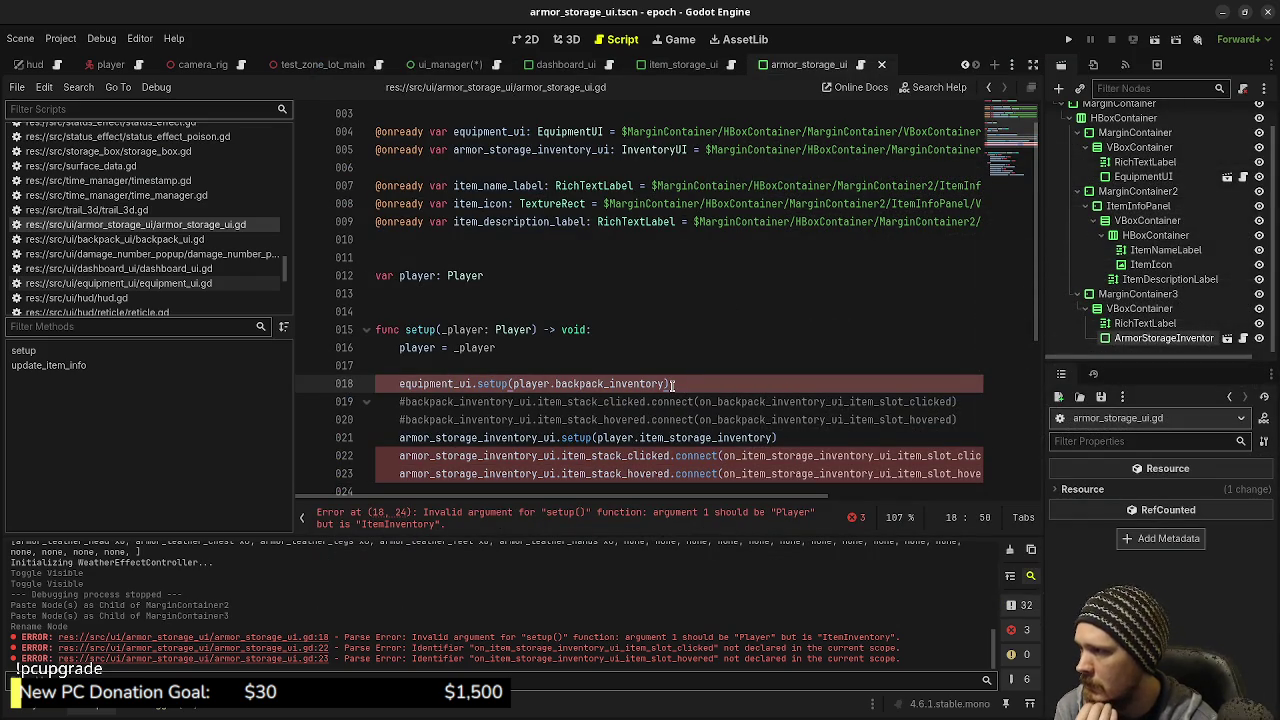
double_click(572, 385)
key(BackSpace)
key(BackSpace)
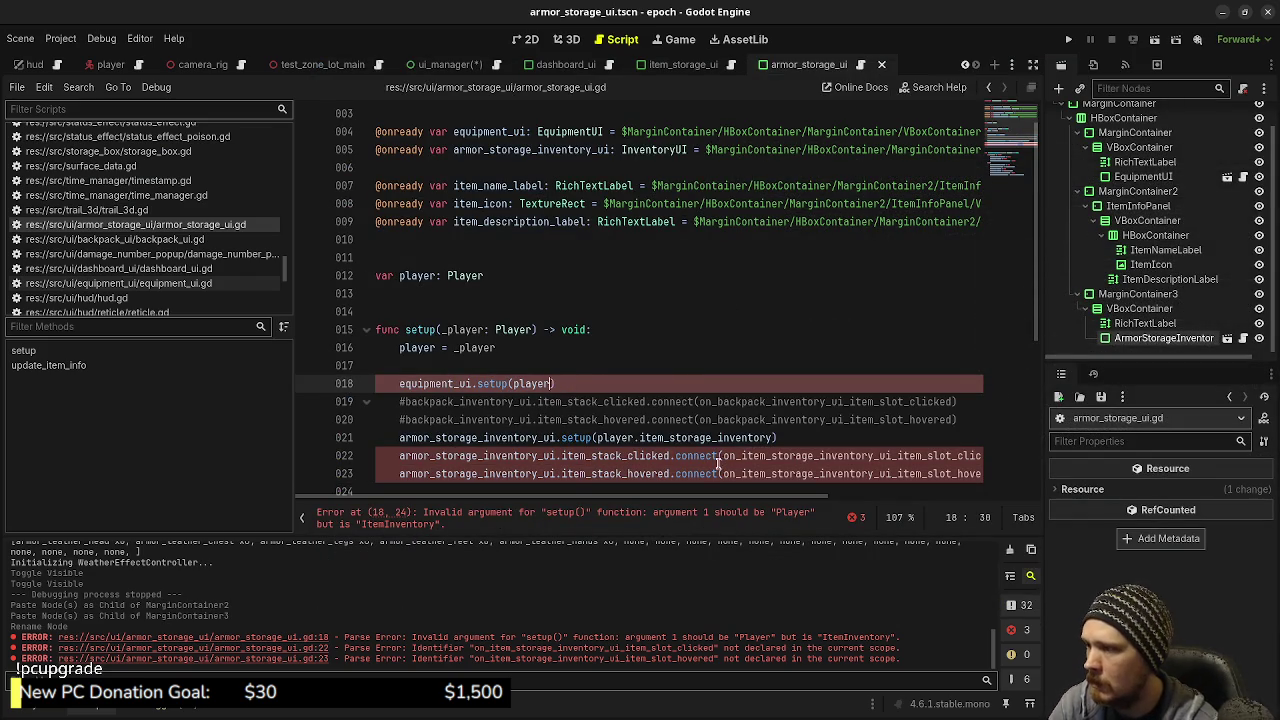
Add an on_item_storage_inventory_ui_item_slot_clicked(index: int) -> void function containing pass
double_click(831, 463)
key(ctrl+c)
scroll(700, 350, down, 5)
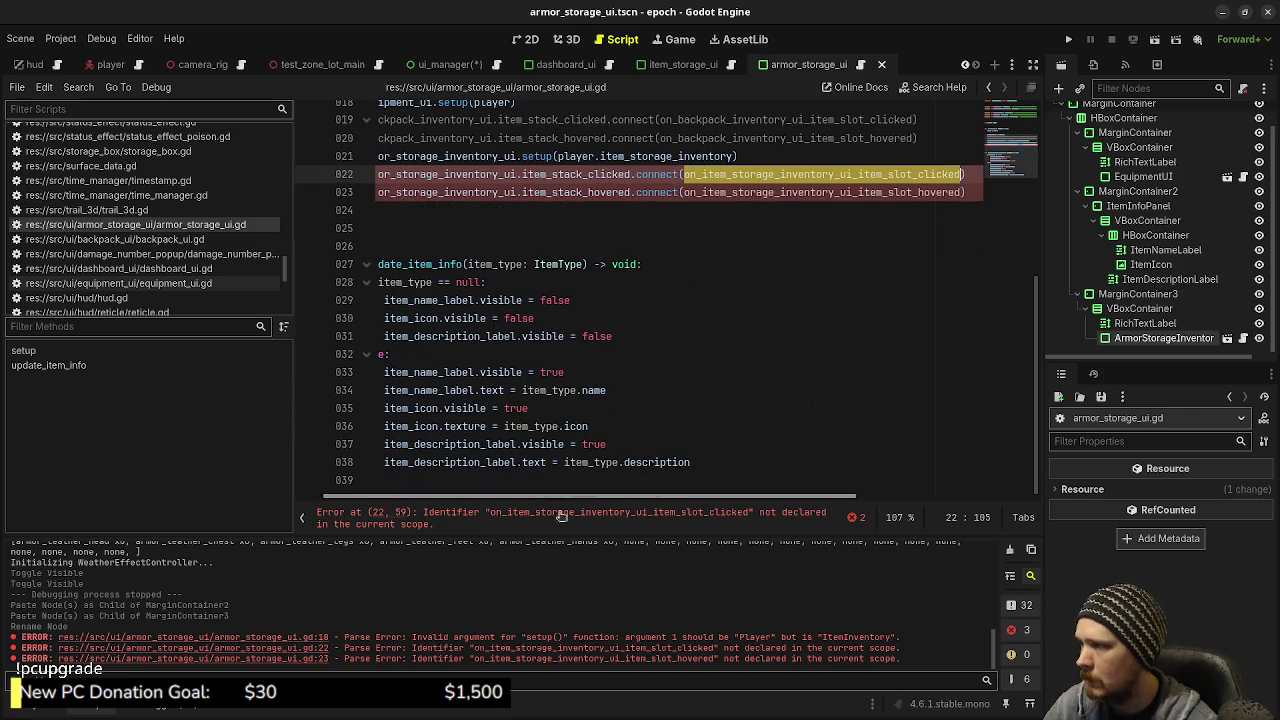
click(586, 483)
key(Return)
key(Return)
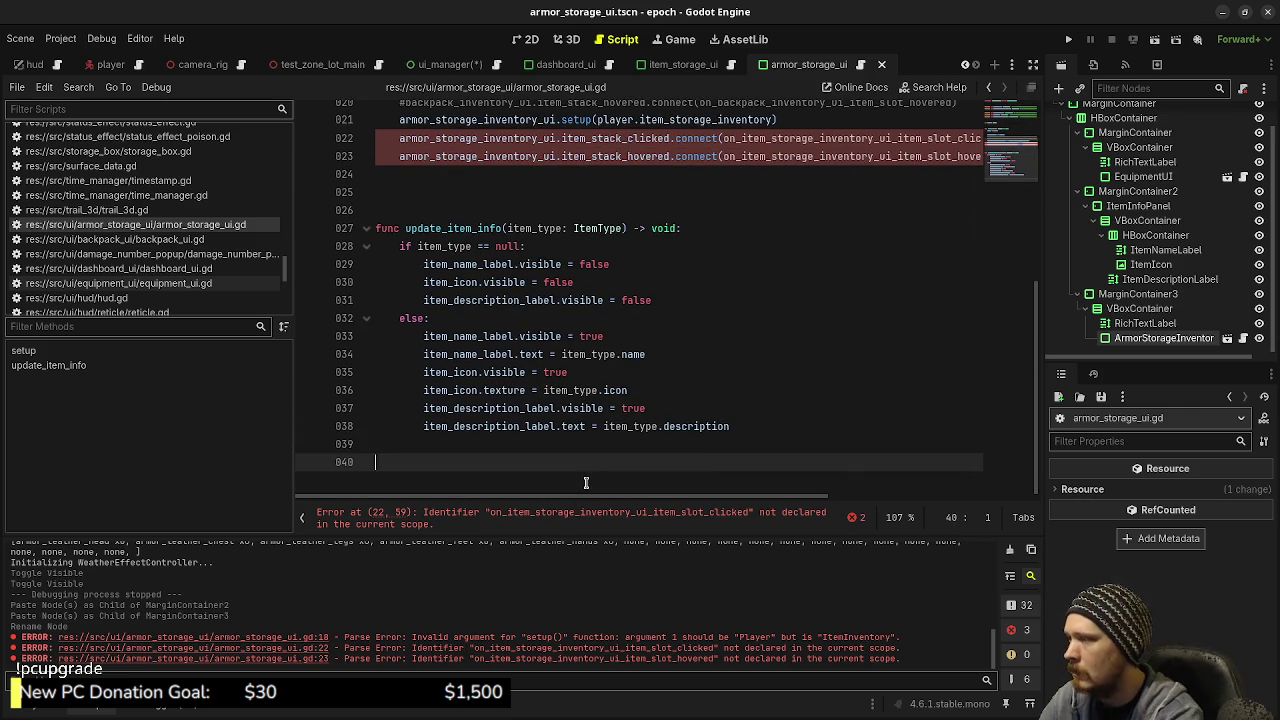
text(func)
key(ctrl+v)
text(ndex: int) -> v)
key(Return)
text(:)
key(Return)
text(pass)
key(Return)
key(Return)
key(Return)
Add a matching item_slot_hovered(index: int) -> void function with pass, and save the script
text(func)
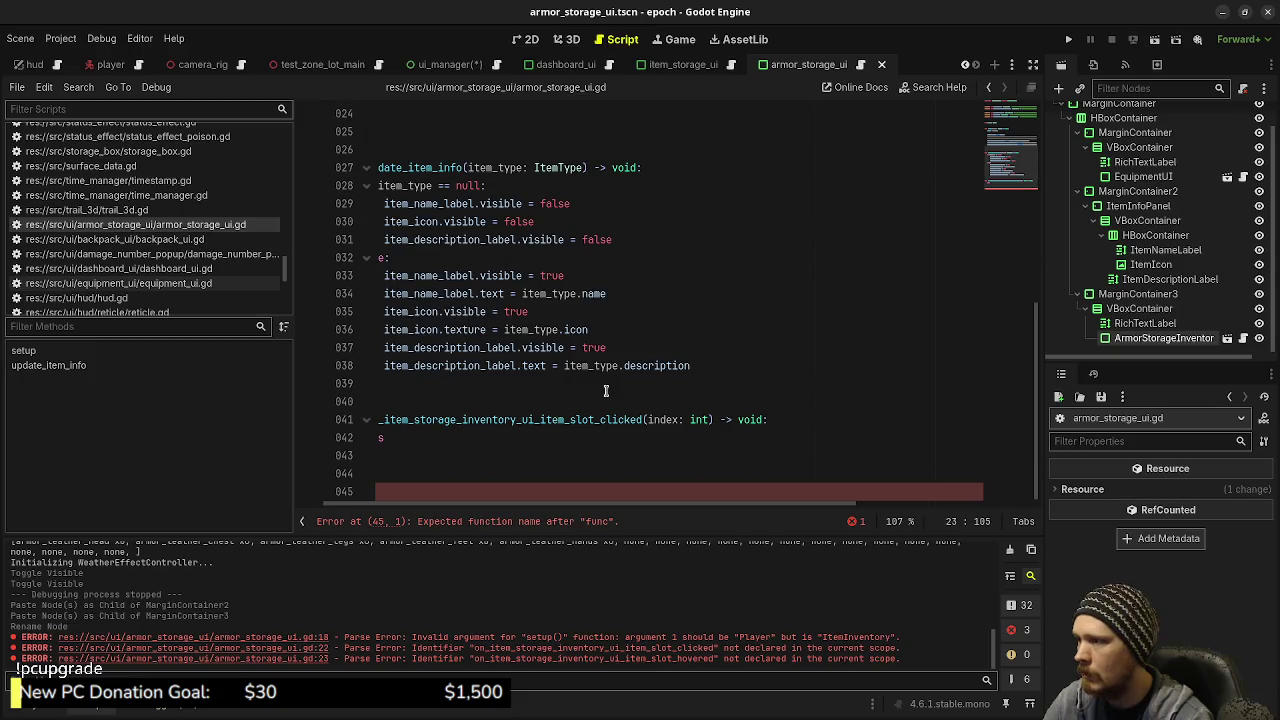
text(on_item_storage_inventory_ui_item_slot_hovered)
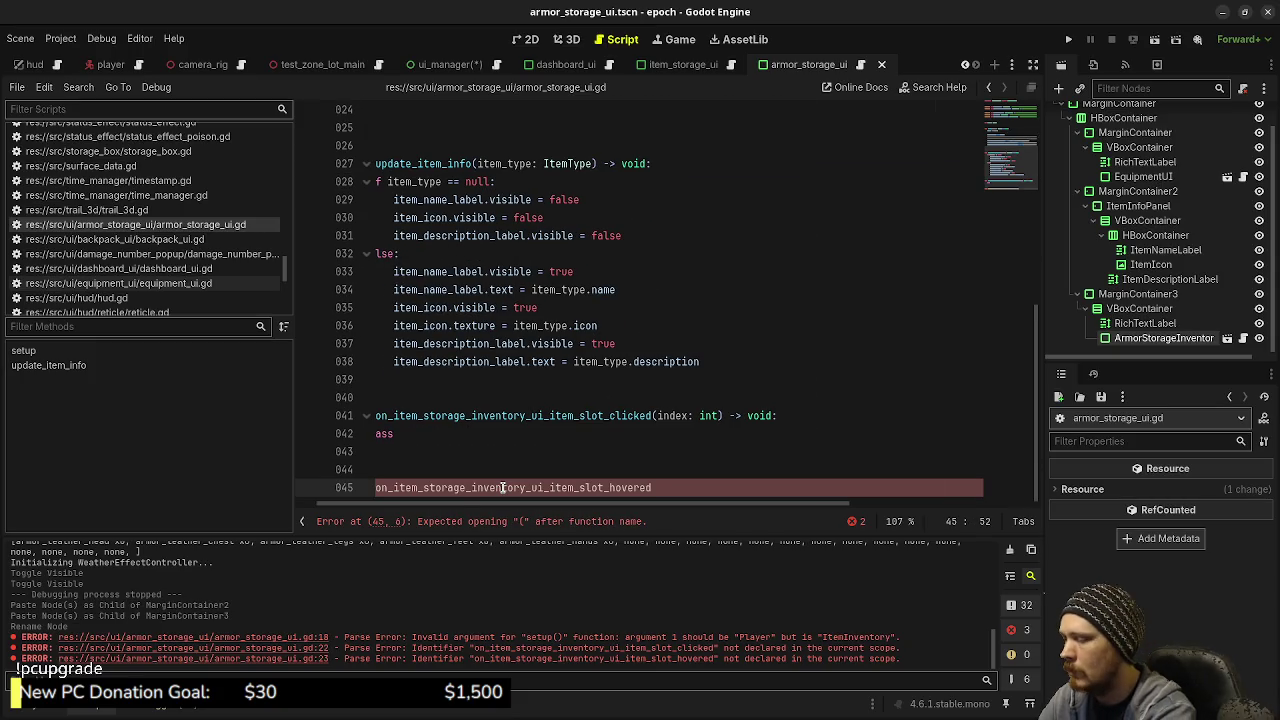
text((index: int) -> v)
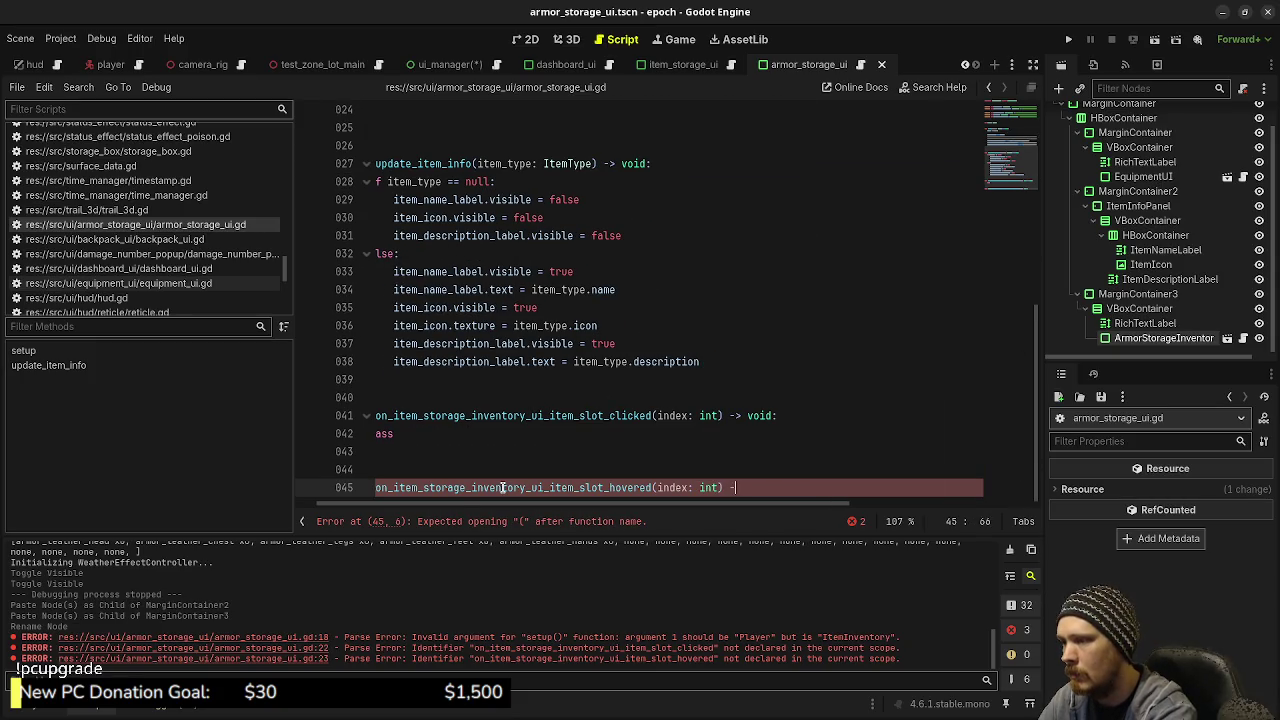
key(Return)
text(:)
key(Return)
text(pass)
key(ctrl+s)
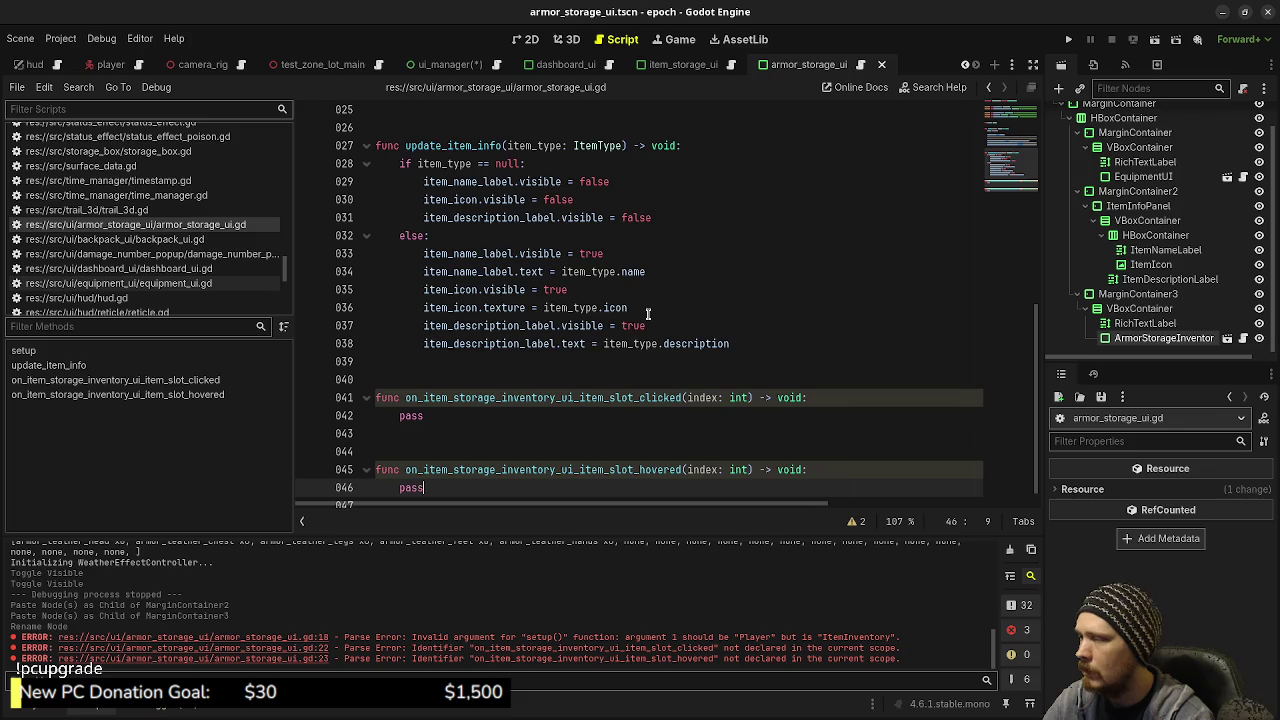
scroll(740, 310, up, 8)
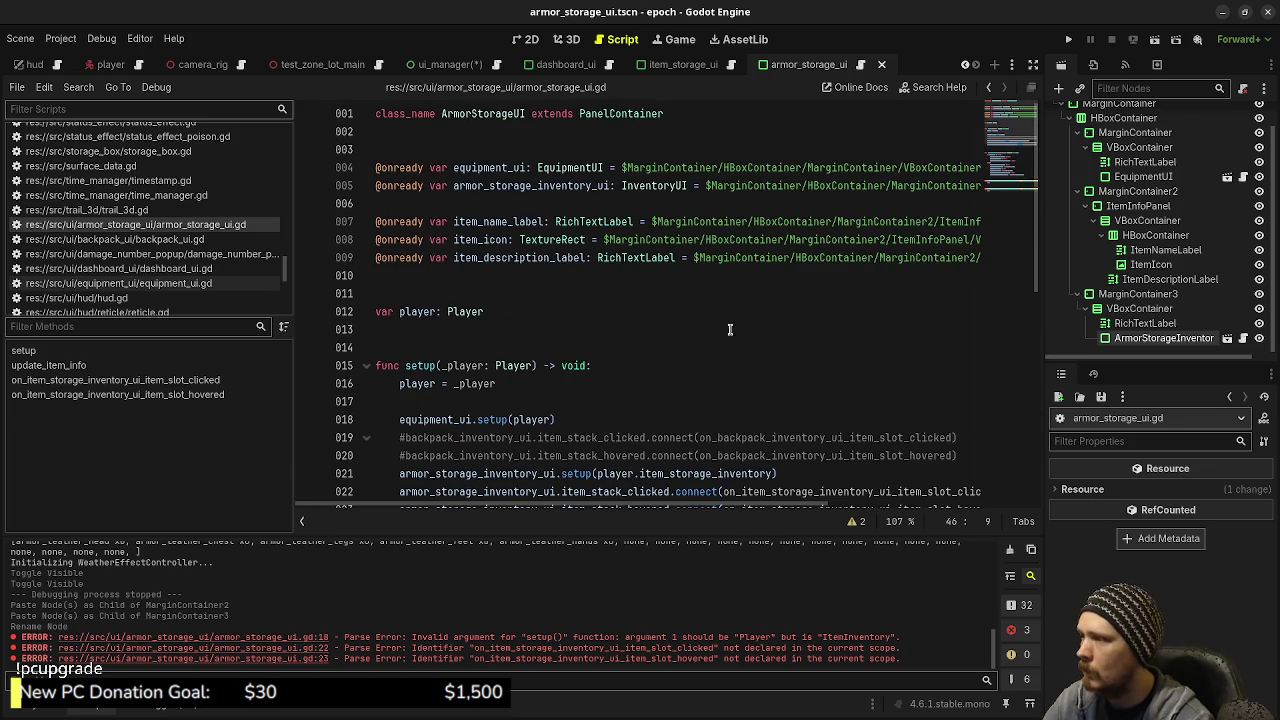
scroll(755, 315, down, 1)
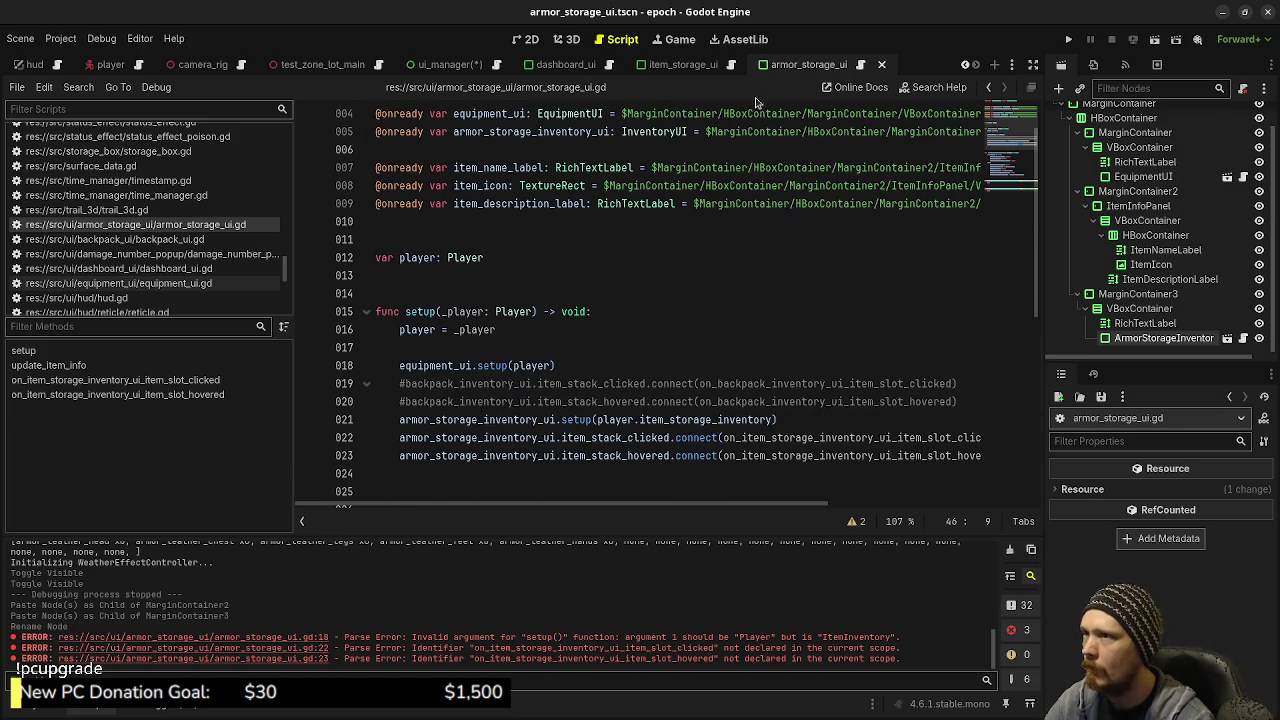
click(497, 64)
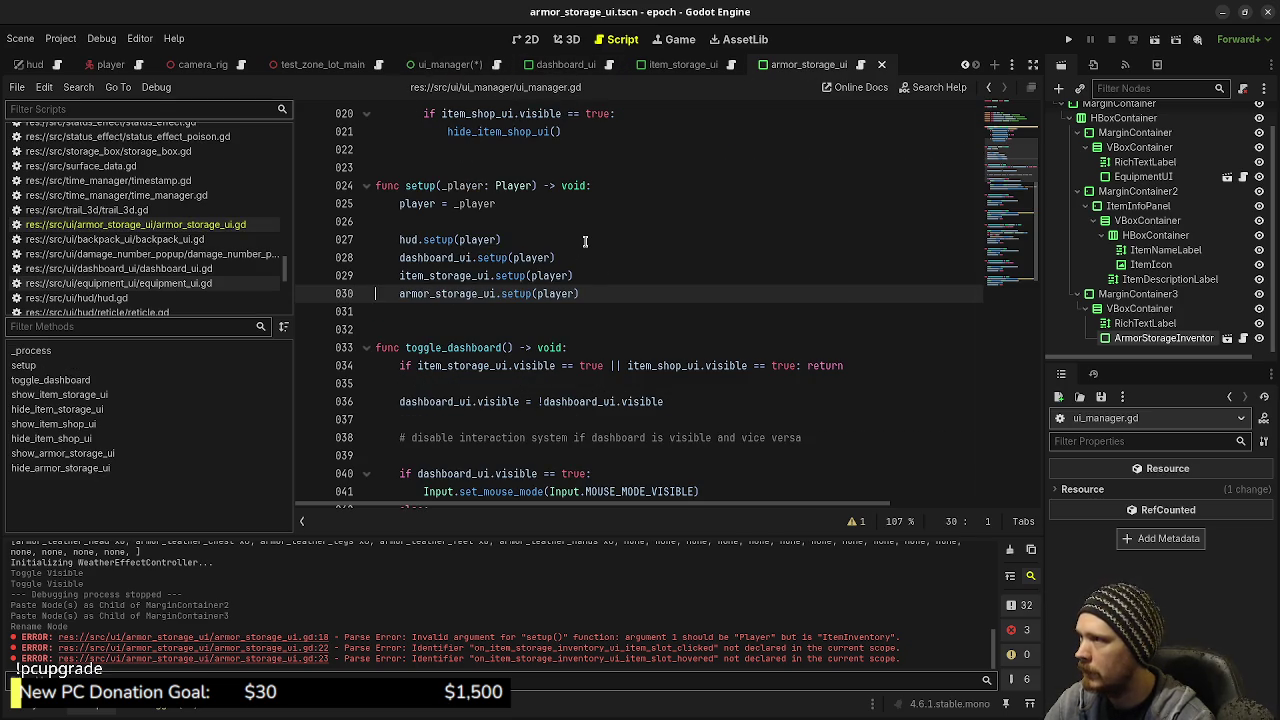
Save ui_manager.gd and run the project with F5
click(585, 241)
key(ctrl+s)
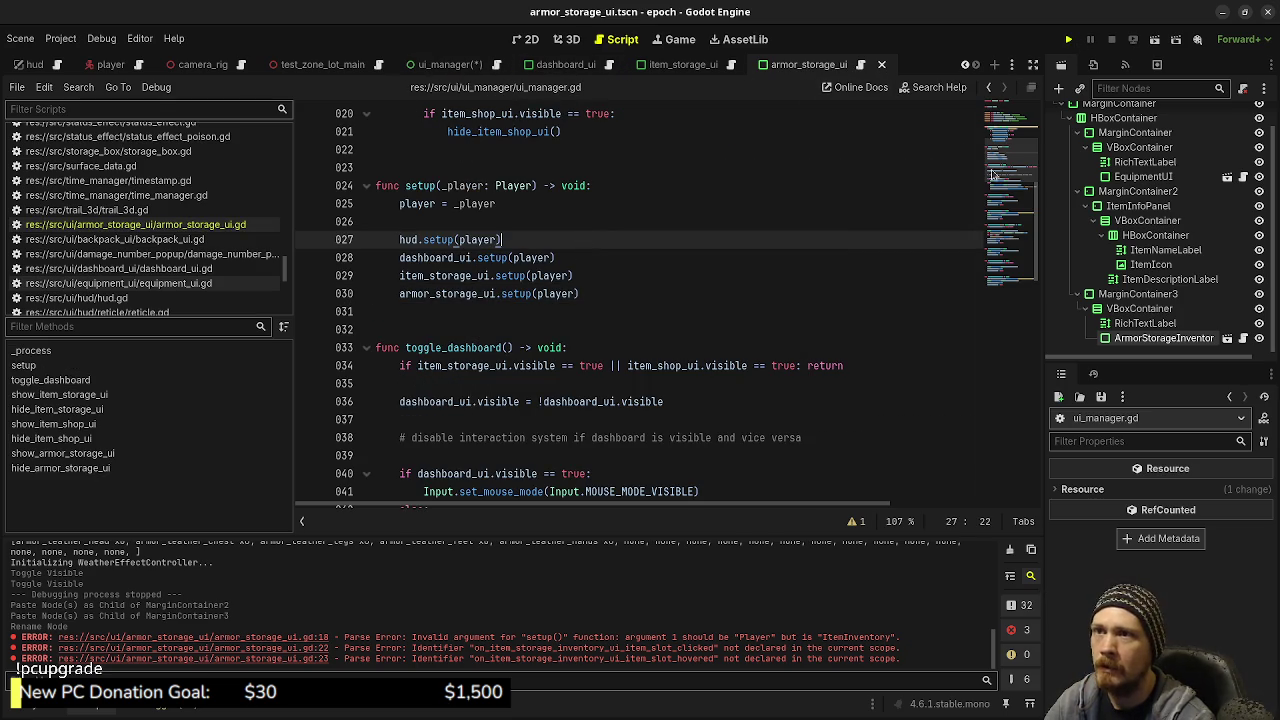
key(F5)
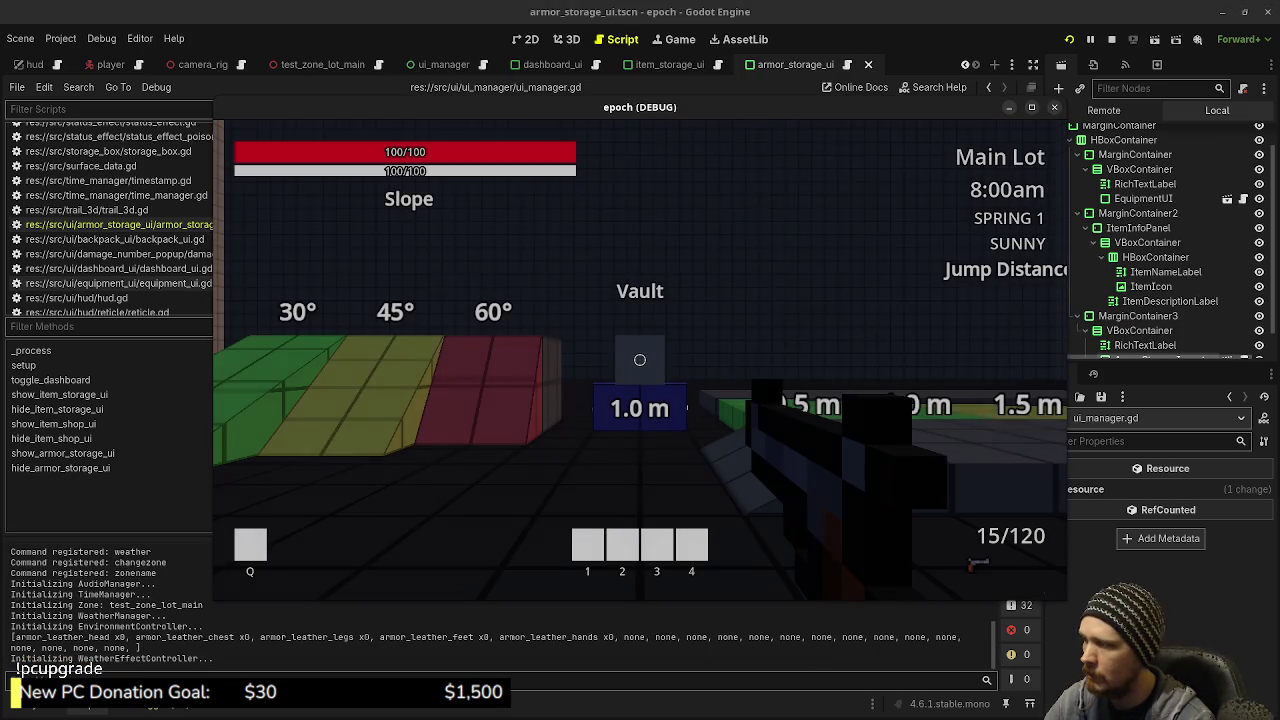
In the running game, open the armor storage UI with E, view its Equipment panel, then close it
mouse_move(640, 360)
key(e)
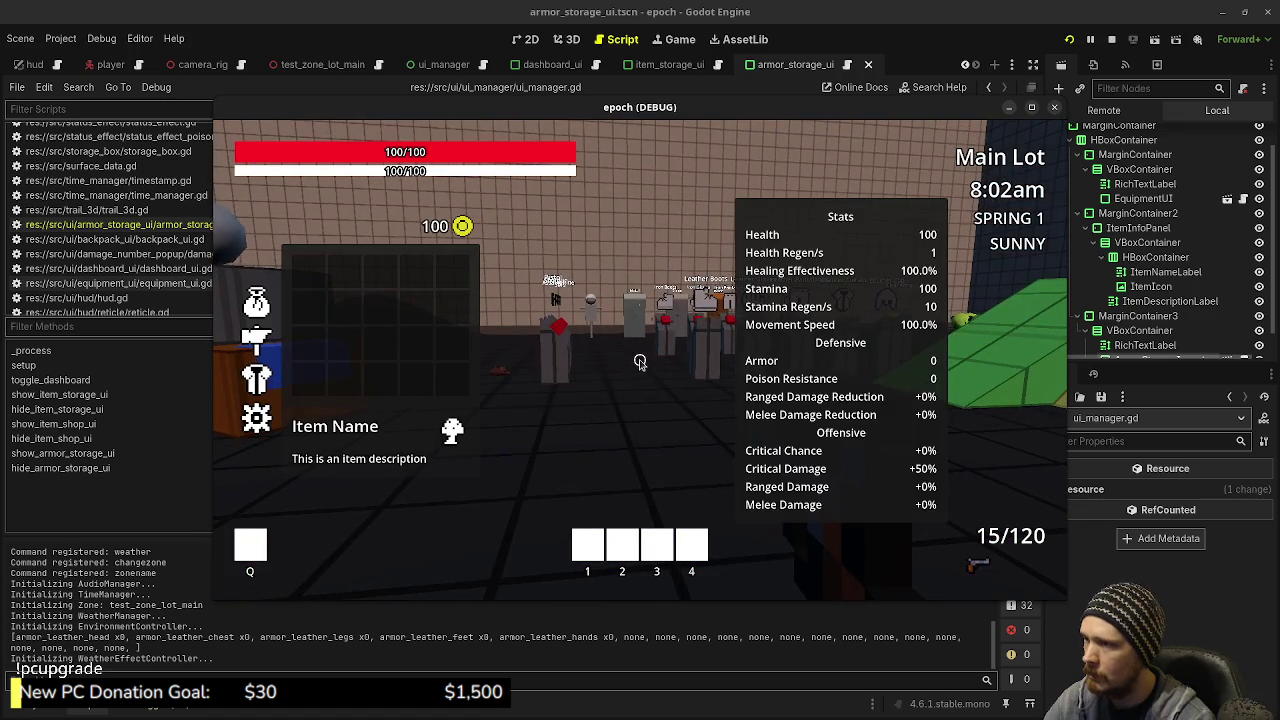
click(260, 382)
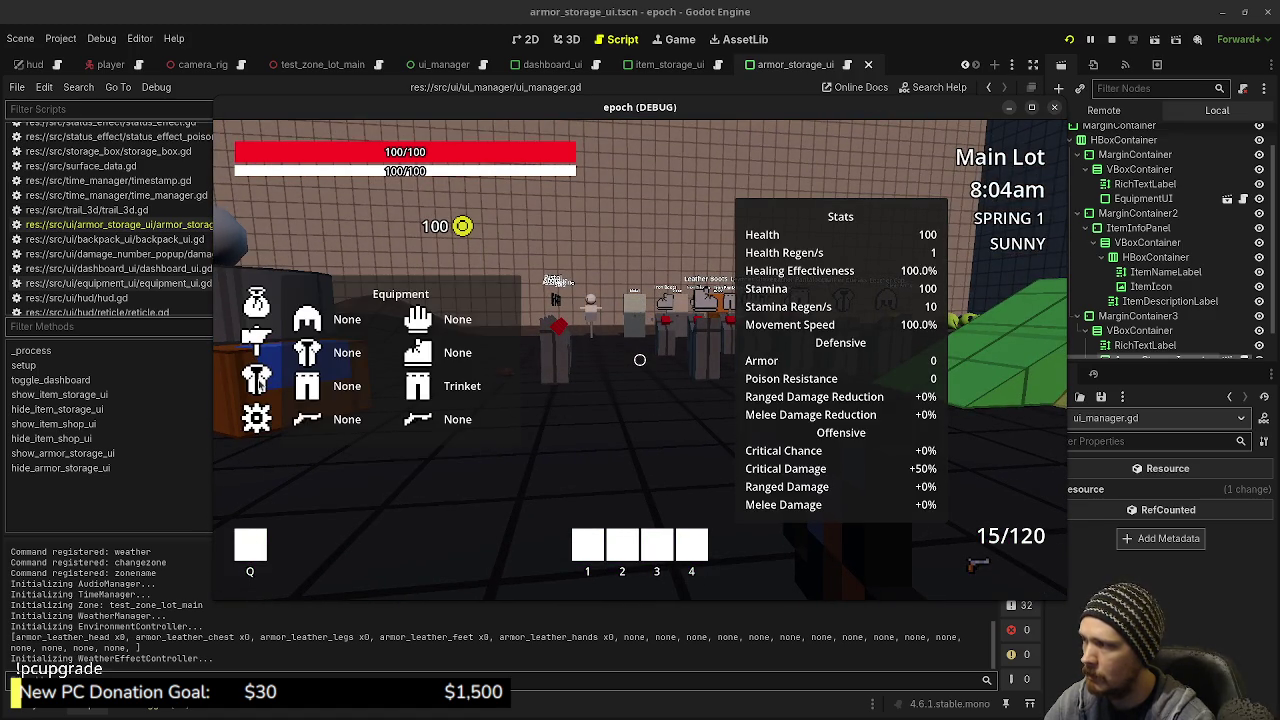
key(e)
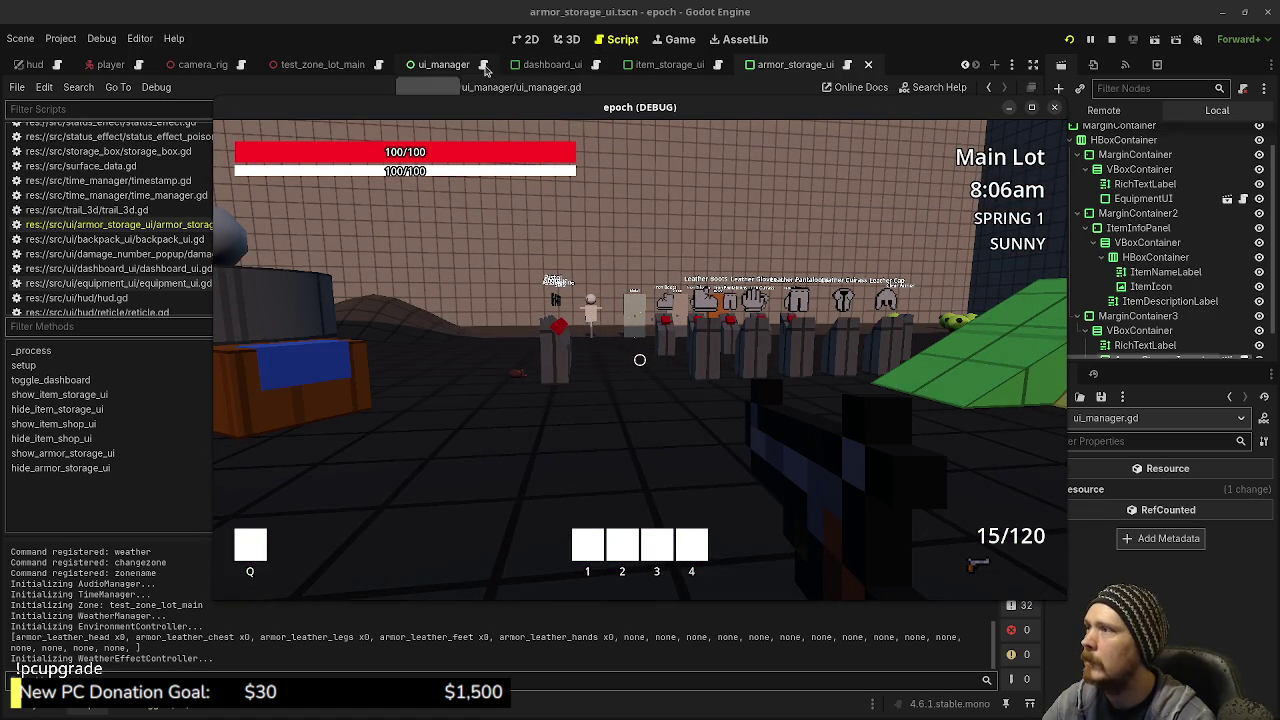
Toggle ArmorStorageUI's visibility eye in the ui_manager scene tree, then stop the game
click(483, 67)
click(1118, 210)
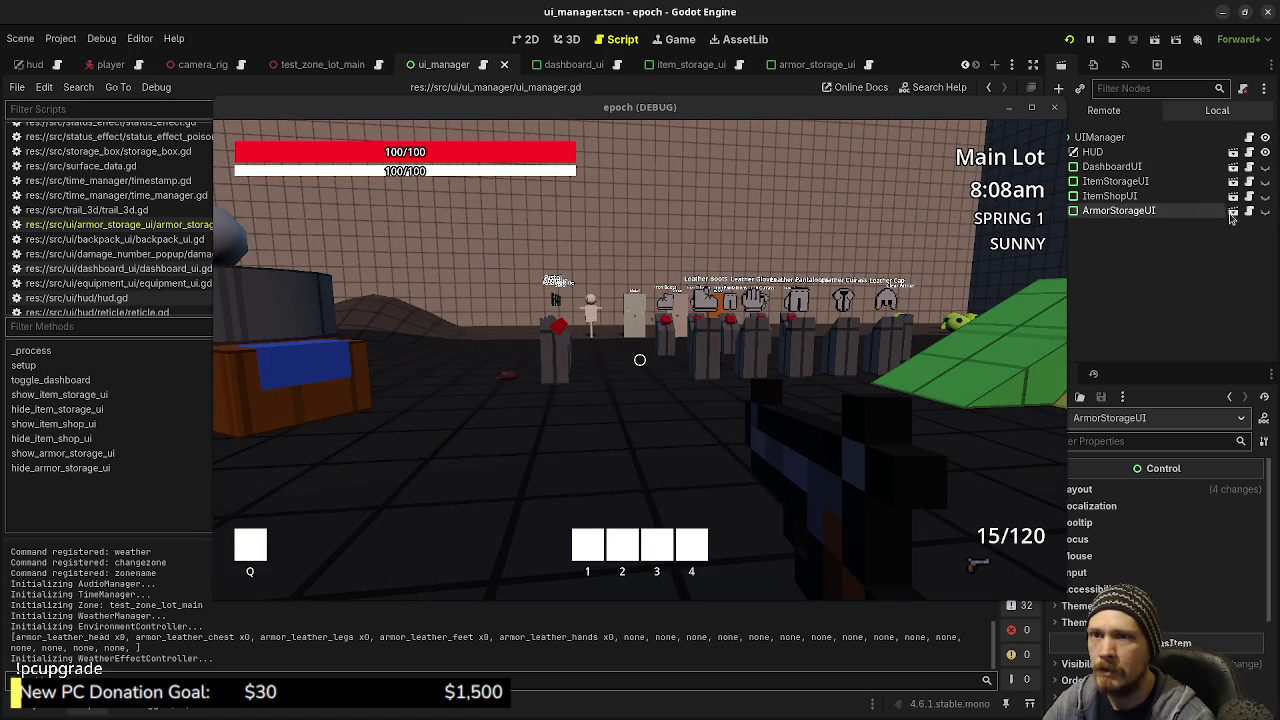
click(1265, 210)
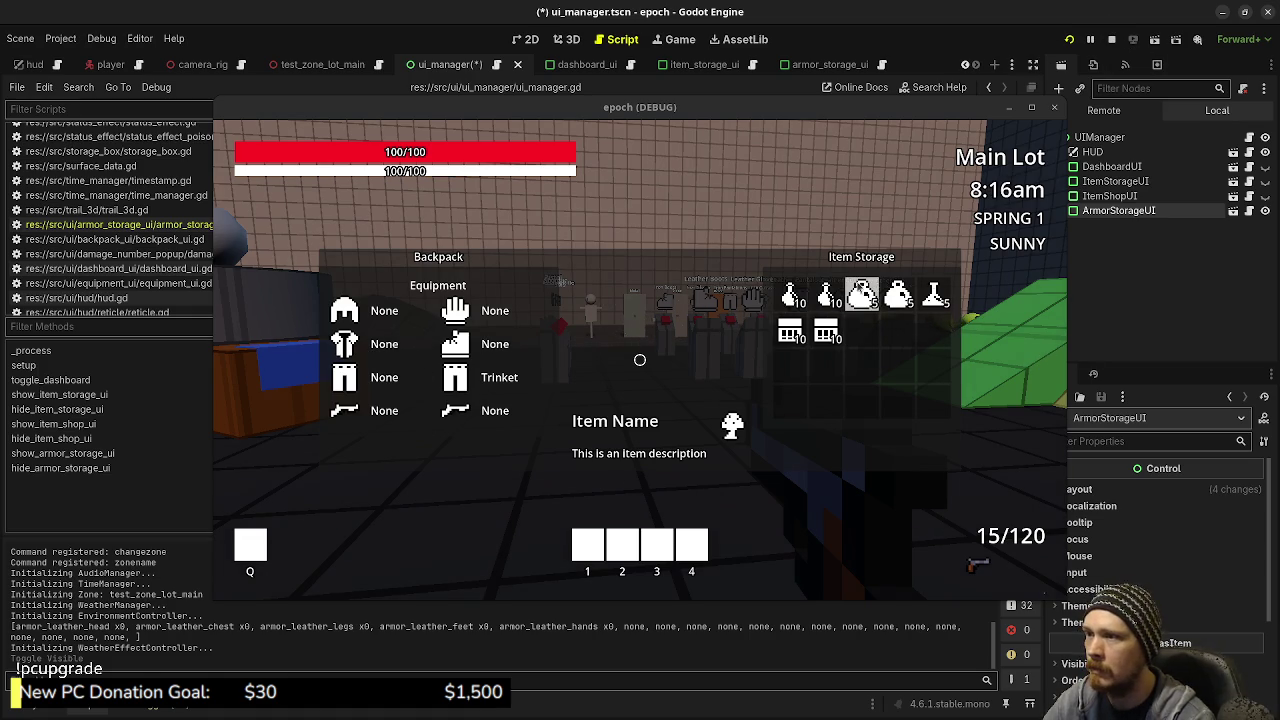
click(1111, 39)
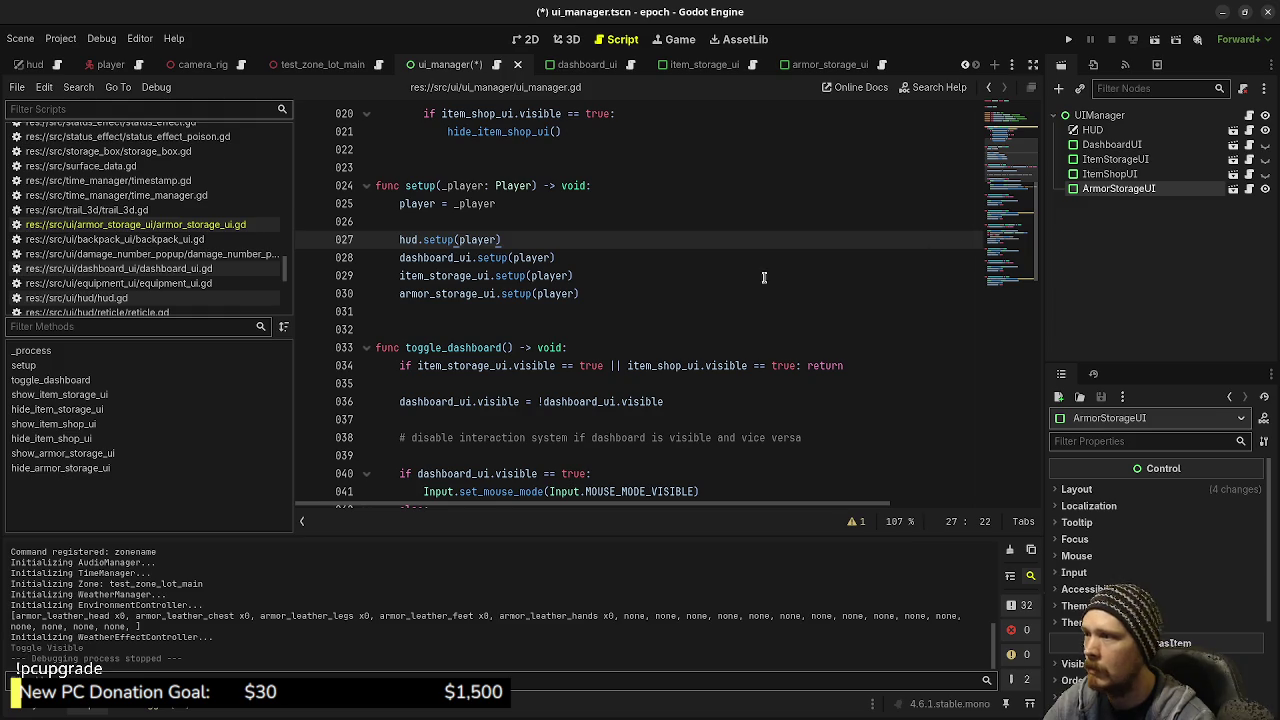
Save the ui_manager scene
scroll(656, 315, up, 3)
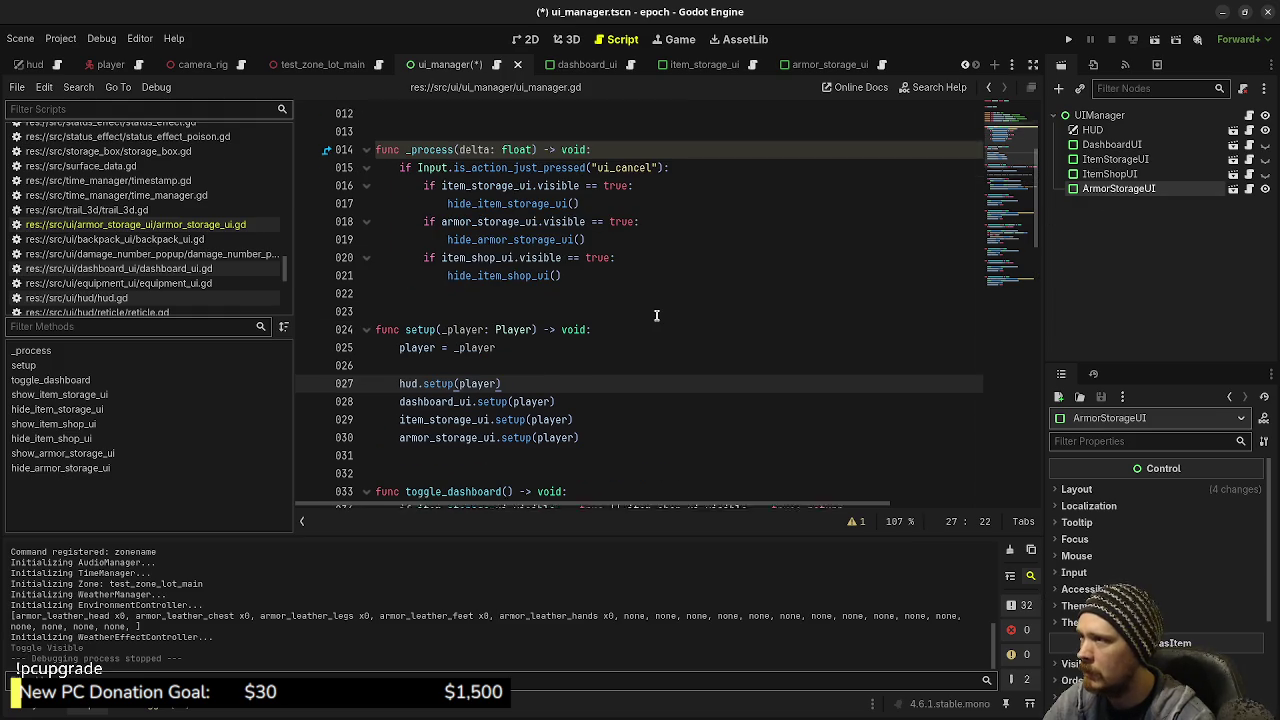
scroll(656, 315, down, 2)
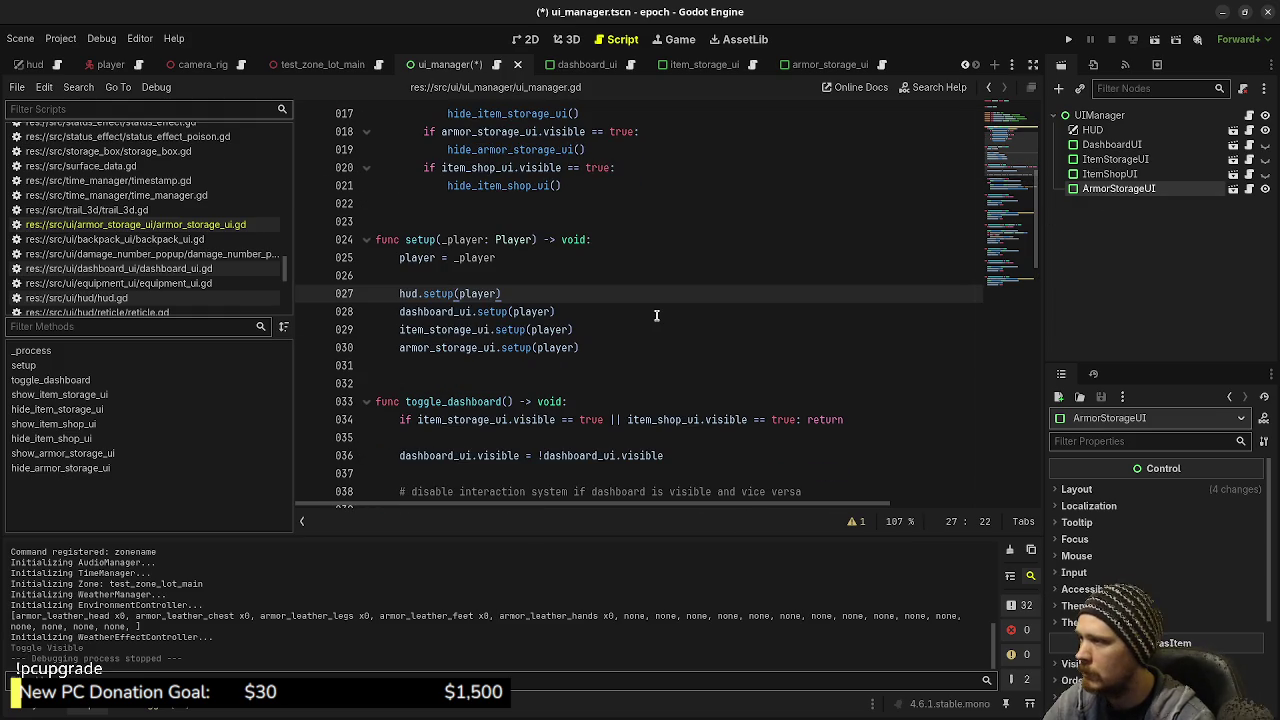
key(ctrl+s)
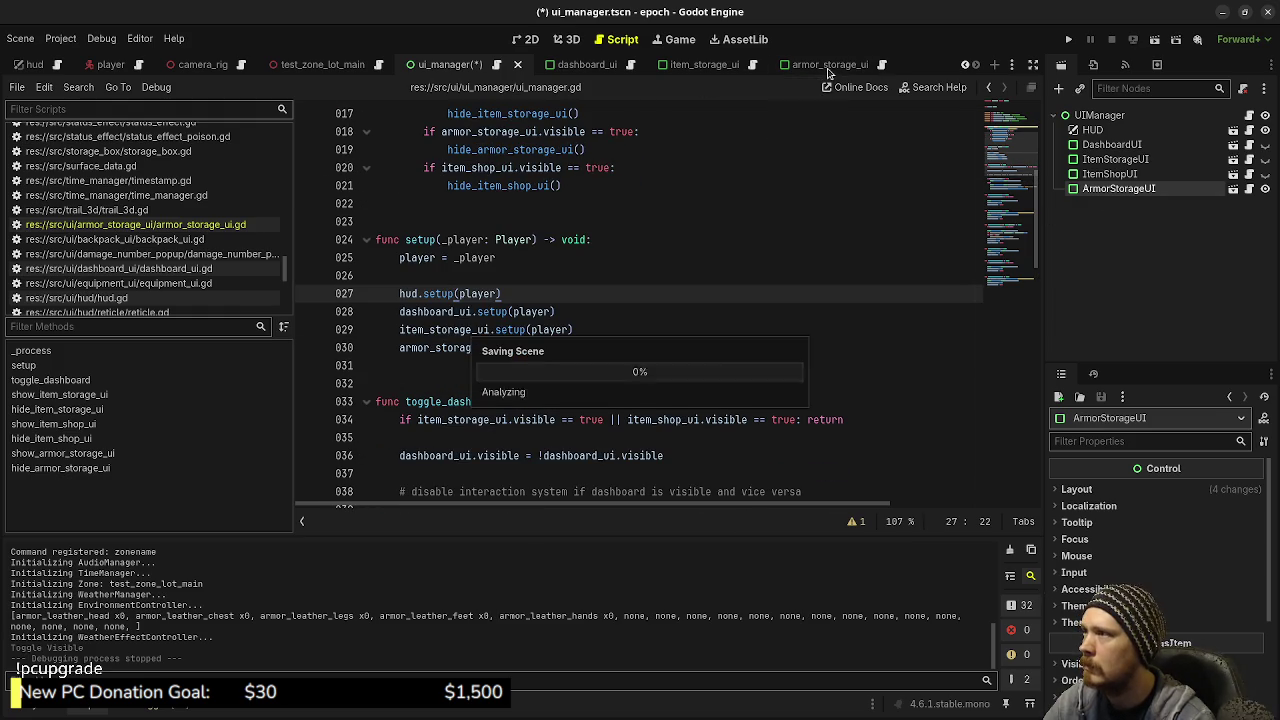
In armor_storage_ui.gd, replace item_storage_inventory with armor_storage_inventory in the grid setup, and save
click(830, 66)
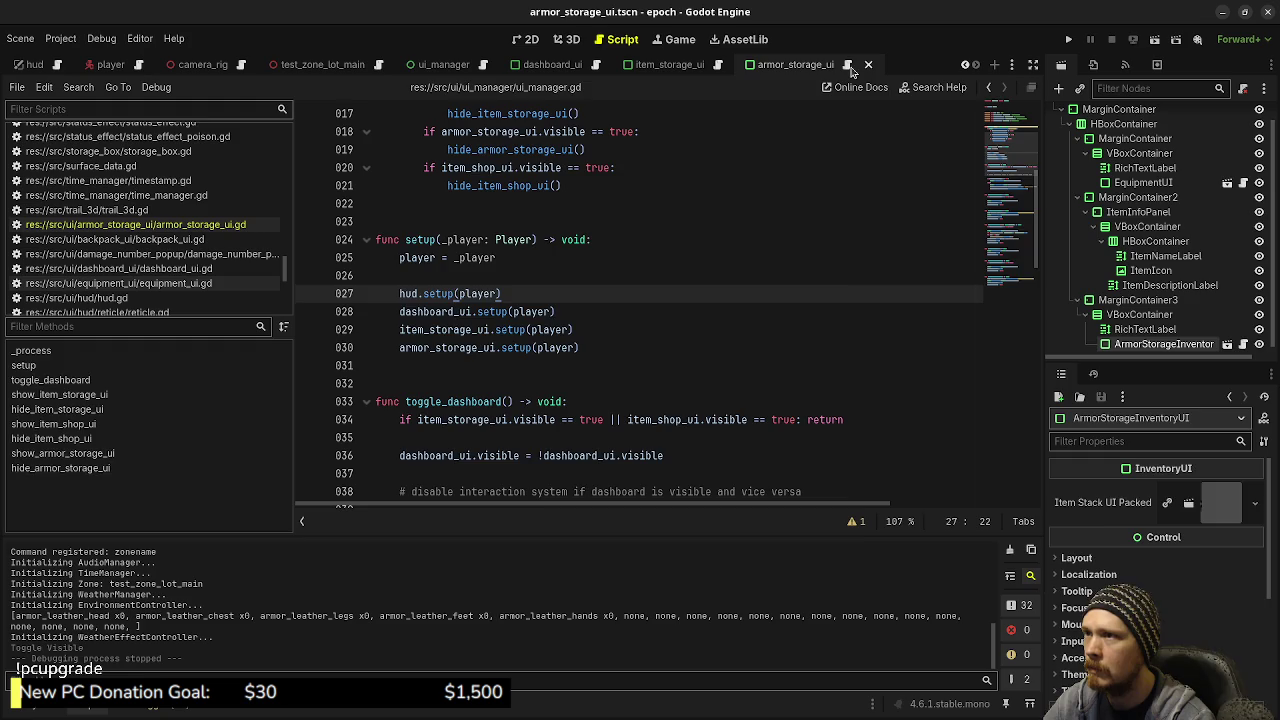
click(849, 65)
double_click(694, 420)
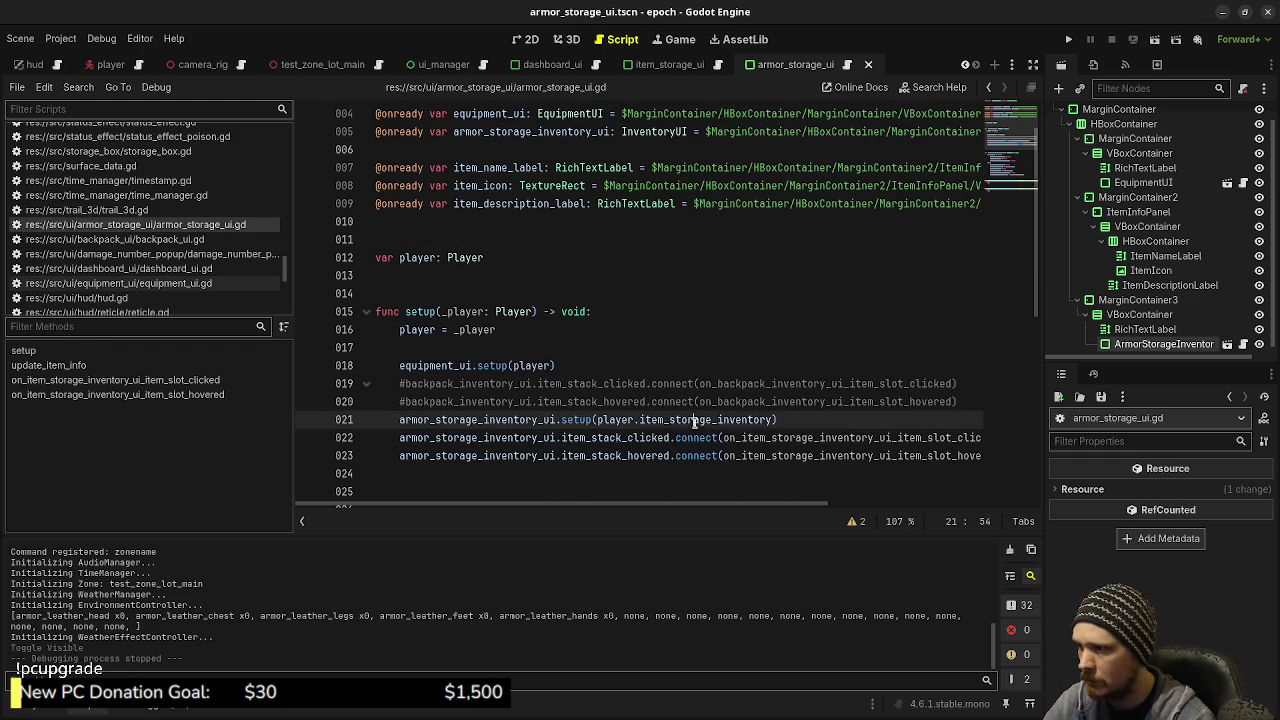
text(armor_storage_)
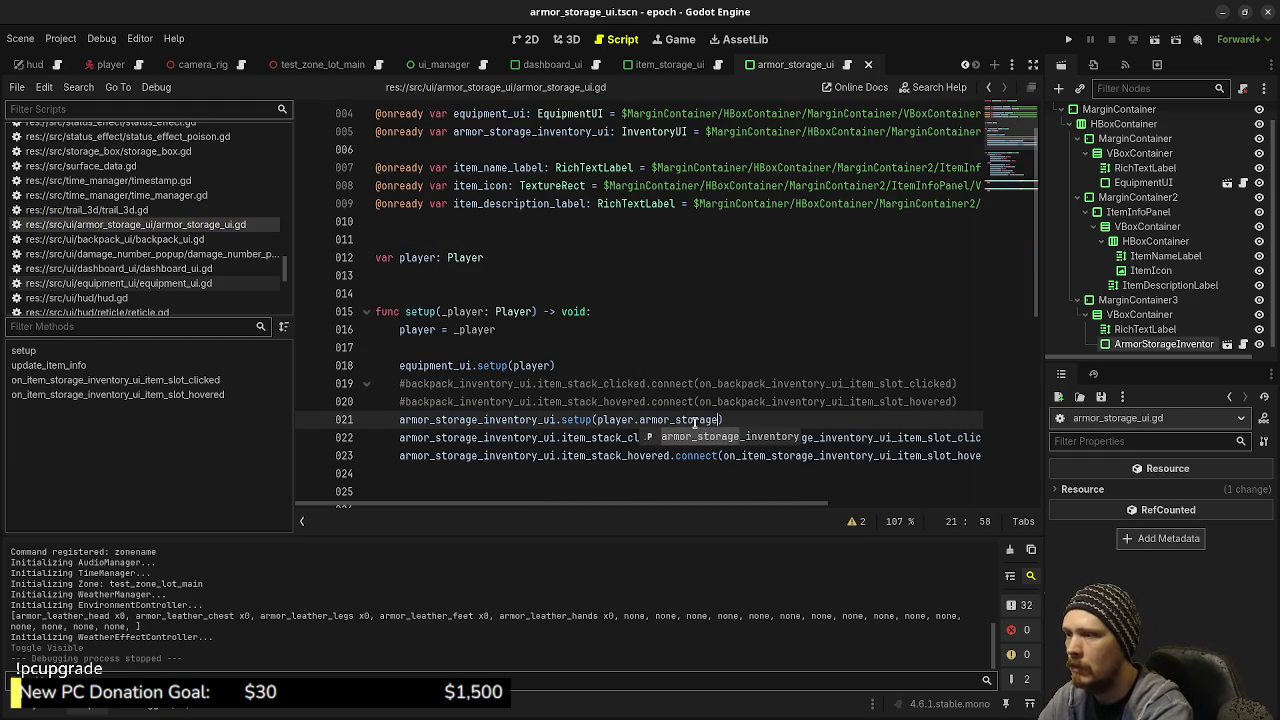
key(Return)
key(ctrl+s)
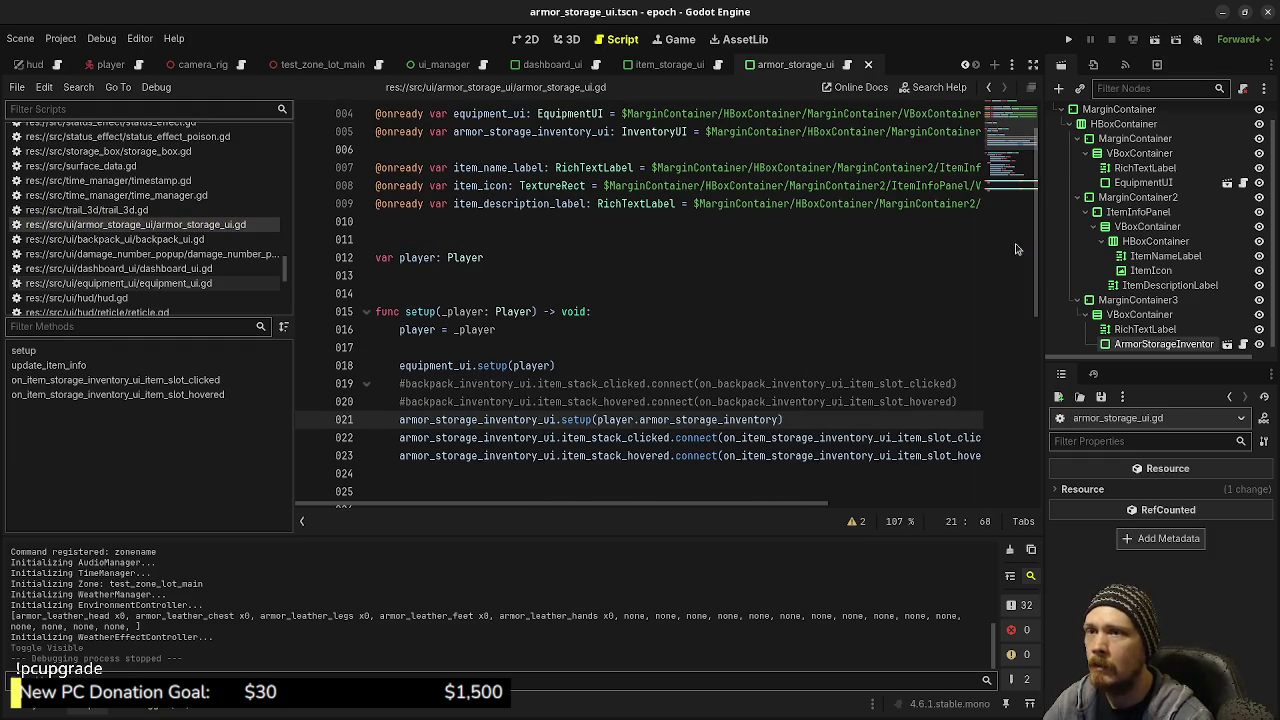
Delete the Backpack RichTextLabel node from the armor storage scene and save
click(527, 39)
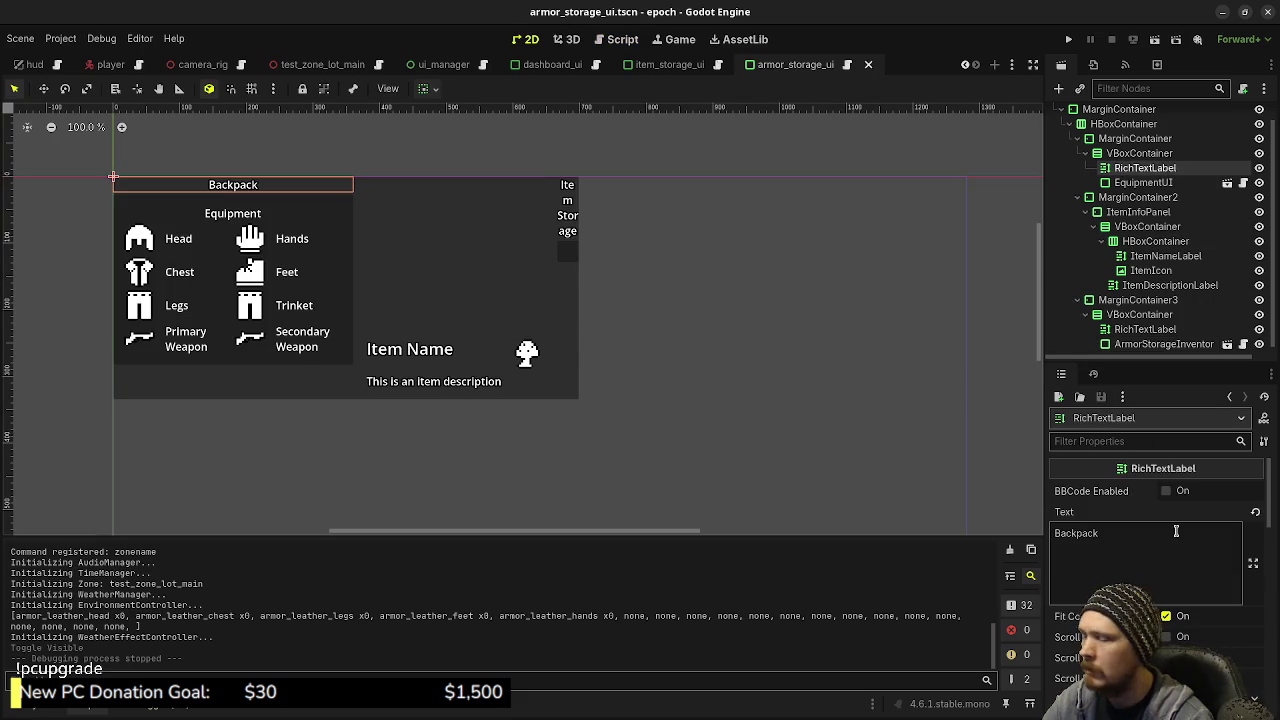
right_click(1140, 168)
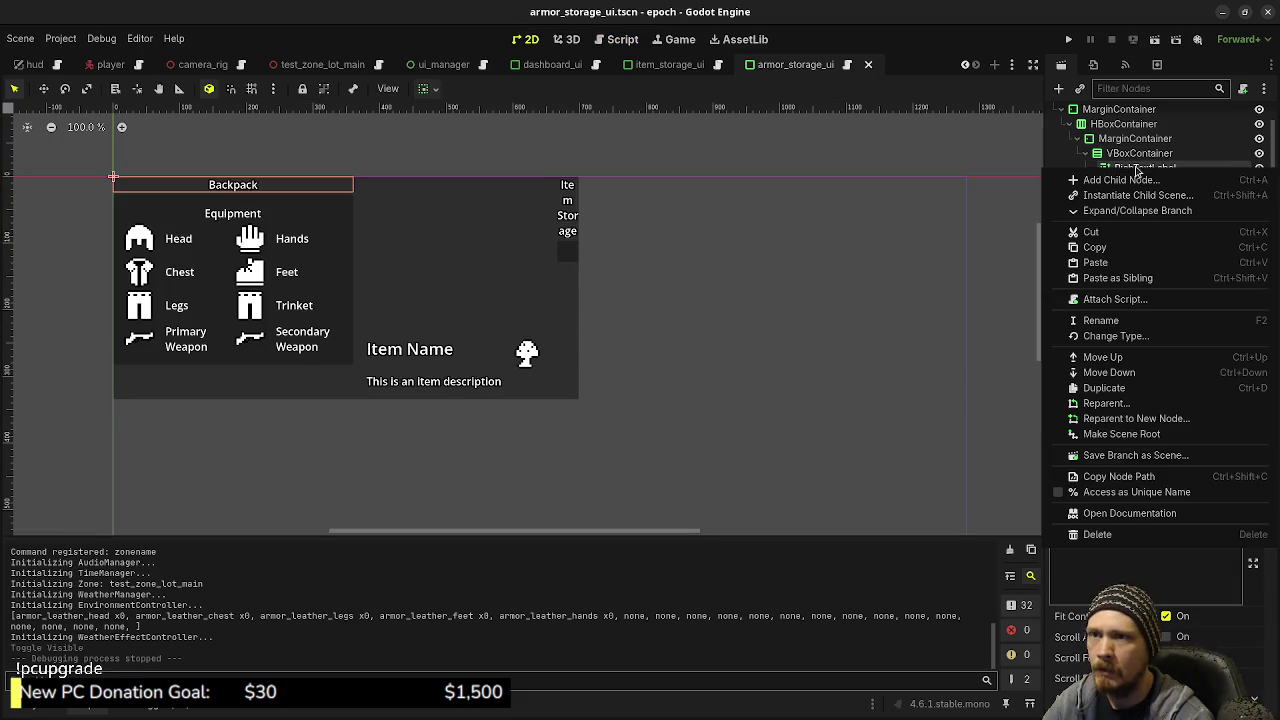
click(1097, 535)
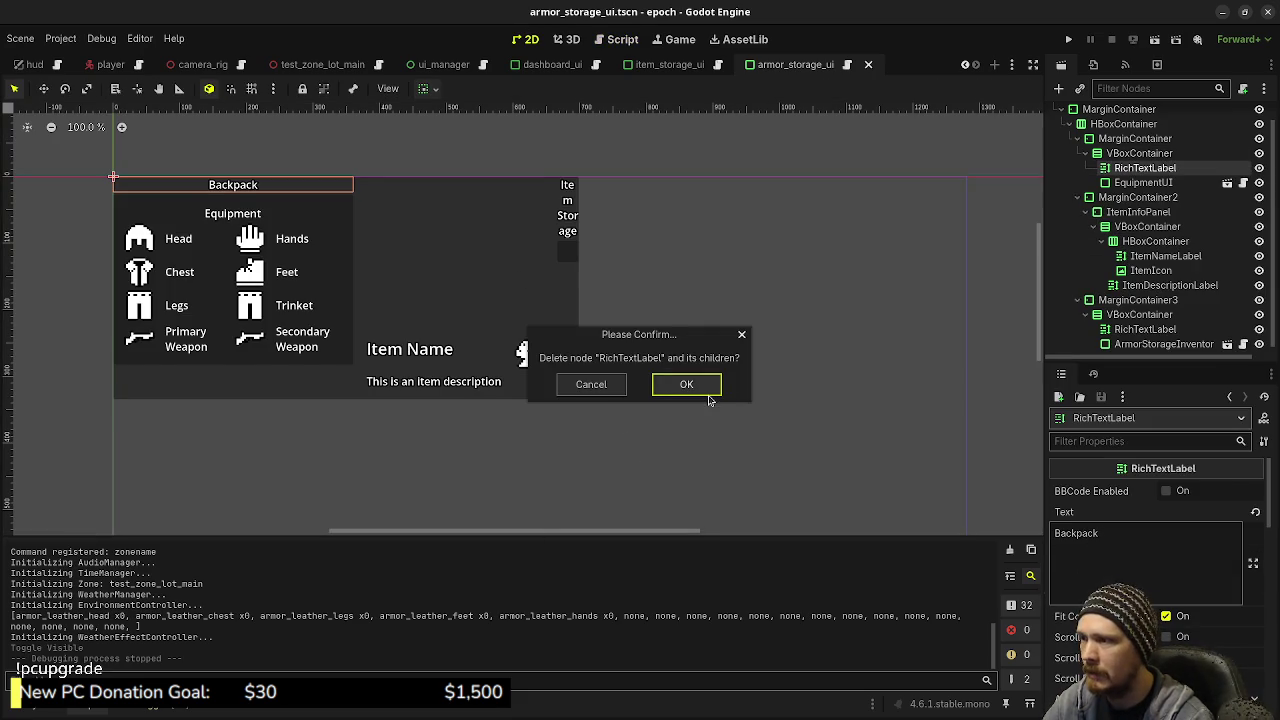
click(708, 395)
key(ctrl+s)
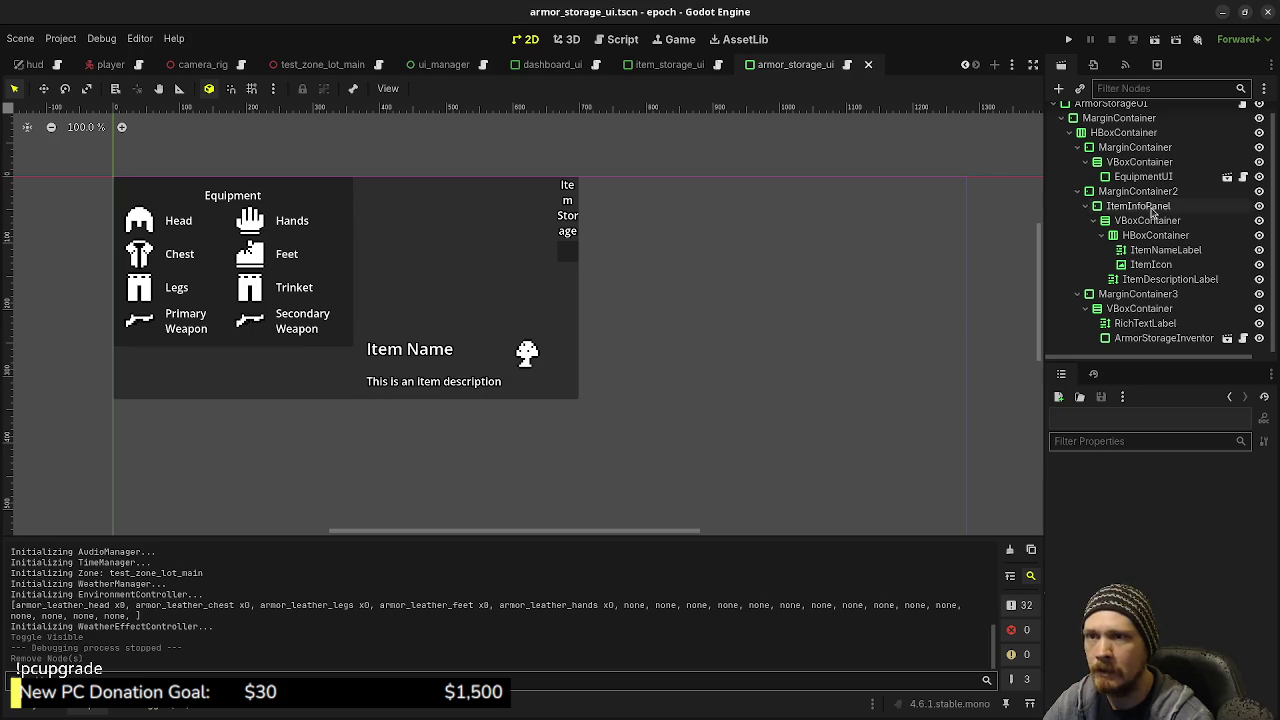
Change the storage heading text from 'Item Storage' to 'Armor Storage', save, and run the game
click(1148, 325)
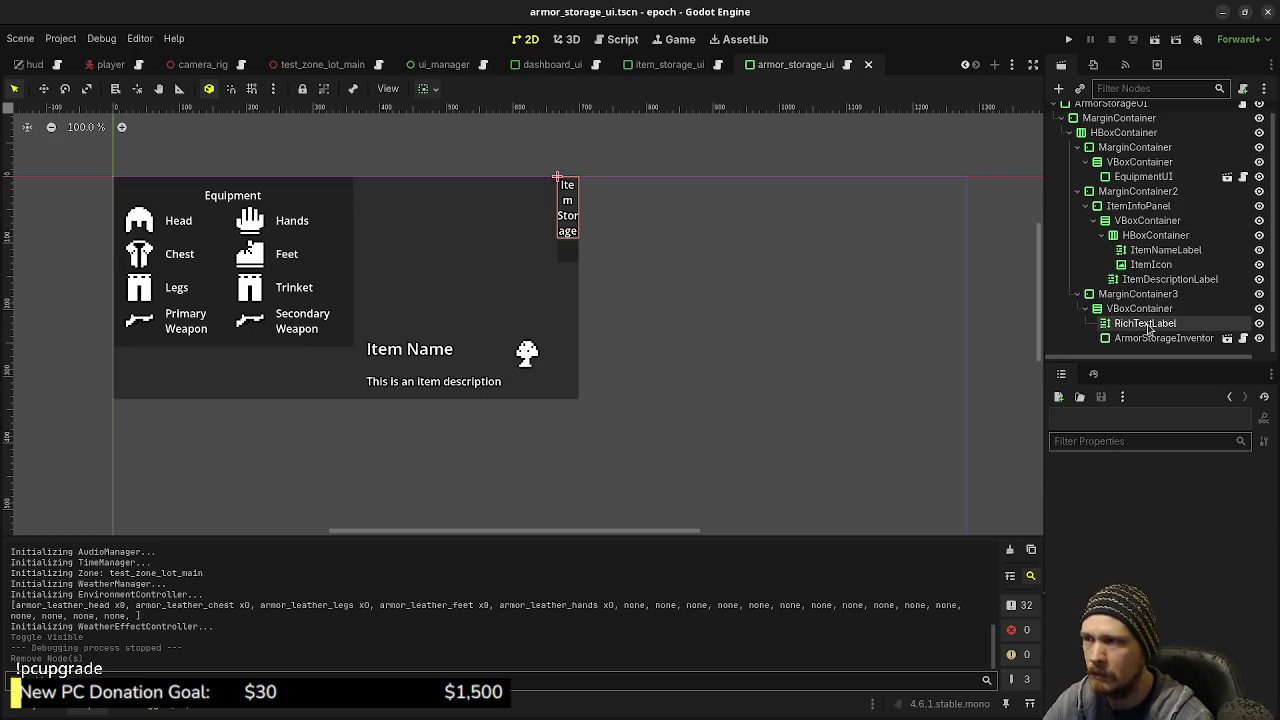
double_click(1066, 533)
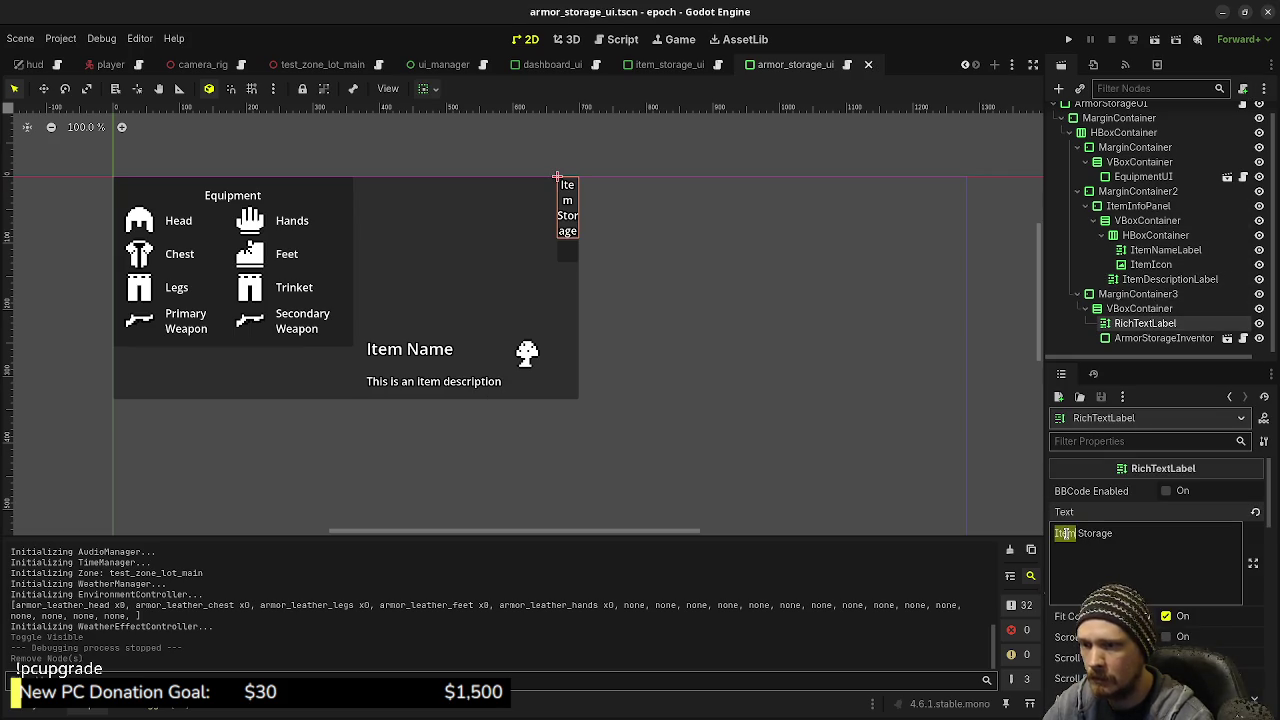
text(Armor)
key(ctrl+s)
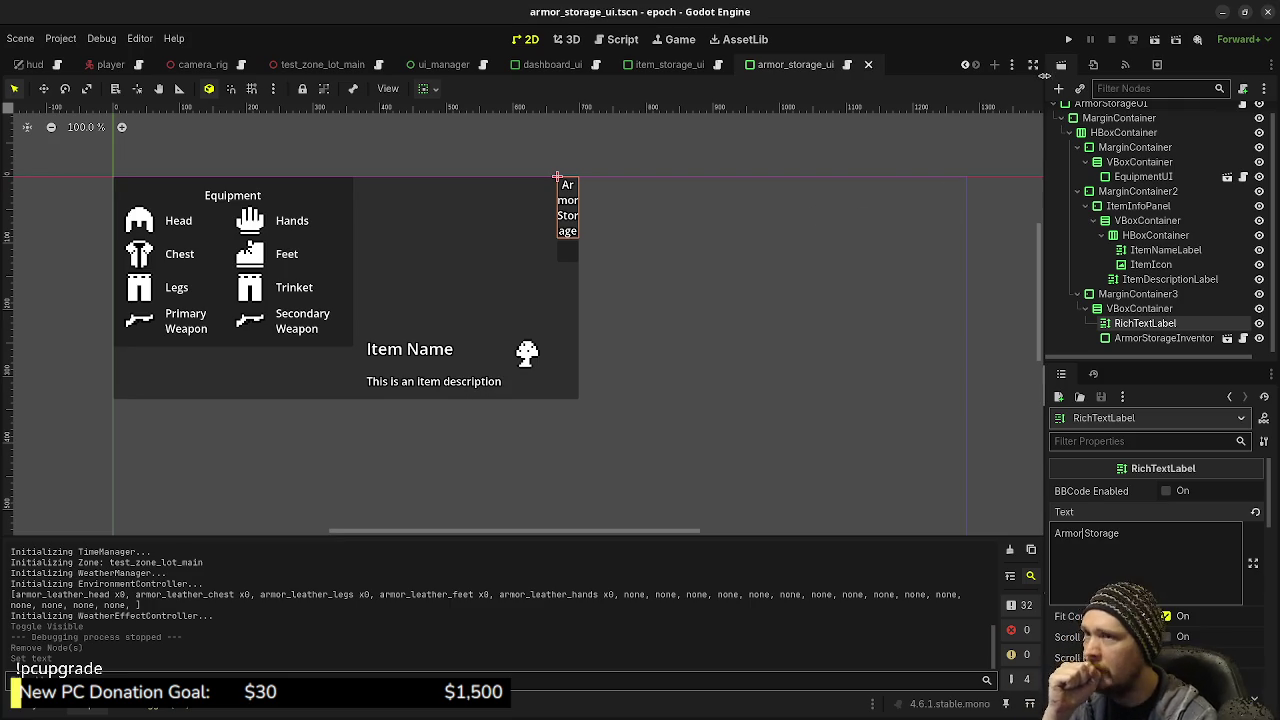
click(1069, 40)
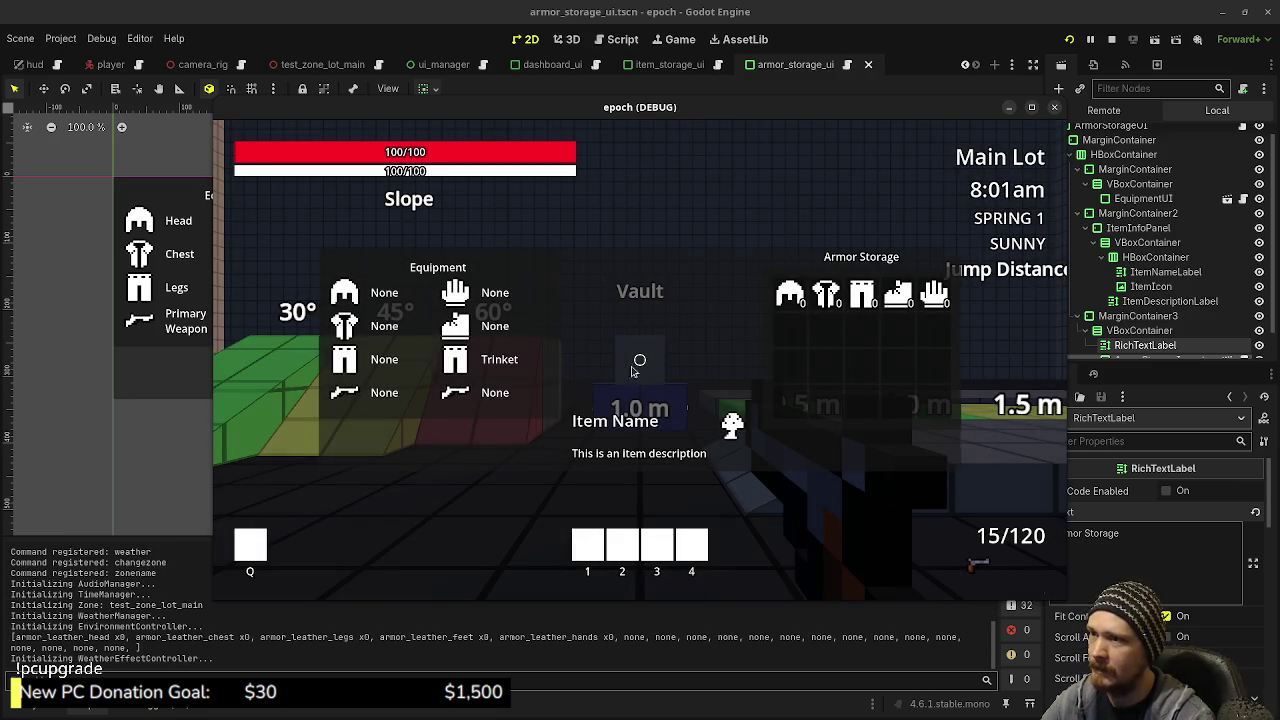
In the game, close the armor storage screen and toggle the stats and inventory panels with Tab and F3
key(Escape)
key(Tab)
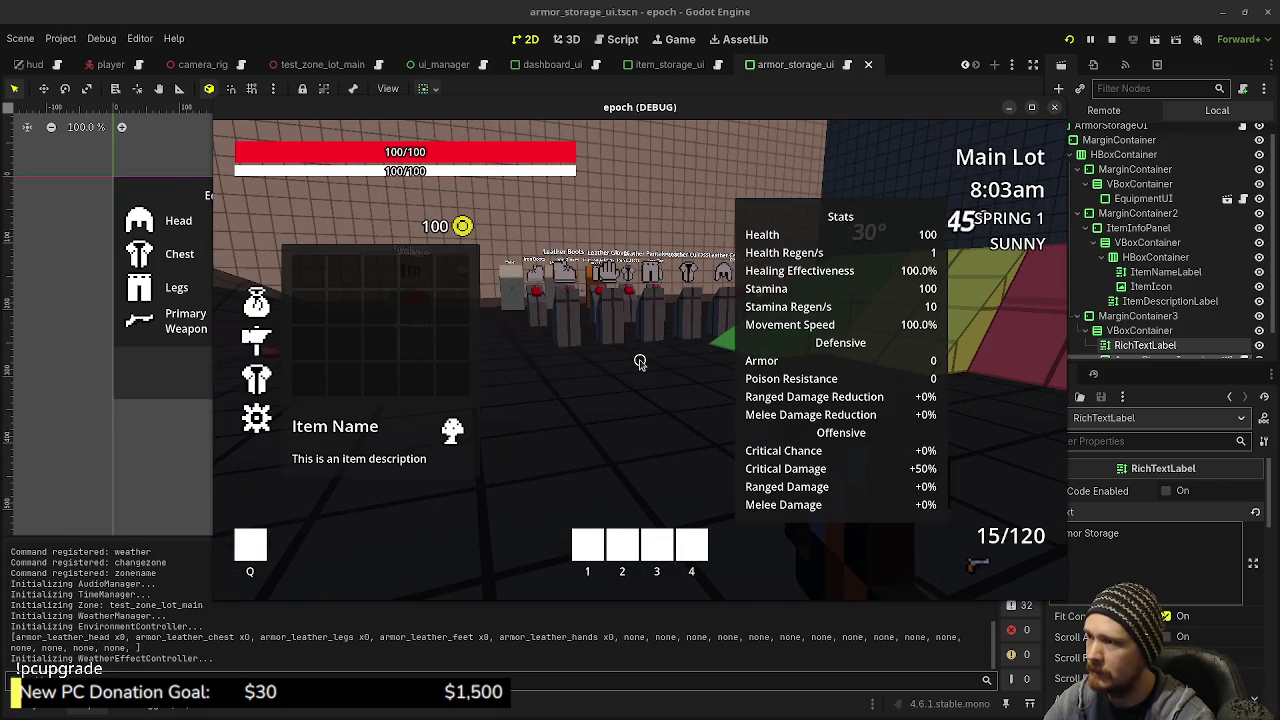
key(Tab)
key(F3)
key(F3)
key(Tab)
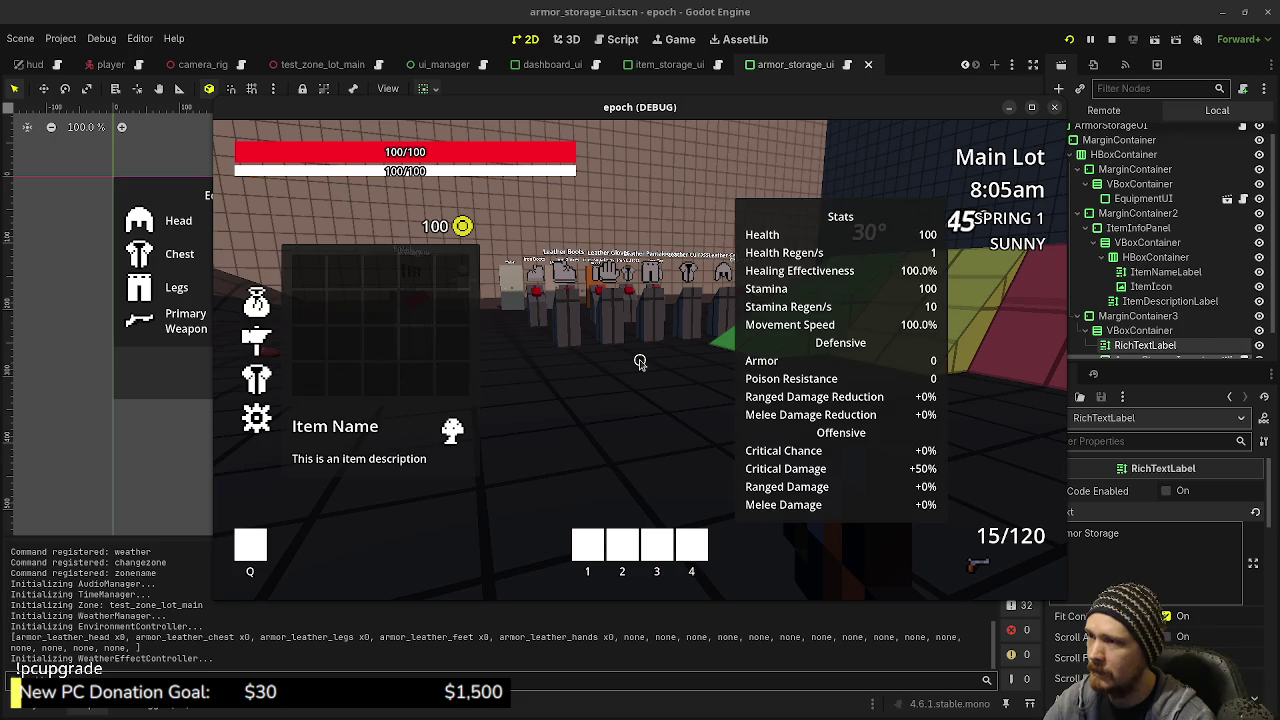
key(Tab)
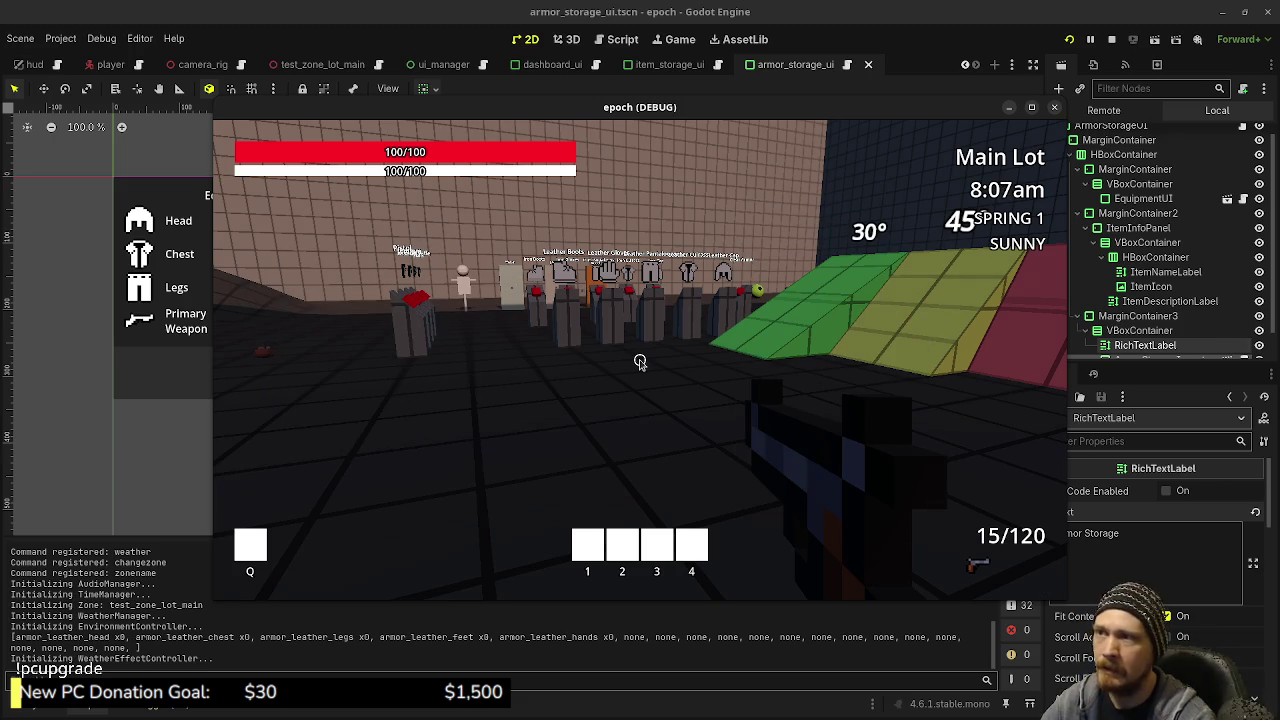
Make ArmorStorageUI visible in ui_manager, cycle its armor category tabs in game, then stop it
click(440, 64)
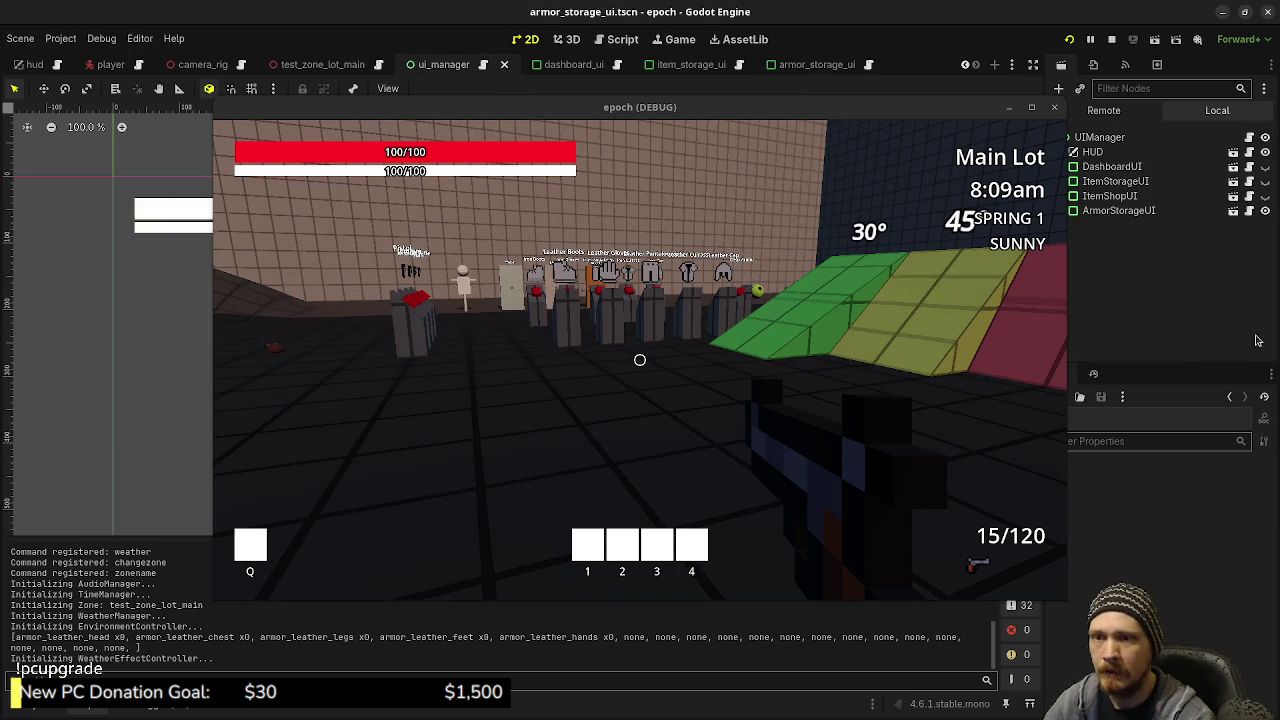
click(1240, 212)
click(1265, 212)
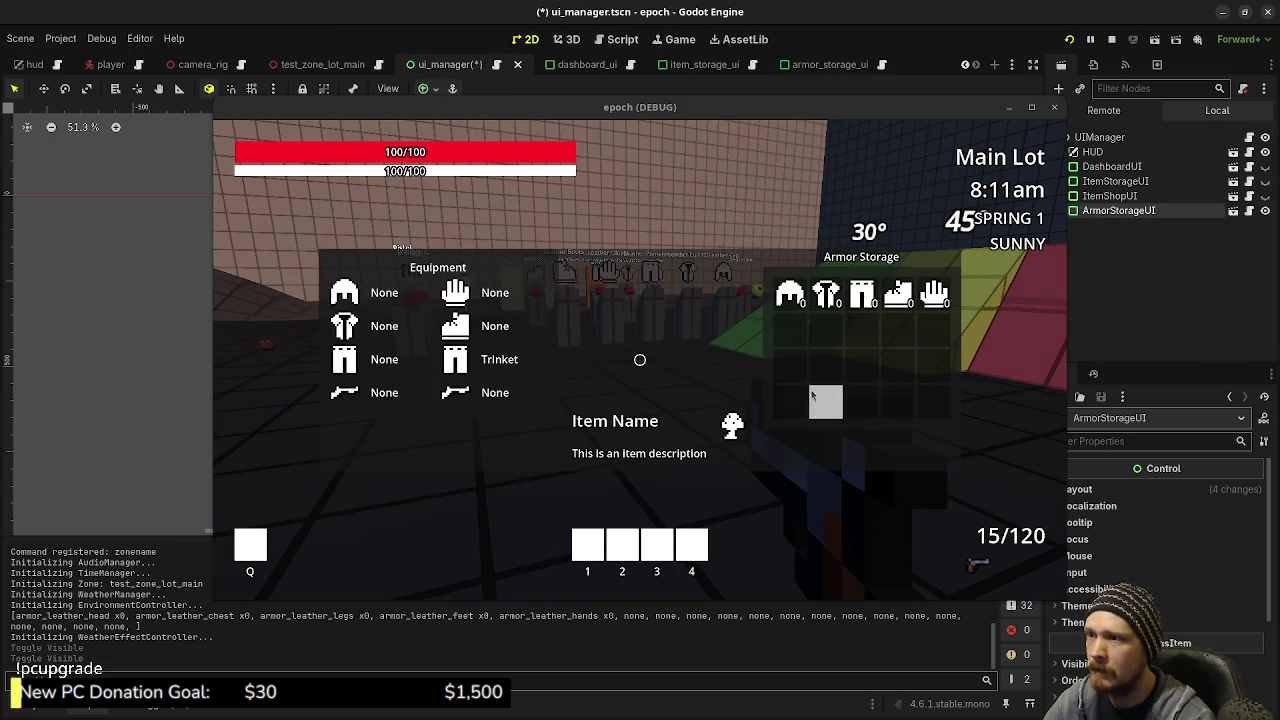
key(Right)
key(Right)
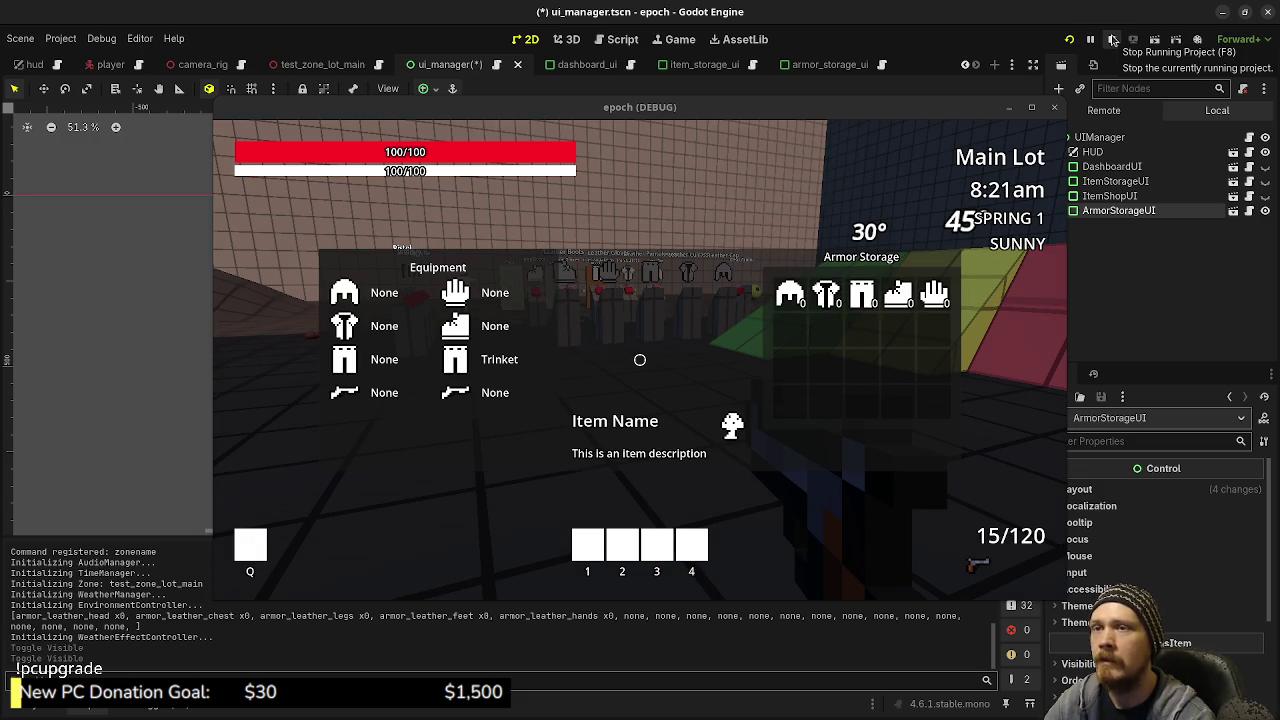
click(1113, 39)
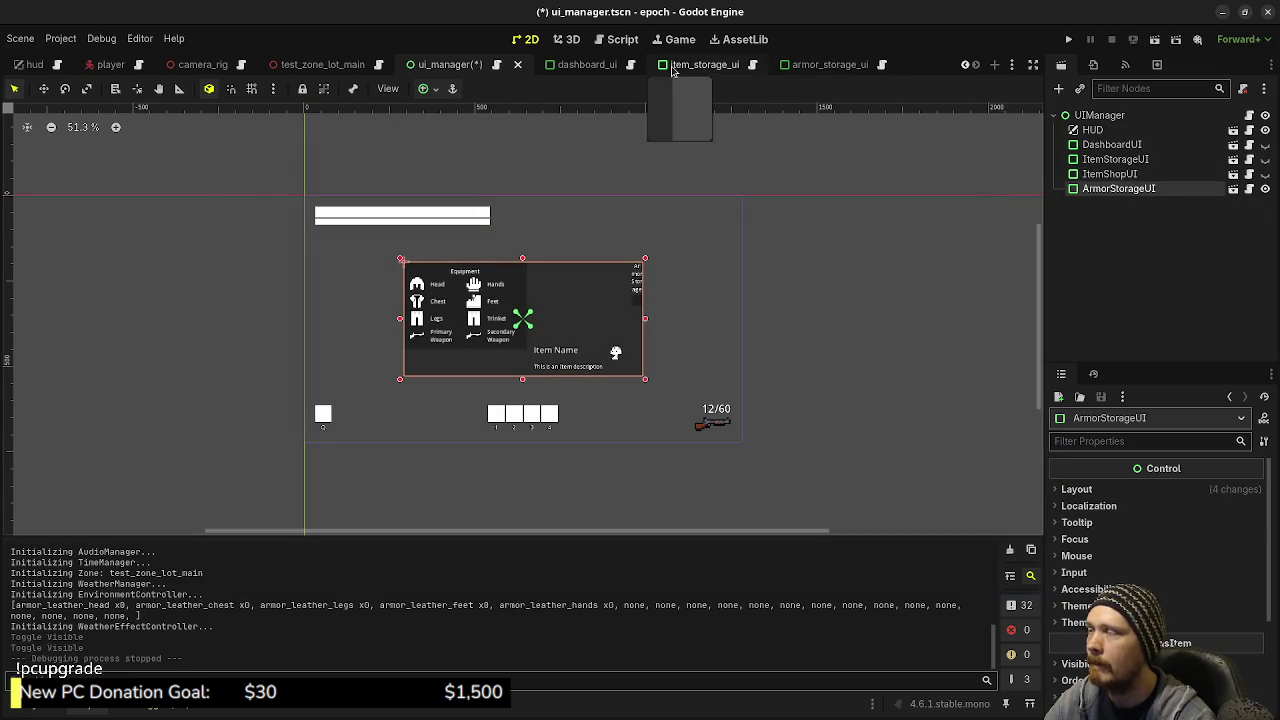
Save the ui_manager scene and open res://src/ui/inventory_ui/inventory_ui.gd from the FileSystem
key(ctrl+s)
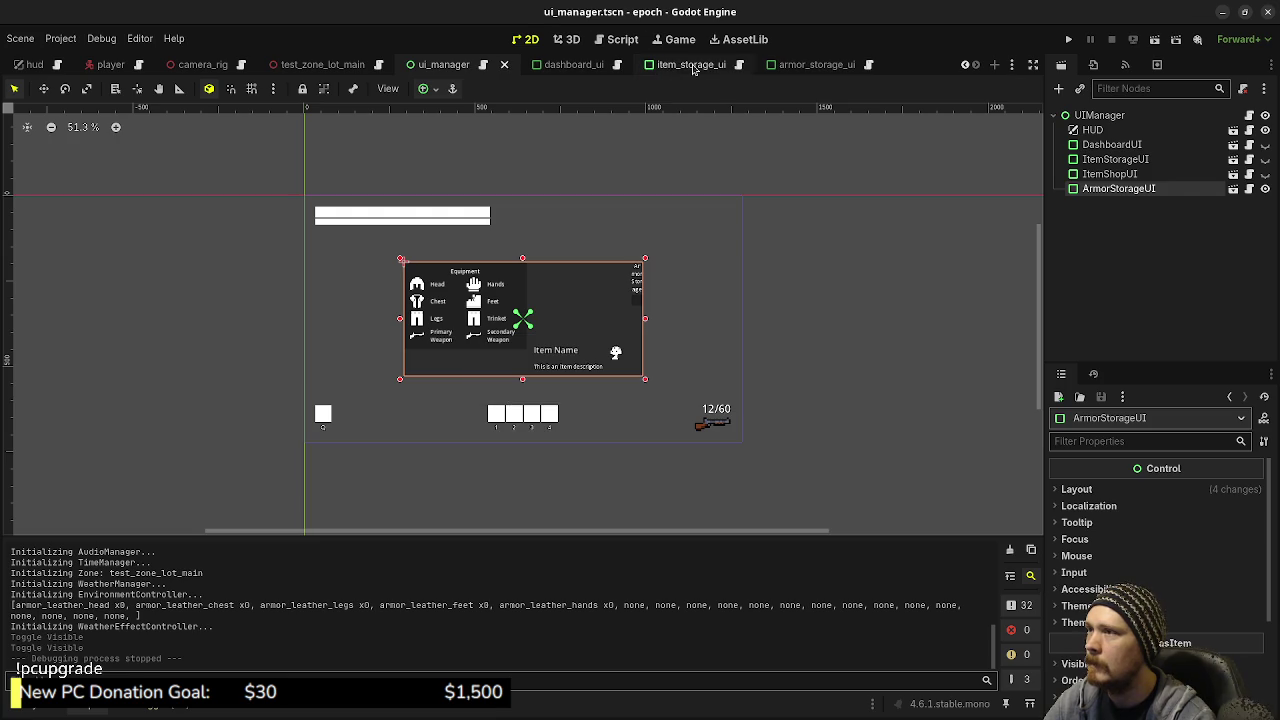
click(690, 64)
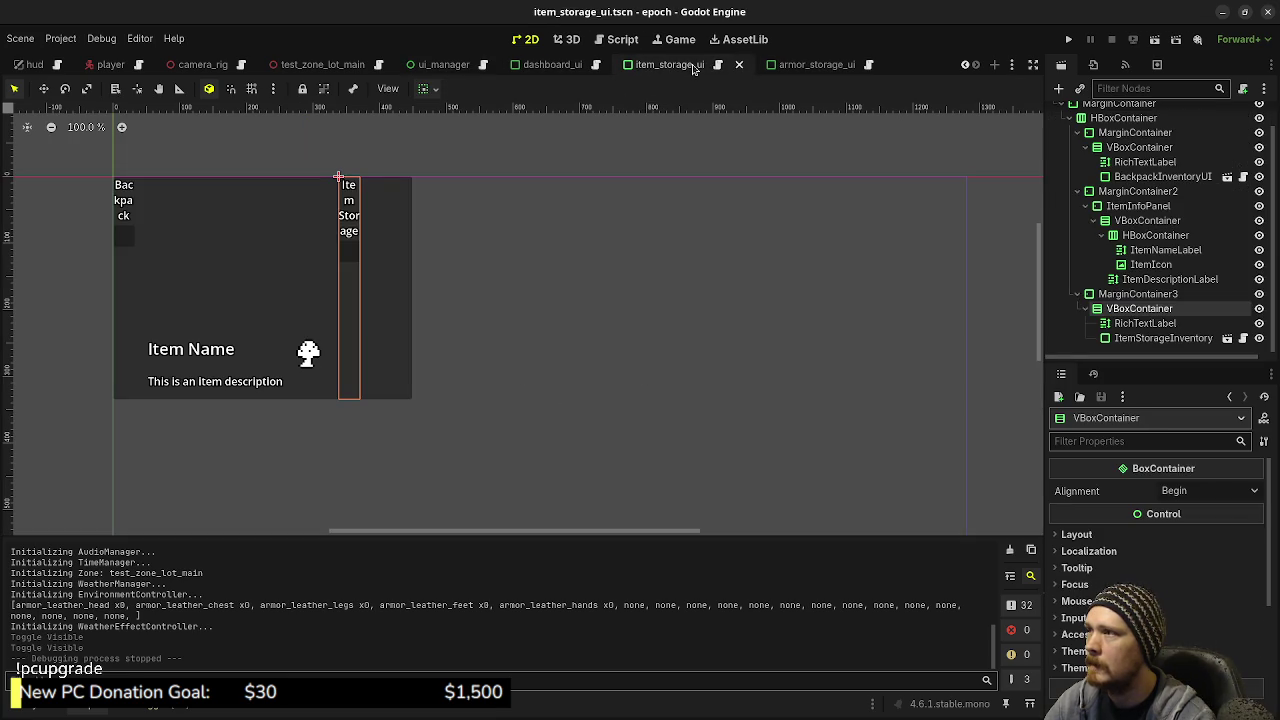
click(45, 704)
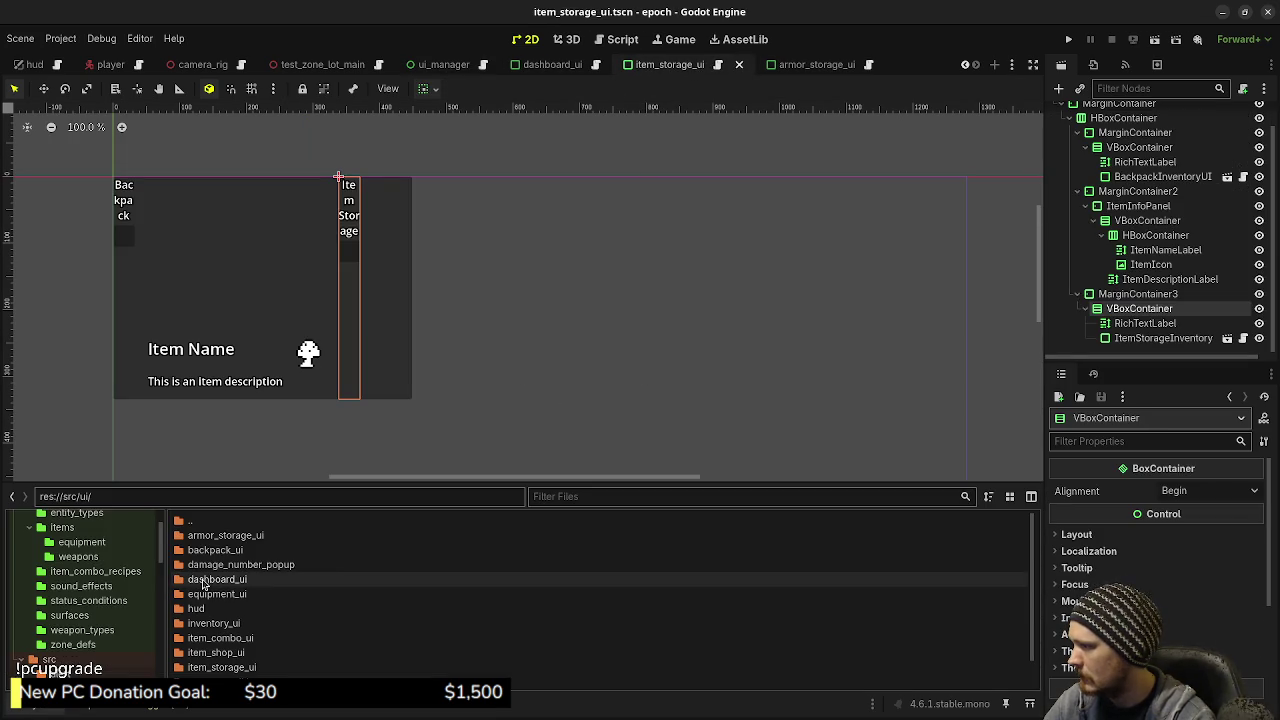
double_click(262, 624)
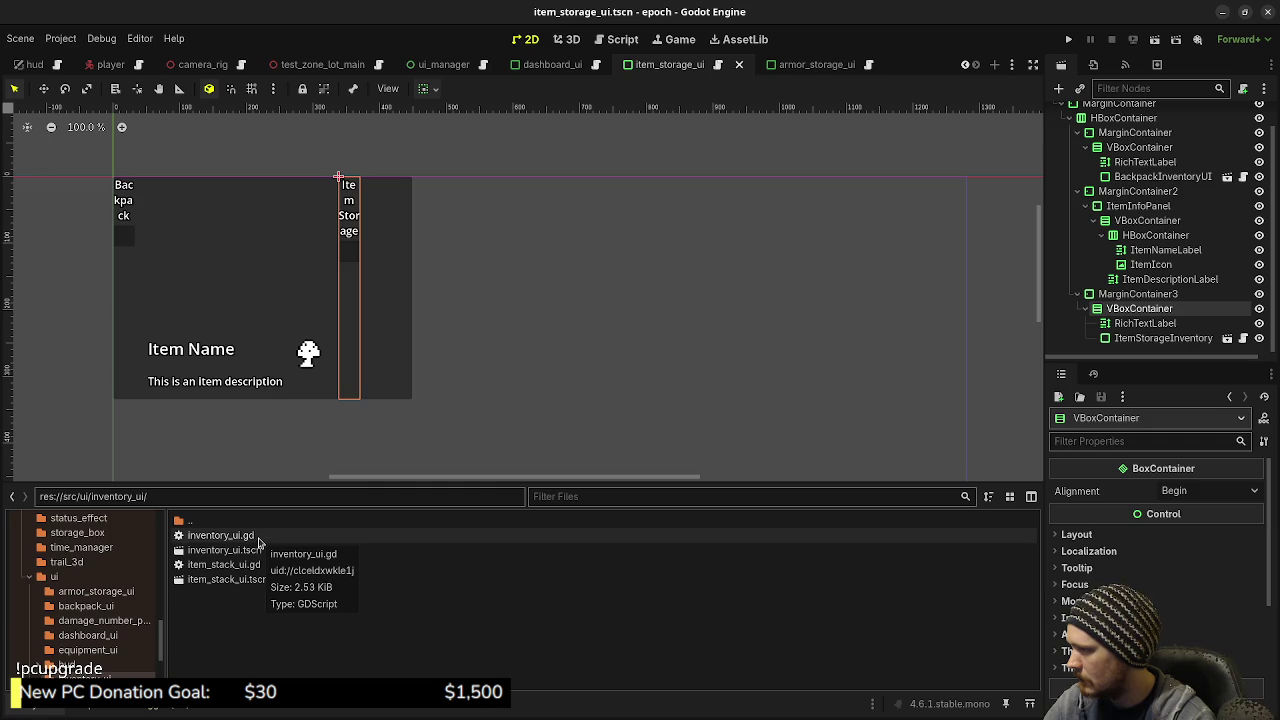
double_click(252, 536)
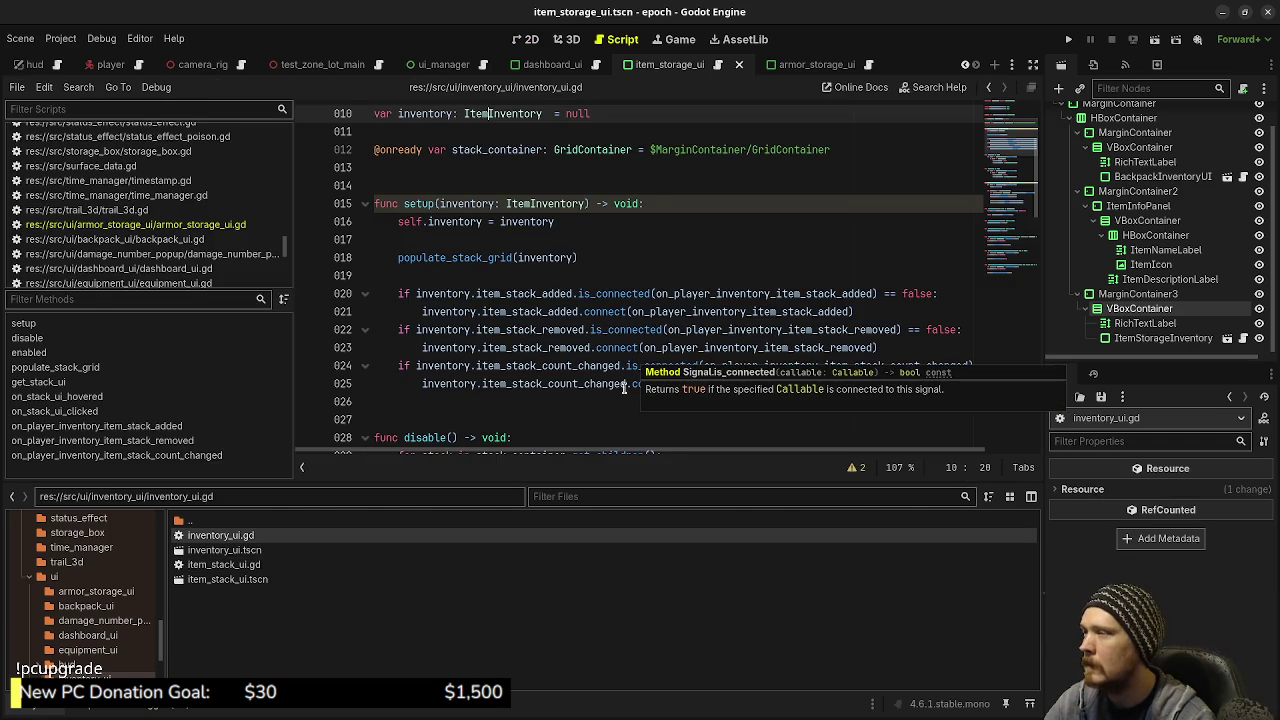
Scroll through inventory_ui.gd to review its stack-update handlers, then open game.gd
scroll(722, 307, down, 3)
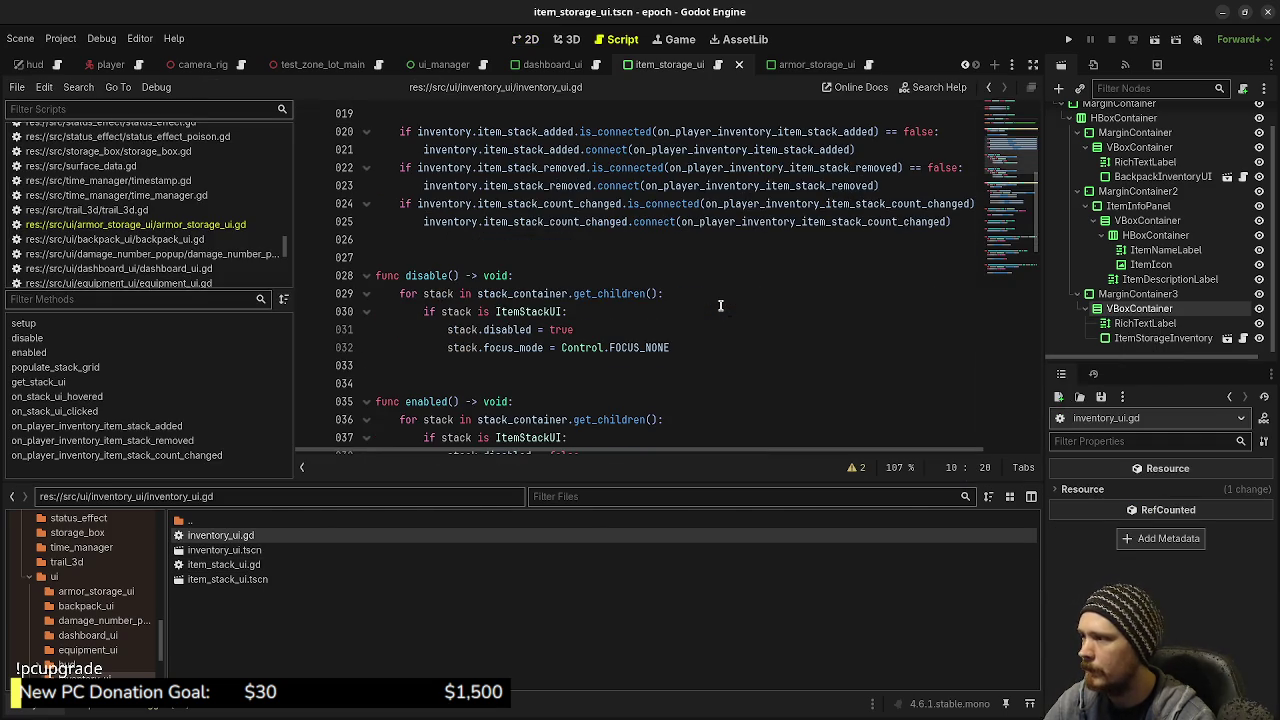
scroll(717, 304, down, 5)
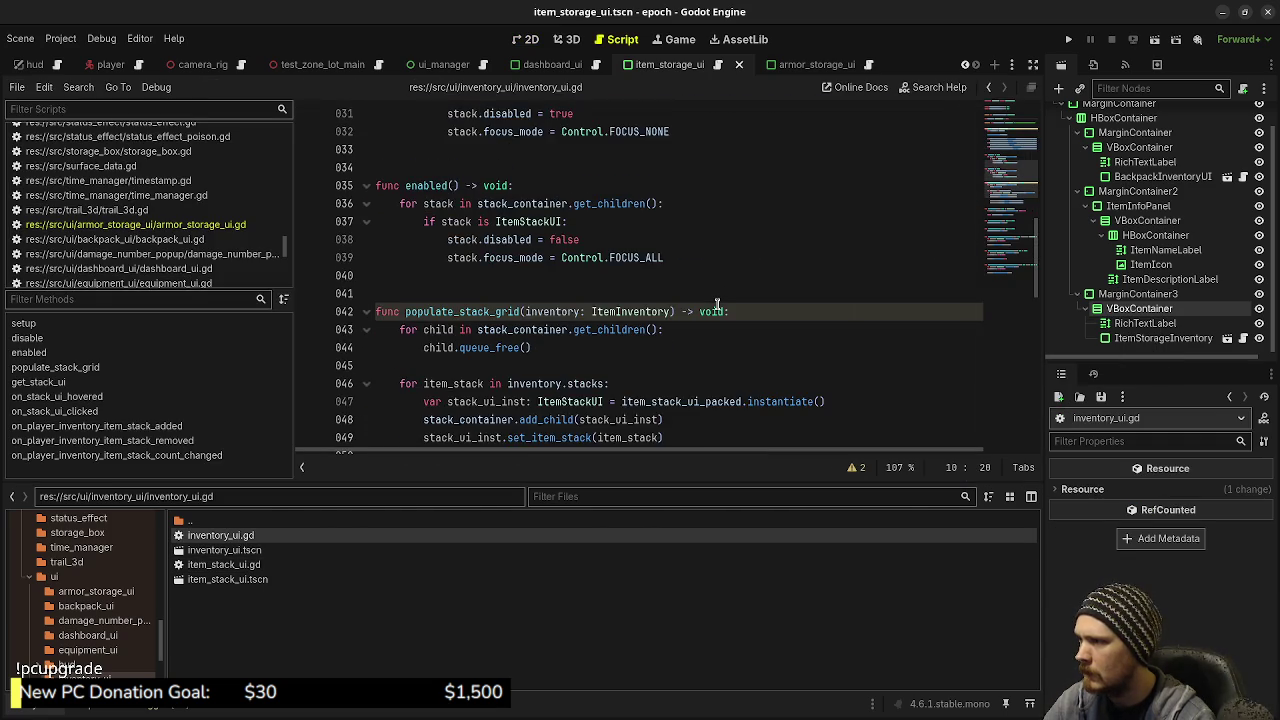
scroll(717, 304, down, 10)
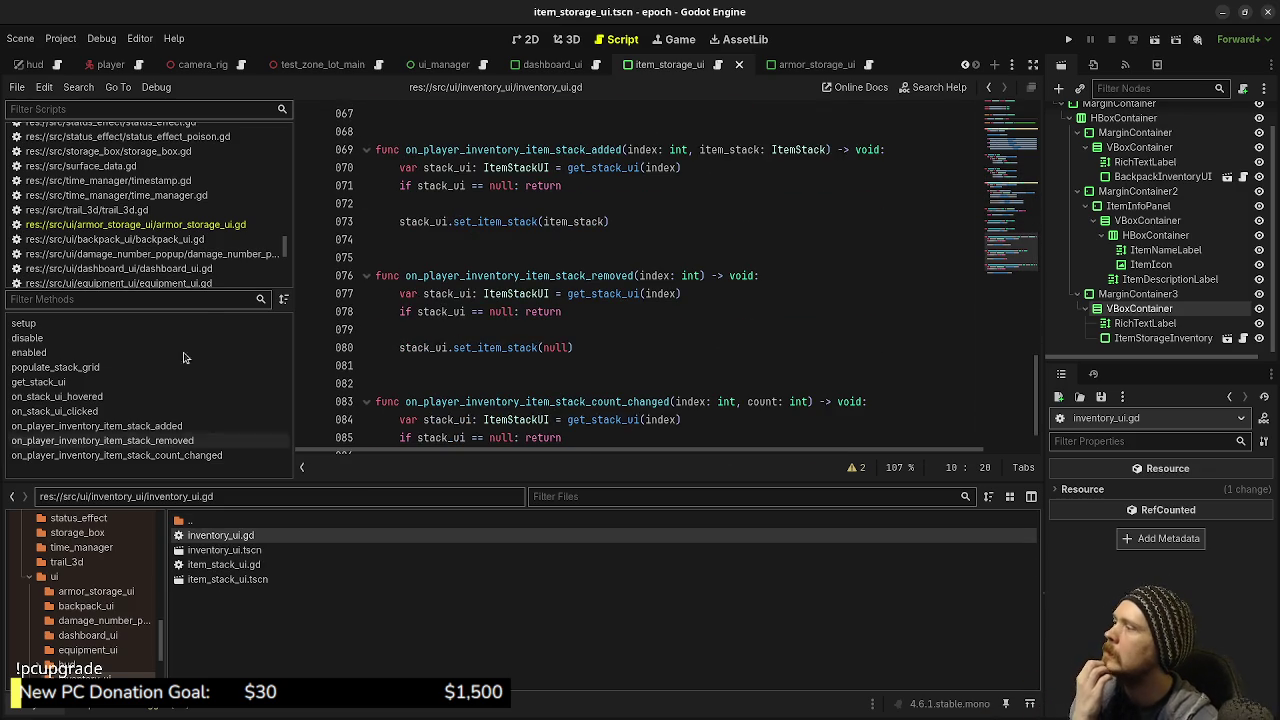
scroll(215, 232, up, 2)
scroll(215, 232, up, 10)
scroll(215, 232, up, 10)
scroll(215, 232, up, 6)
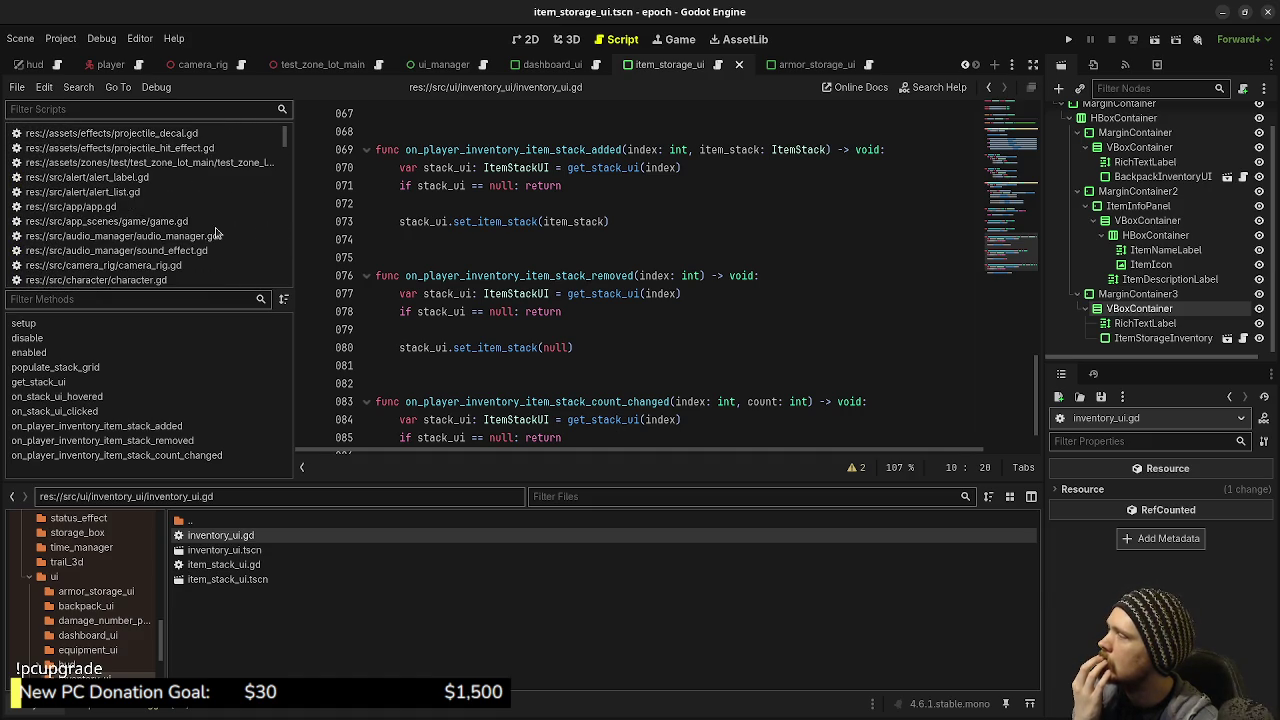
click(212, 221)
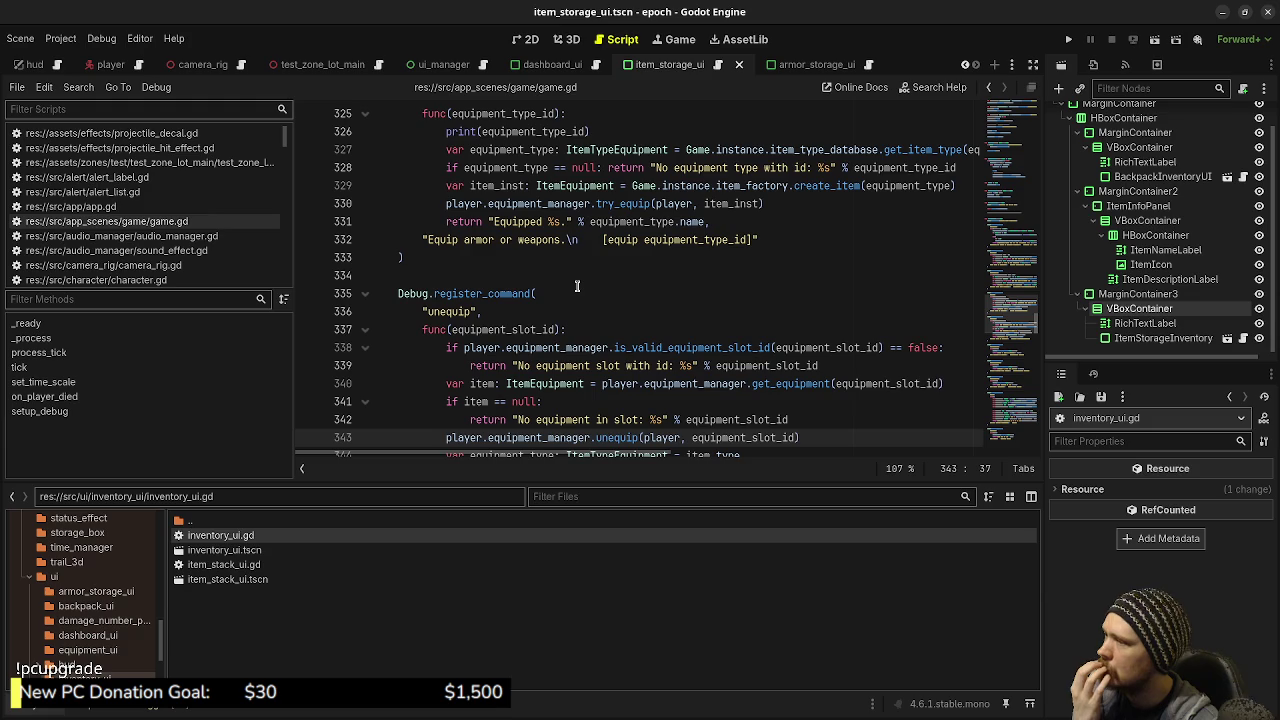
In player.gd, append ', 1' to the armor_leather_head and armor_leather_chest add_items calls and save
scroll(577, 287, up, 15)
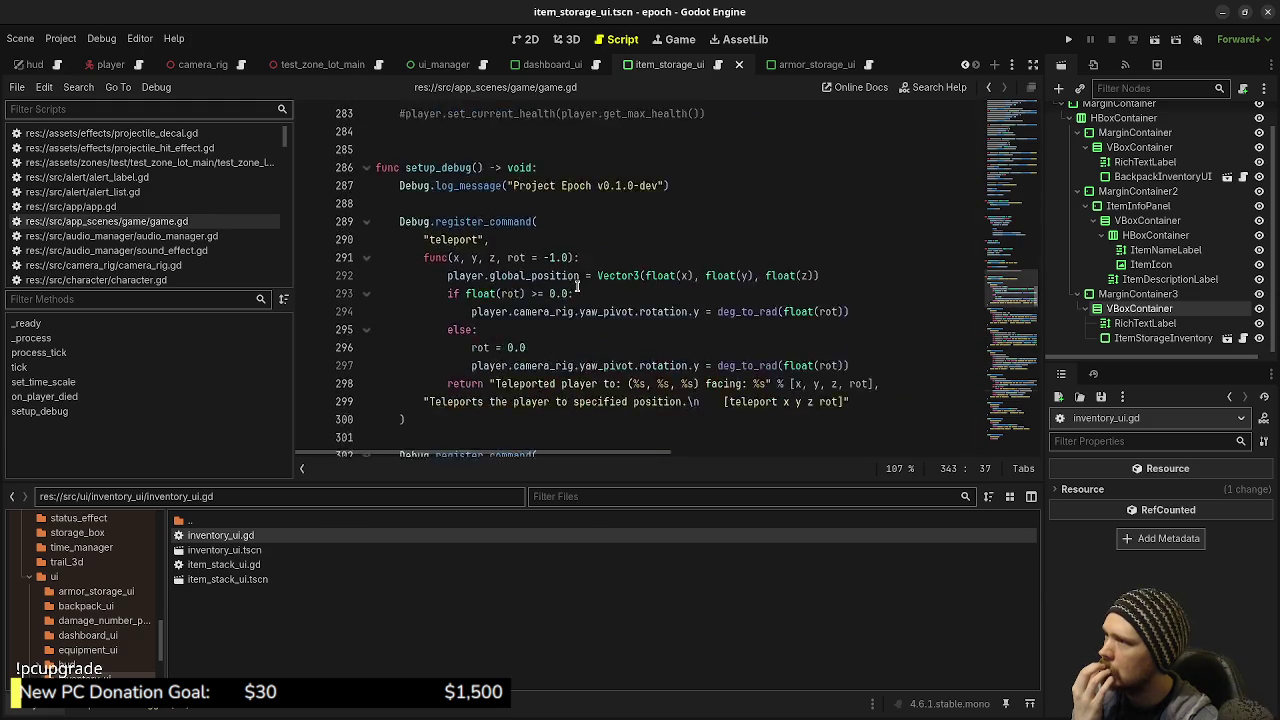
click(139, 67)
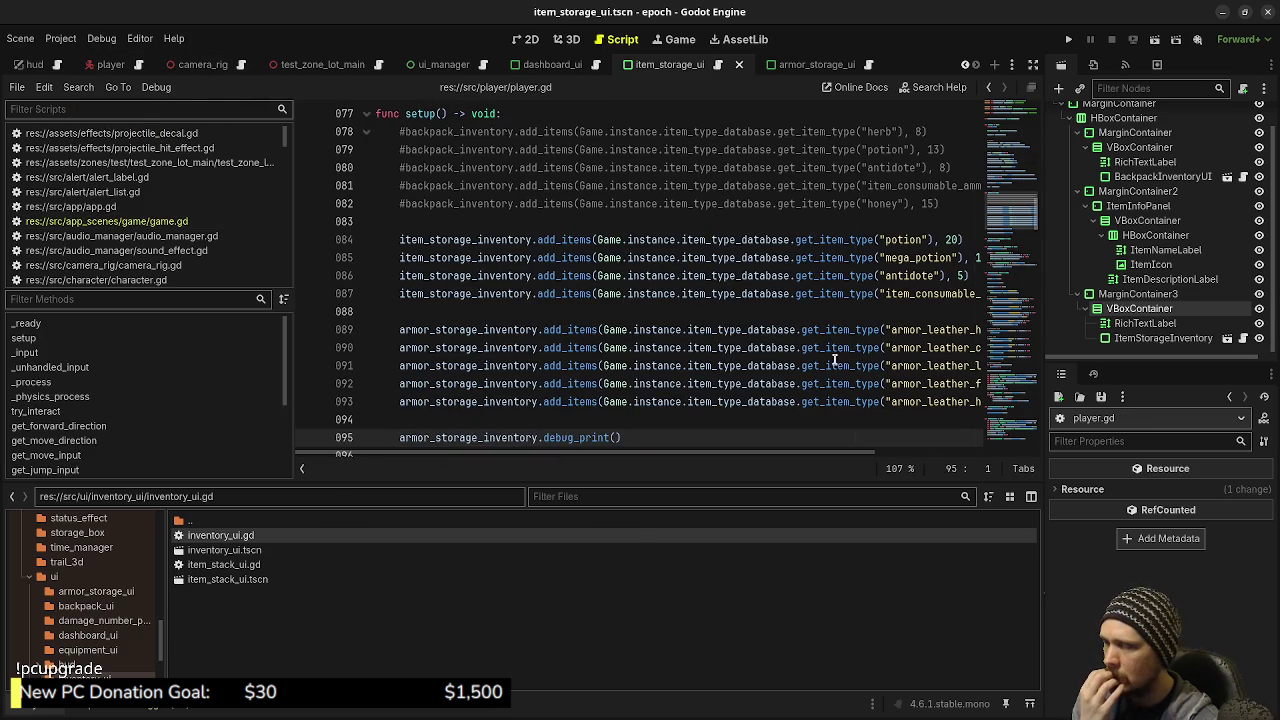
drag(758, 455, 899, 459)
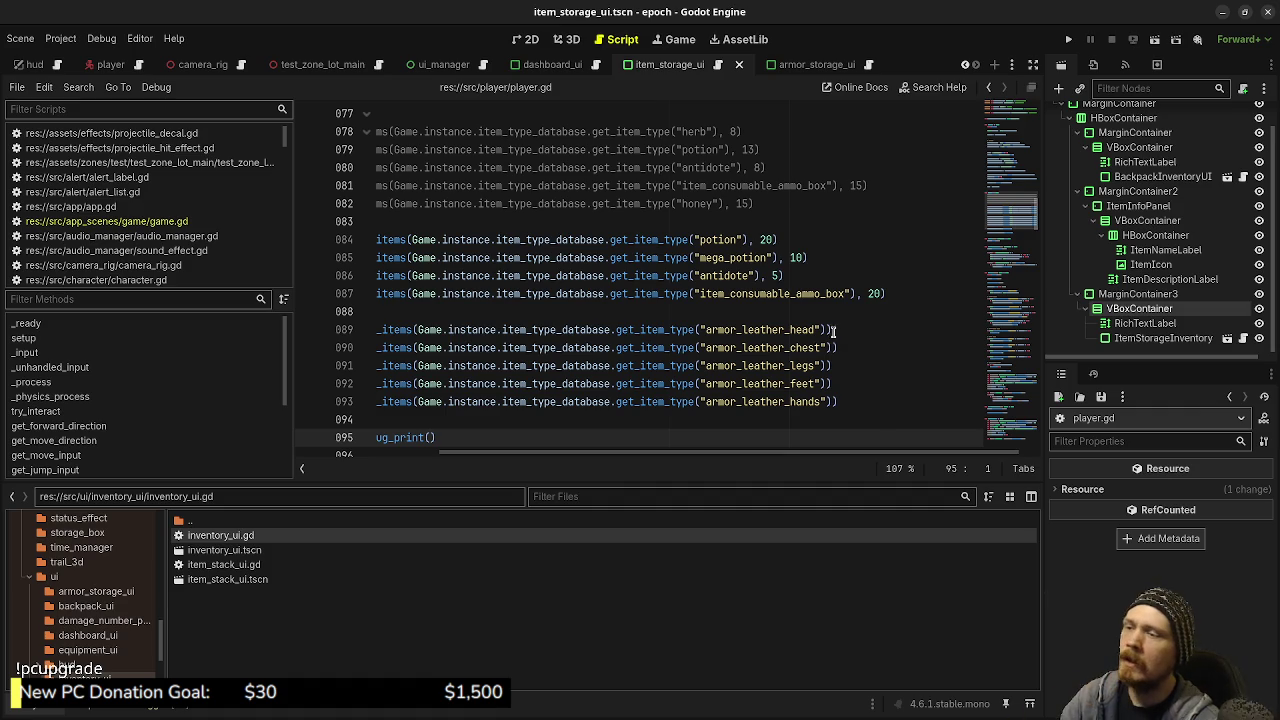
click(826, 330)
text(, 1)
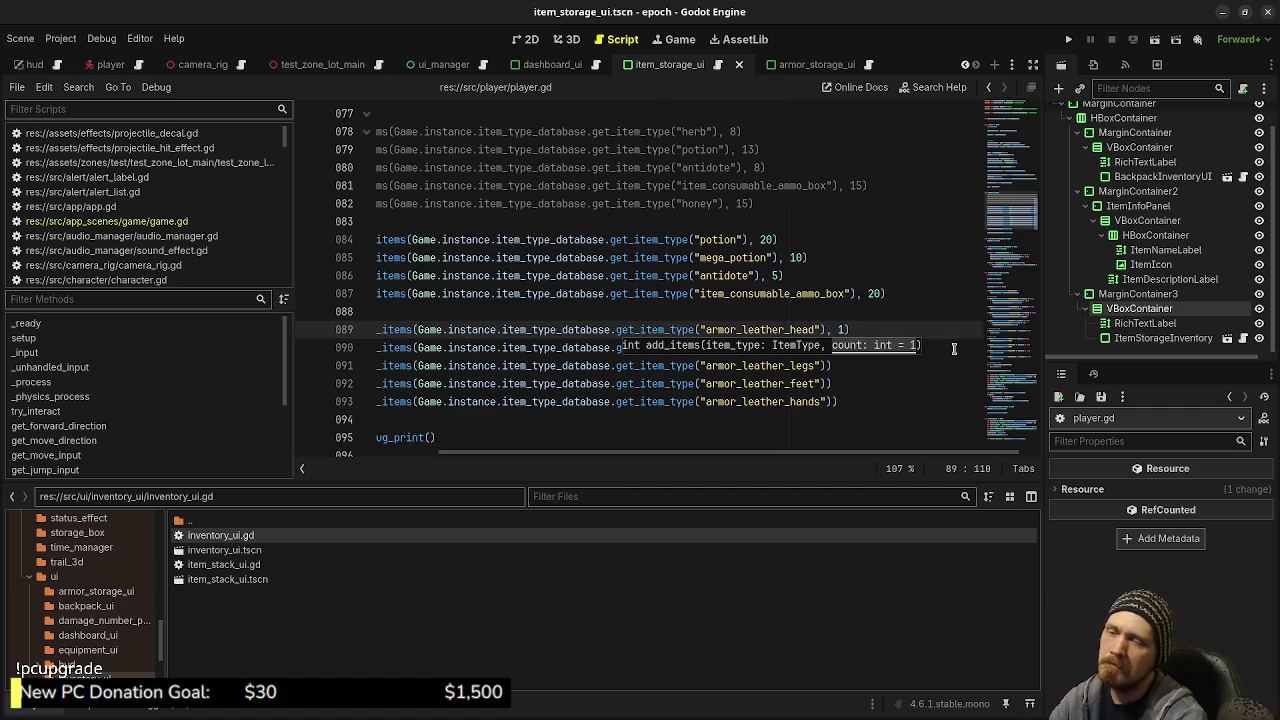
click(847, 277)
click(835, 348)
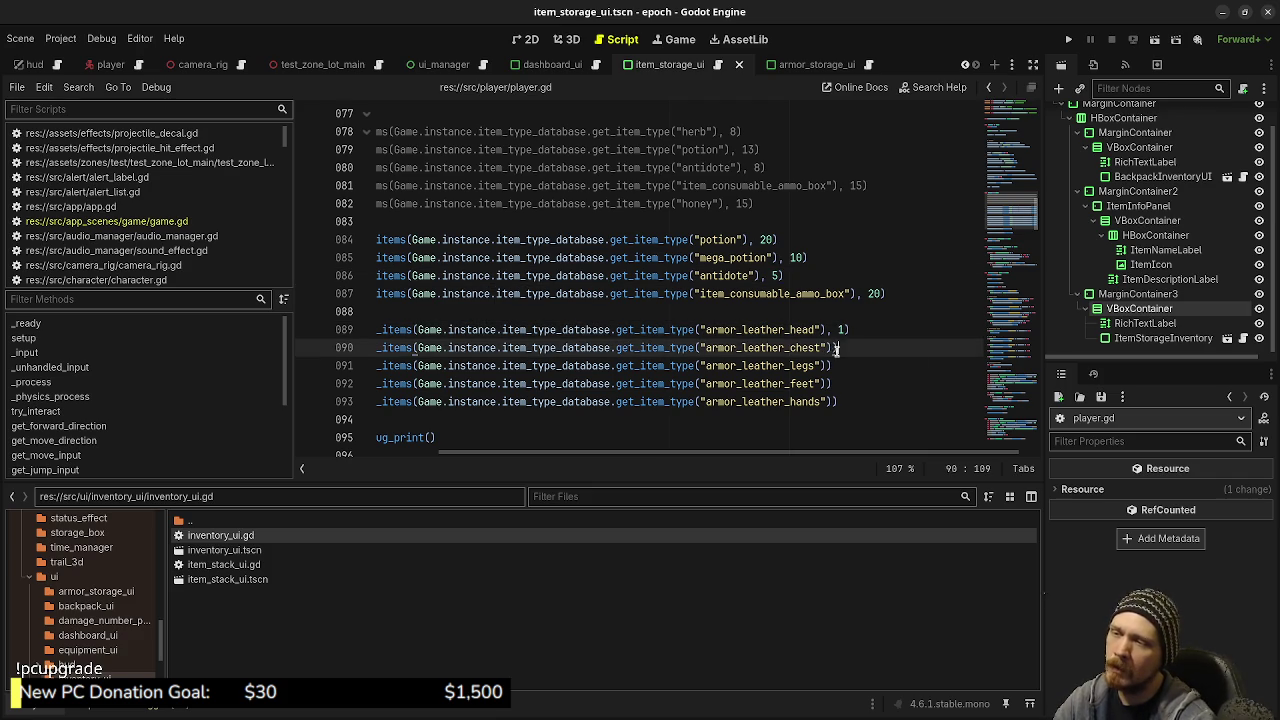
text(, 1)
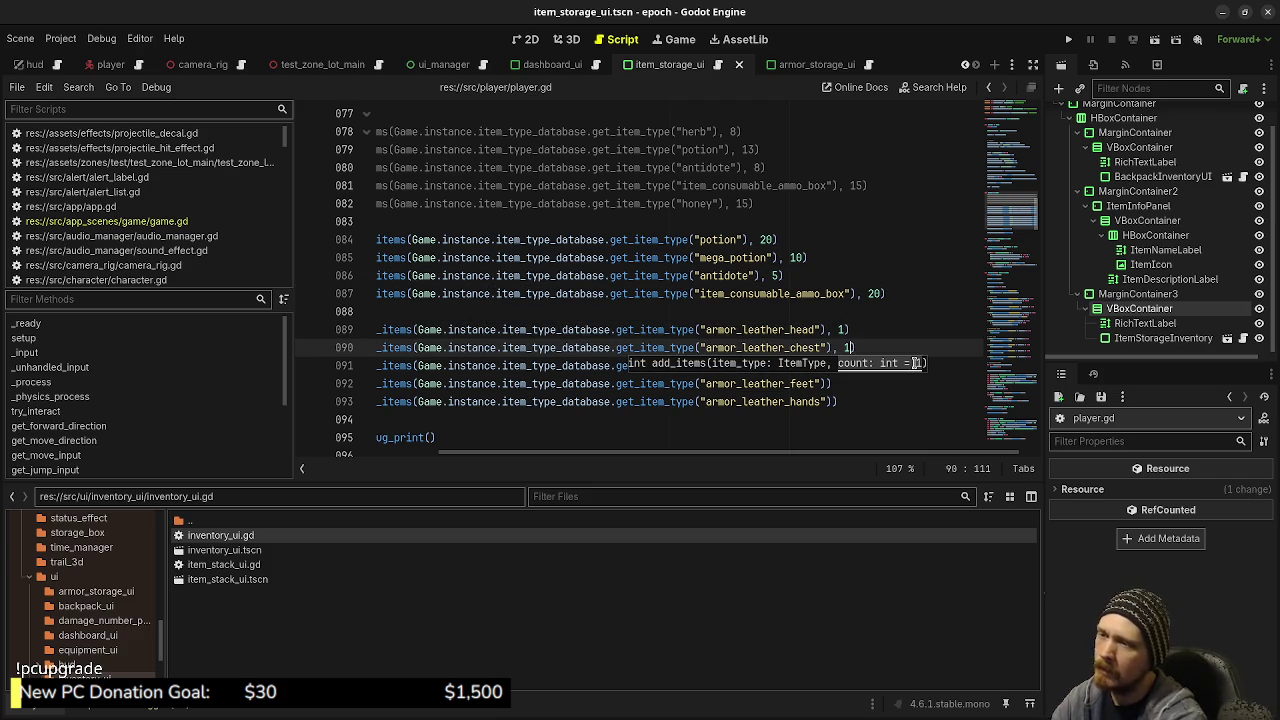
key(ctrl+s)
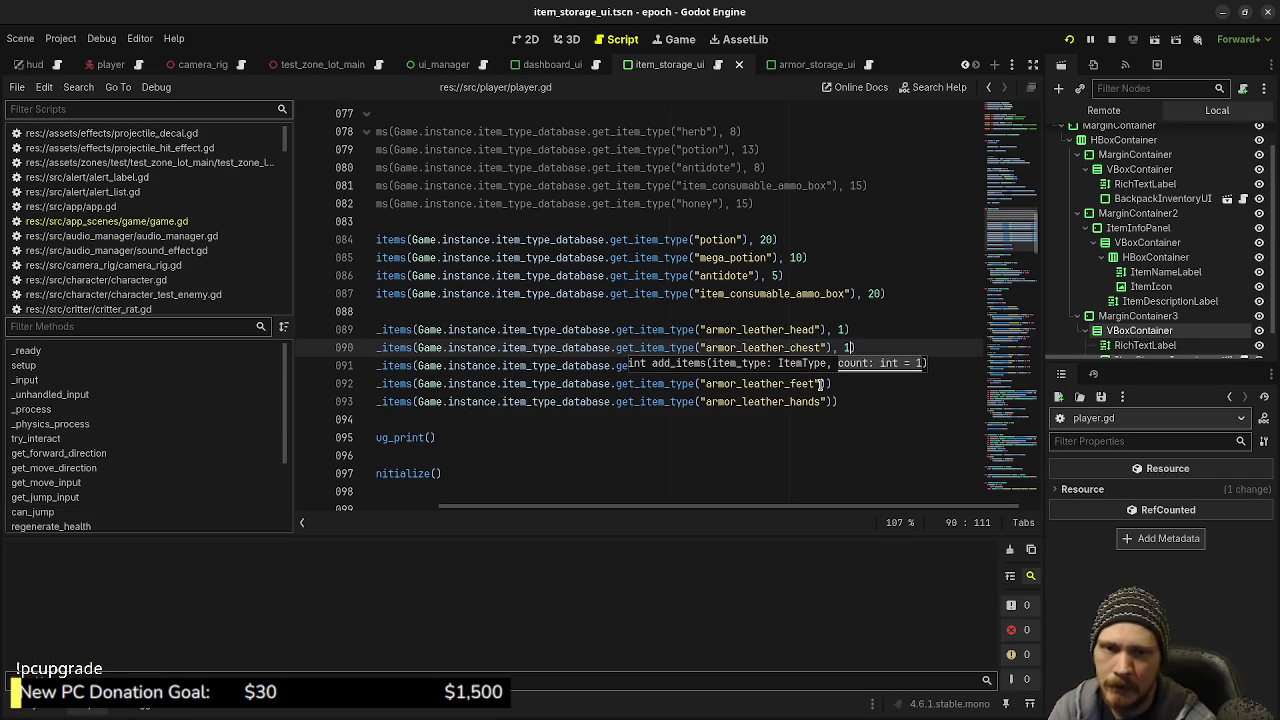
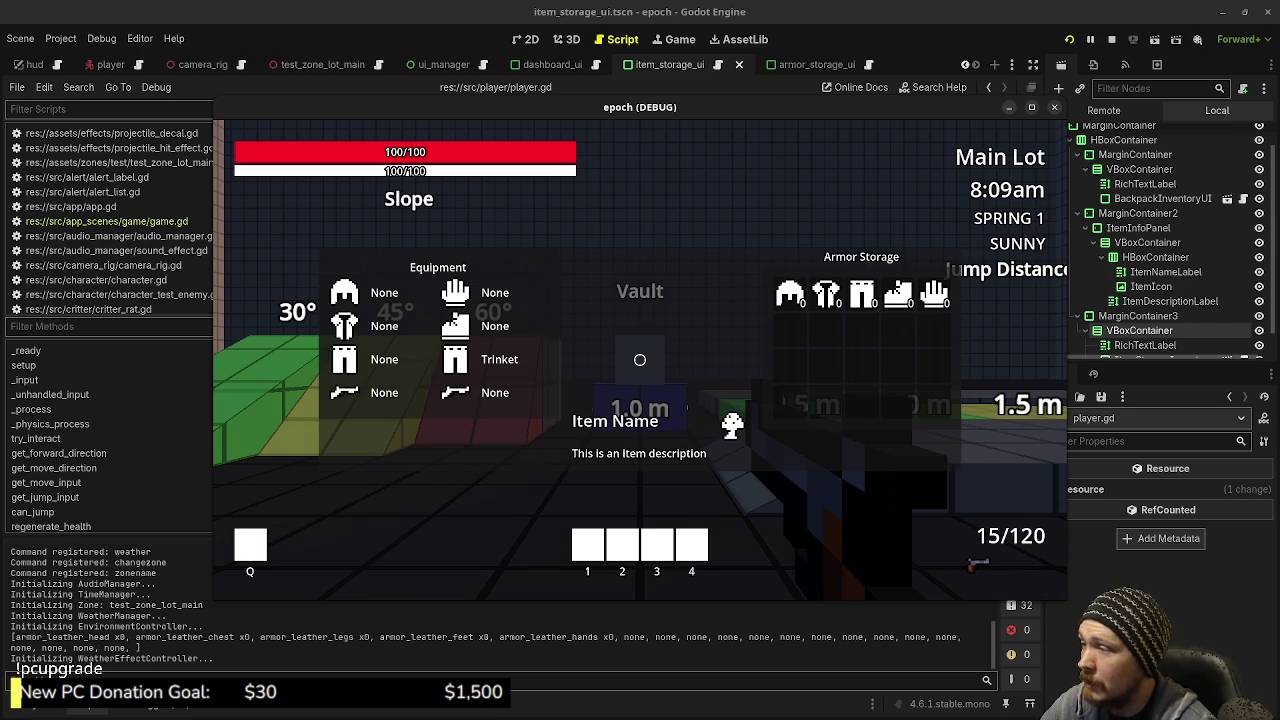
Close the in-game equipment and armor storage panels and stop the running game
key(Escape)
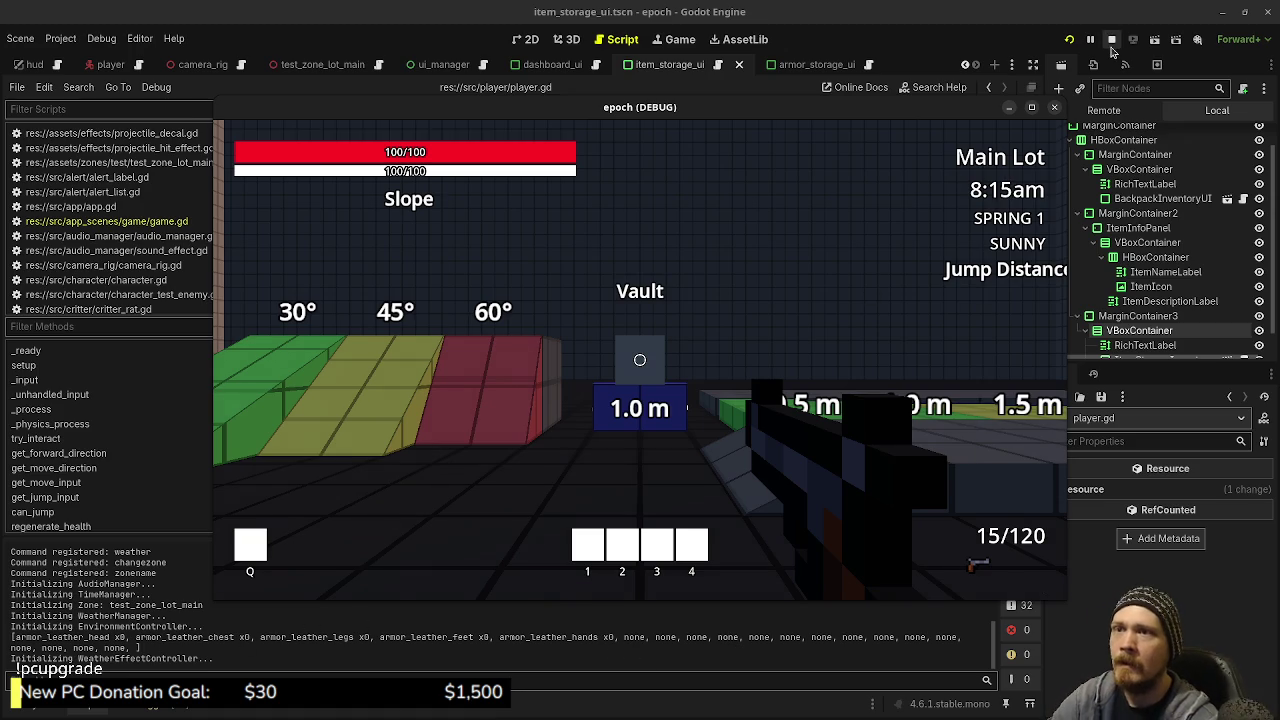
click(1111, 39)
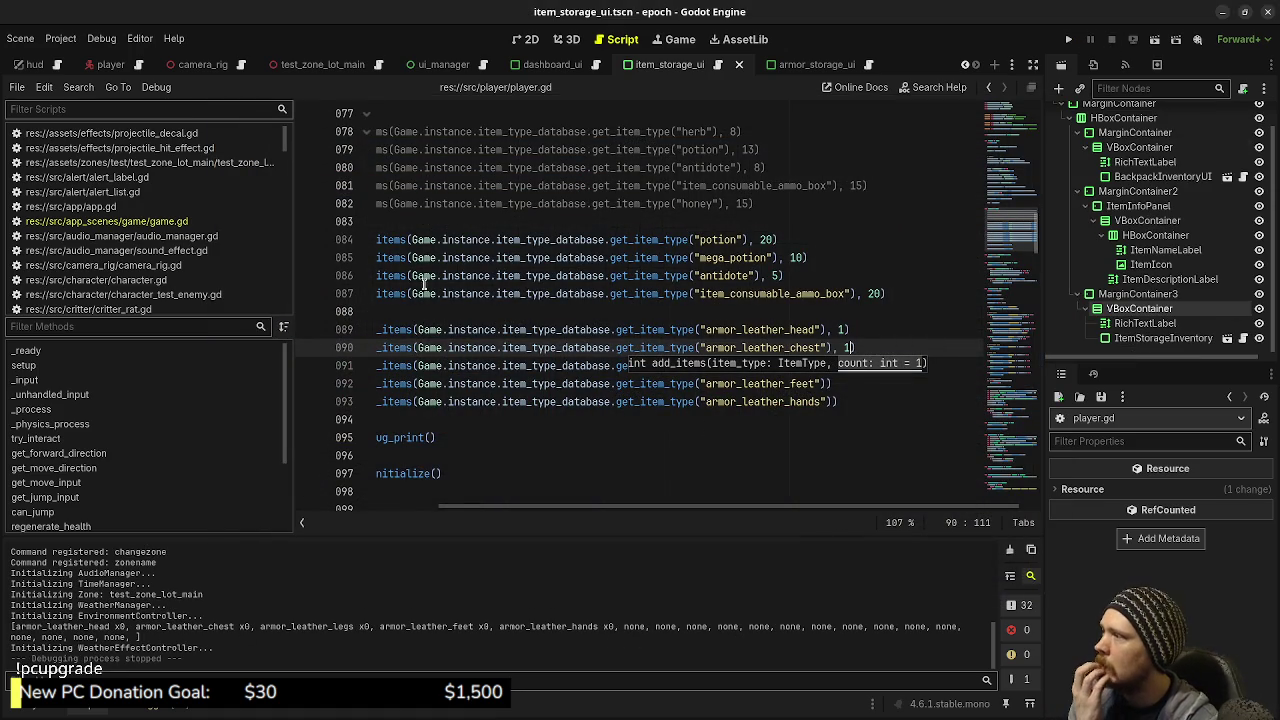
Open item_type_equipment.gd from the src/item folder in the script editor
click(48, 710)
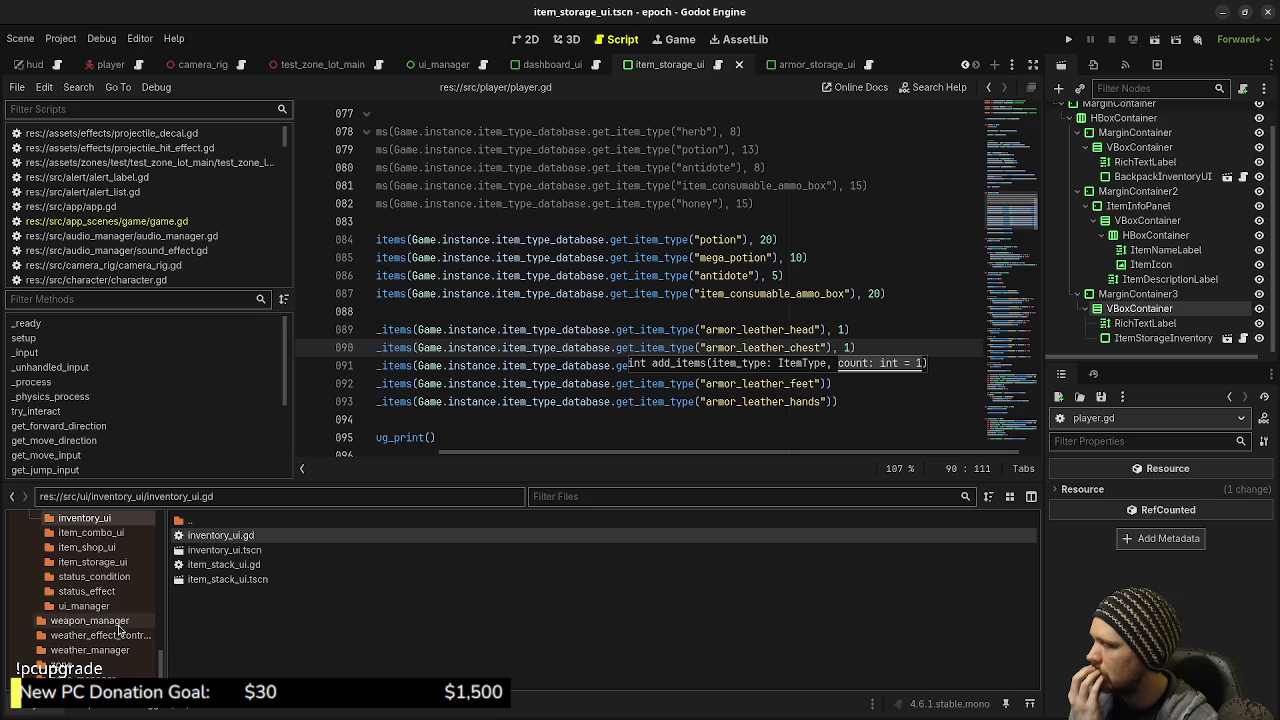
scroll(112, 615, down, 1)
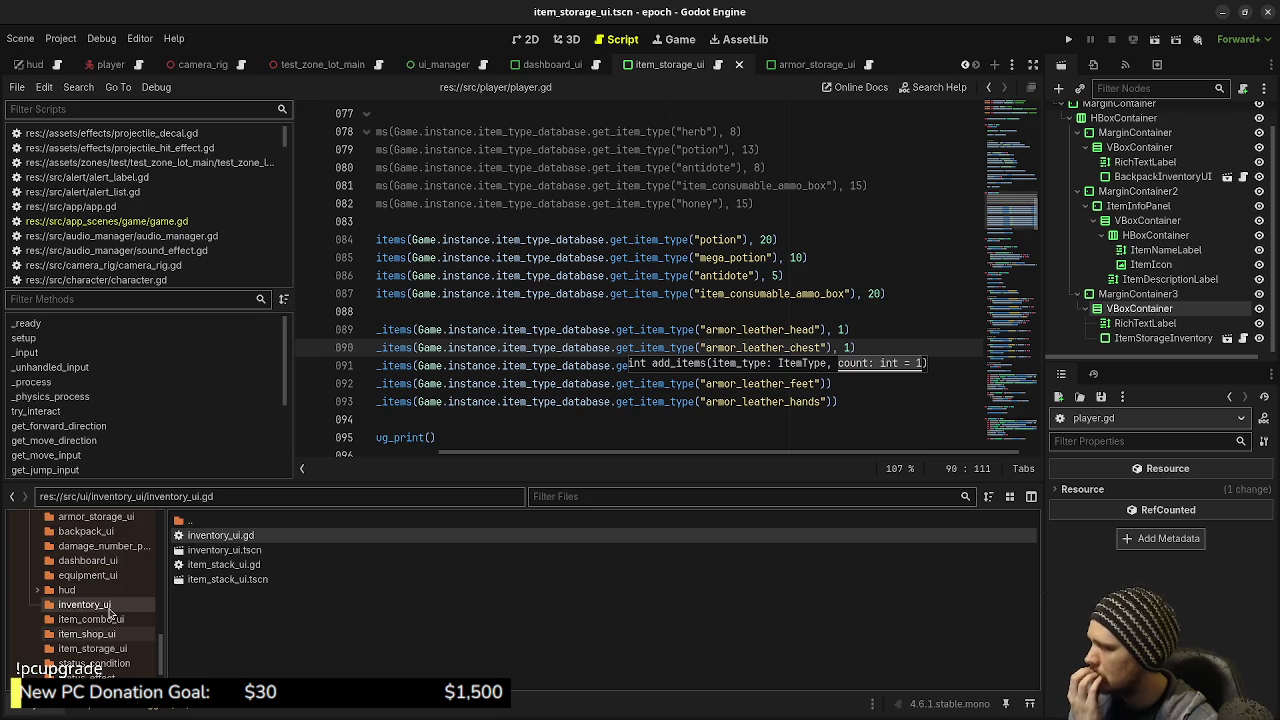
scroll(100, 600, up, 10)
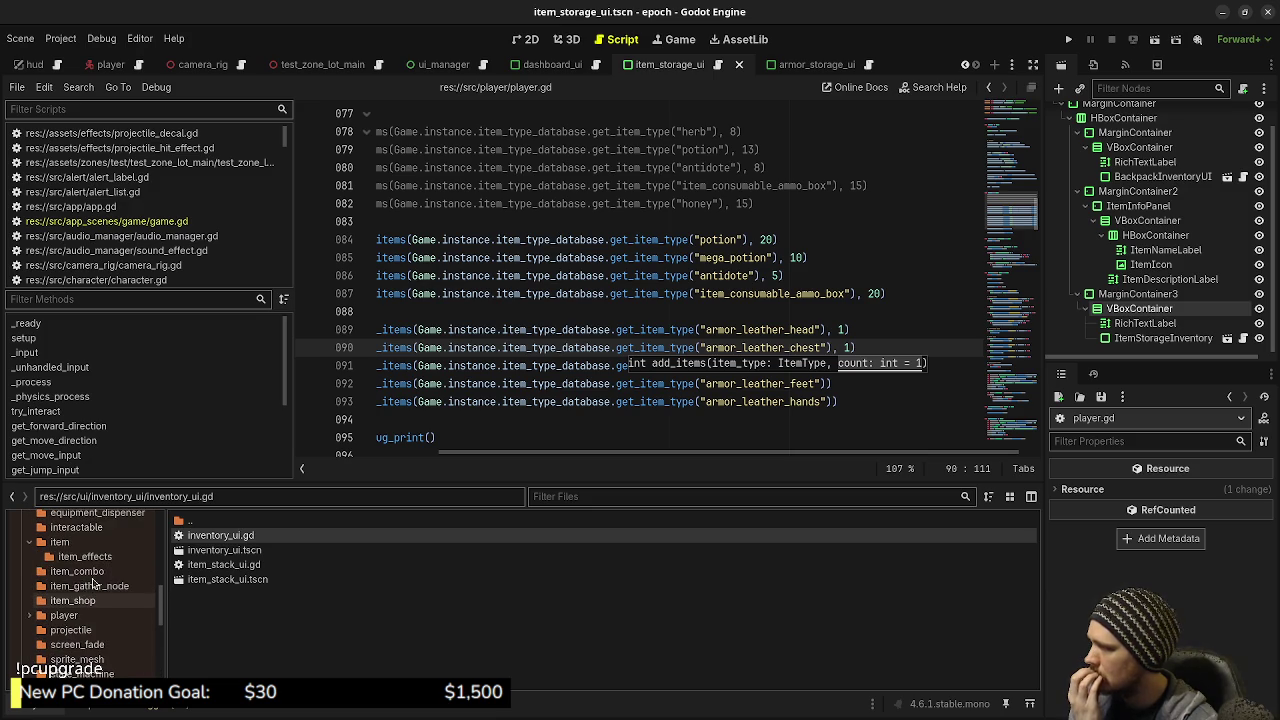
click(62, 542)
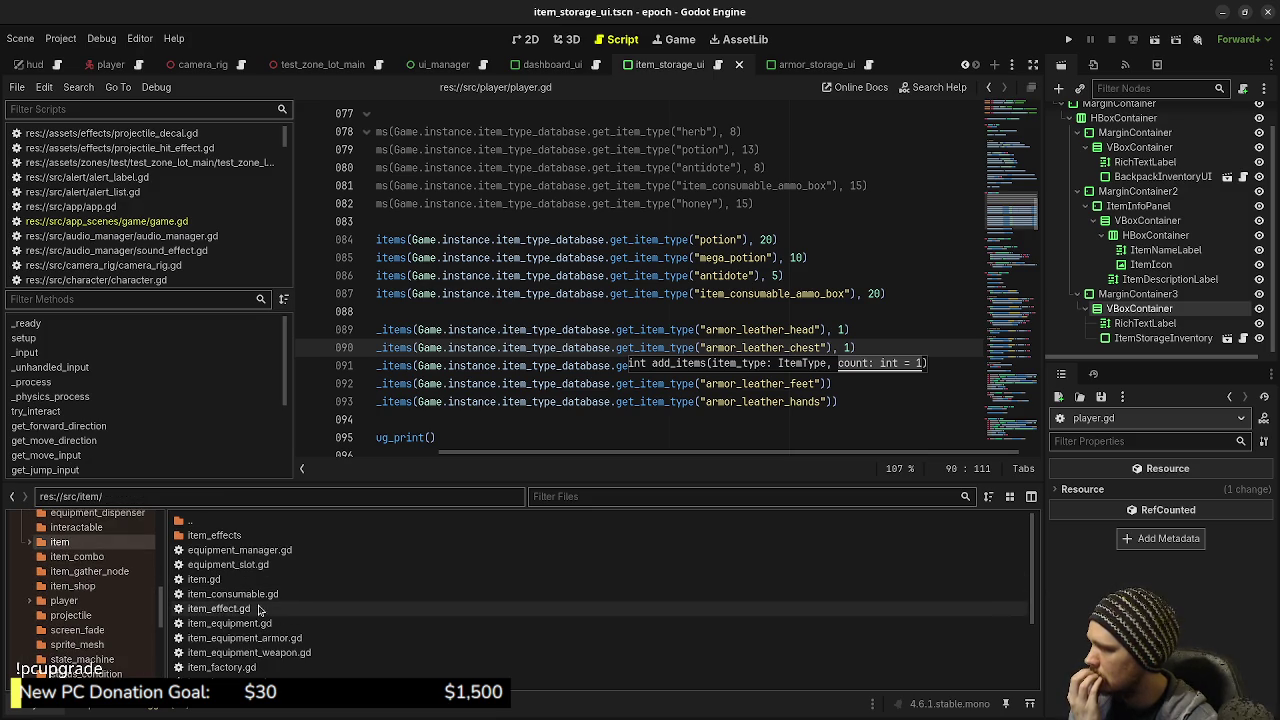
scroll(250, 620, down, 2)
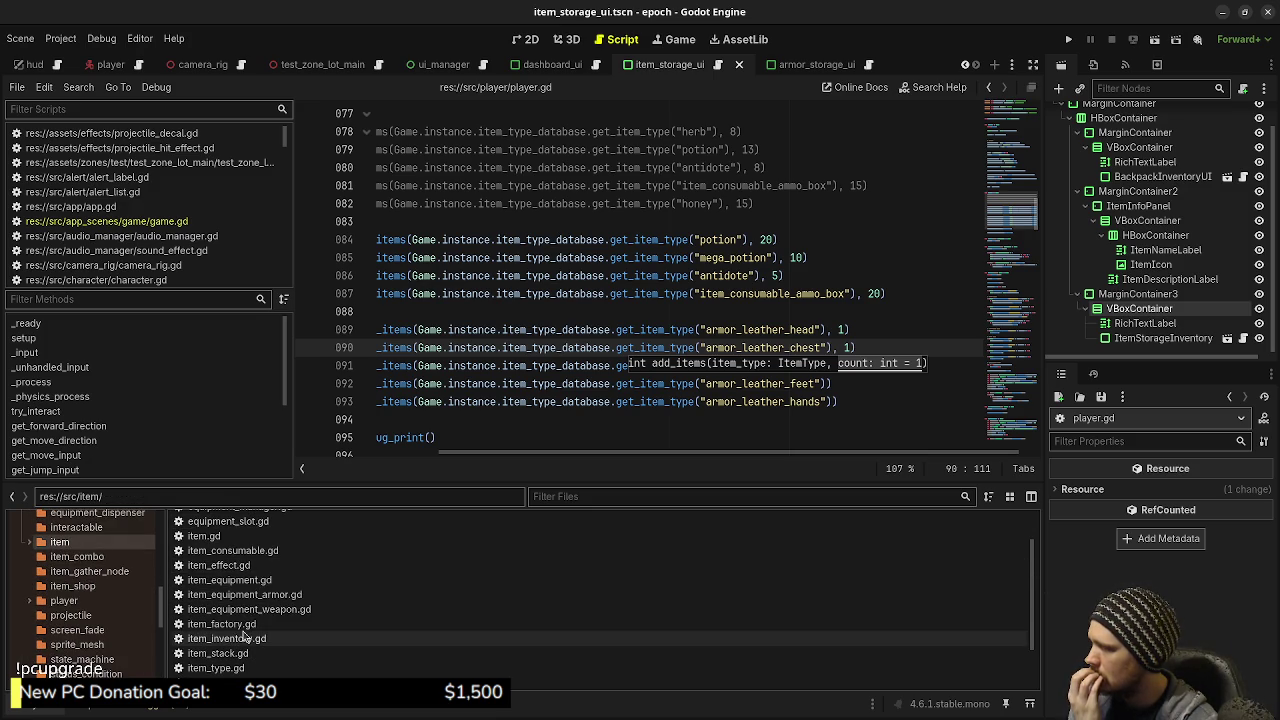
scroll(243, 636, down, 2)
scroll(244, 656, down, 1)
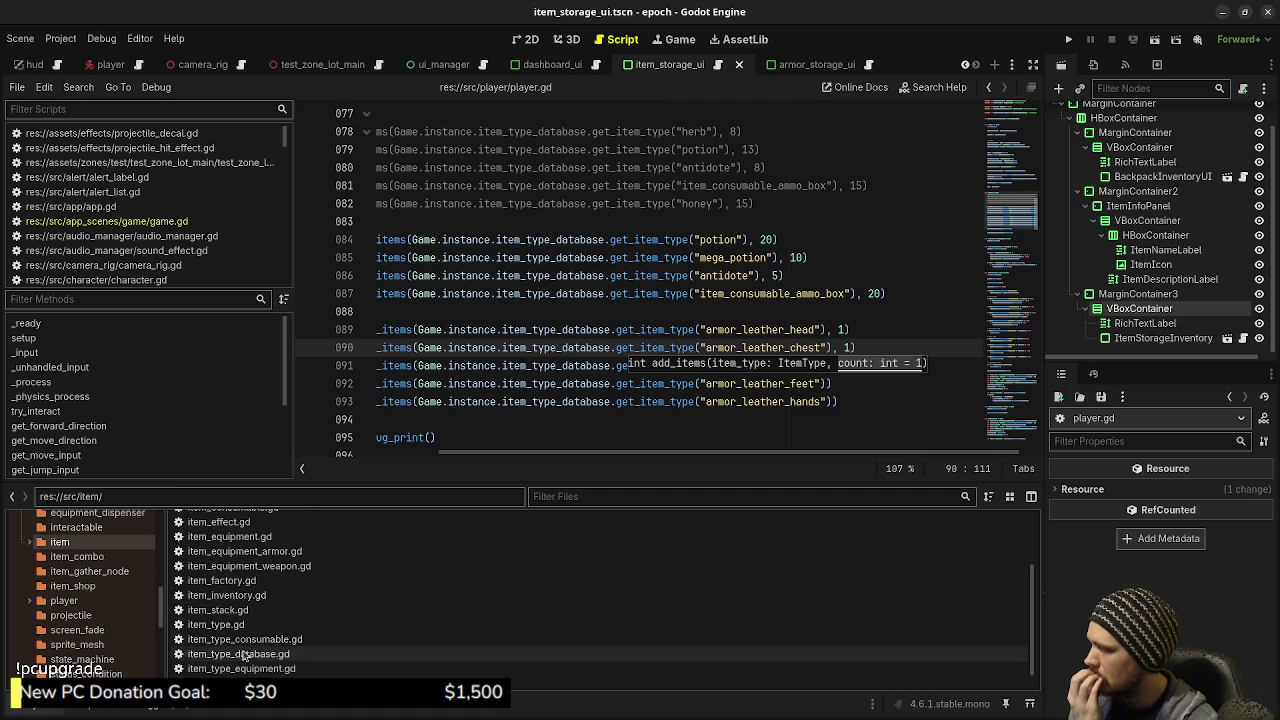
double_click(241, 668)
click(632, 323)
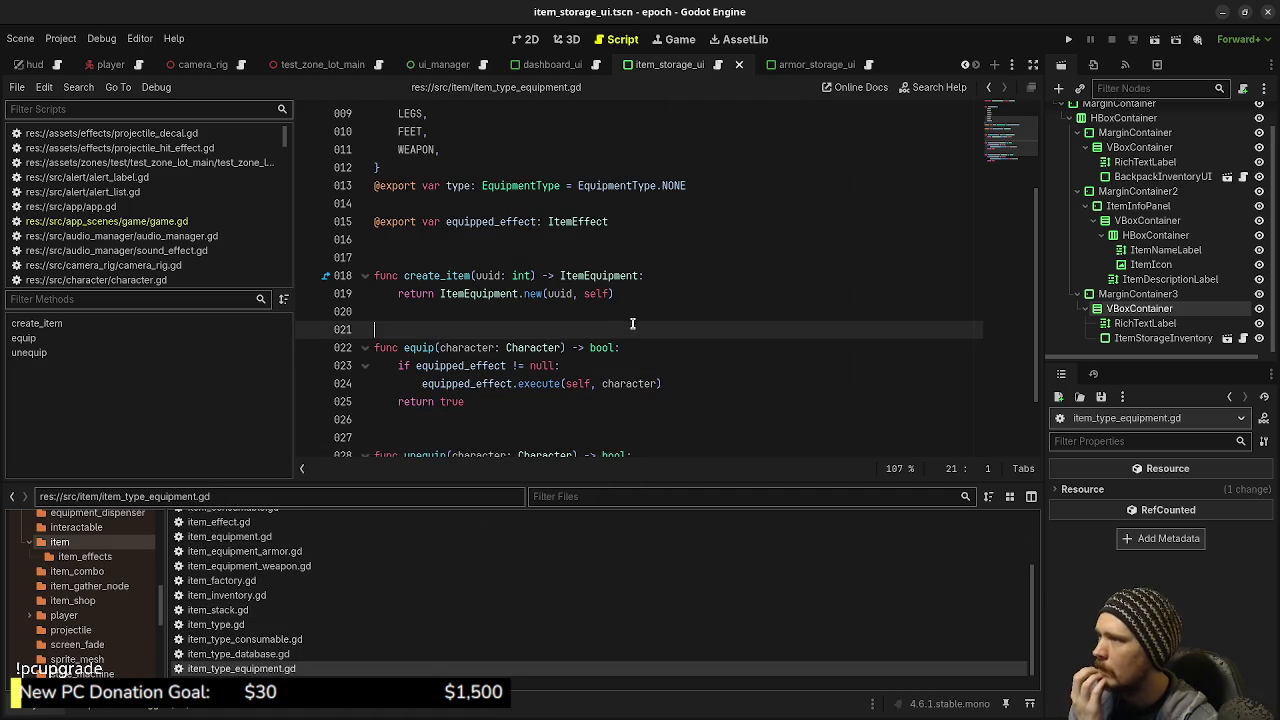
Browse to data/items/equipment and load armor_leather_head.tres in the Inspector
scroll(642, 328, down, 2)
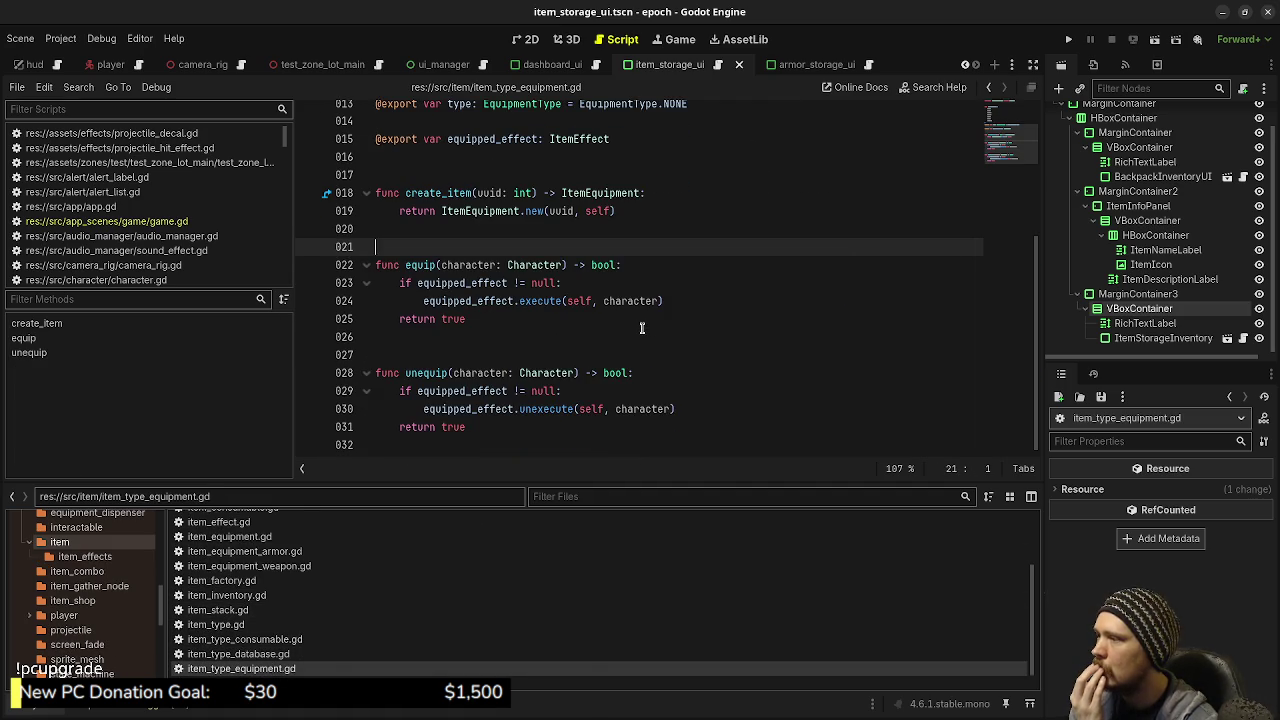
scroll(643, 330, up, 5)
scroll(645, 334, down, 4)
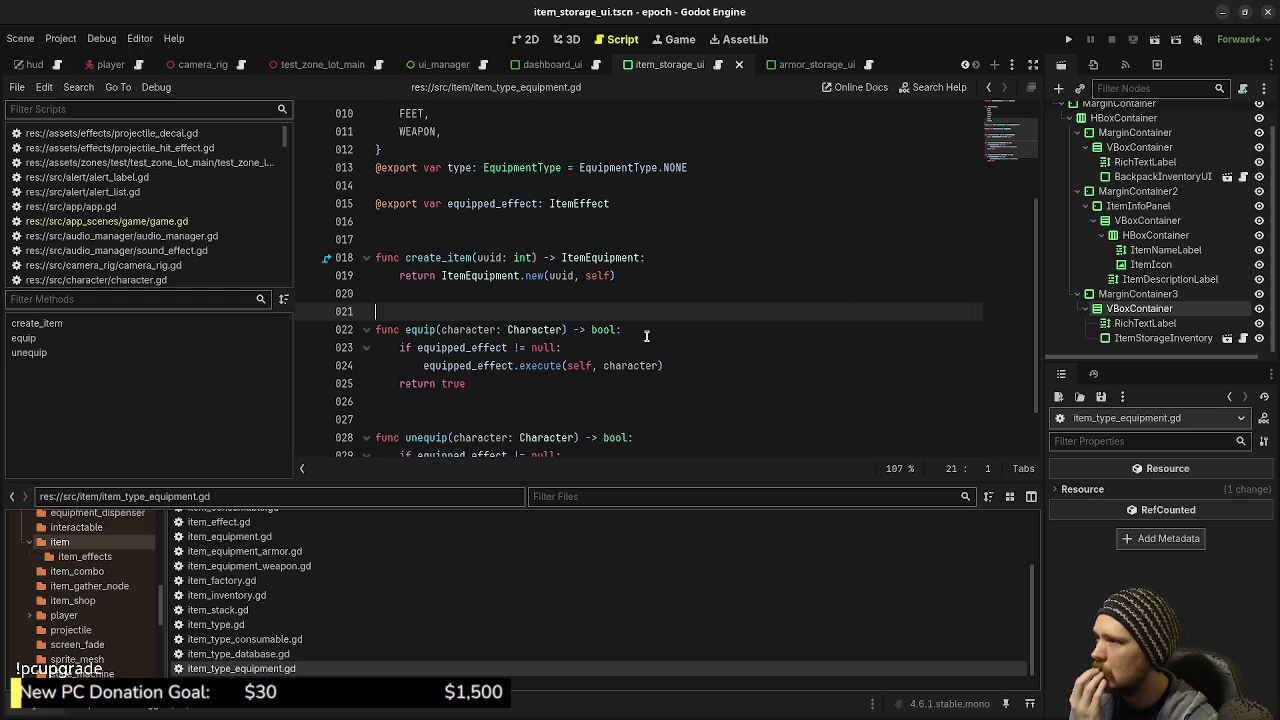
scroll(646, 336, up, 2)
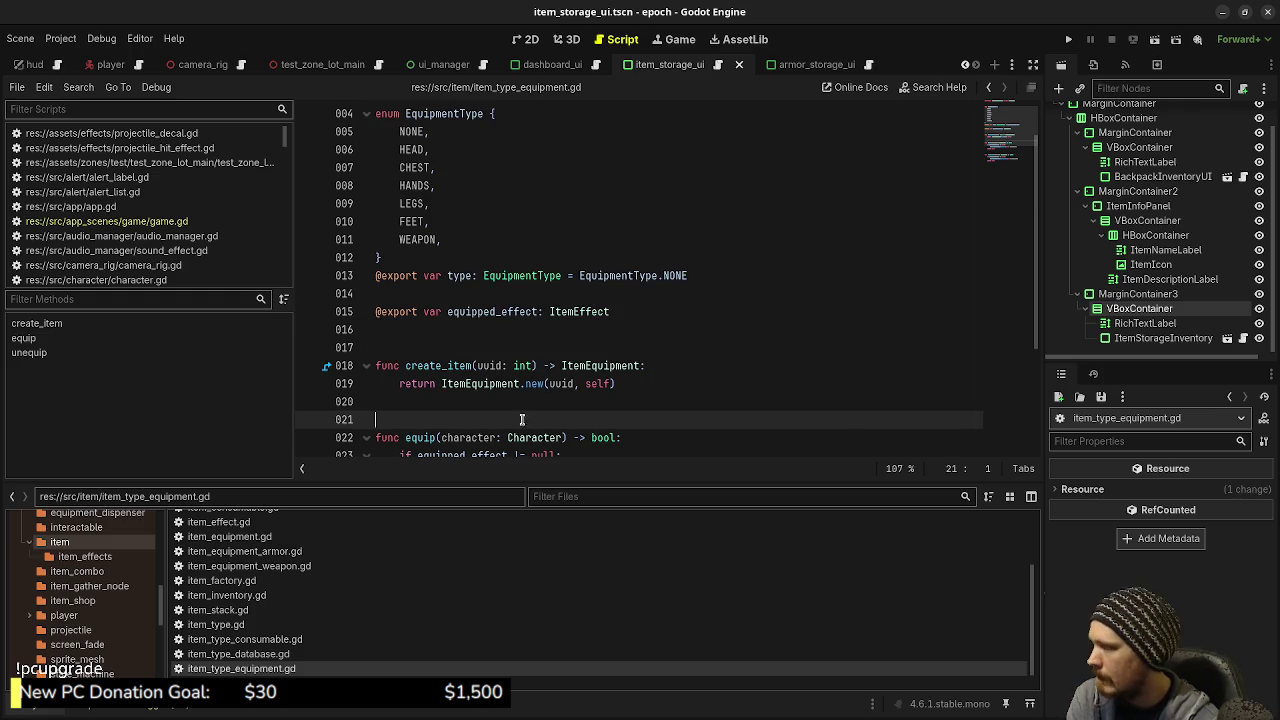
scroll(92, 600, up, 5)
scroll(92, 600, up, 5)
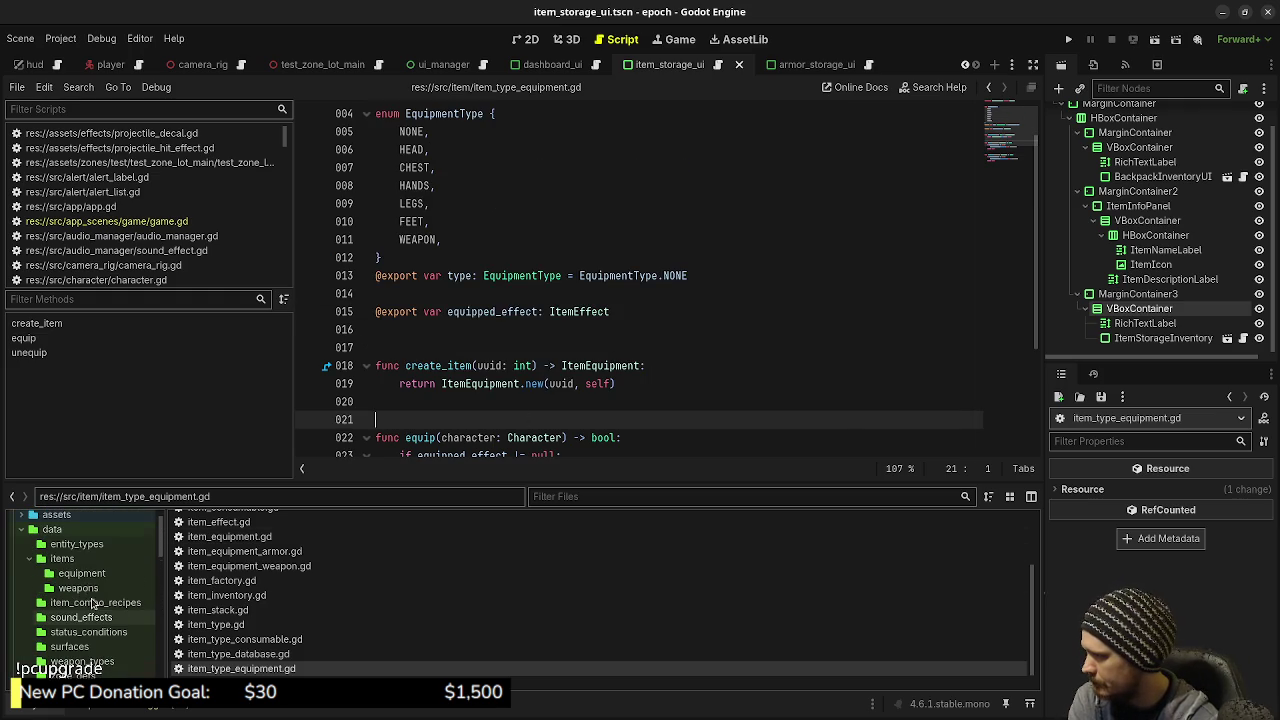
click(62, 558)
click(82, 573)
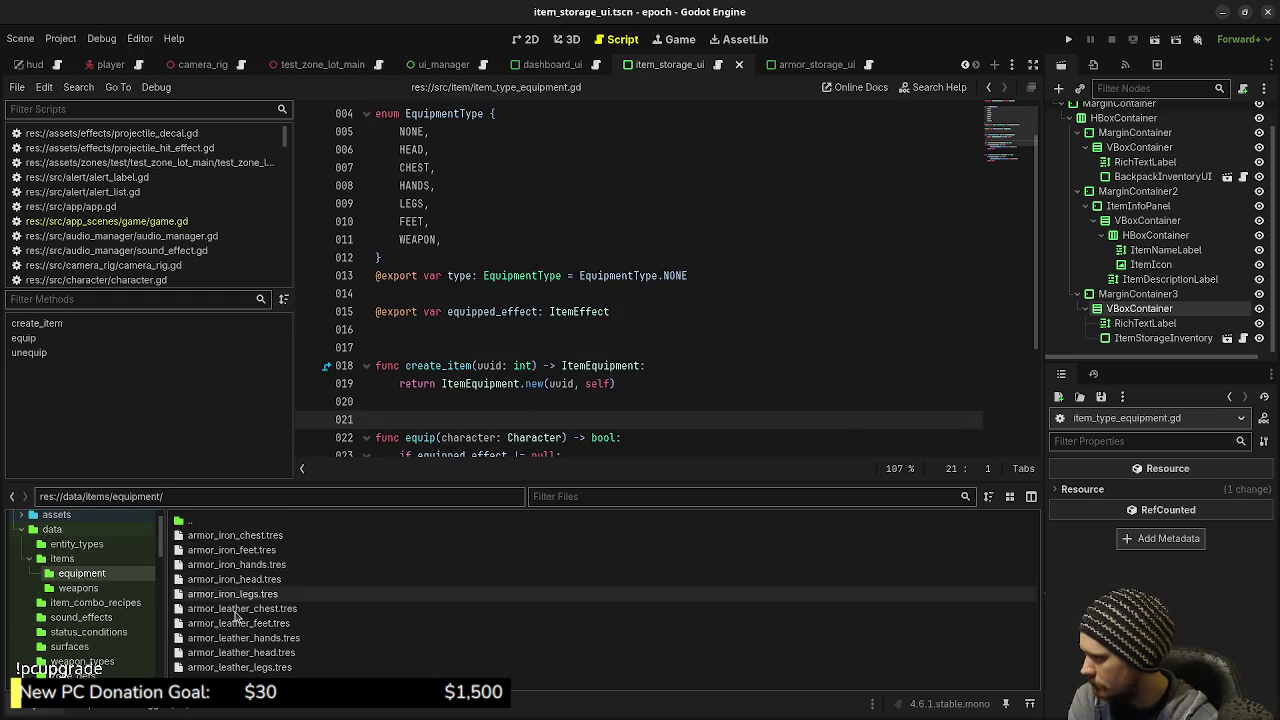
click(242, 655)
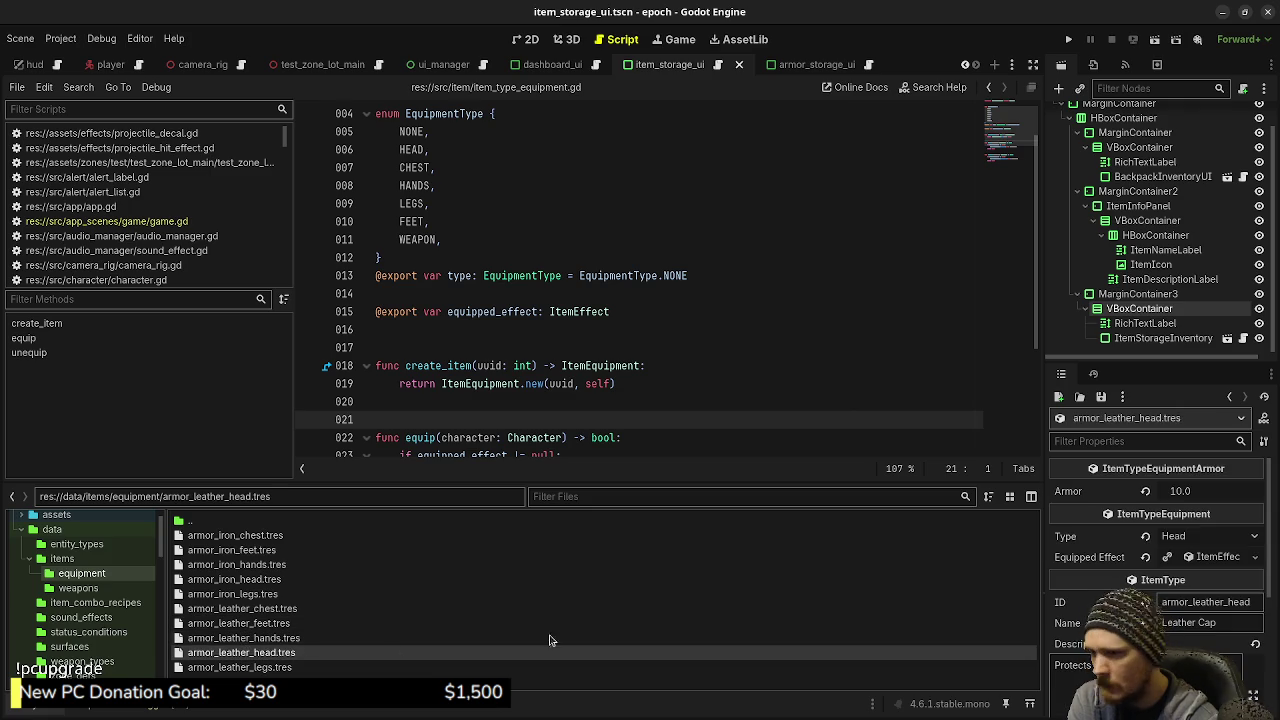
Review armor_leather_head's Icon, Max Stack Size and Cost, glance at game.gd, then return to player.gd
scroll(1107, 547, down, 2)
scroll(1105, 546, down, 3)
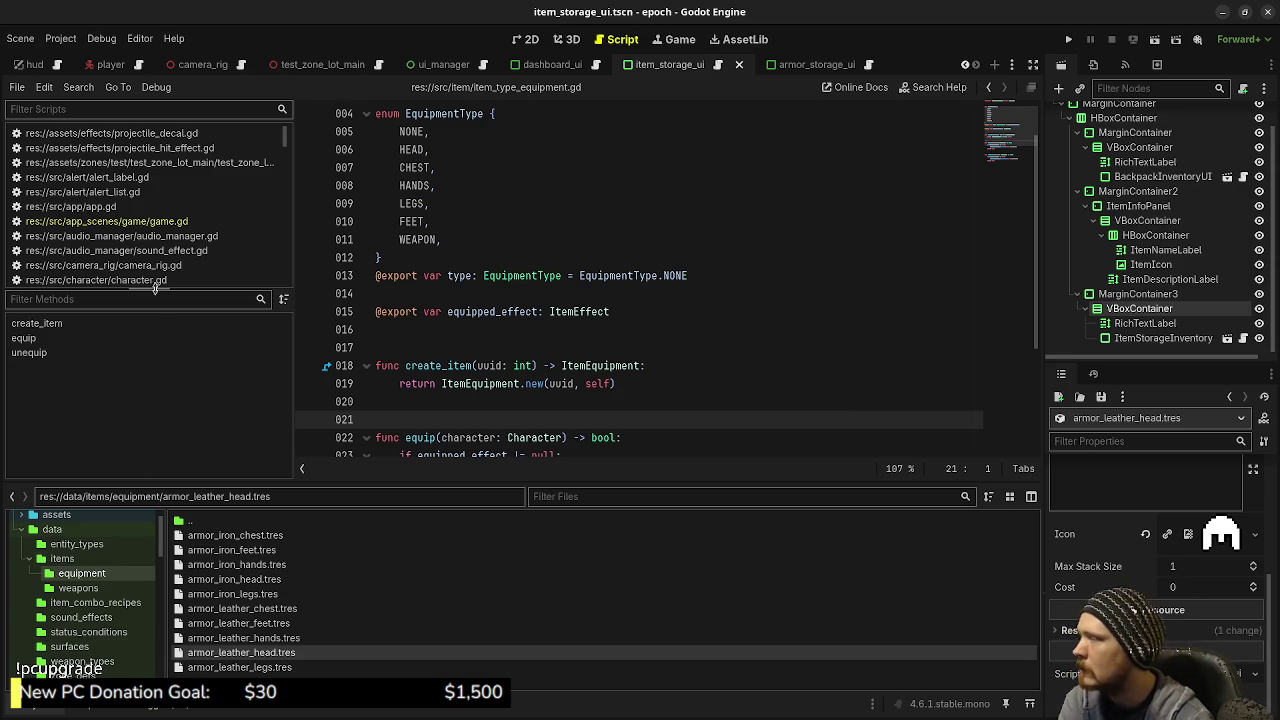
click(178, 221)
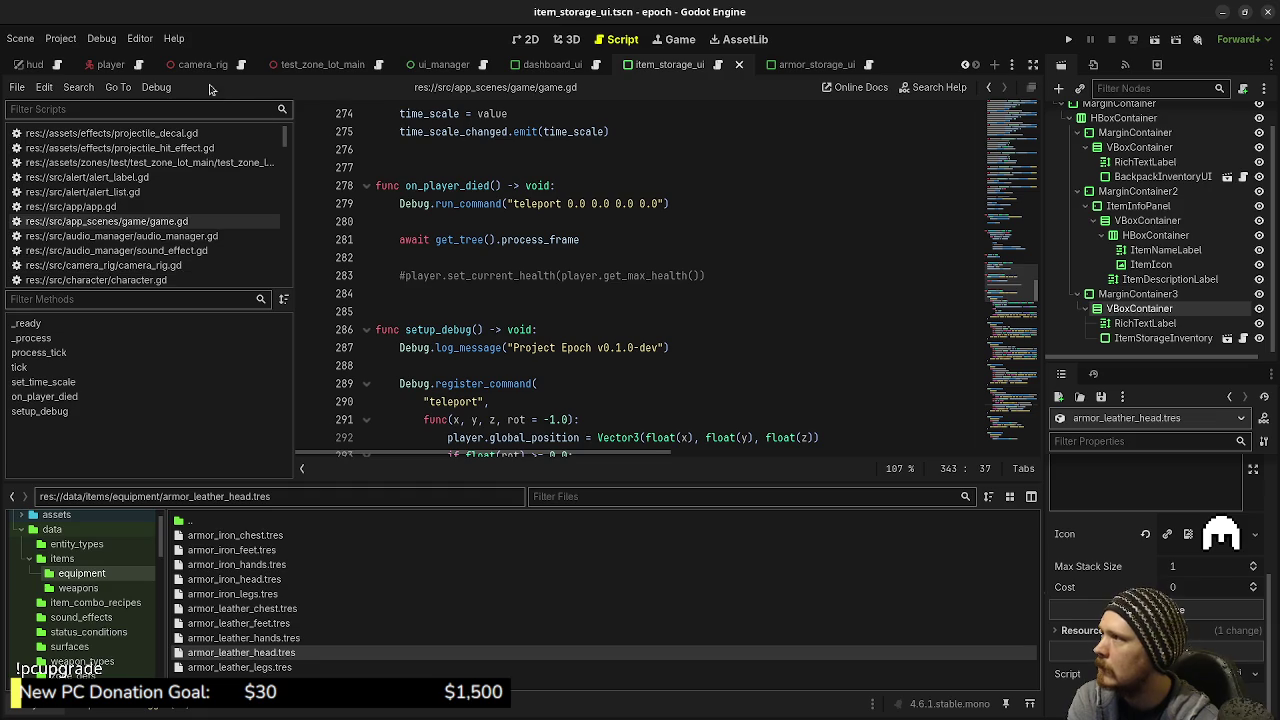
click(137, 64)
Append a count of 1 to the armor_leather_legs add_items call
click(611, 329)
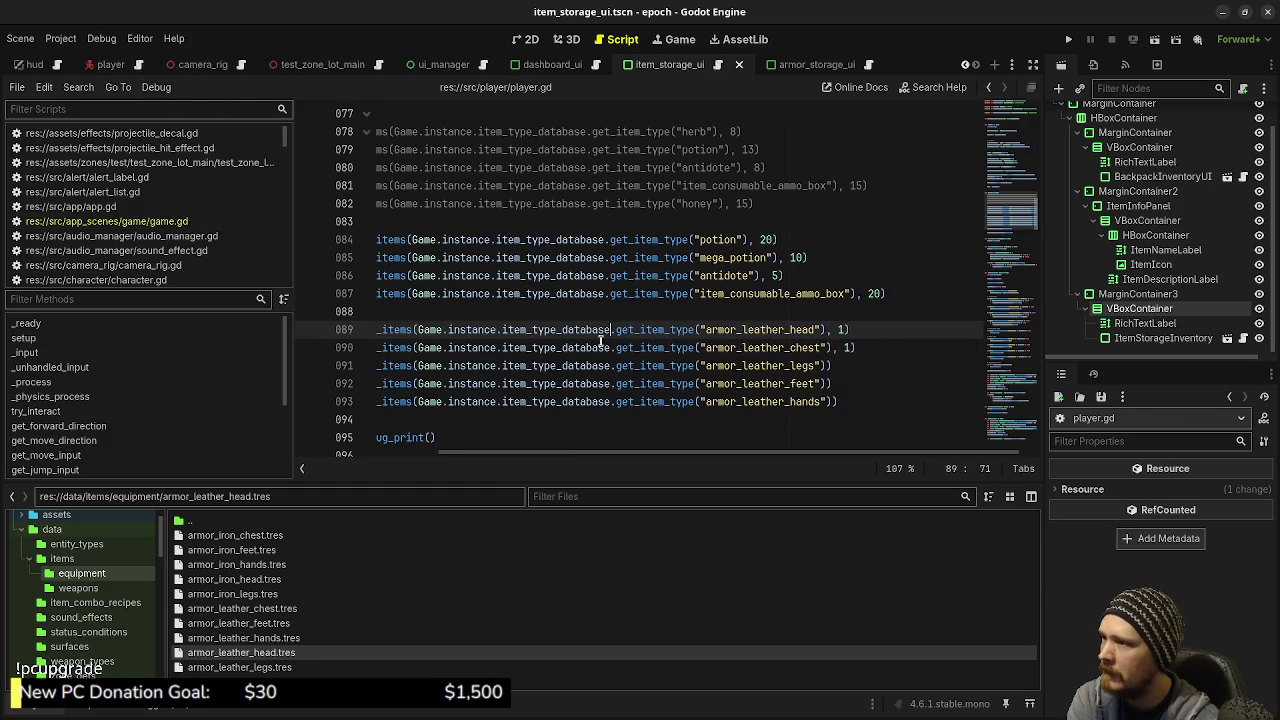
mouse_move(566, 455)
mouse_down()
mouse_move(442, 453)
mouse_move(563, 453)
mouse_up()
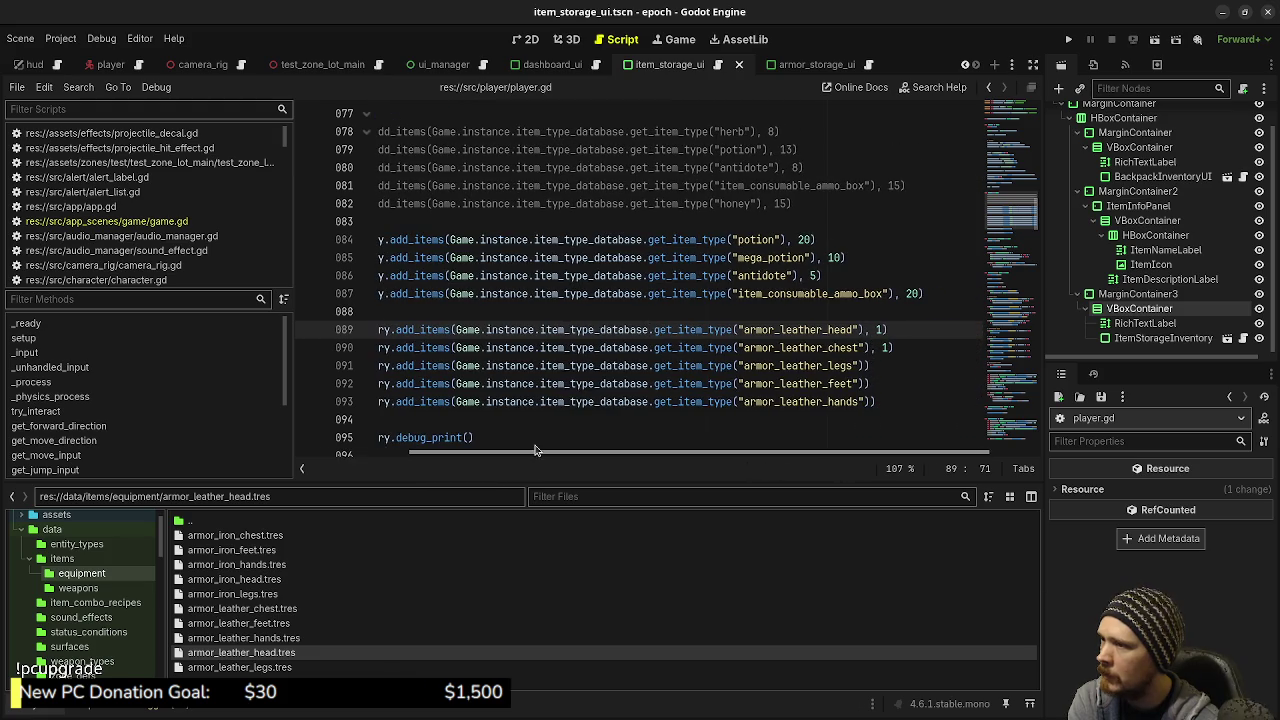
click(864, 366)
text(, 1)
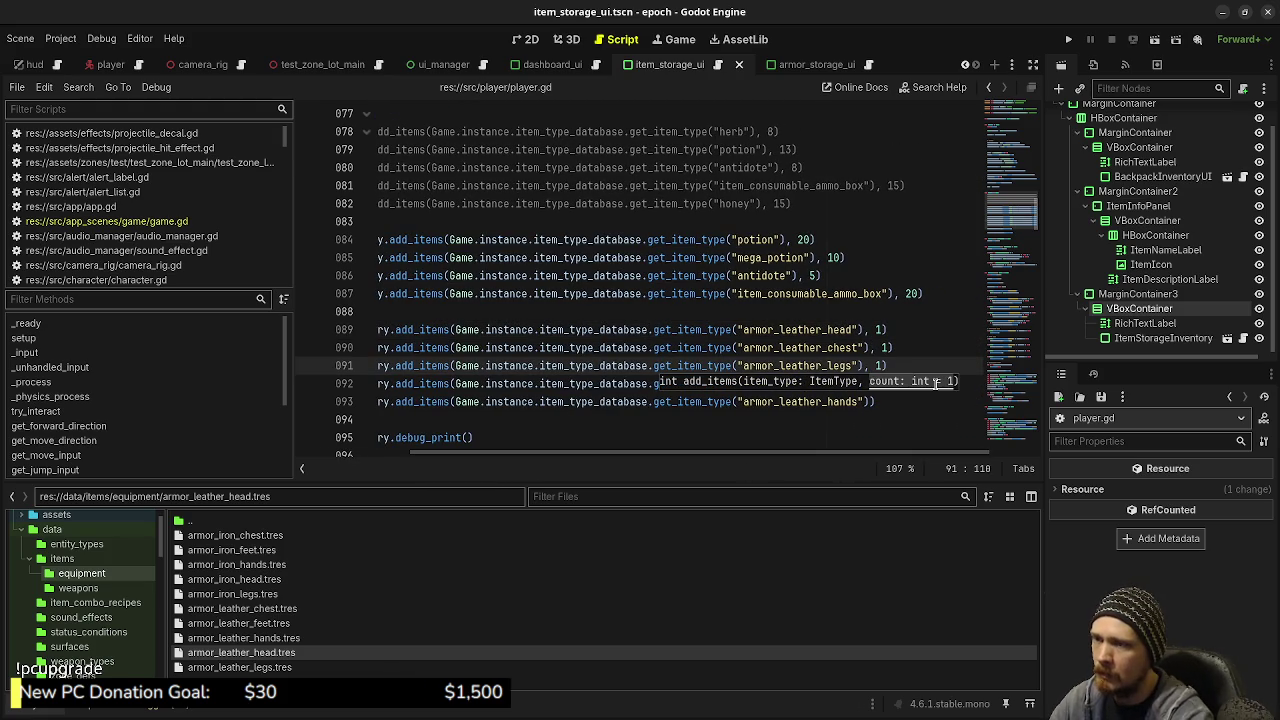
Give the feet and hands add_items calls a count of 1, fixing their brackets, and save player.gd
click(910, 350)
click(886, 382)
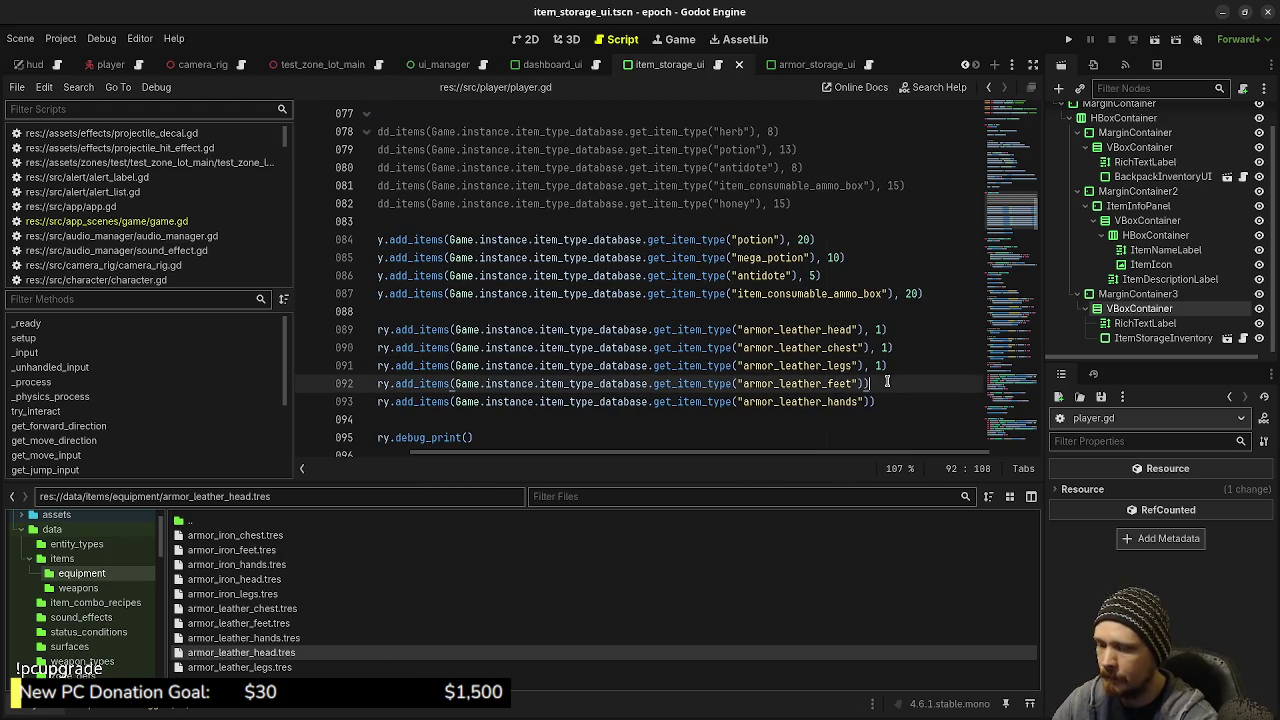
key(BackSpace)
text(, 1))
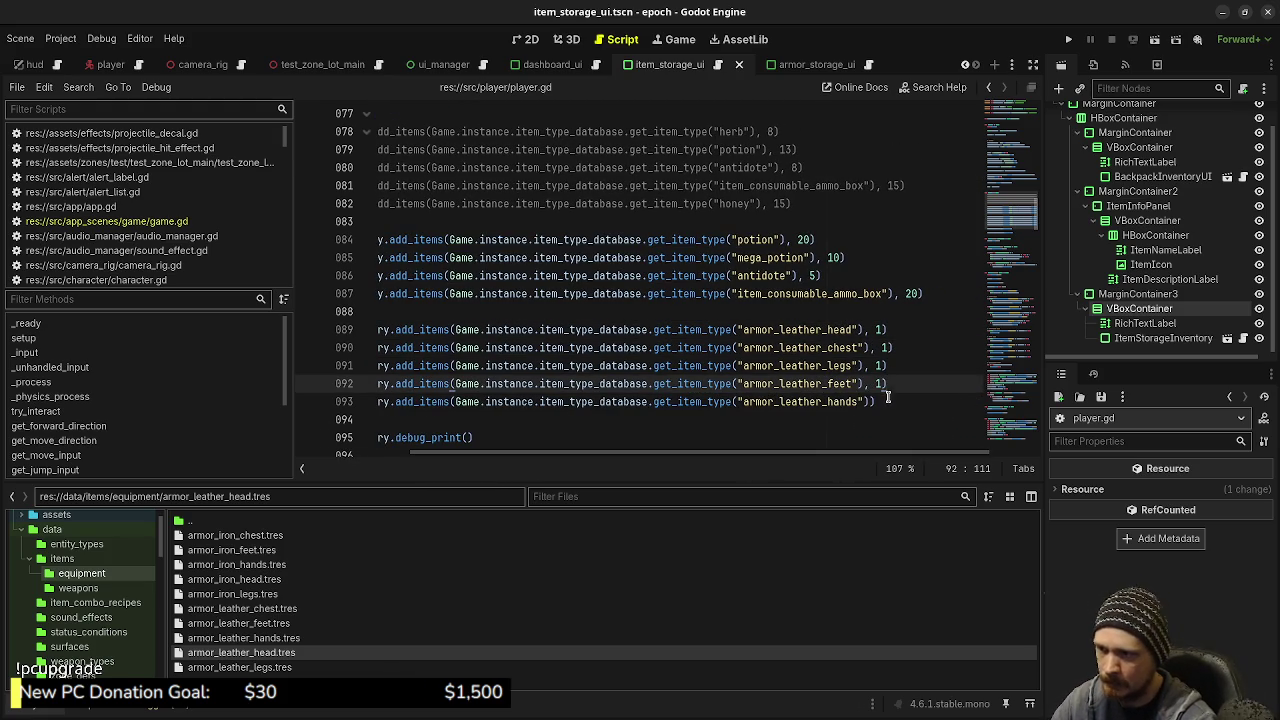
click(886, 400)
key(BackSpace)
text(, 1))
key(ctrl+s)
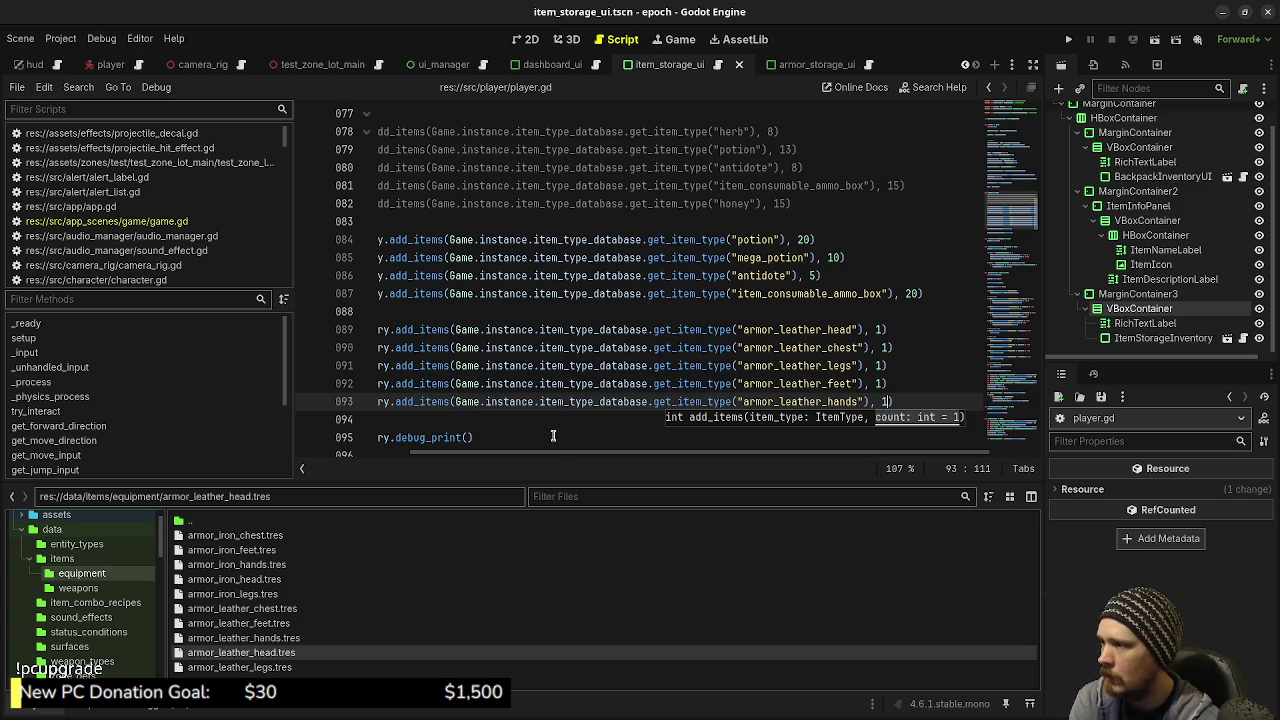
drag(553, 451, 444, 450)
scroll(506, 383, up, 6)
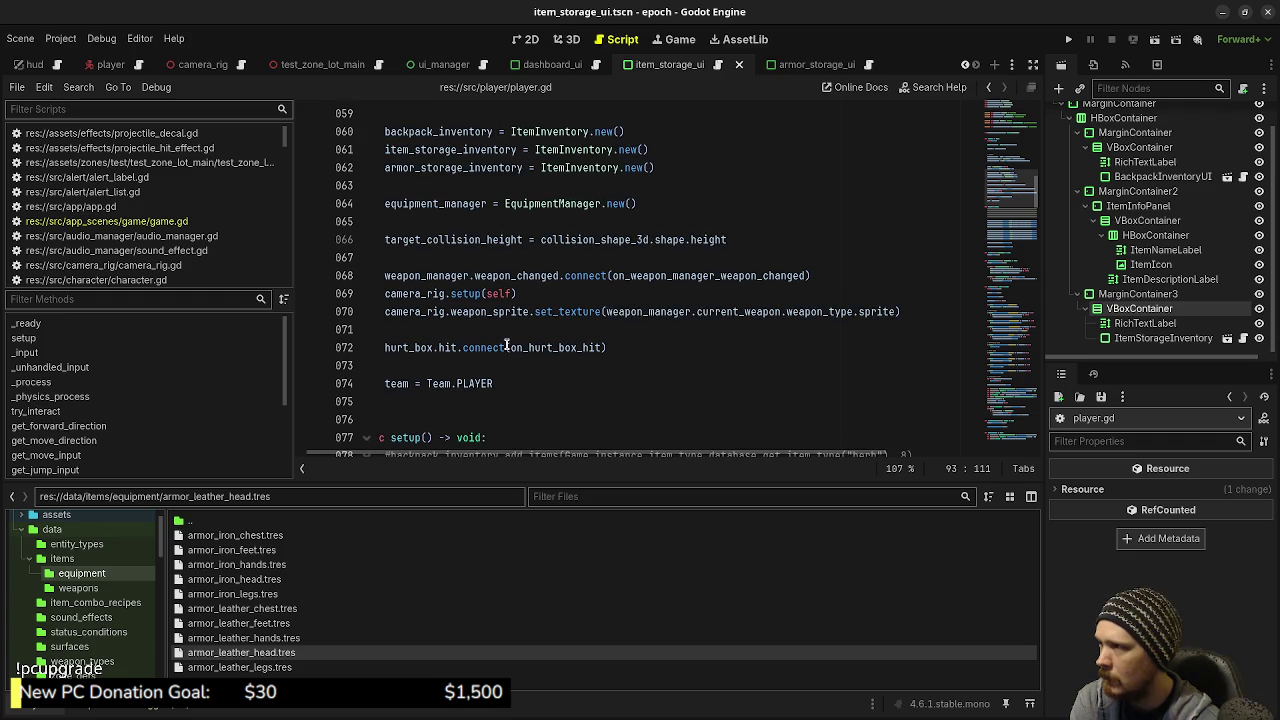
Check the inventory initialisation at the top of player.gd and run the project
scroll(507, 345, up, 2)
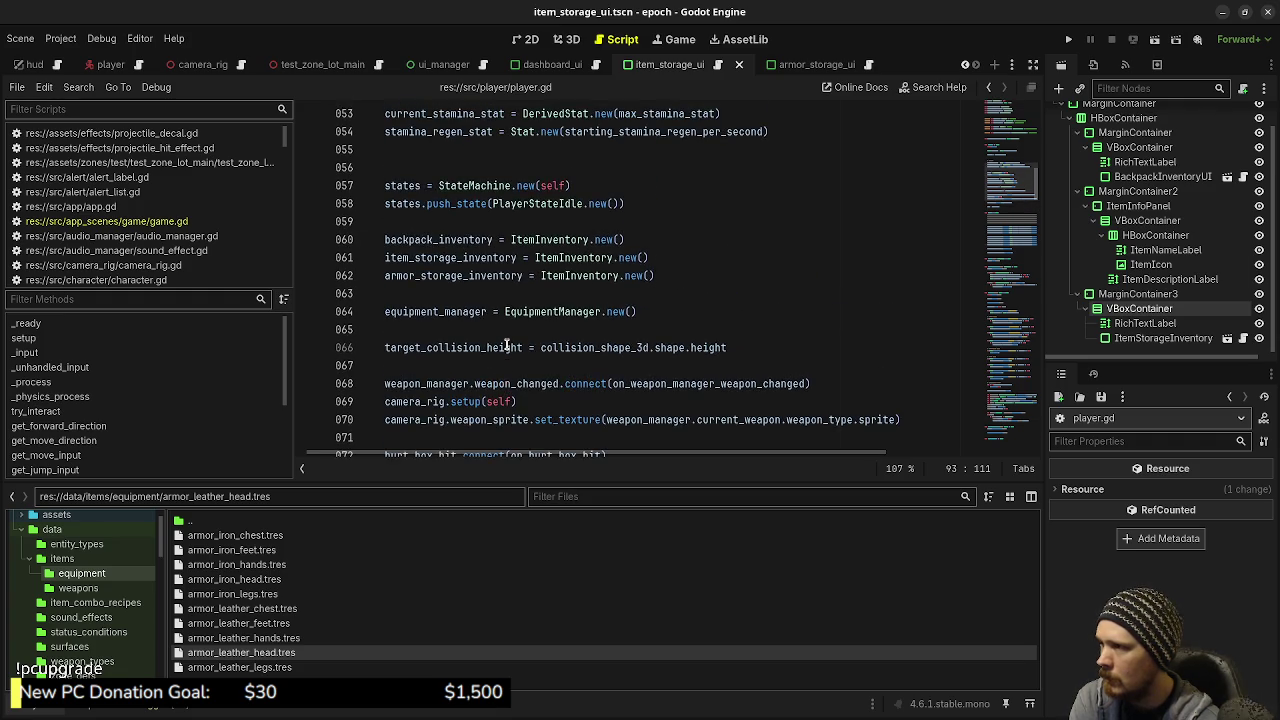
scroll(507, 345, up, 1)
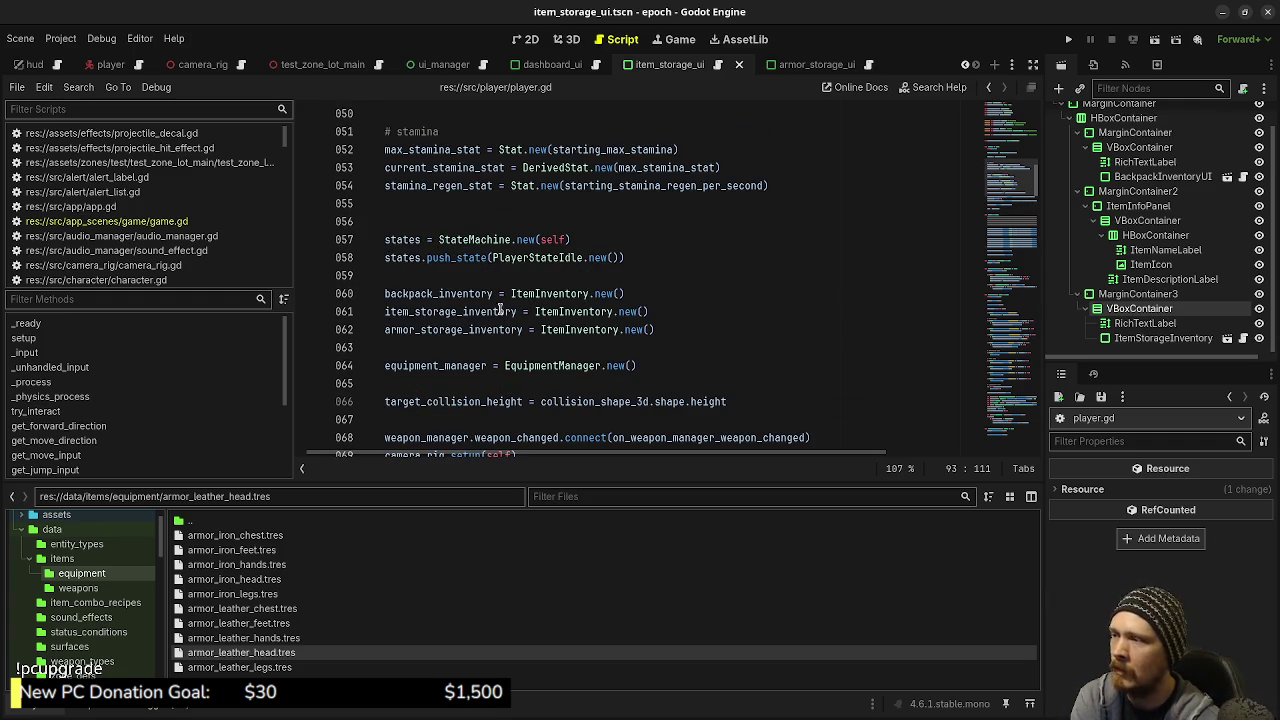
mouse_move(565, 306)
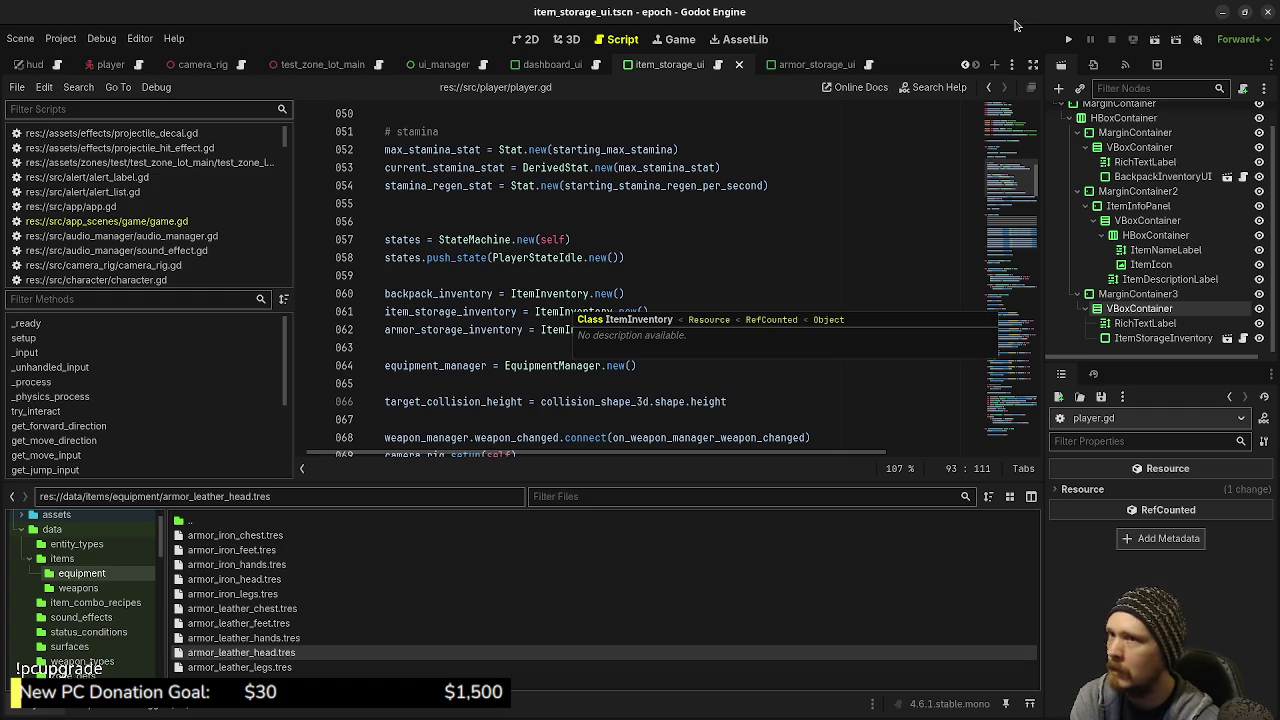
click(1068, 39)
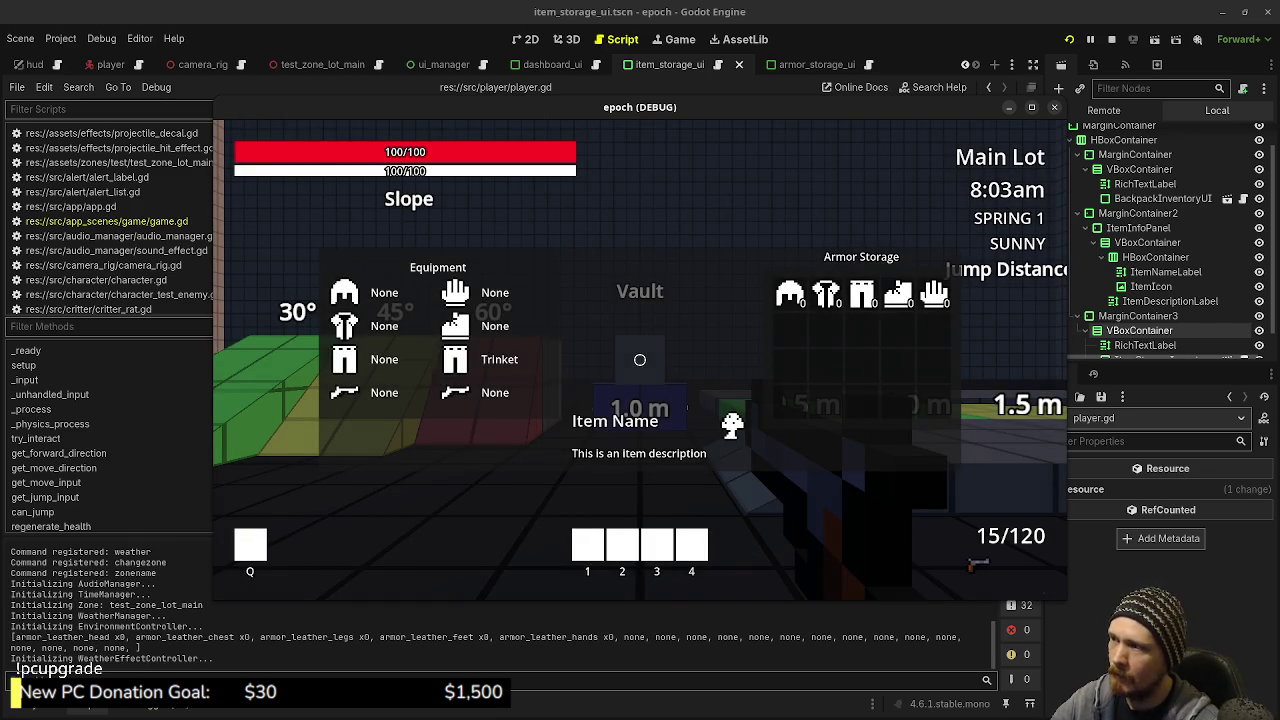
In the running game, walk to the storage box, open and close its storage, then stop the game
key(Escape)
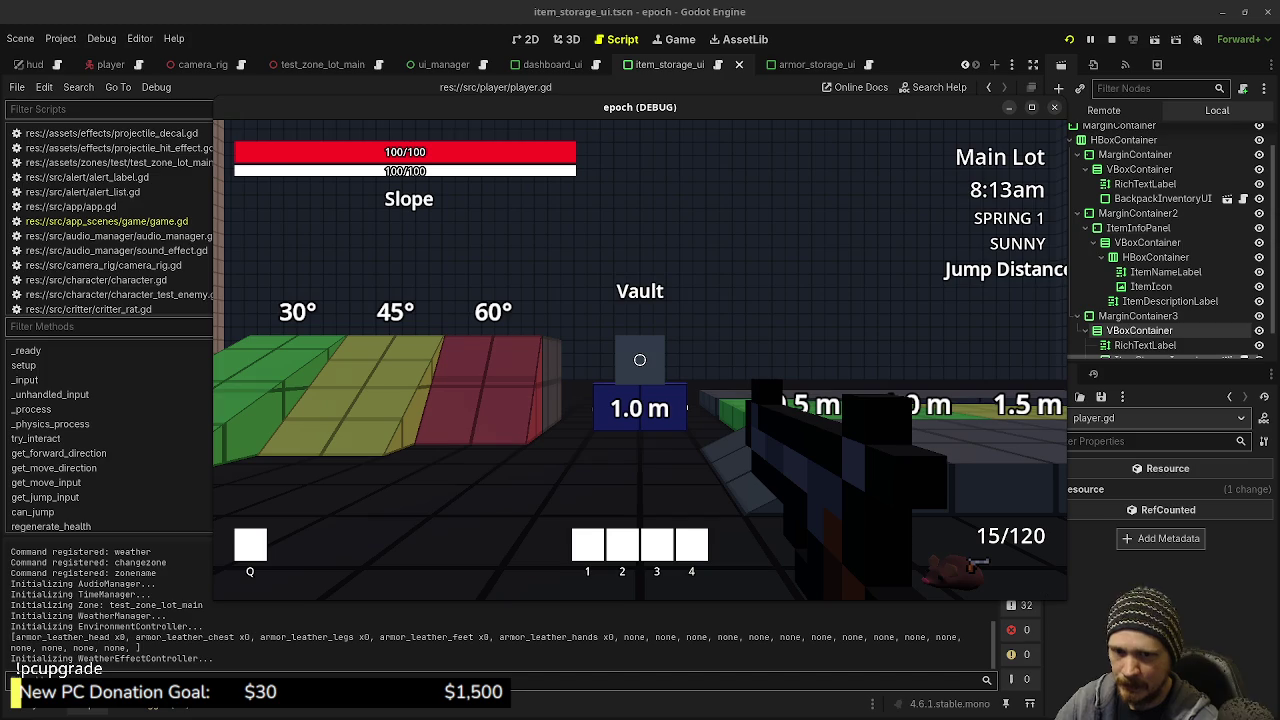
click(606, 348)
key(shift+w)
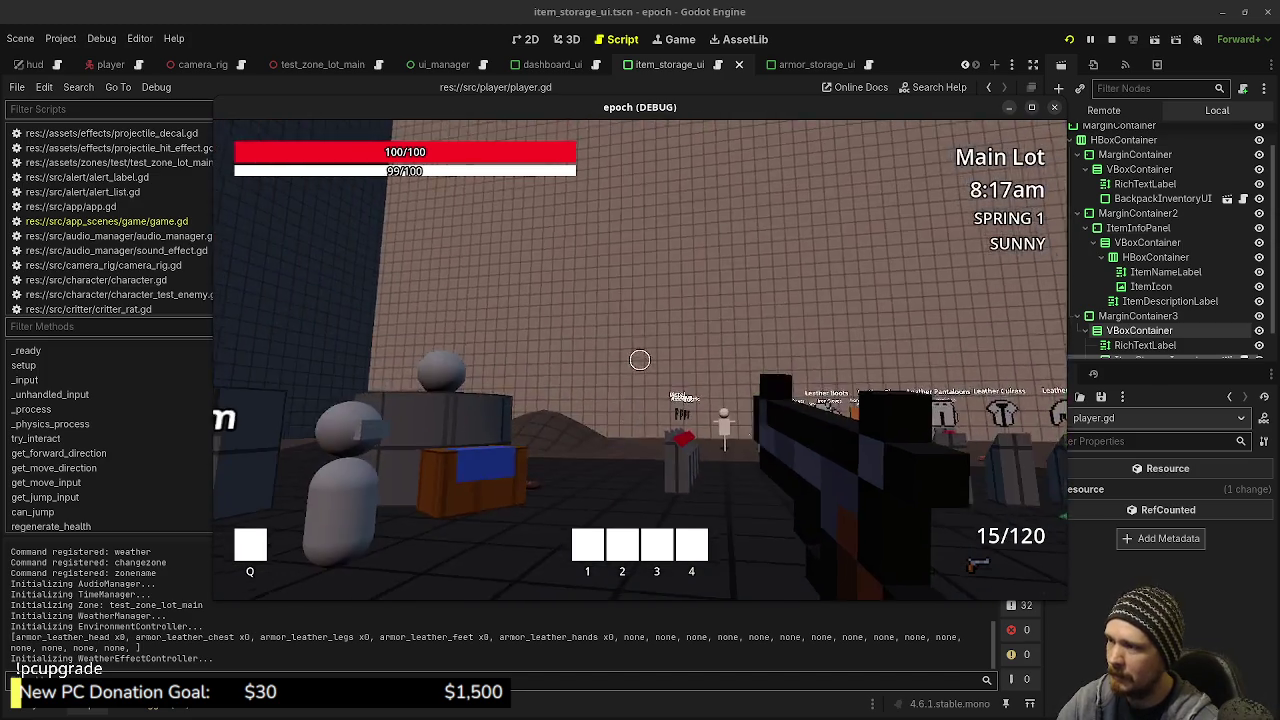
key(e)
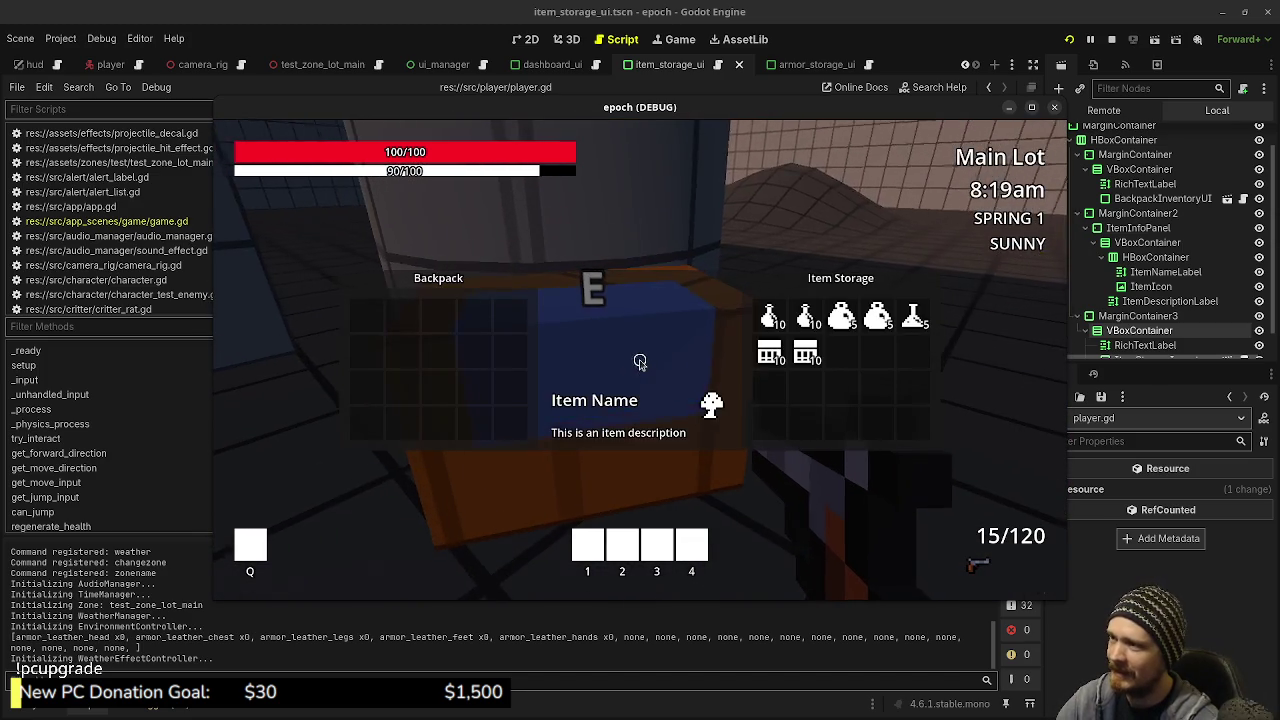
key(e)
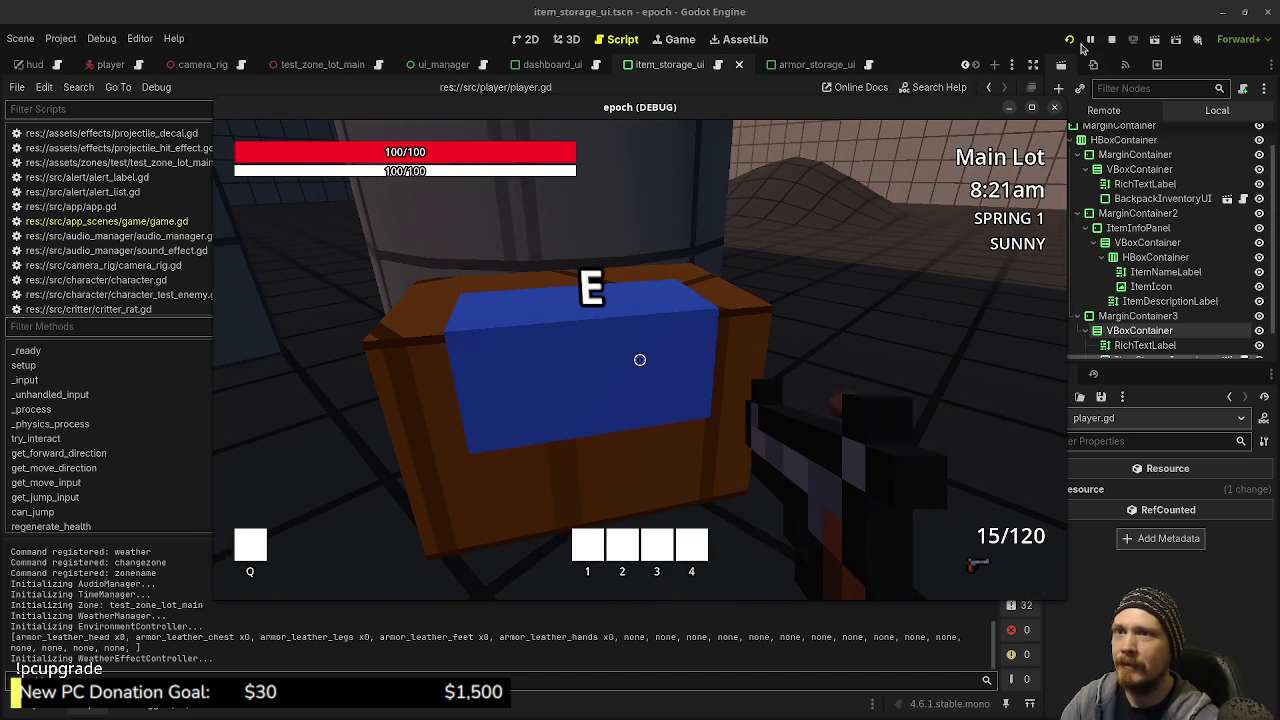
click(1111, 39)
click(744, 396)
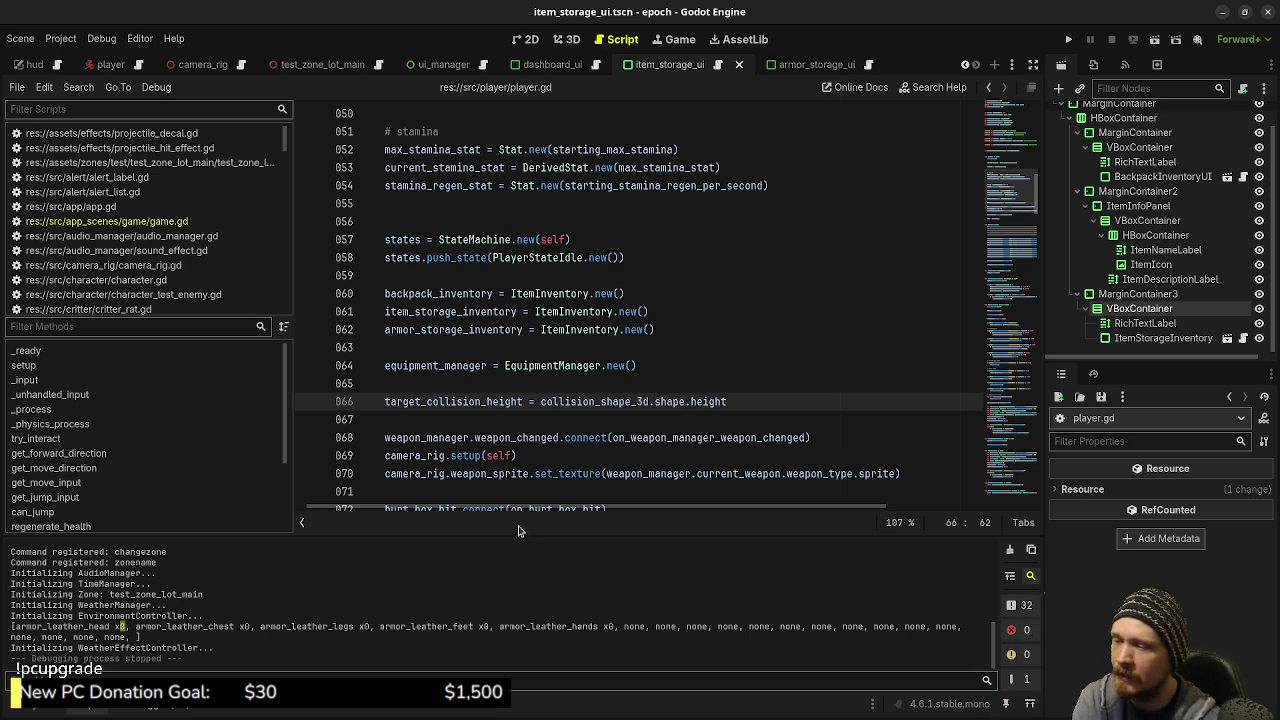
Jump from player.gd into item_inventory.gd and scroll up to the add_items function
click(636, 420)
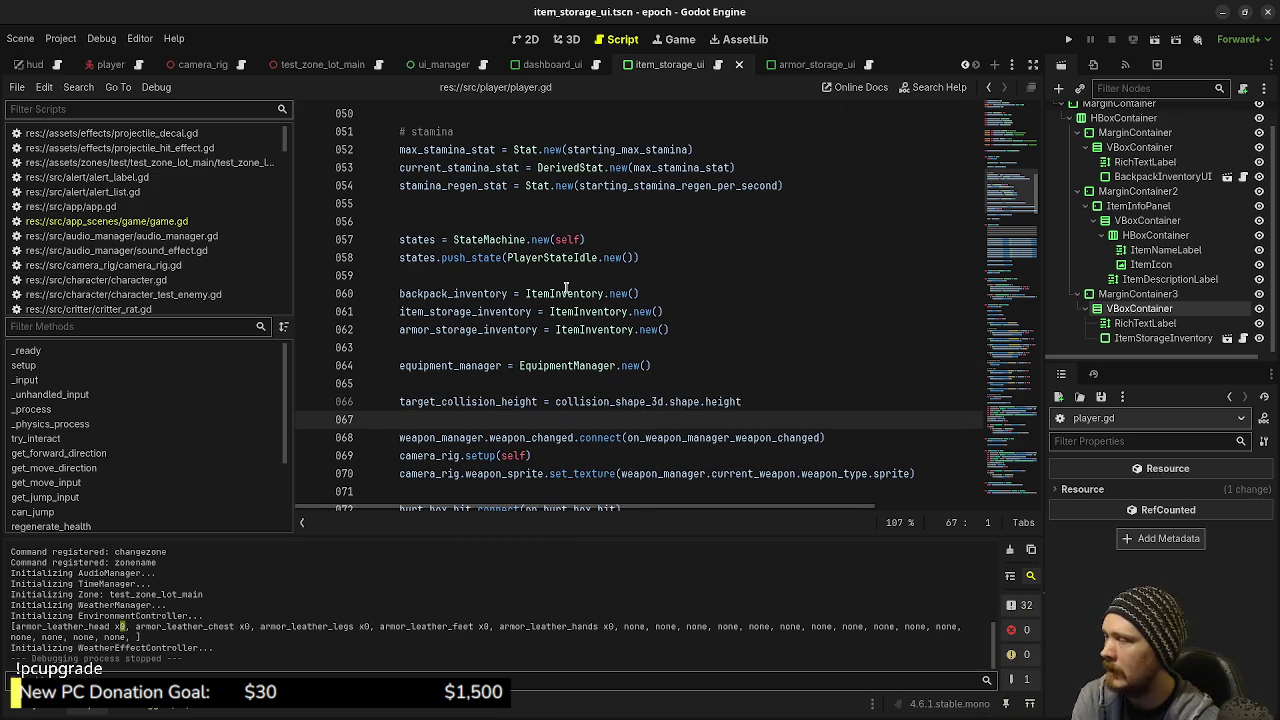
ctrl+click(614, 329)
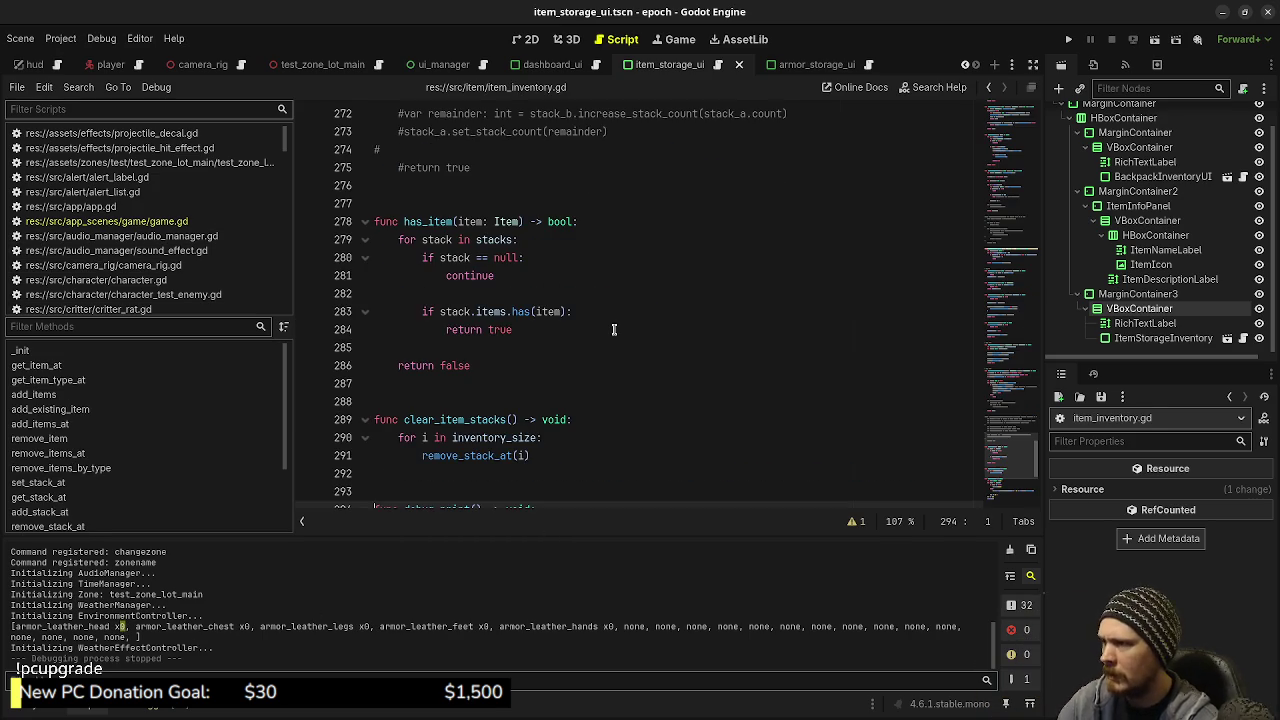
scroll(614, 329, up, 10)
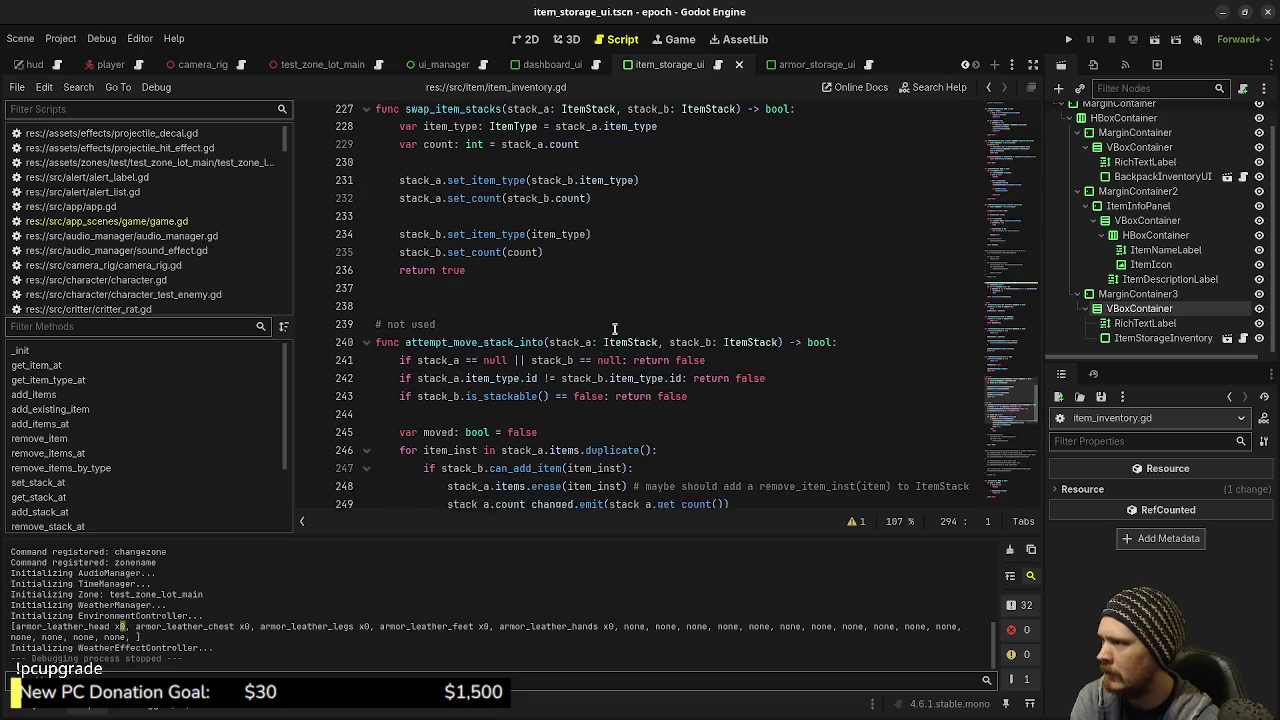
scroll(614, 329, up, 8)
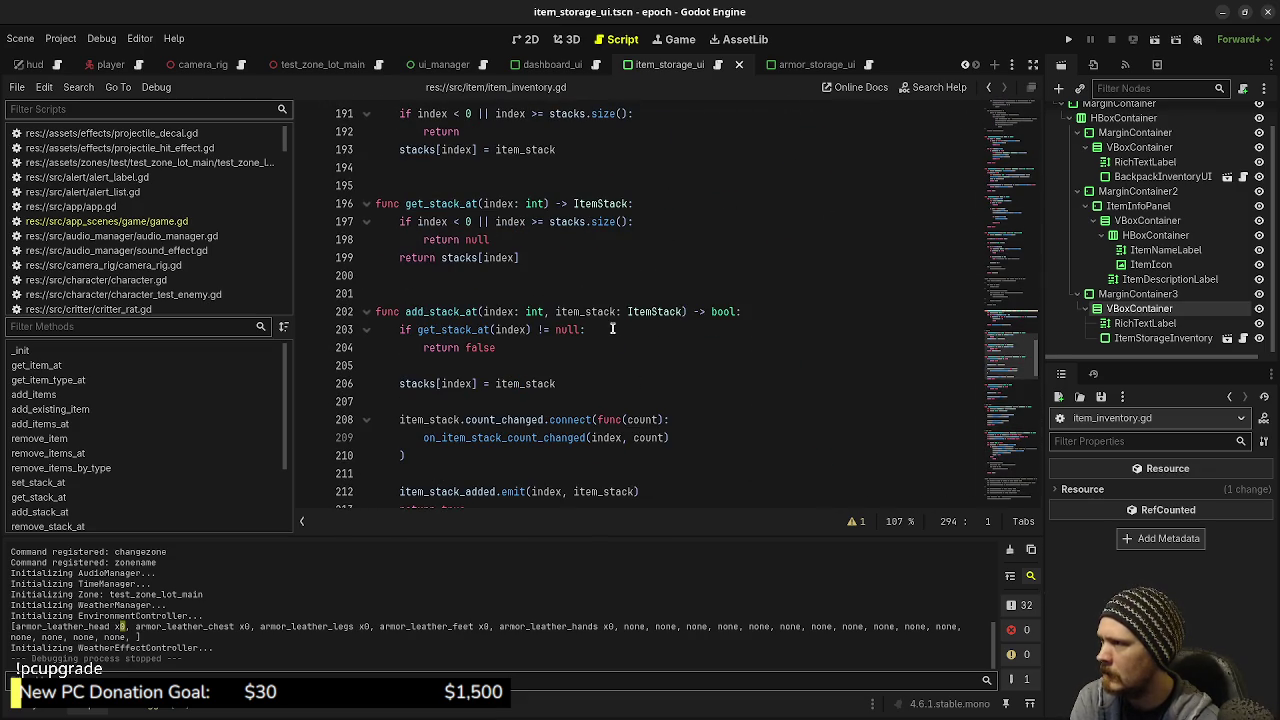
scroll(613, 329, up, 13)
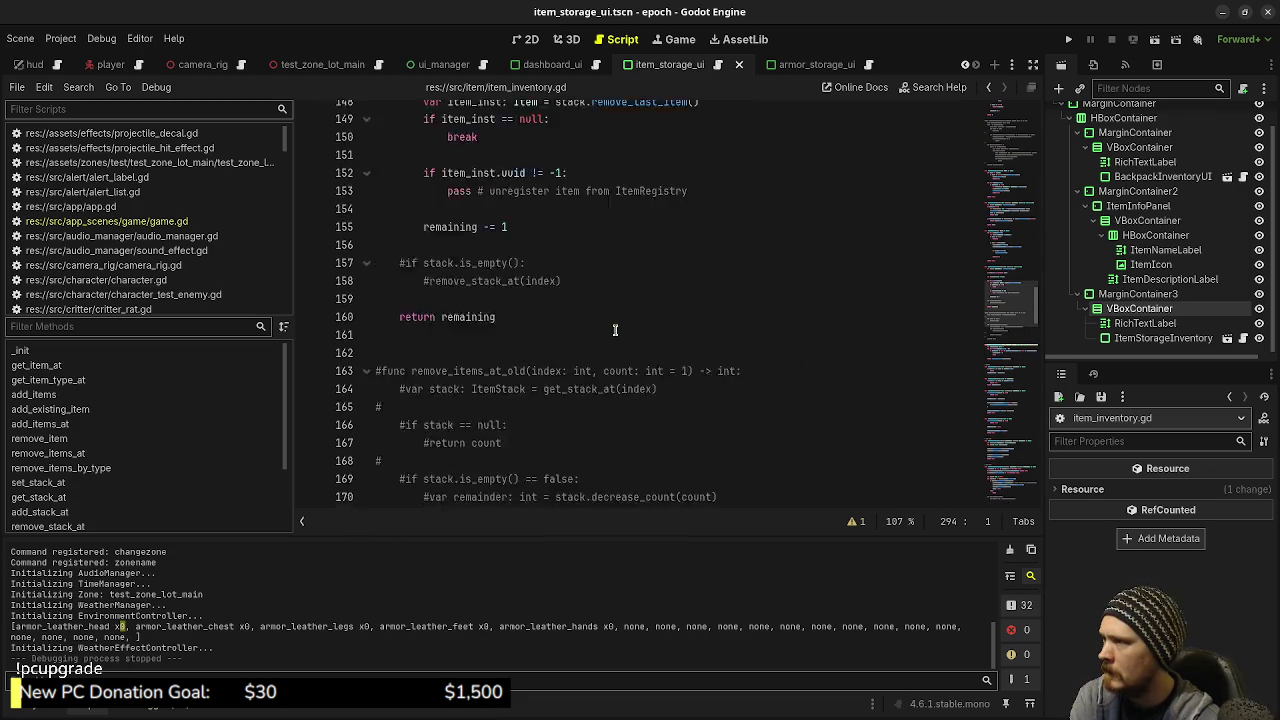
scroll(616, 330, up, 8)
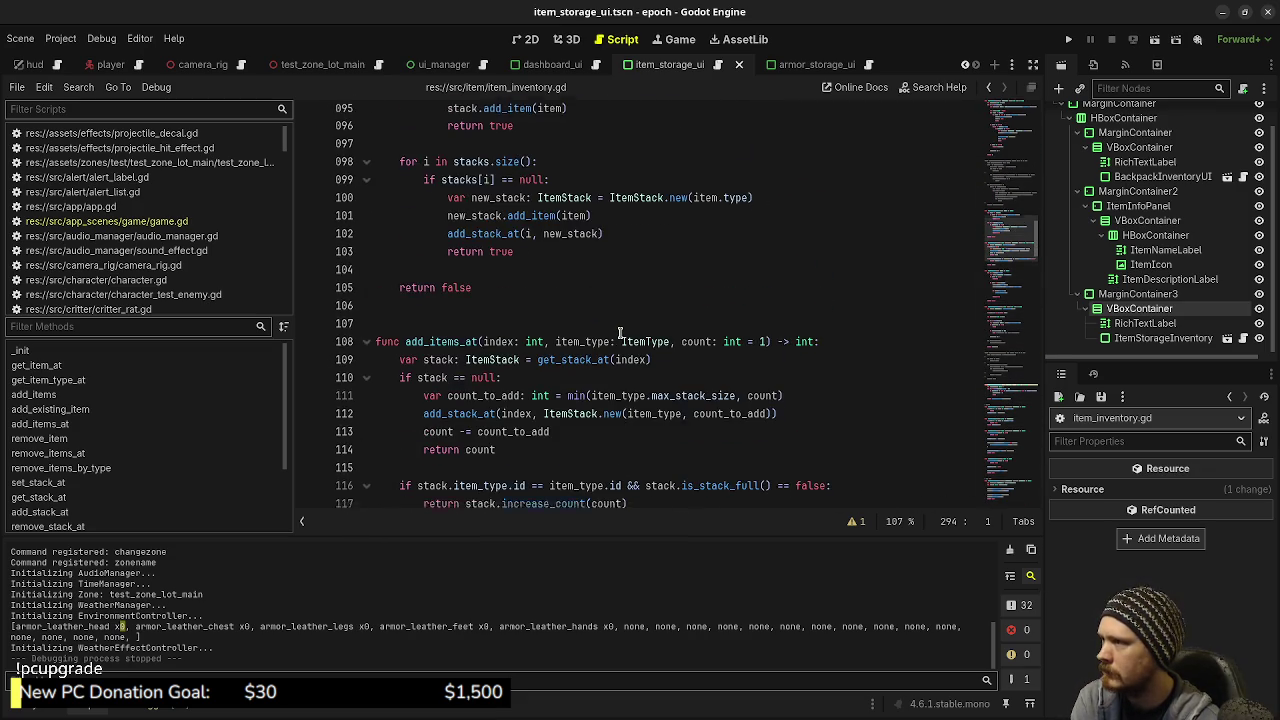
scroll(620, 333, up, 9)
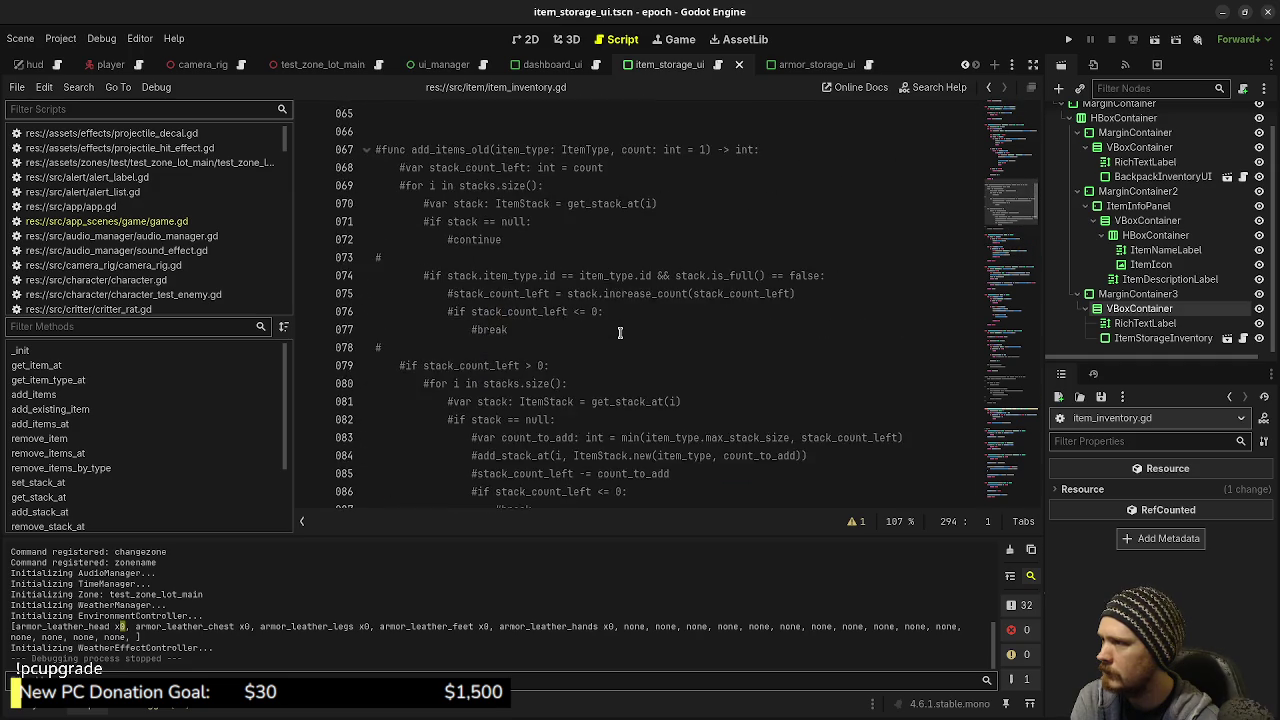
scroll(620, 333, up, 6)
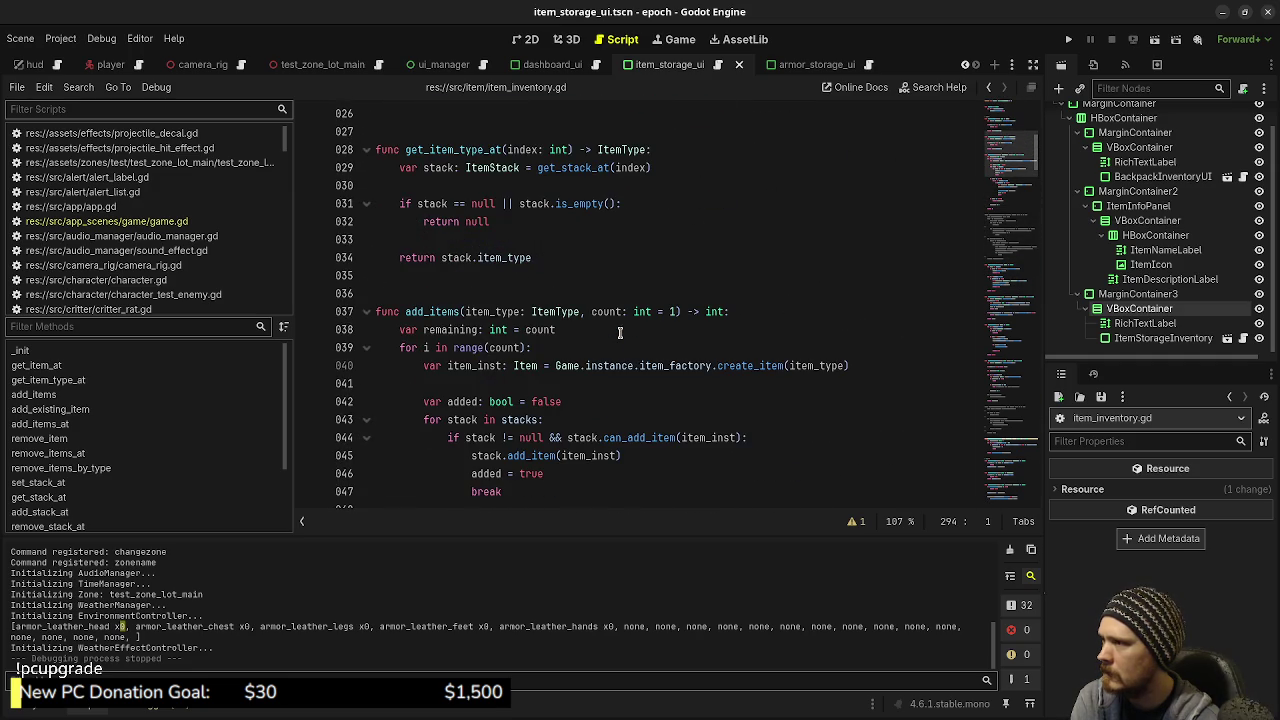
Follow add_items' add_item call through to the can_add_item definition in item_stack.gd
double_click(481, 312)
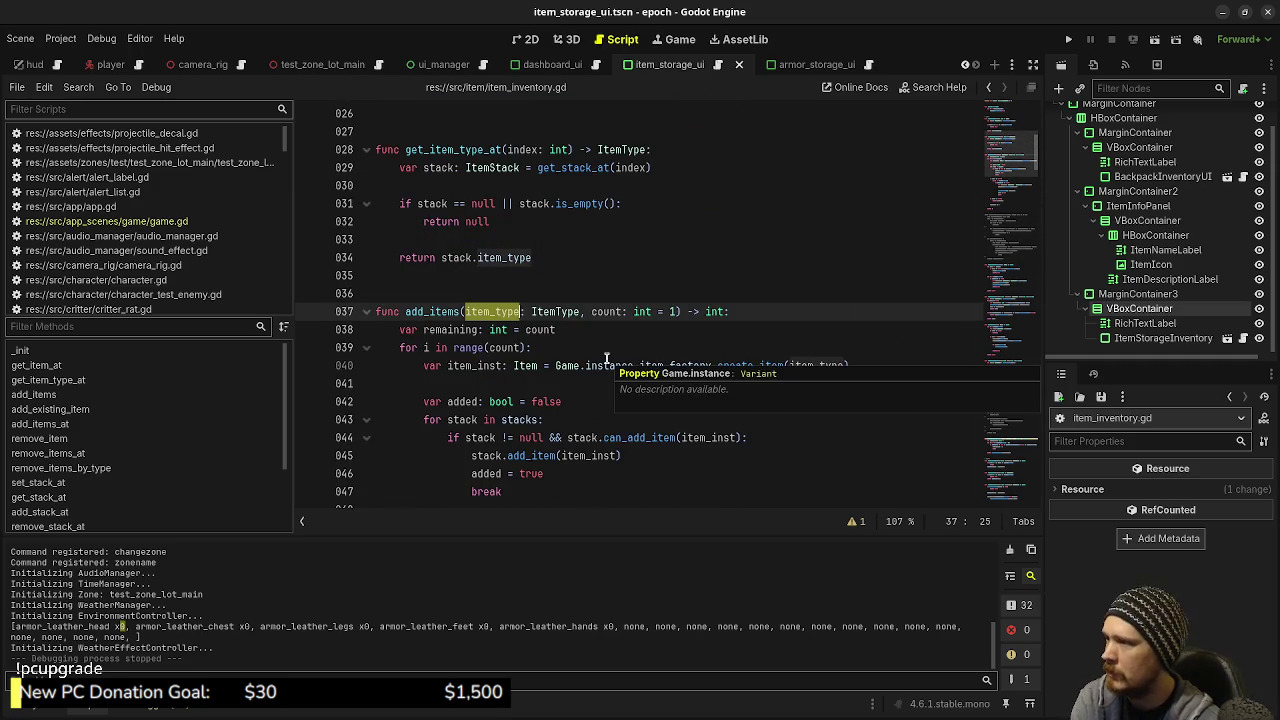
scroll(583, 401, down, 1)
click(622, 401)
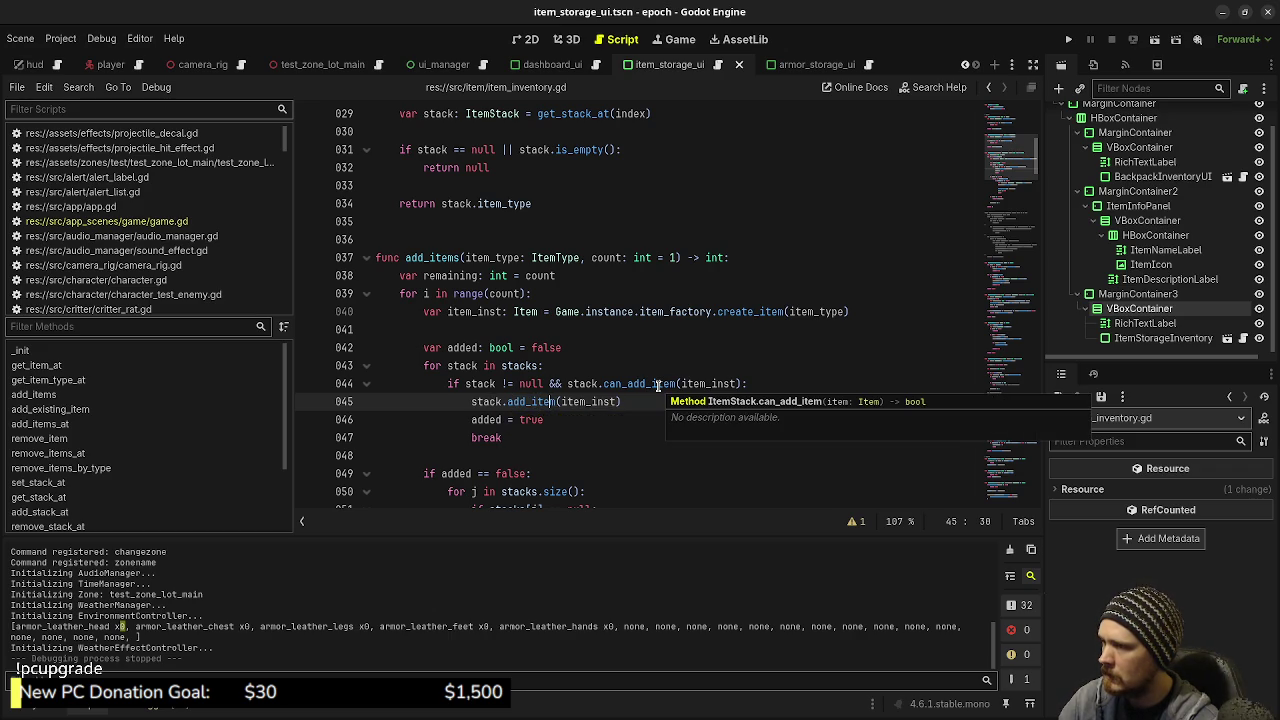
ctrl+click(620, 384)
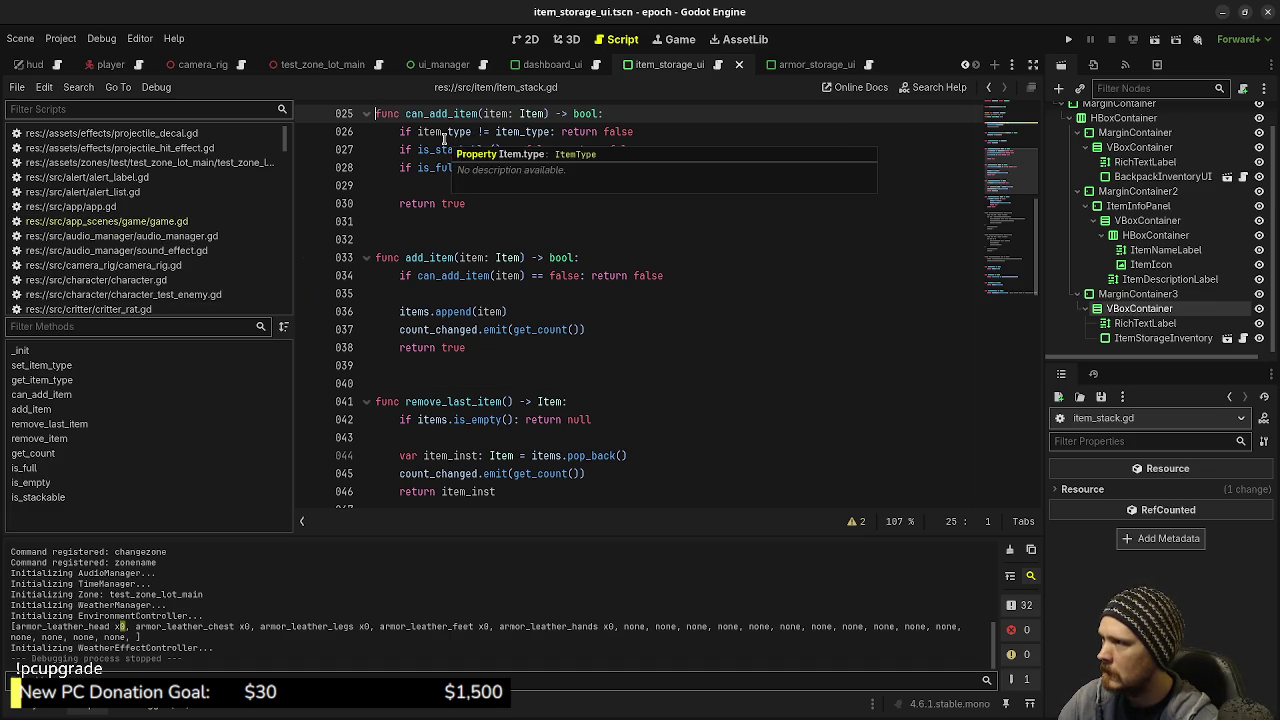
Comment out the is_stackable check on line 27 of can_add_item and save item_stack.gd
click(400, 150)
text(#)
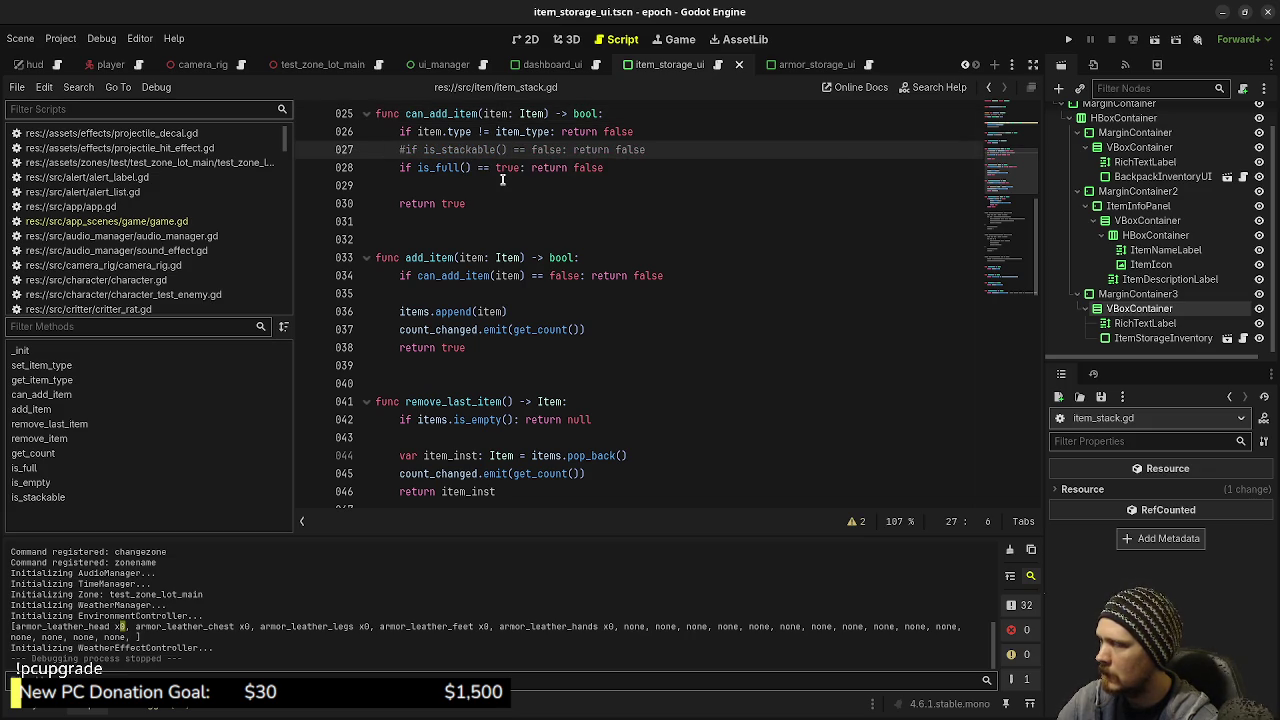
key(ctrl+s)
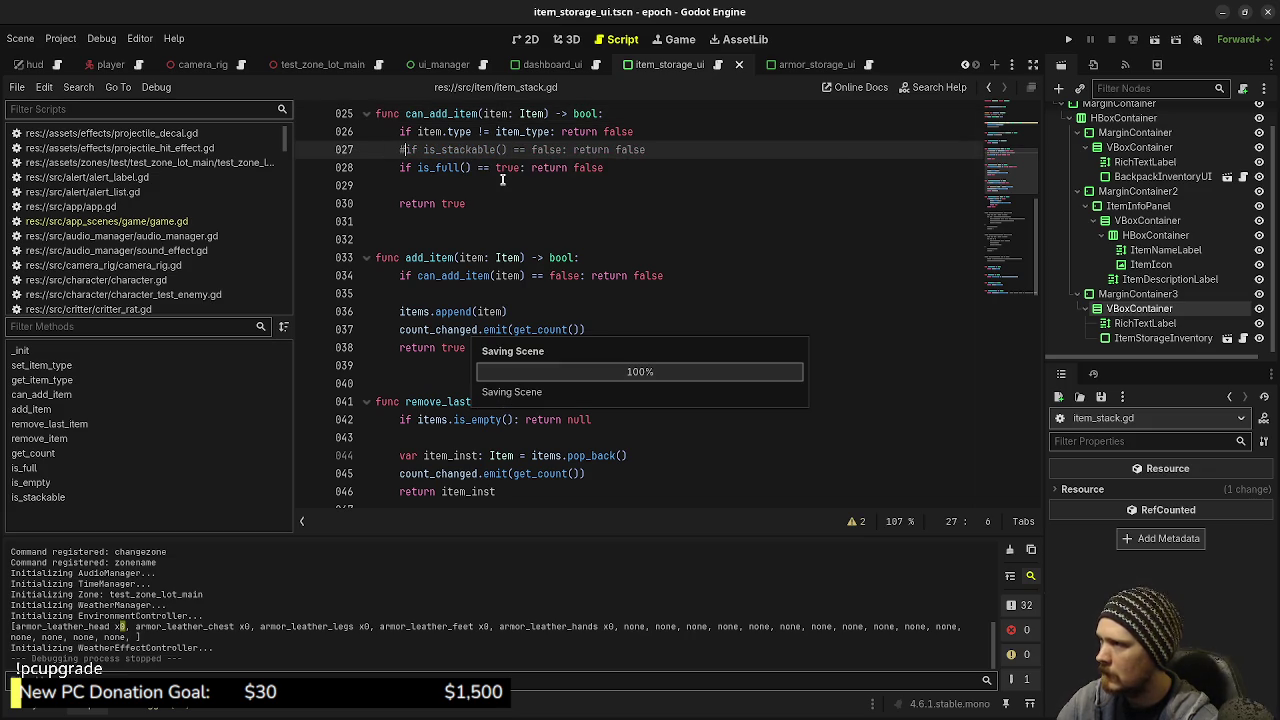
Navigate back through script history to the add_items code in item_inventory.gd
click(990, 90)
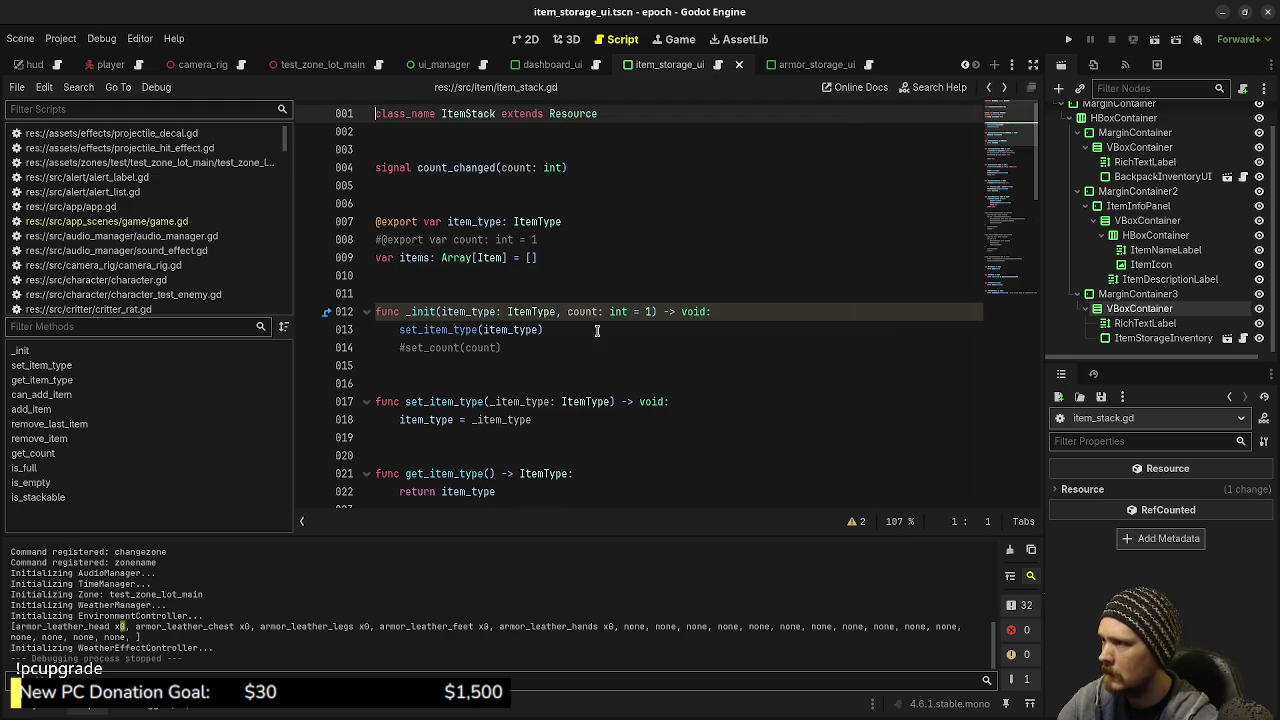
click(987, 88)
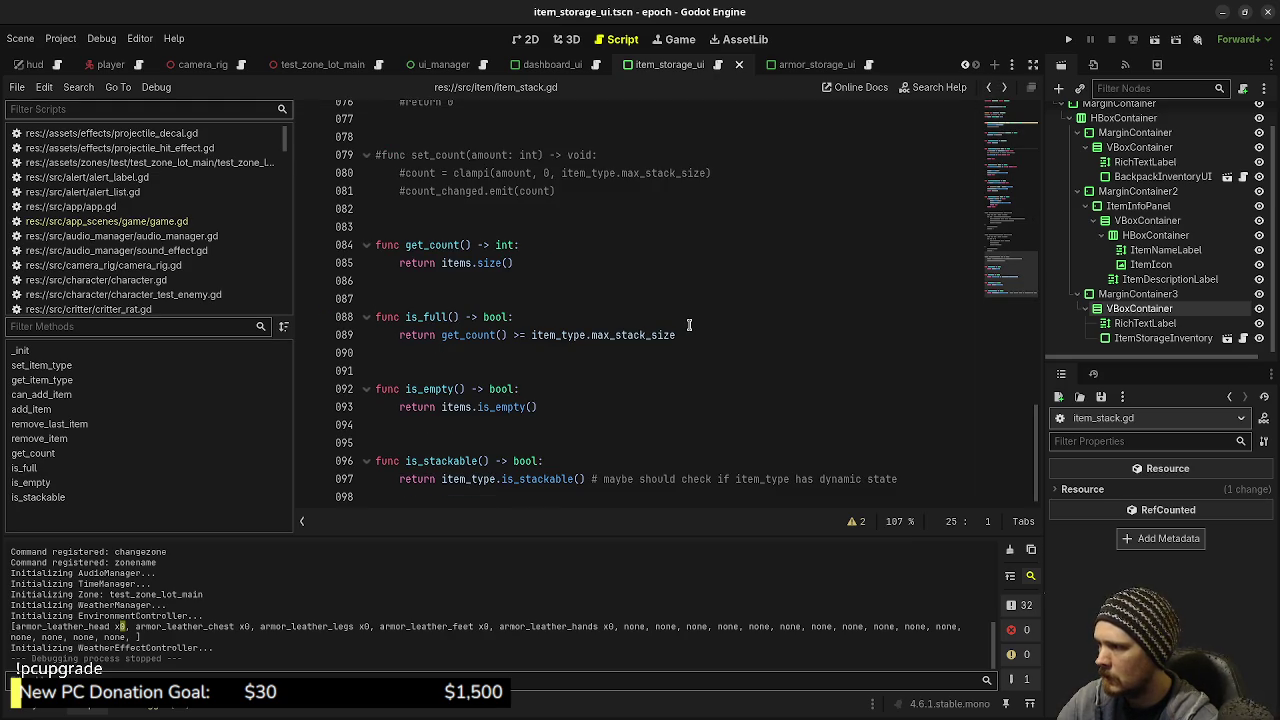
scroll(778, 236, up, 4)
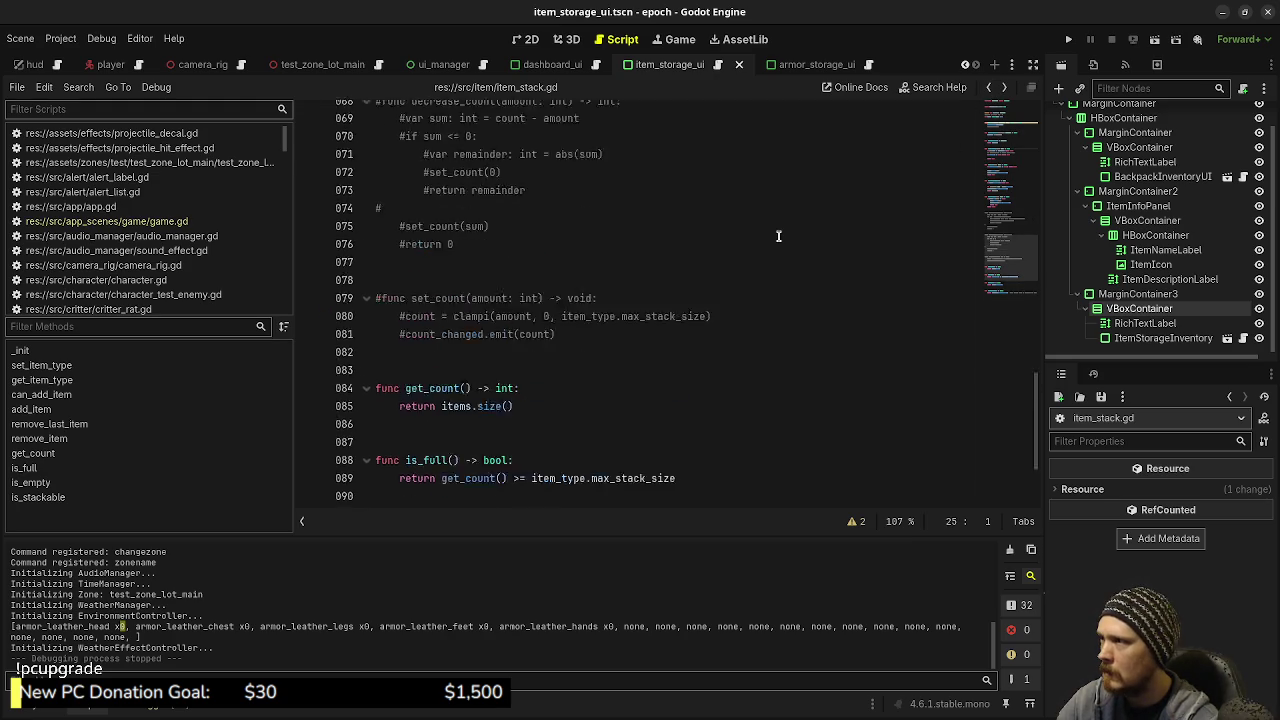
scroll(778, 236, up, 12)
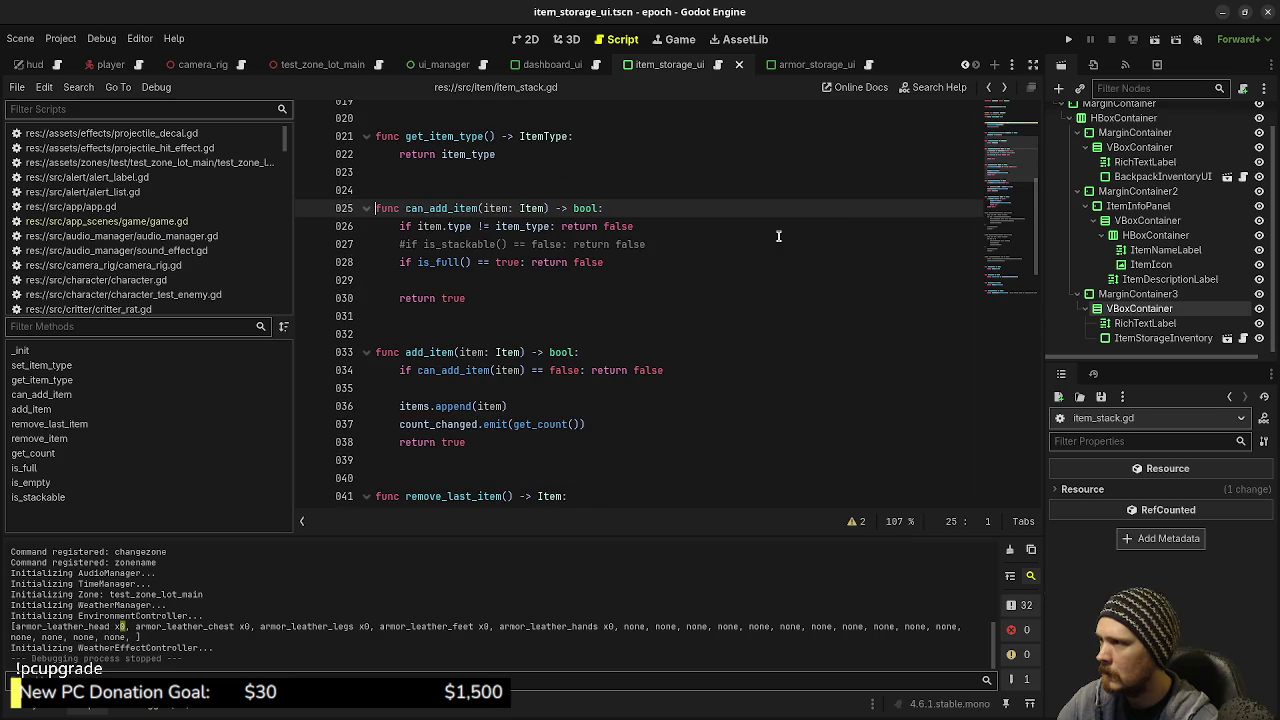
click(989, 87)
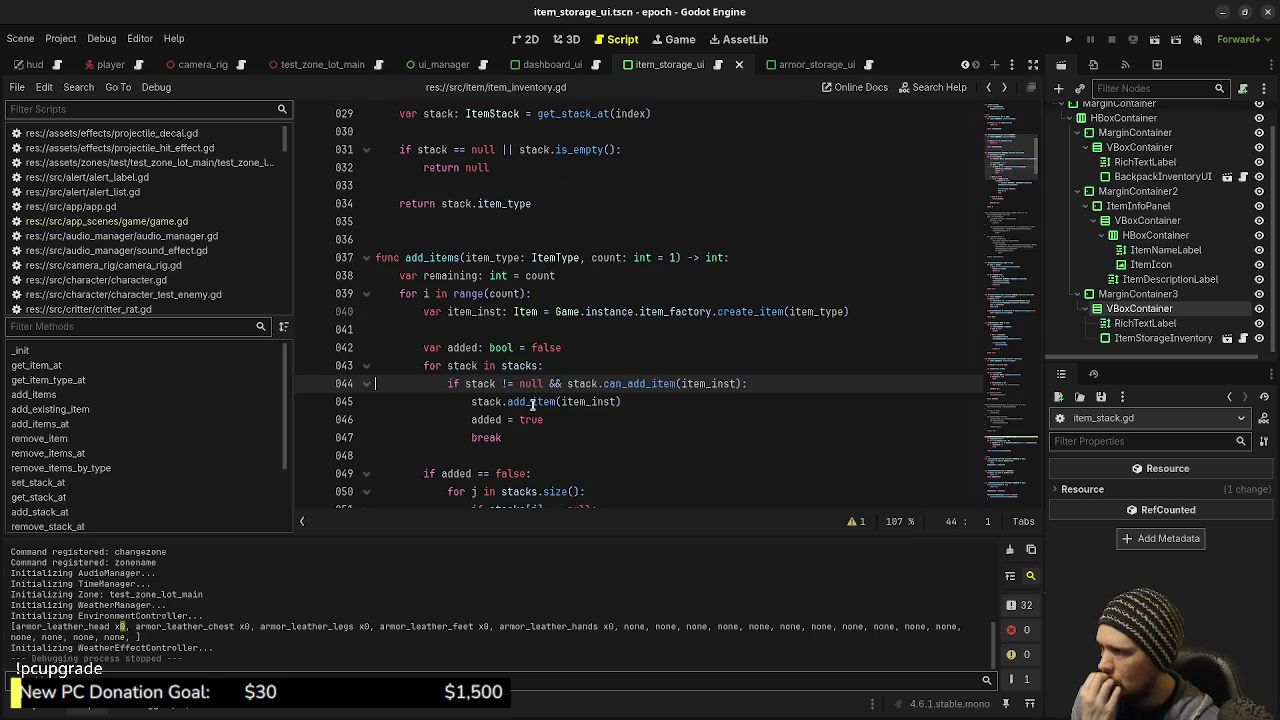
Scroll through item_inventory.gd and jump back to can_add_item in item_stack.gd
mouse_move(521, 401)
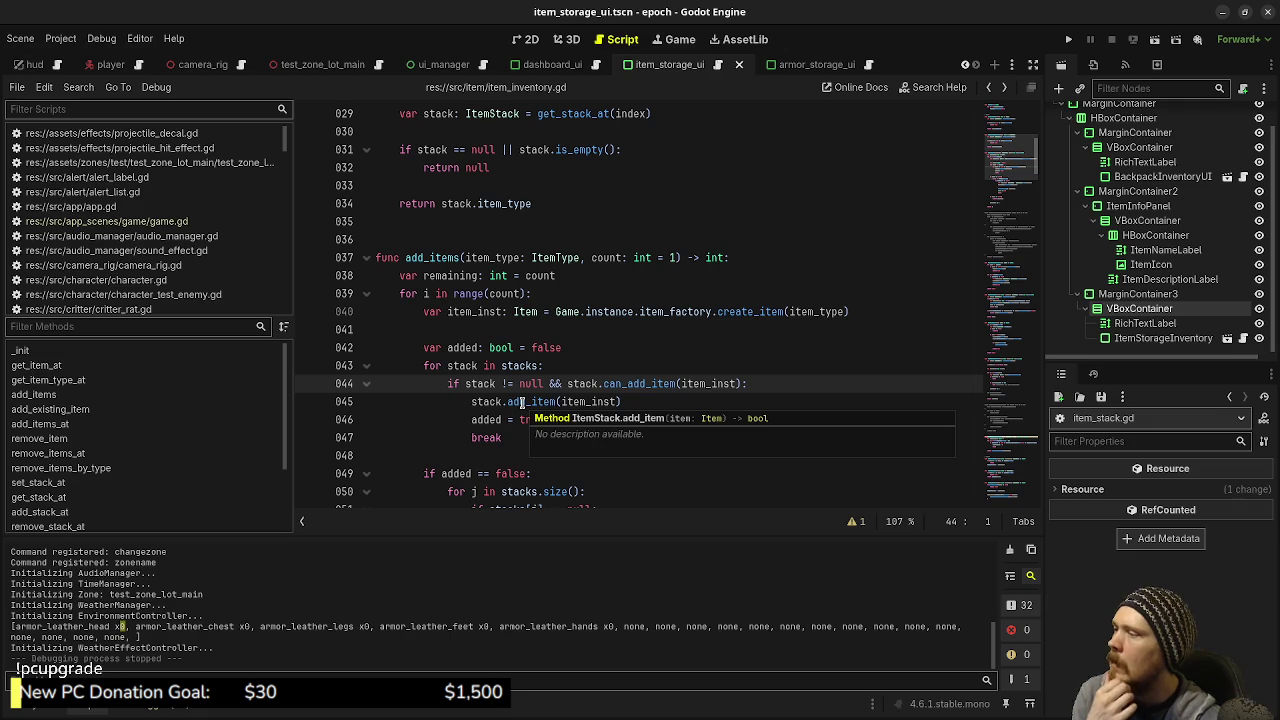
scroll(621, 382, down, 2)
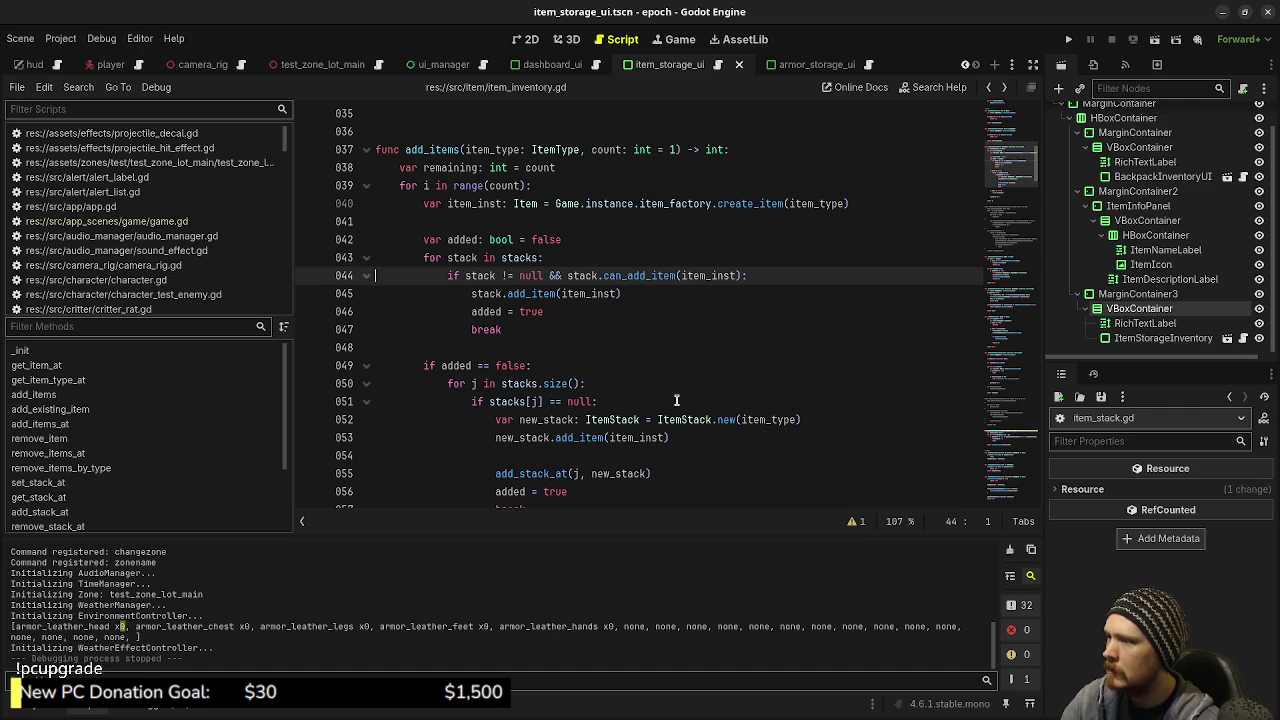
mouse_move(731, 424)
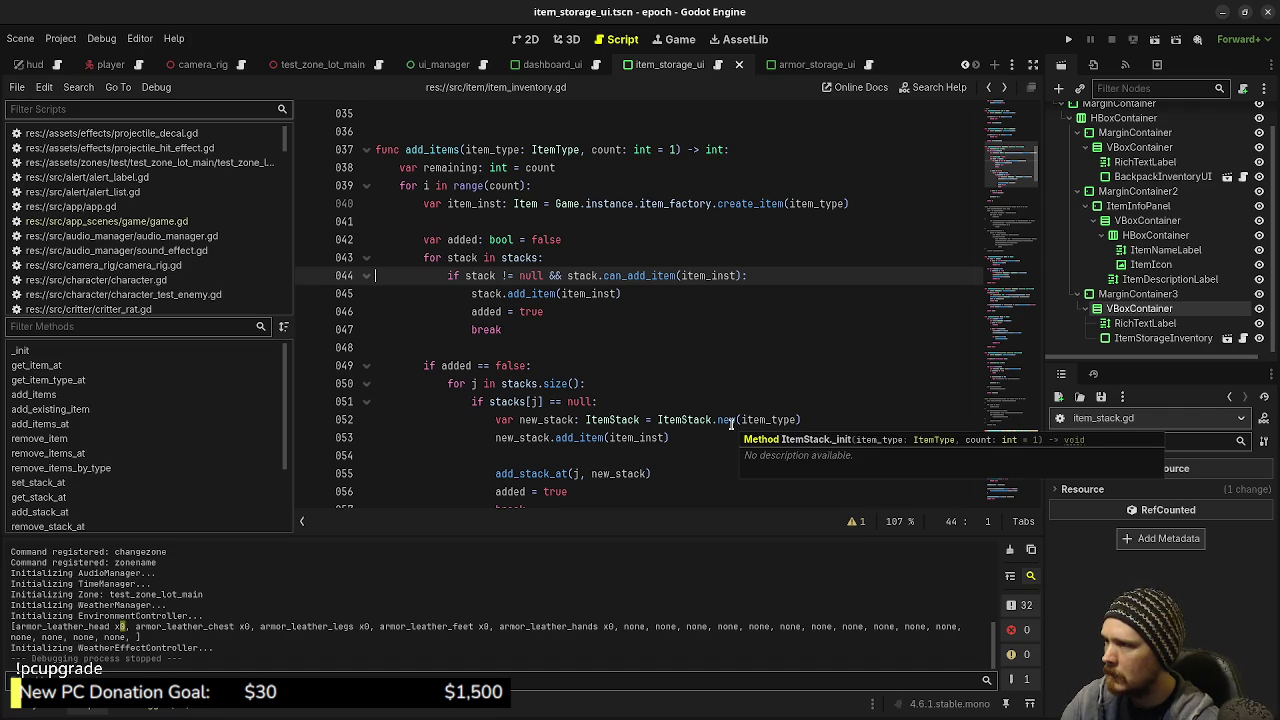
scroll(731, 424, down, 1)
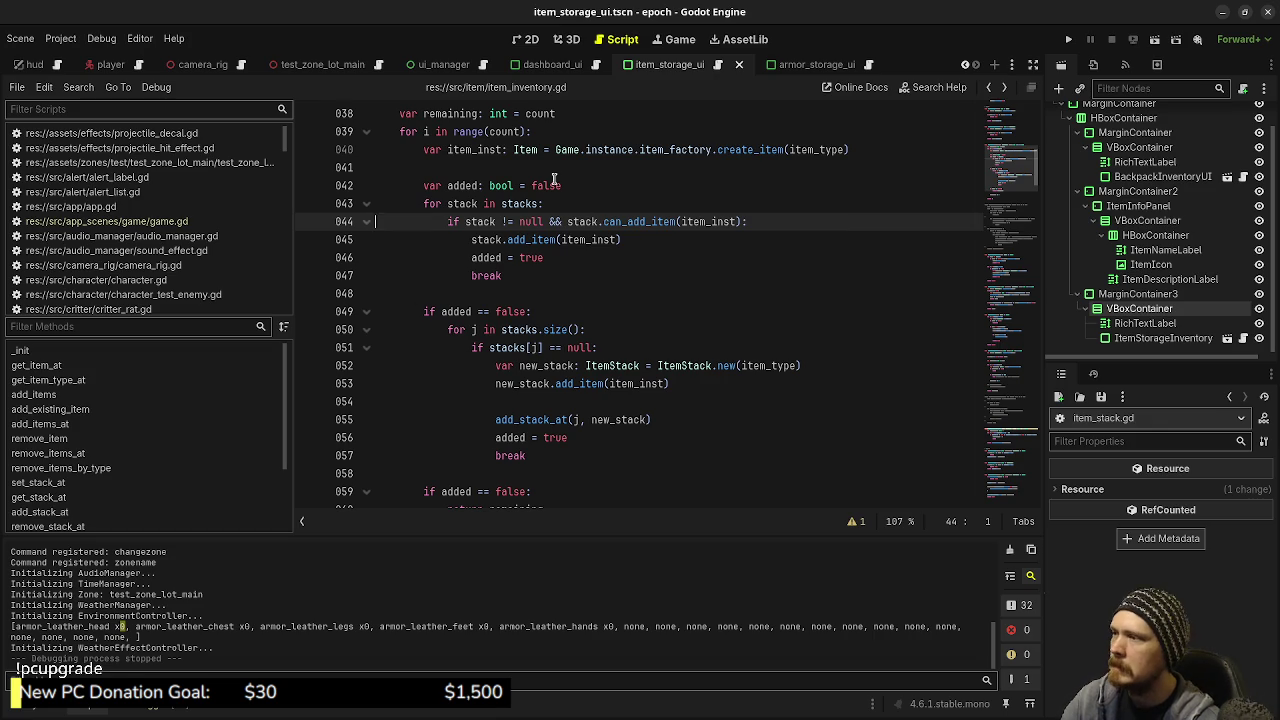
mouse_move(624, 388)
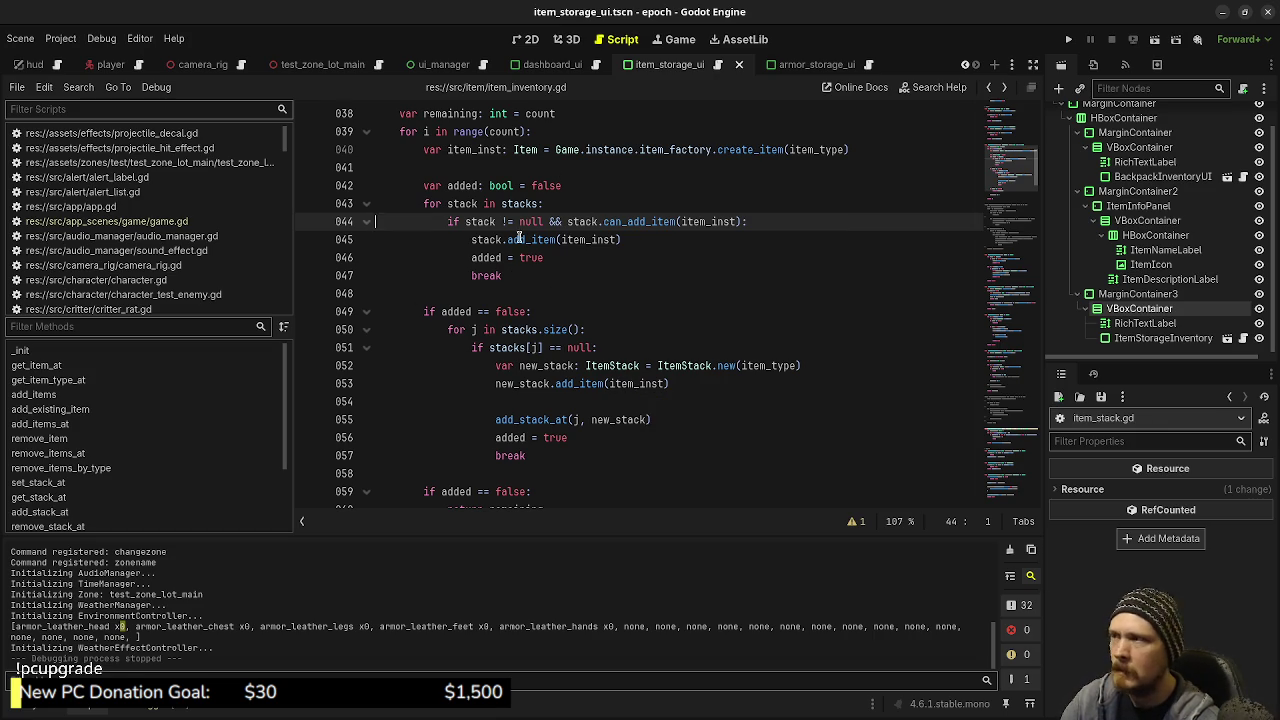
ctrl+click(620, 222)
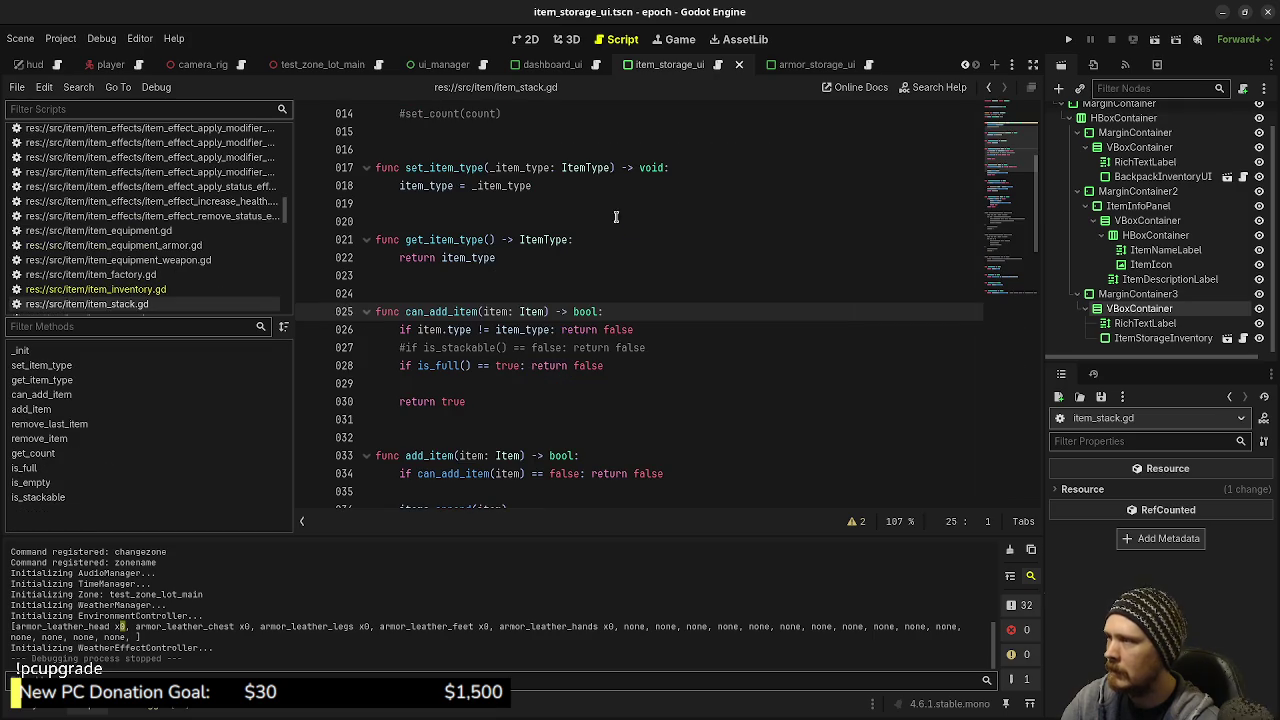
Uncomment the line 27 is_stackable check with Ctrl+K, save, and return to item_inventory.gd
click(620, 329)
key(Down)
key(ctrl+k)
key(ctrl+s)
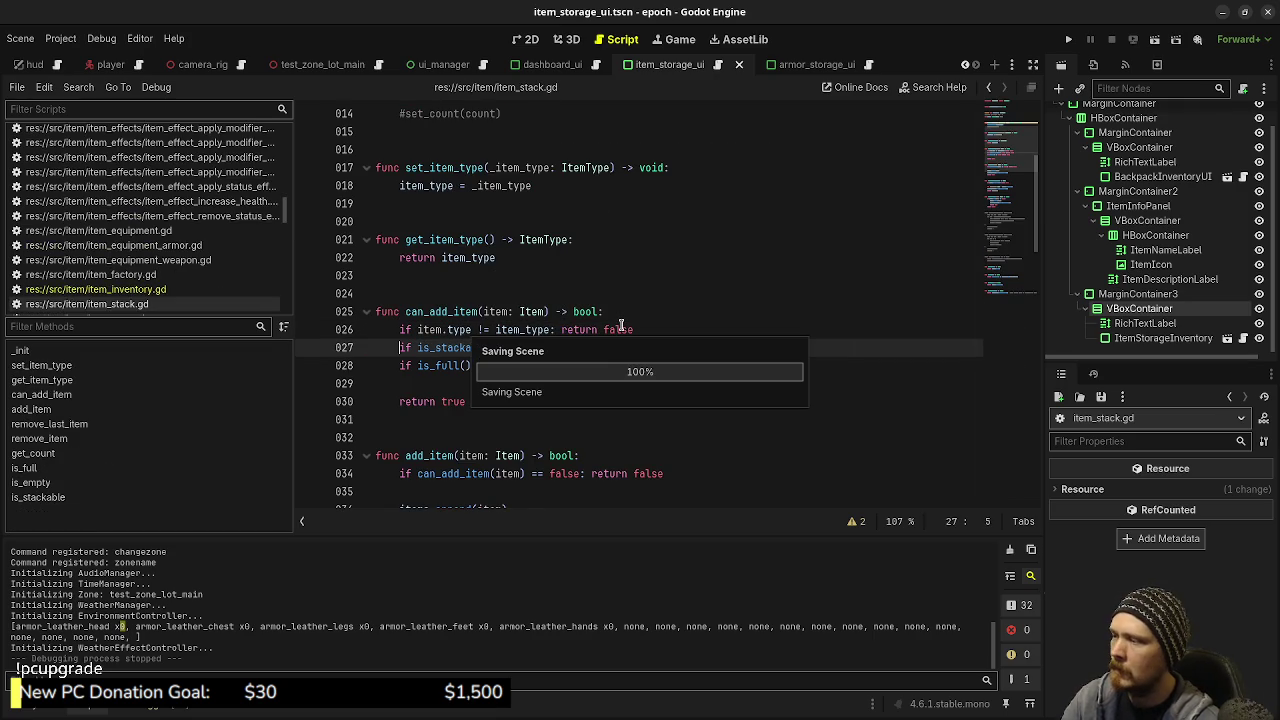
click(427, 350)
key(alt+Left)
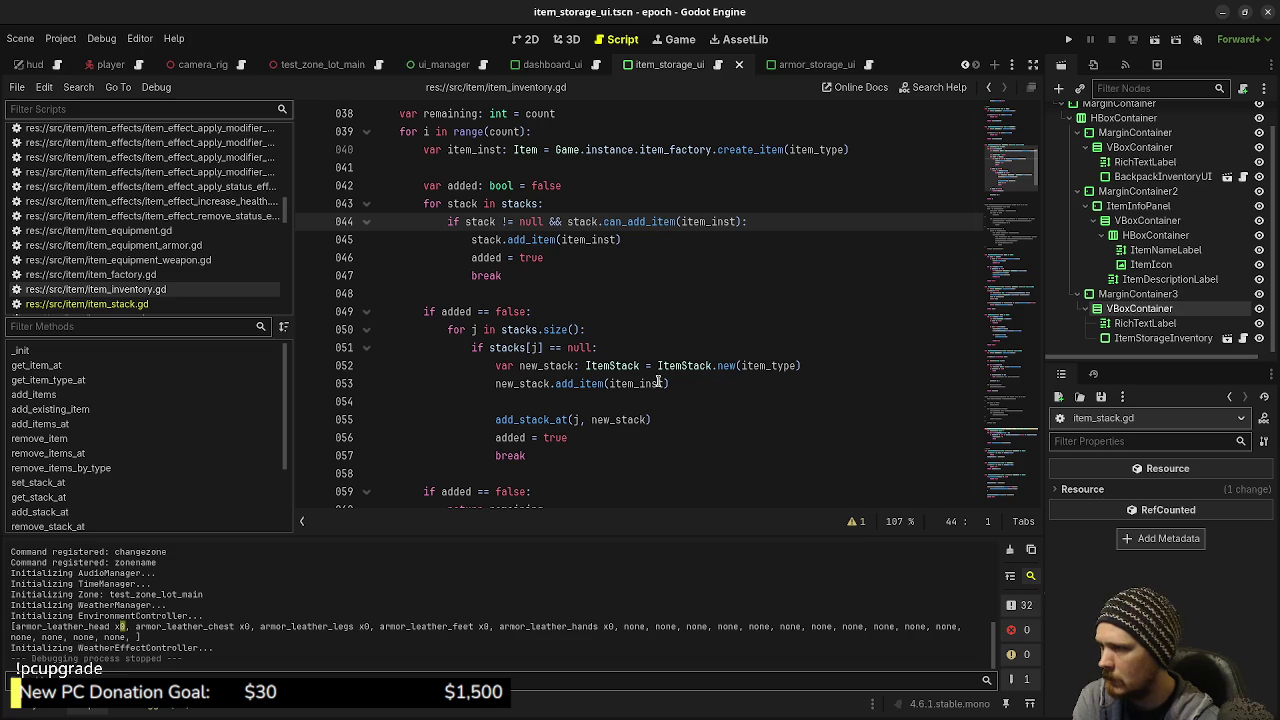
Add a print(item_inst) line after new_stack.add_item on line 53 and save item_inventory.gd
double_click(580, 385)
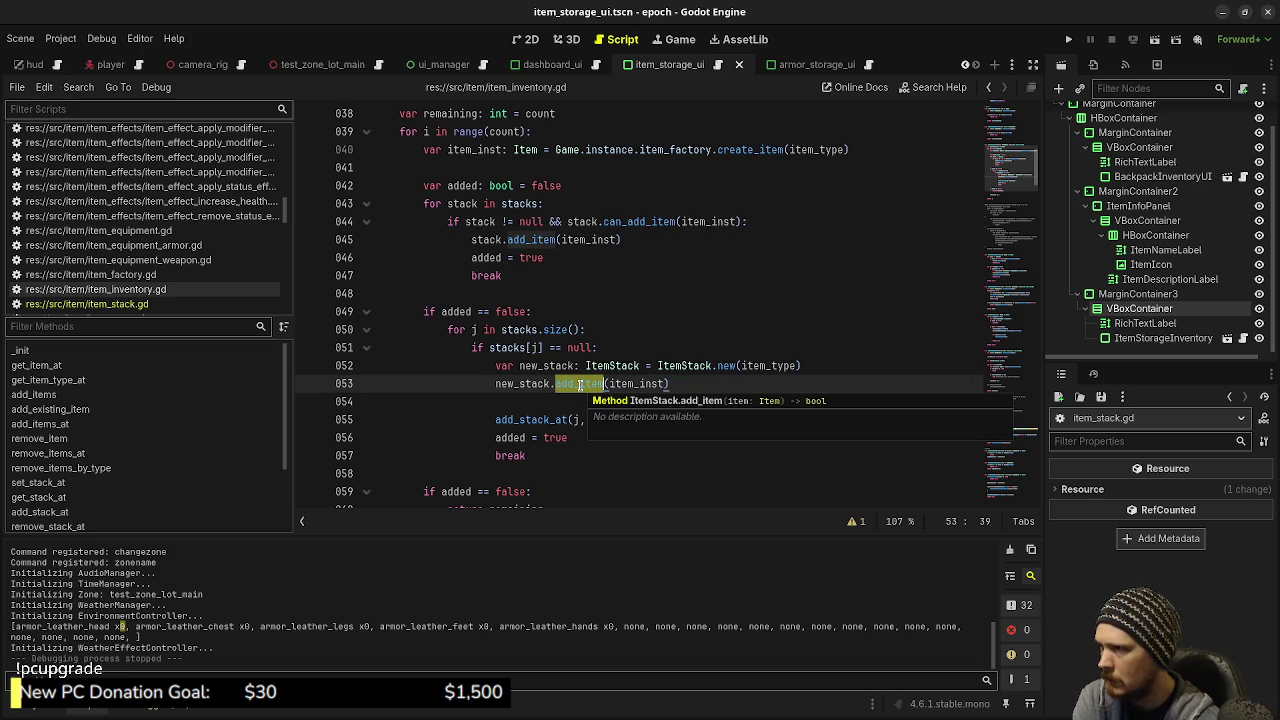
double_click(533, 419)
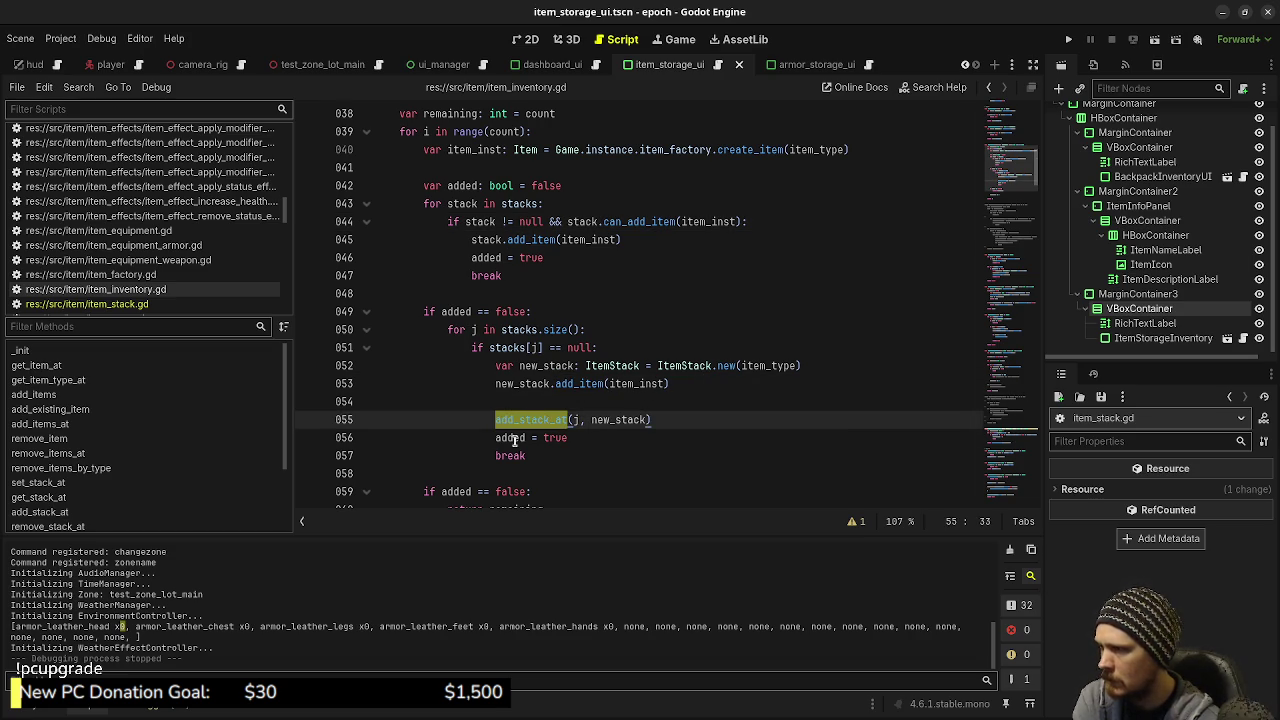
click(668, 385)
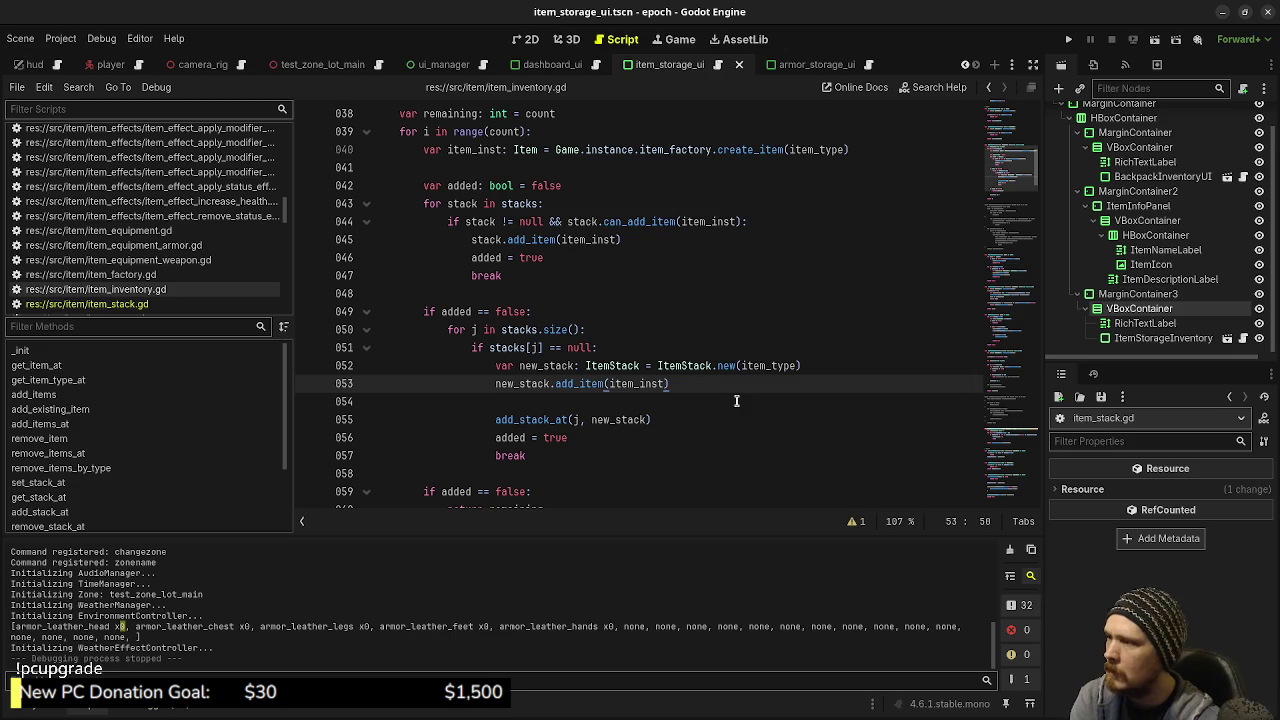
key(Return)
text(print(i)
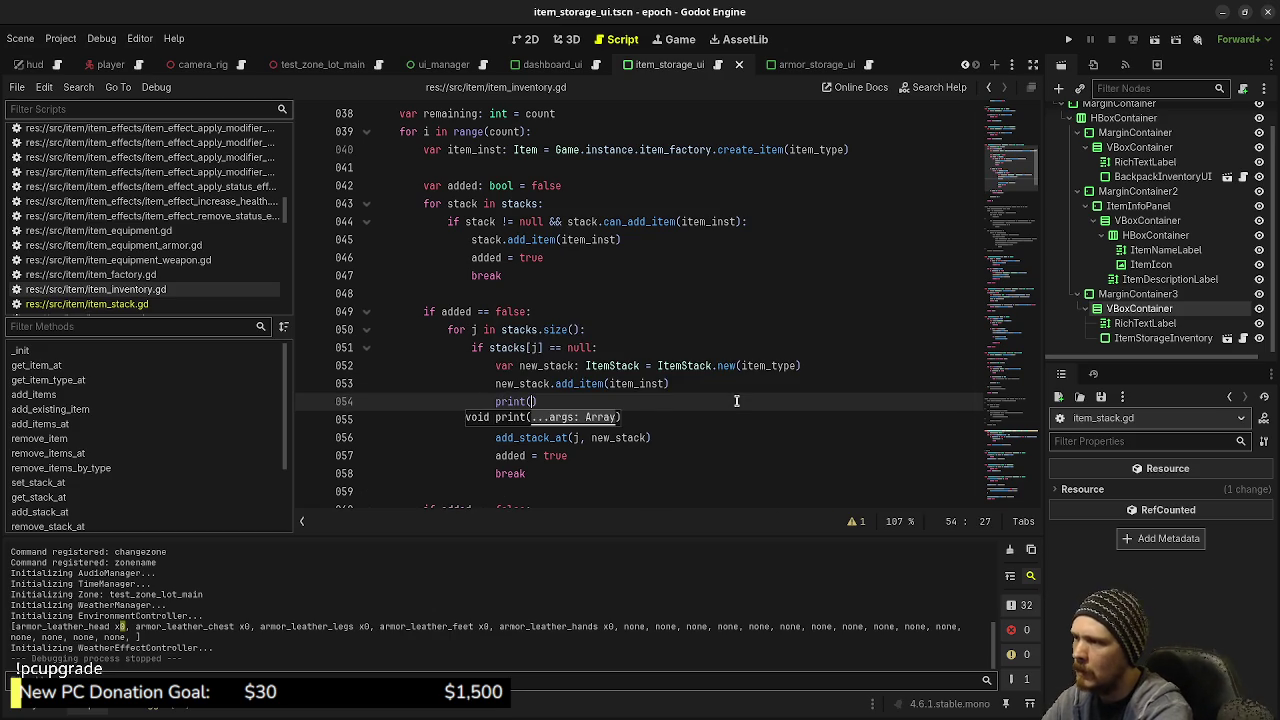
text(tem_inst)
key(ctrl+s)
Run the game with F5, close the inventory overlay, and stop it with F8
key(F5)
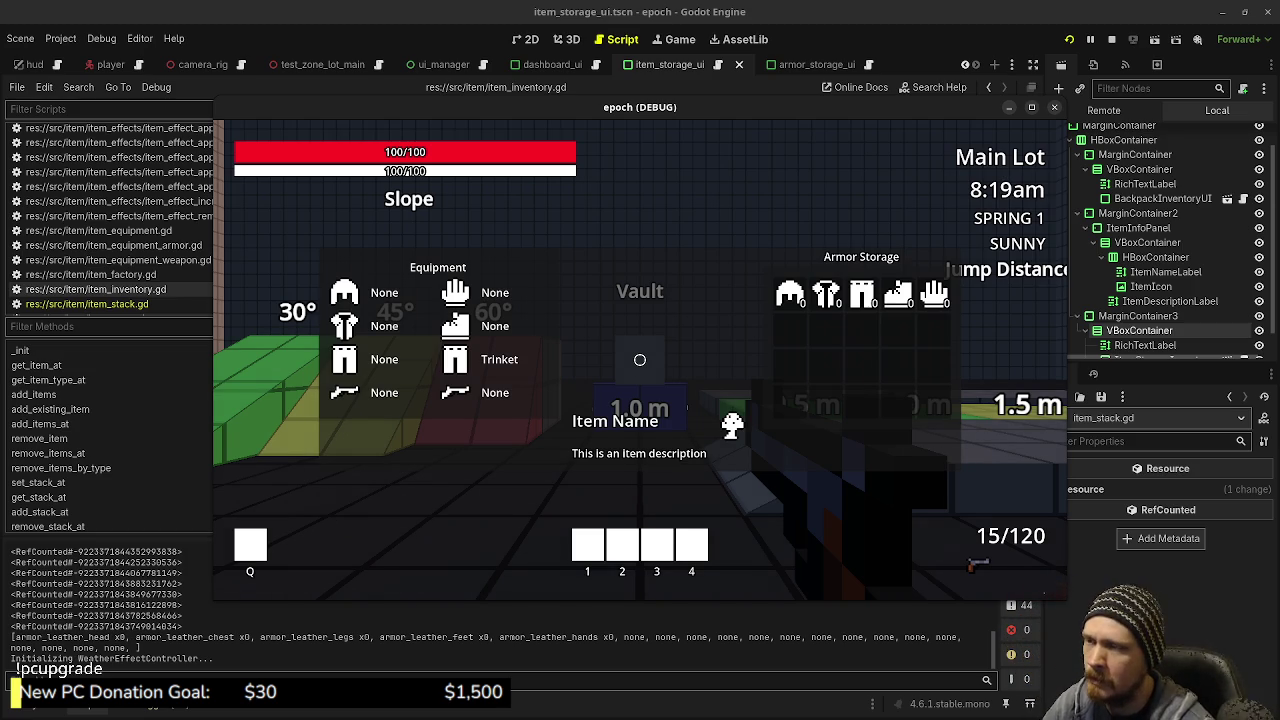
key(Escape)
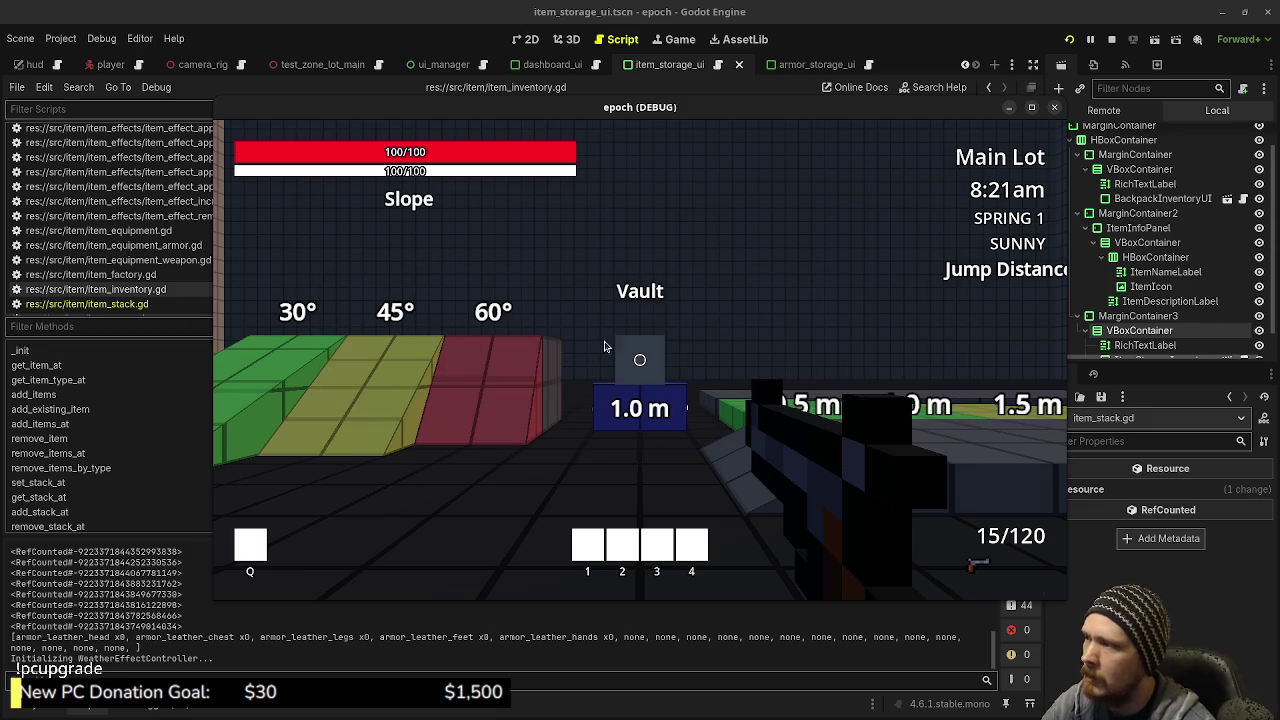
mouse_move(128, 562)
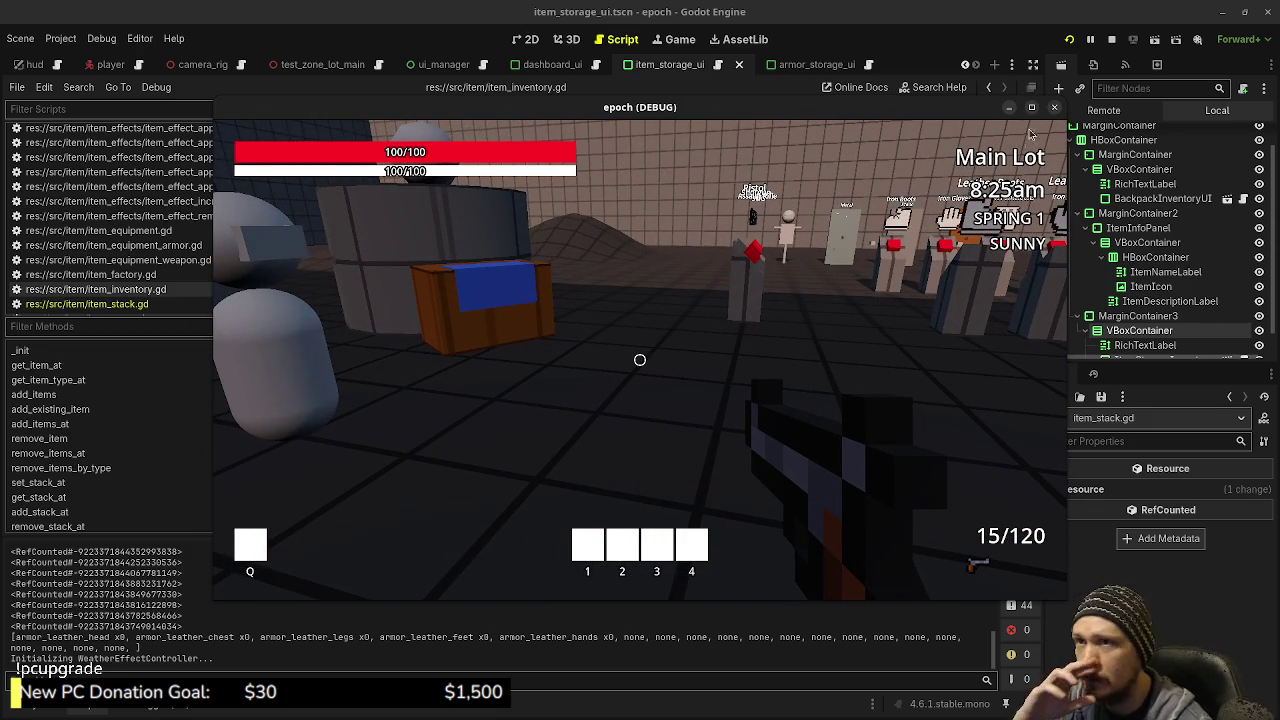
key(F8)
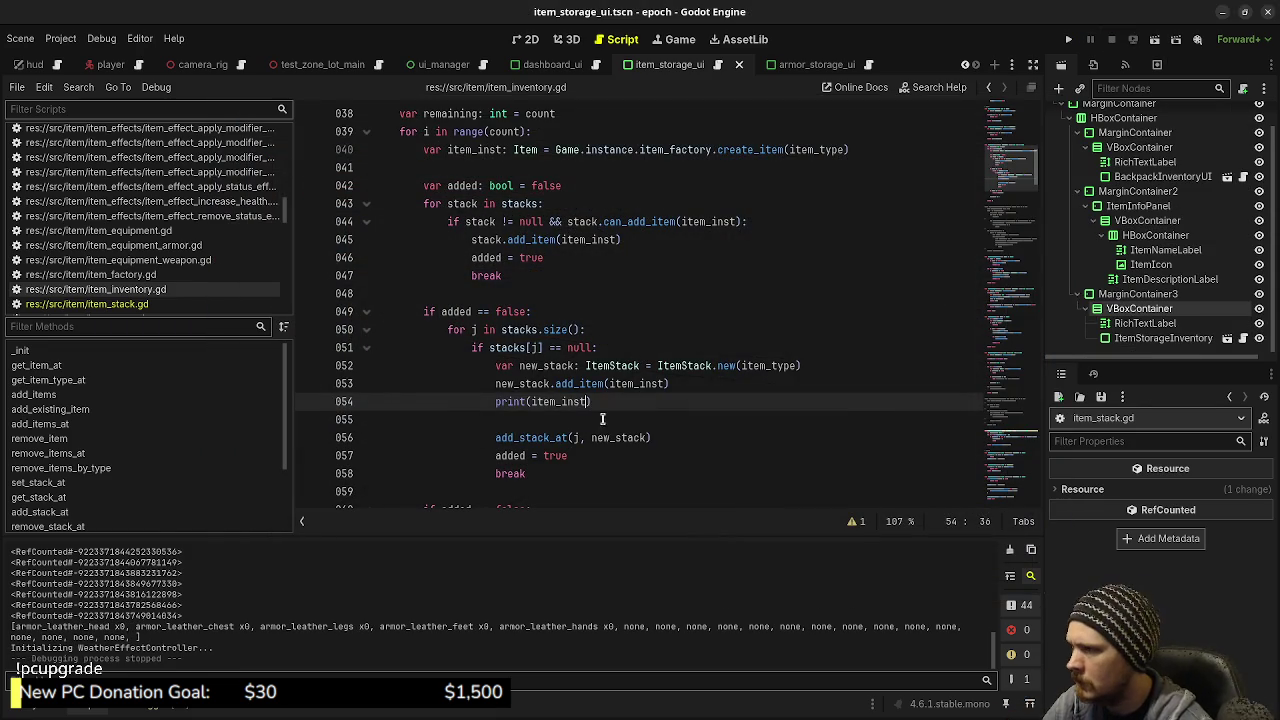
Change line 54's print argument from item_inst to new_stack.get_count(), save, and run the game
text(.)
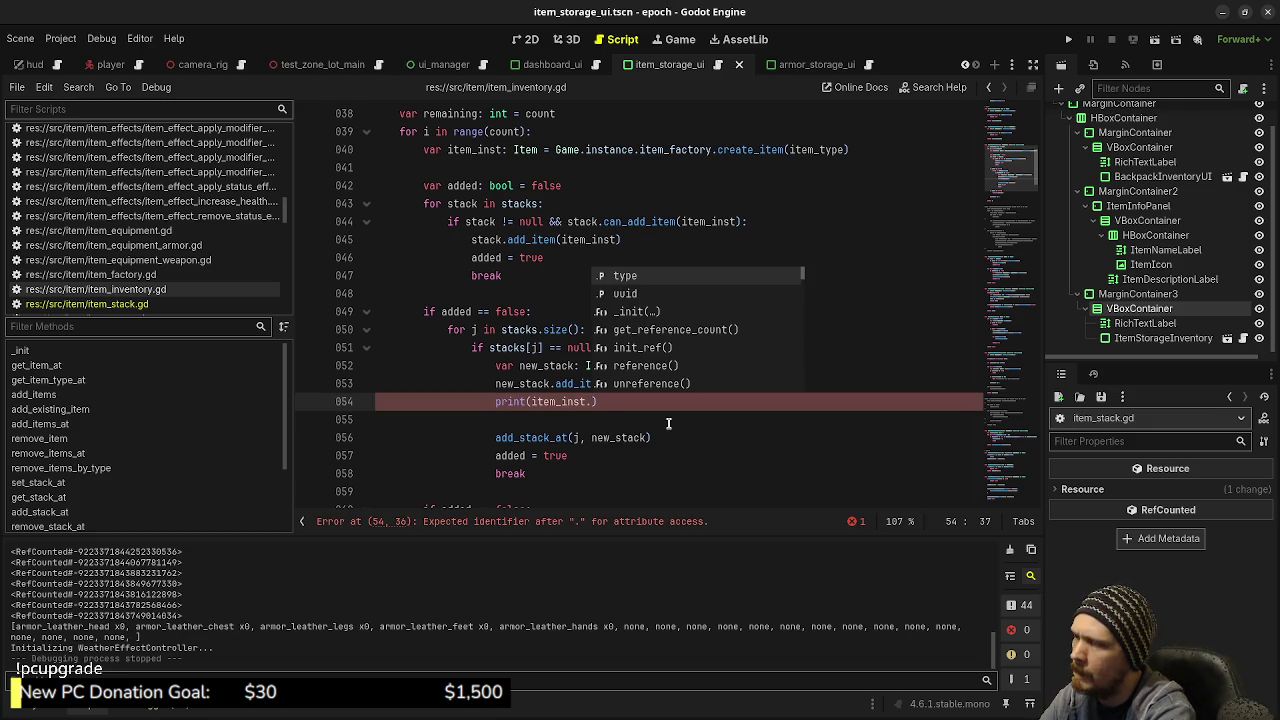
key(BackSpace)
key(BackSpace)
key(BackSpace)
key(BackSpace)
key(BackSpace)
text(new_stack)
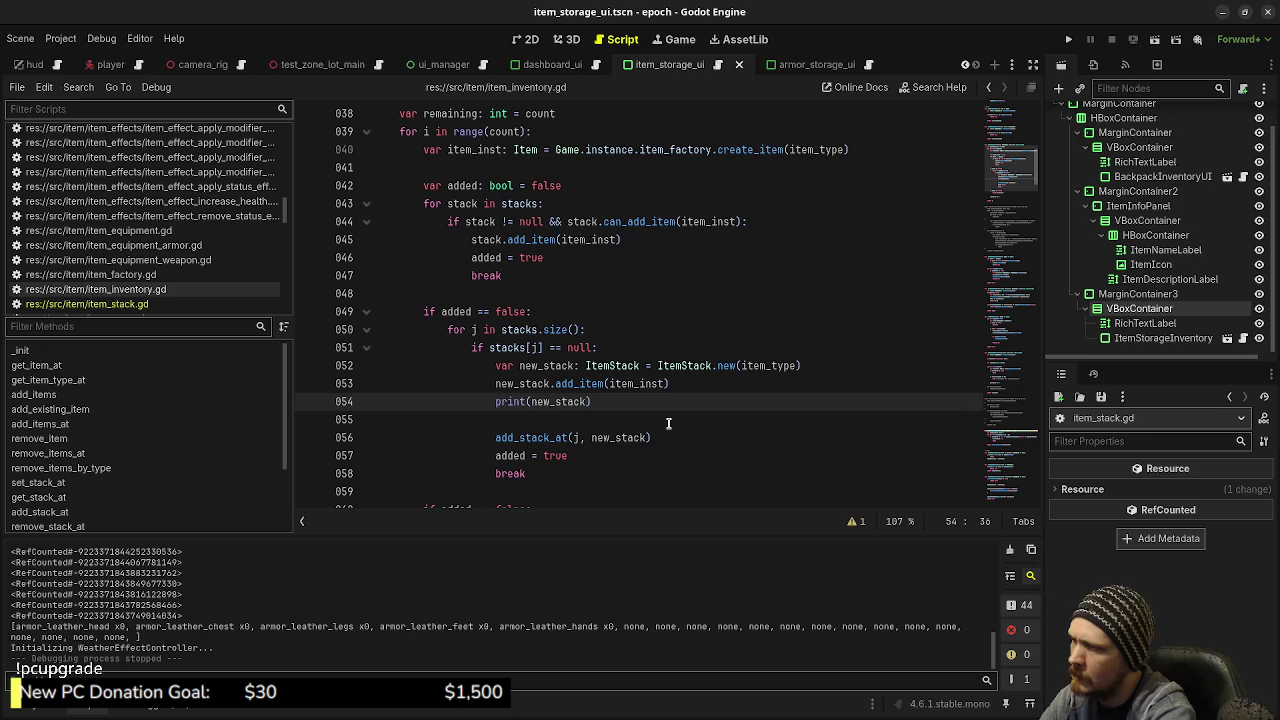
text(.)
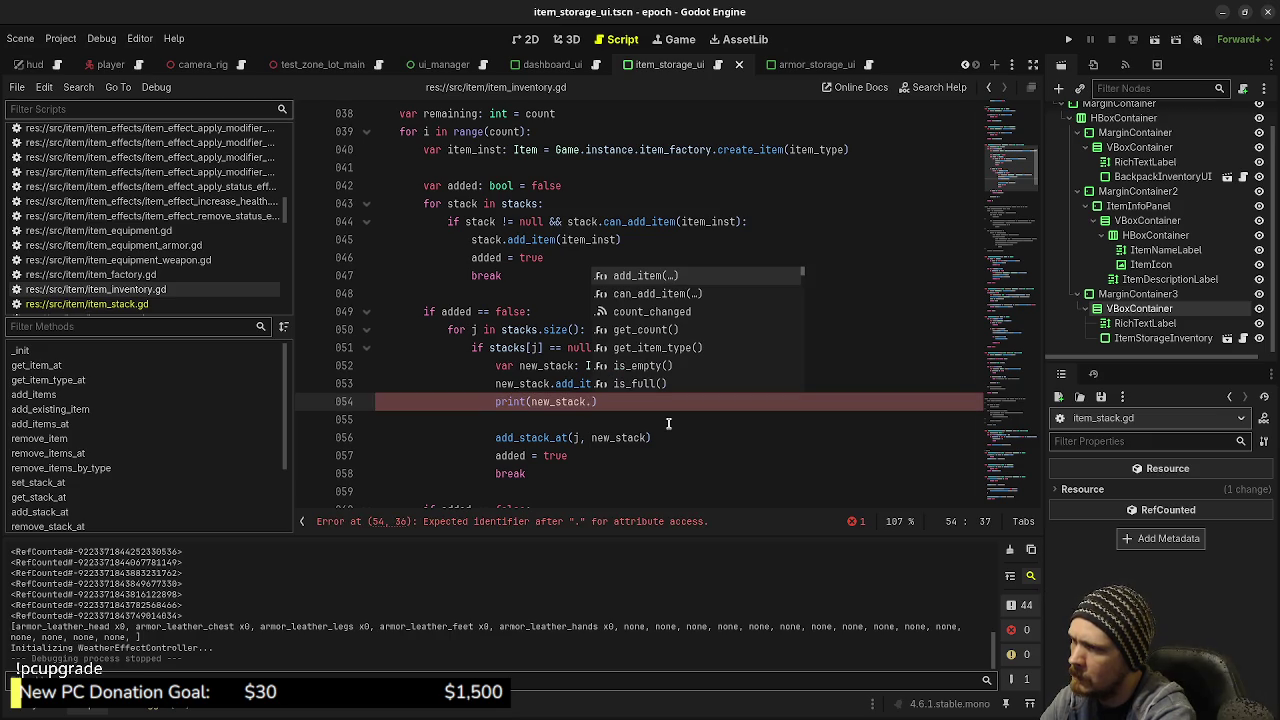
text(get_count)
key(Return)
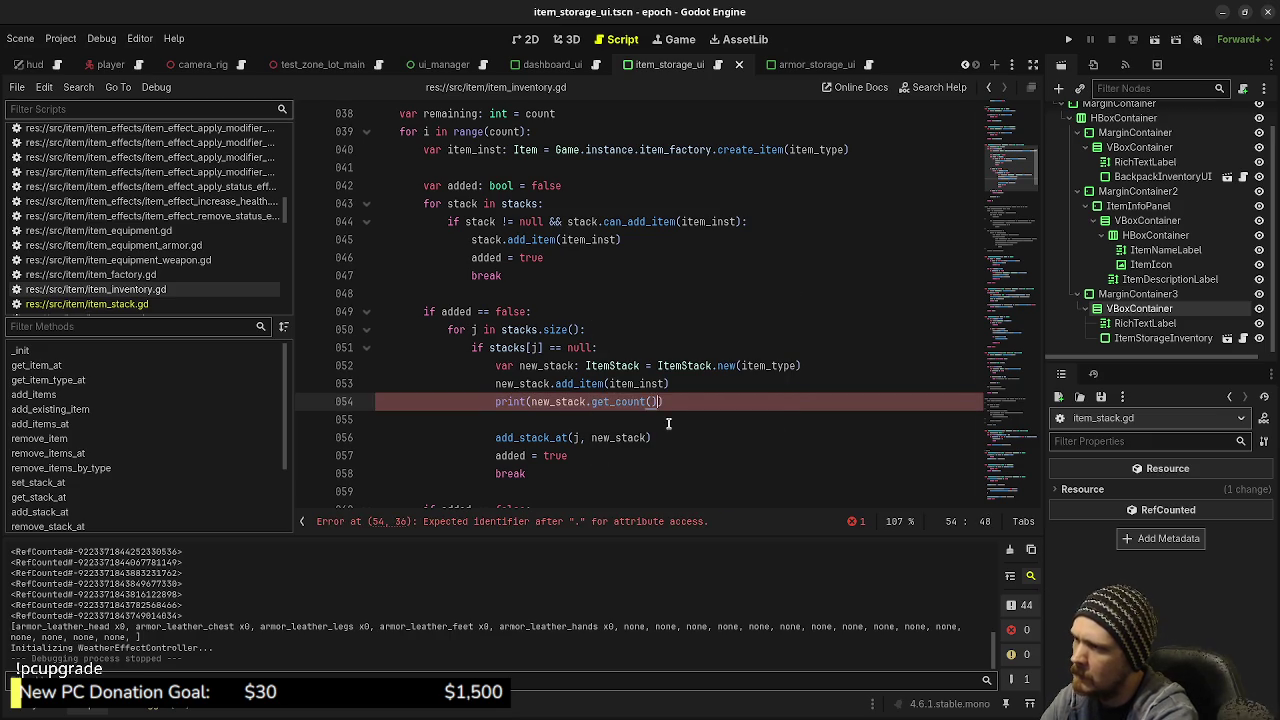
key(ctrl+s)
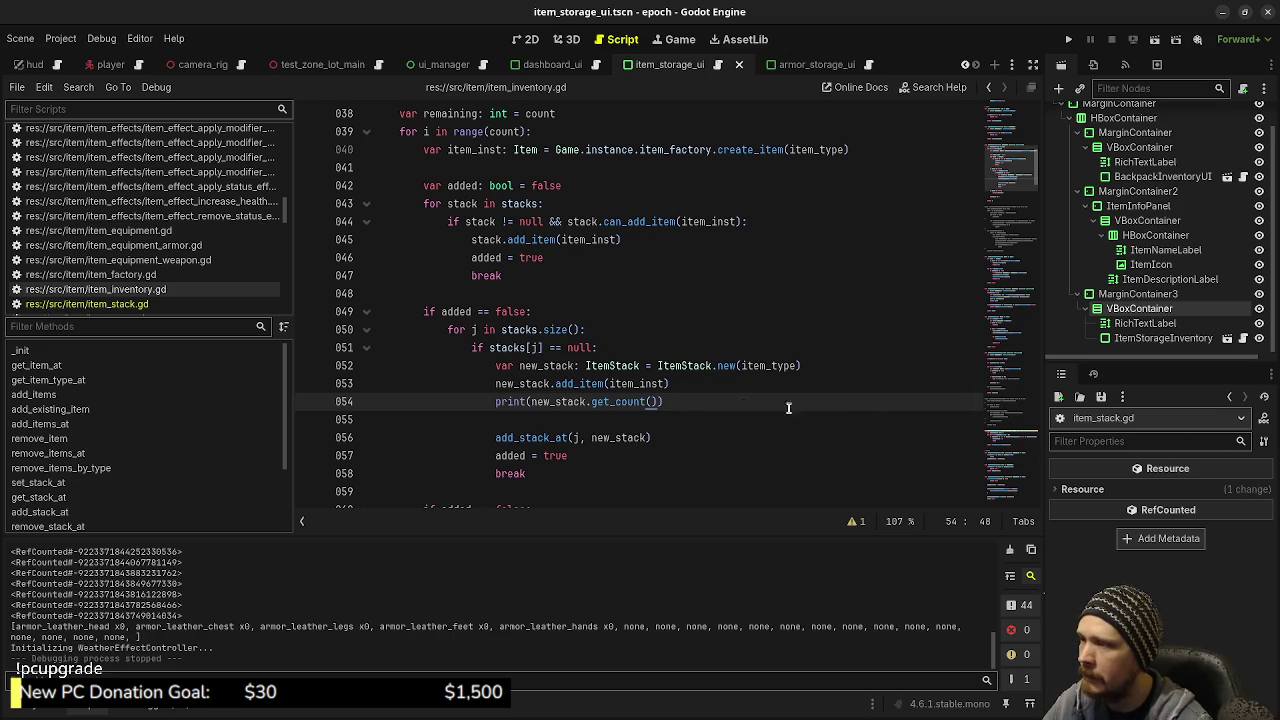
click(685, 401)
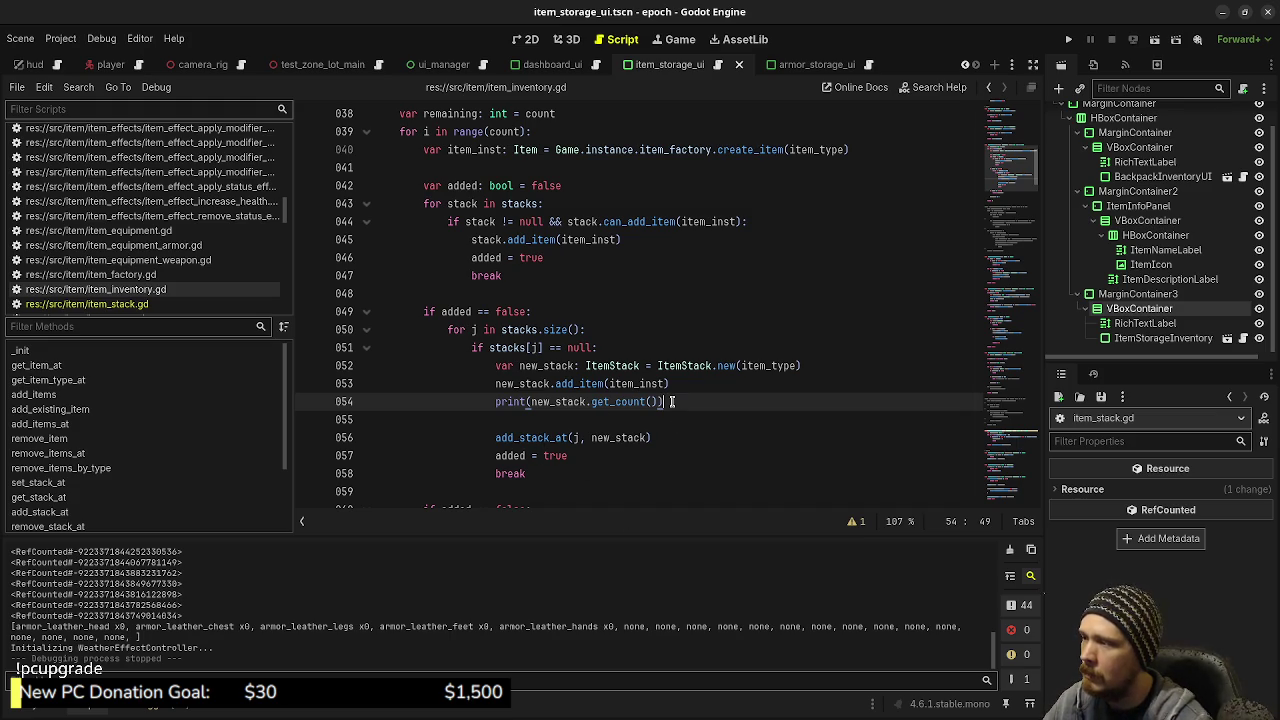
key(F5)
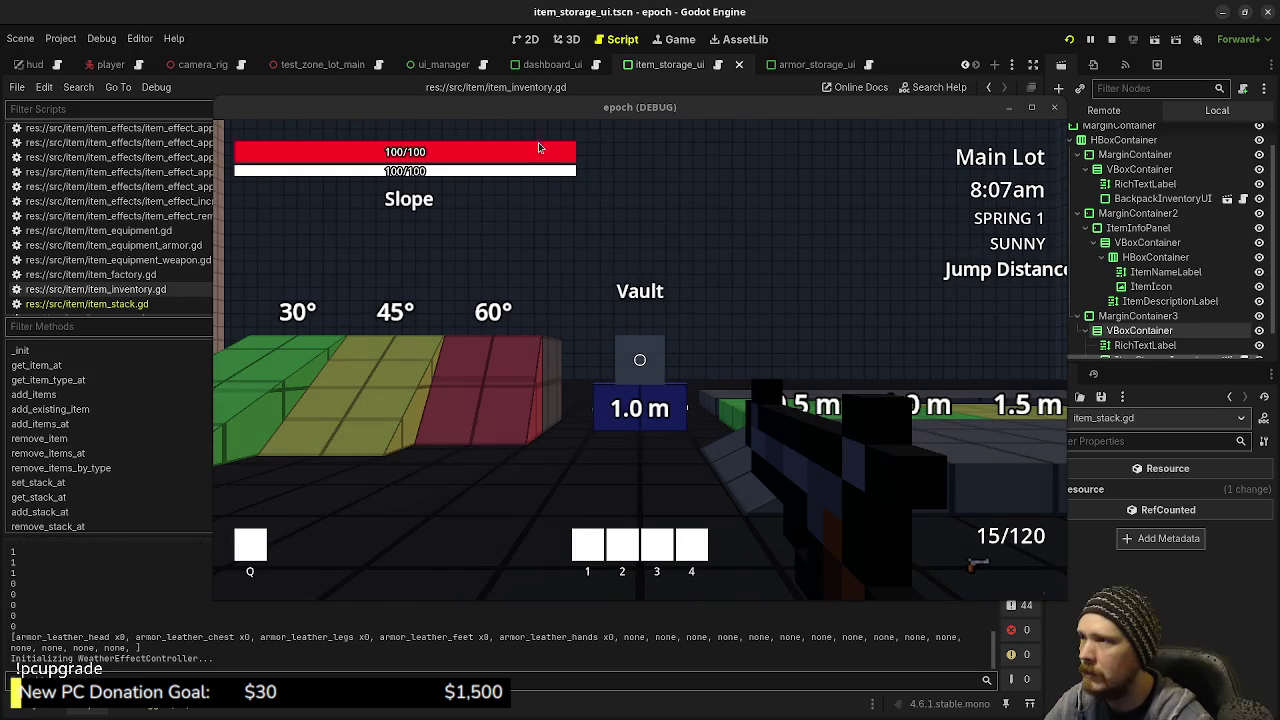
Make line 54 print new_stack.item_type.id + " " + str(new_stack.get_count()), save, and stop the game
drag(547, 114, 558, 511)
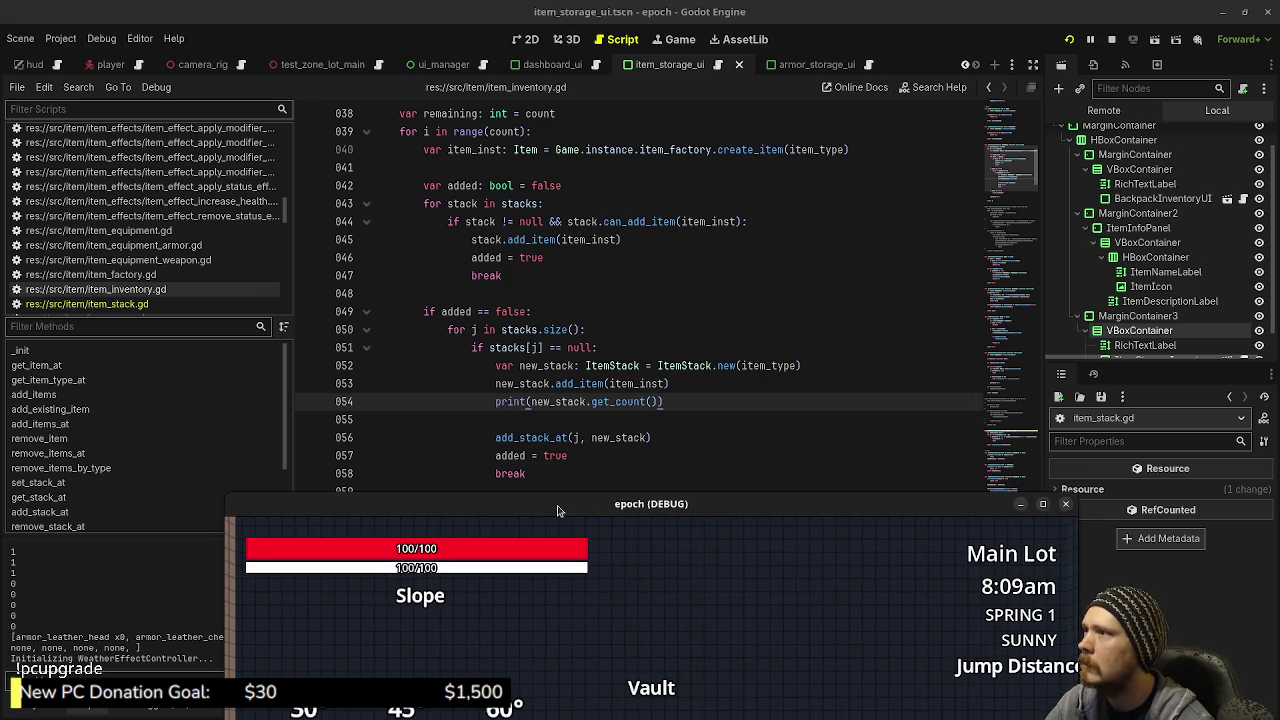
click(532, 401)
text(new_stack)
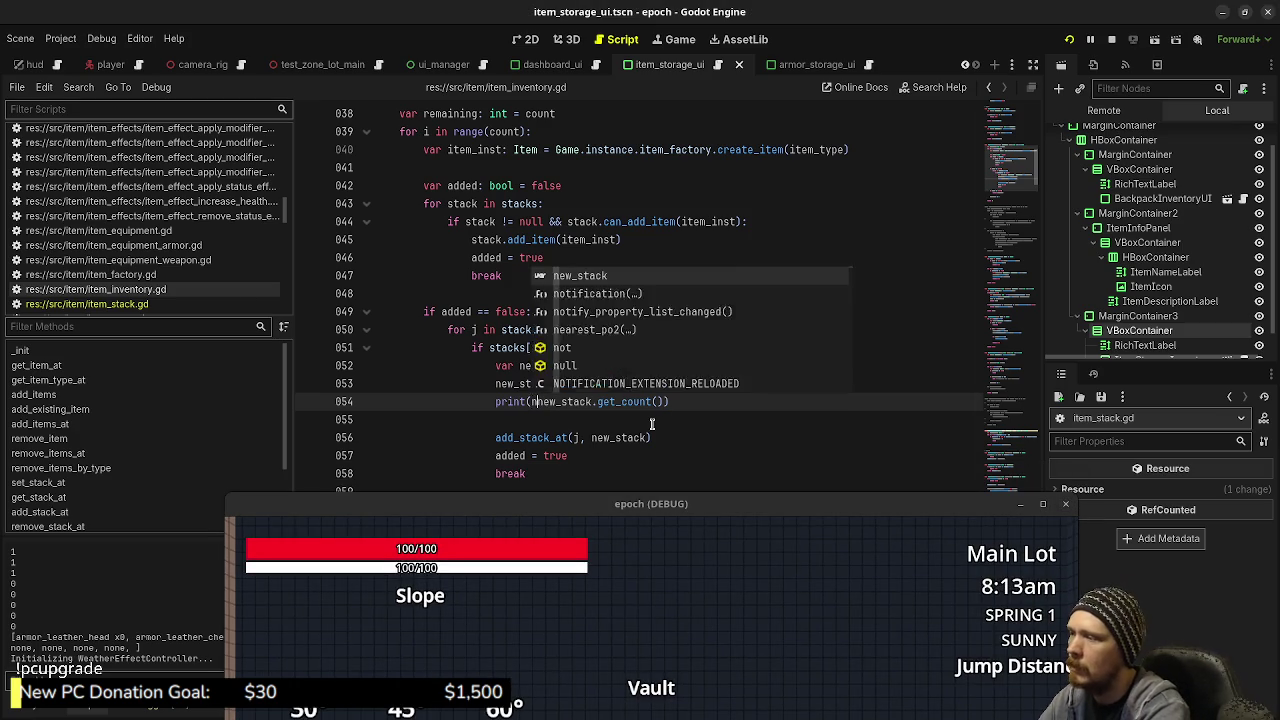
text(.item)
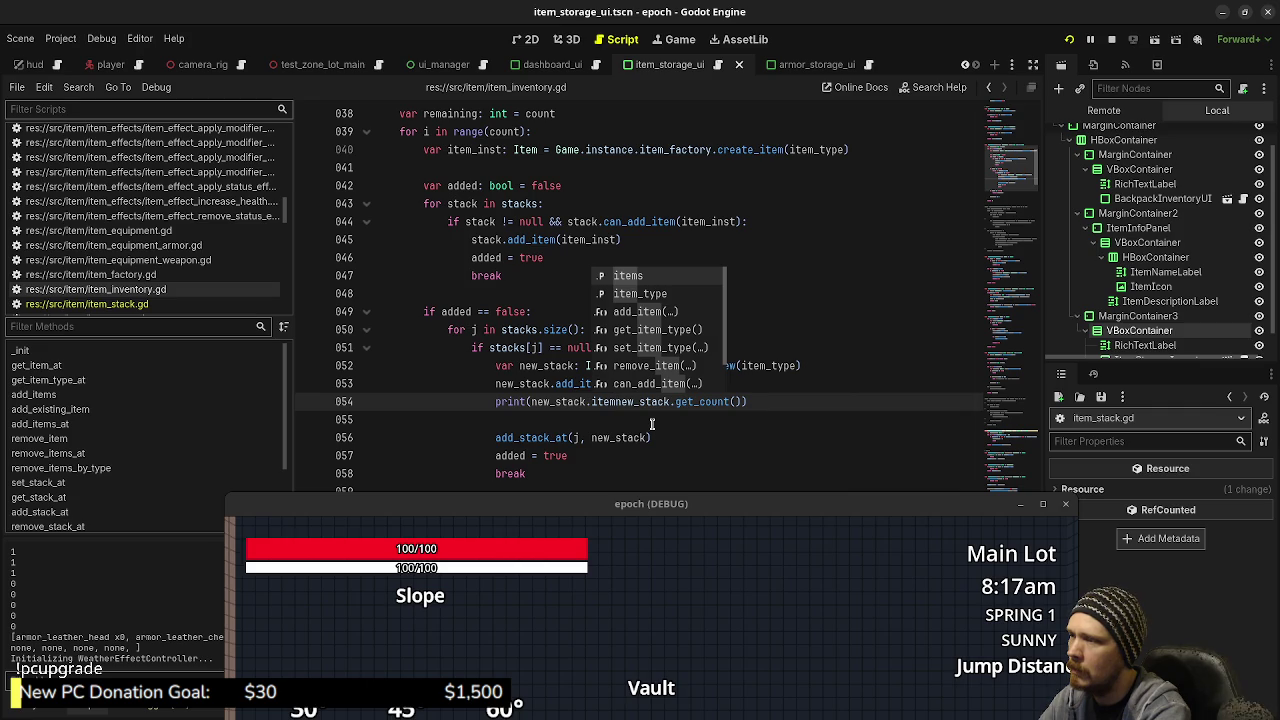
text(_type.id)
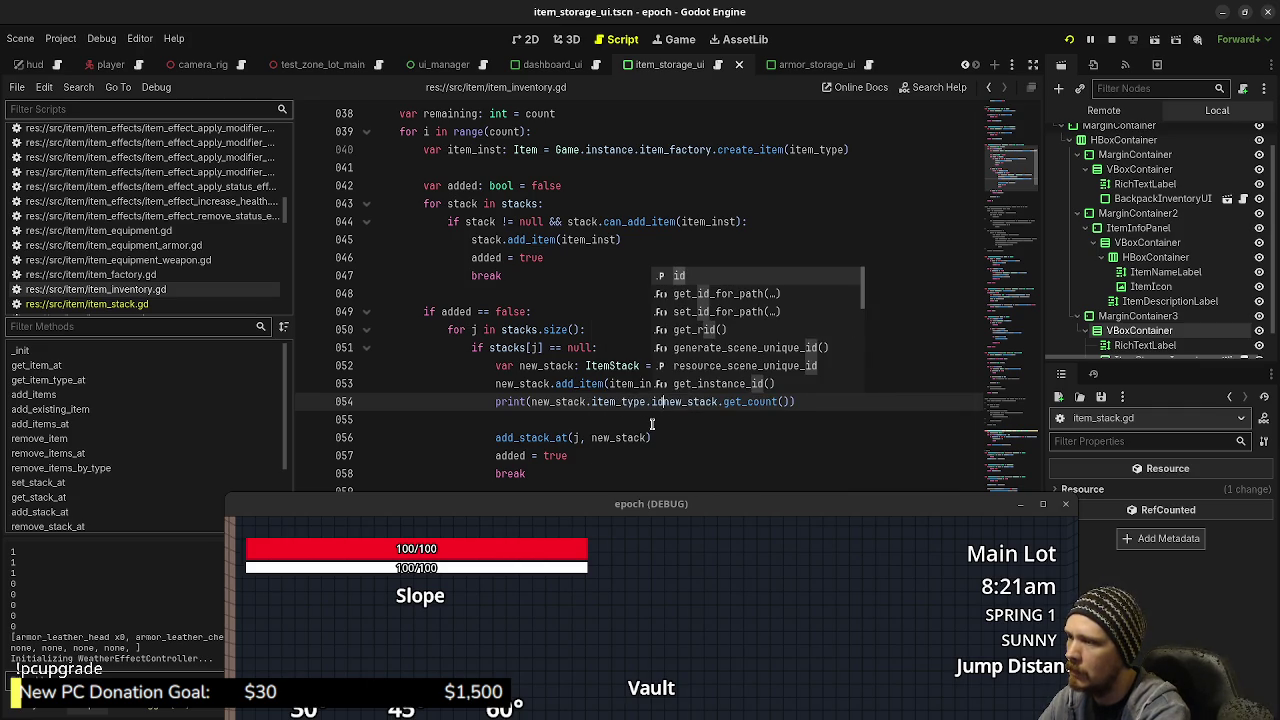
text( + " " + )
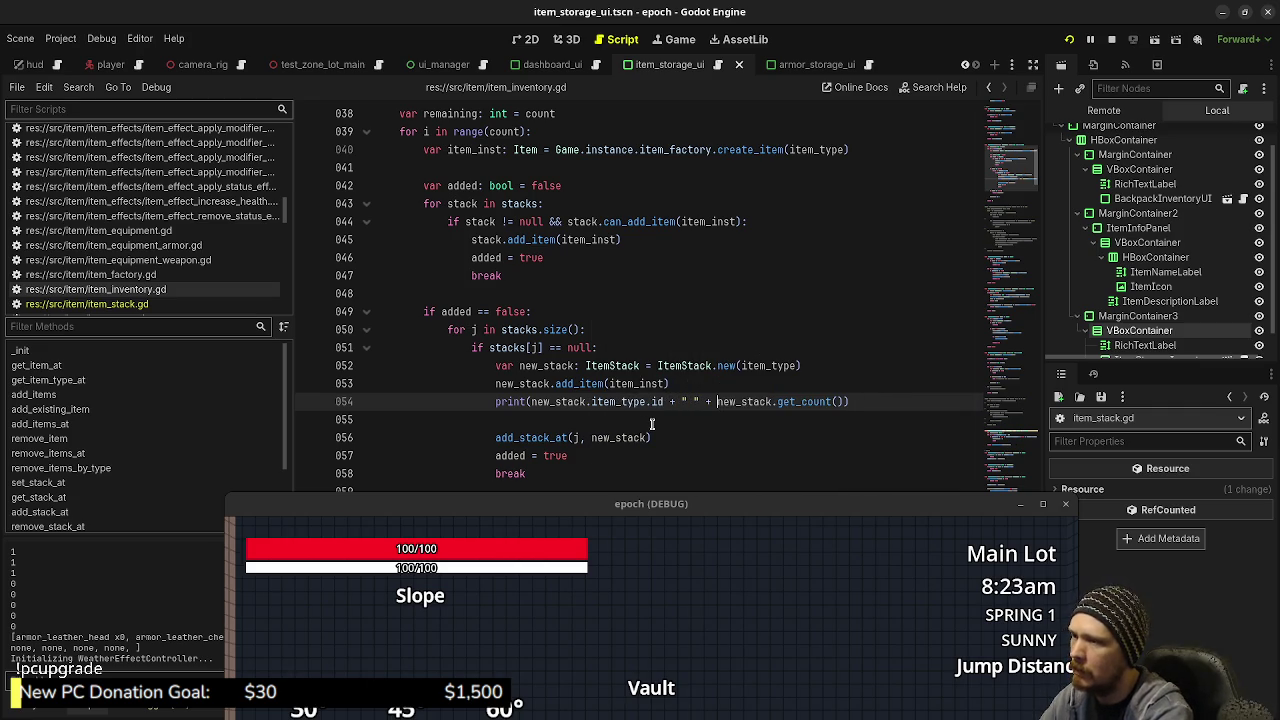
text(str()
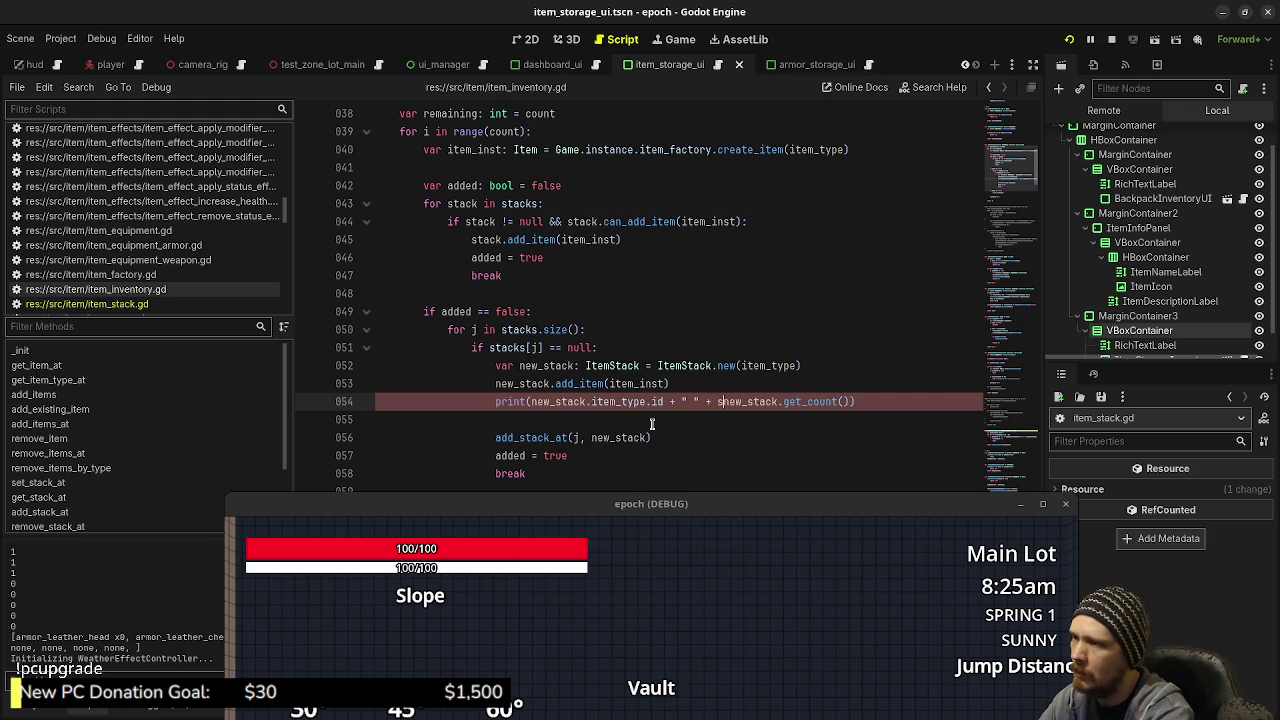
key(ctrl+Right)
key(ctrl+Right)
key(ctrl+Right)
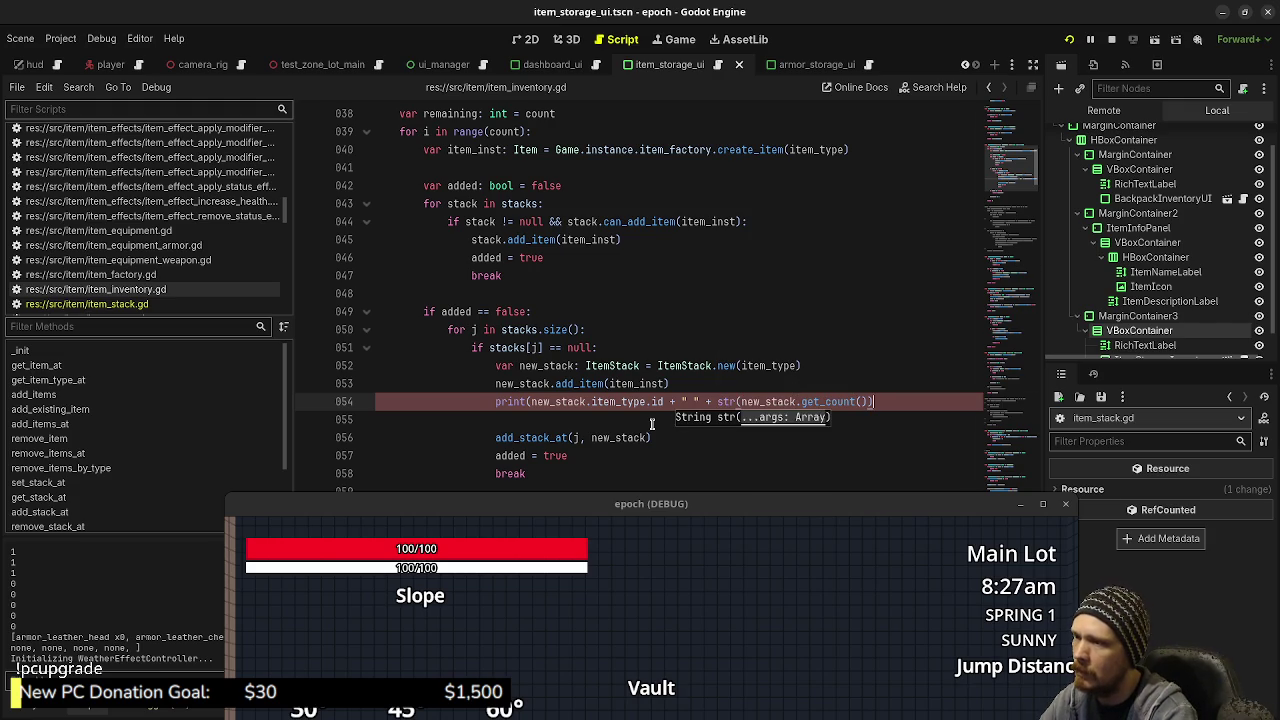
text())
key(ctrl+s)
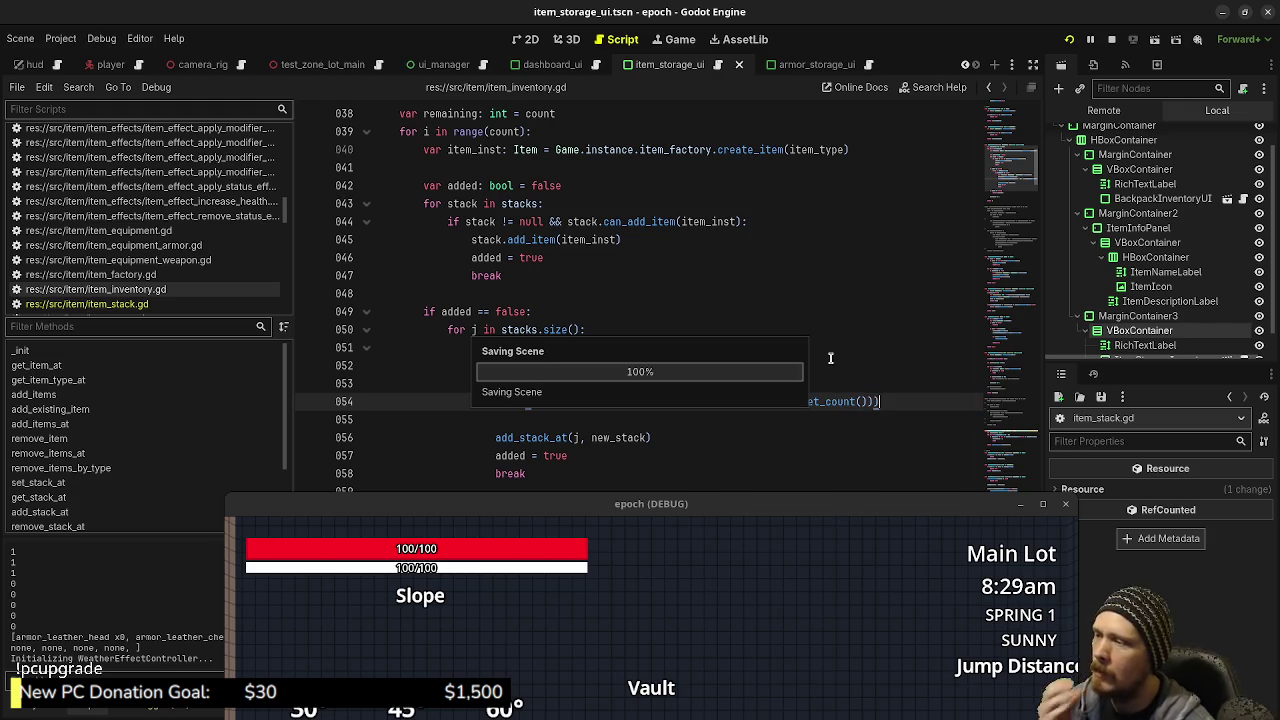
click(1069, 40)
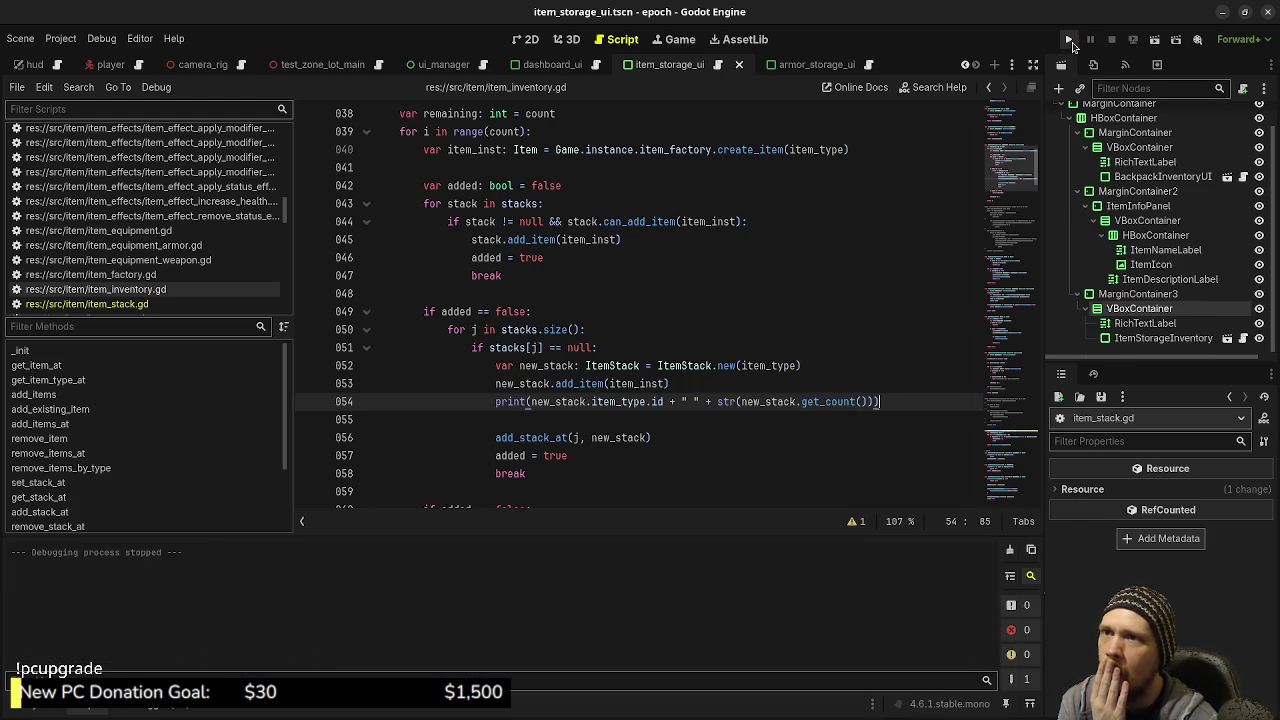
Rerun and close the game, then select the is_stackable call on line 27 of item_stack.gd's can_add_item
click(1069, 40)
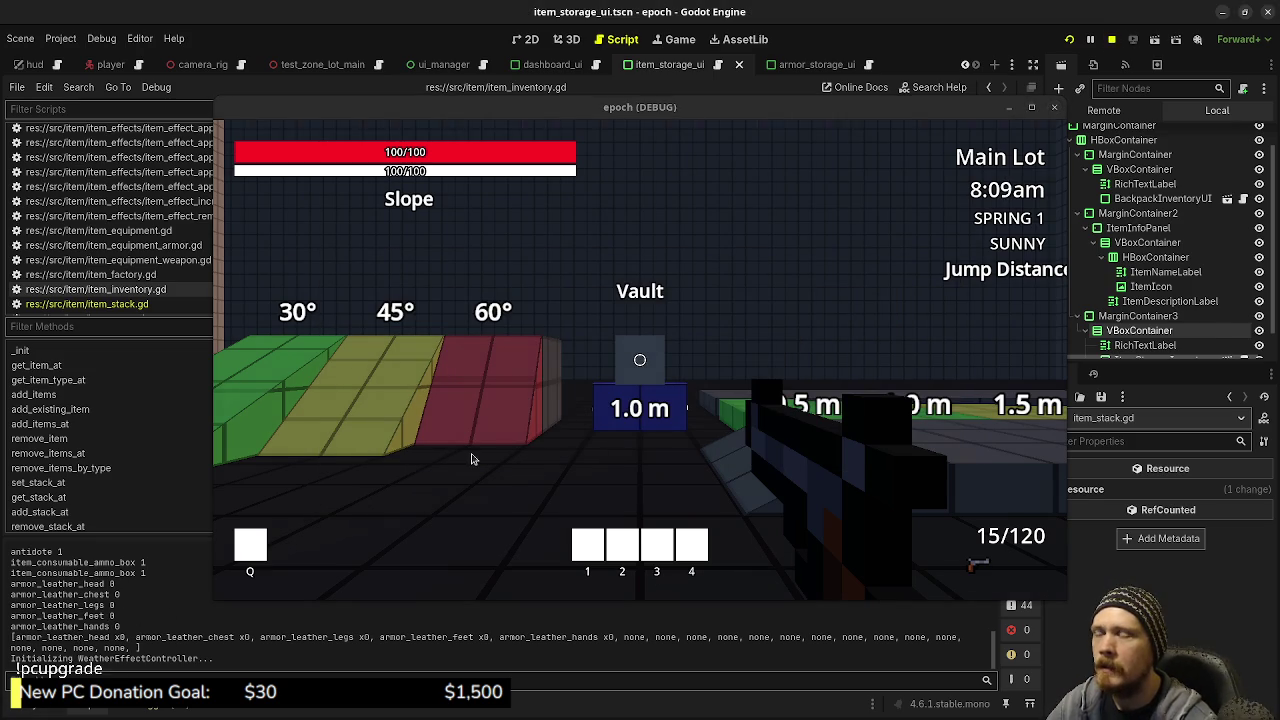
key(F8)
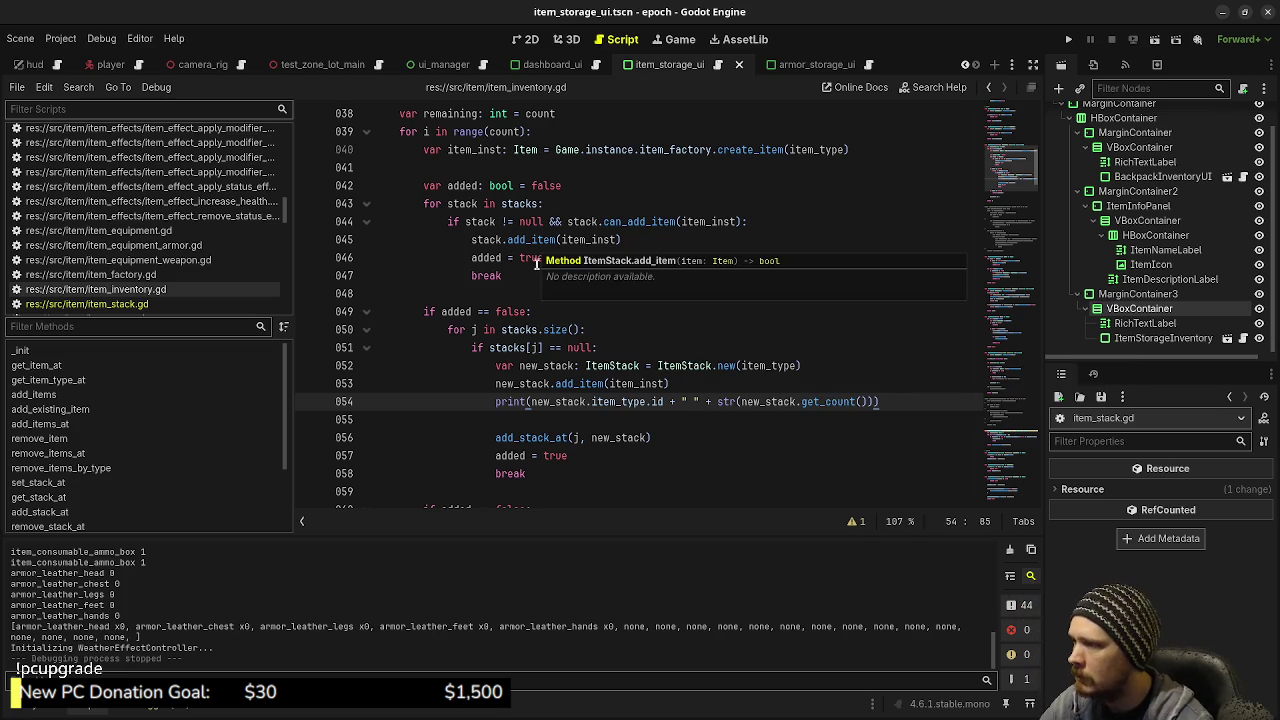
ctrl+click(568, 385)
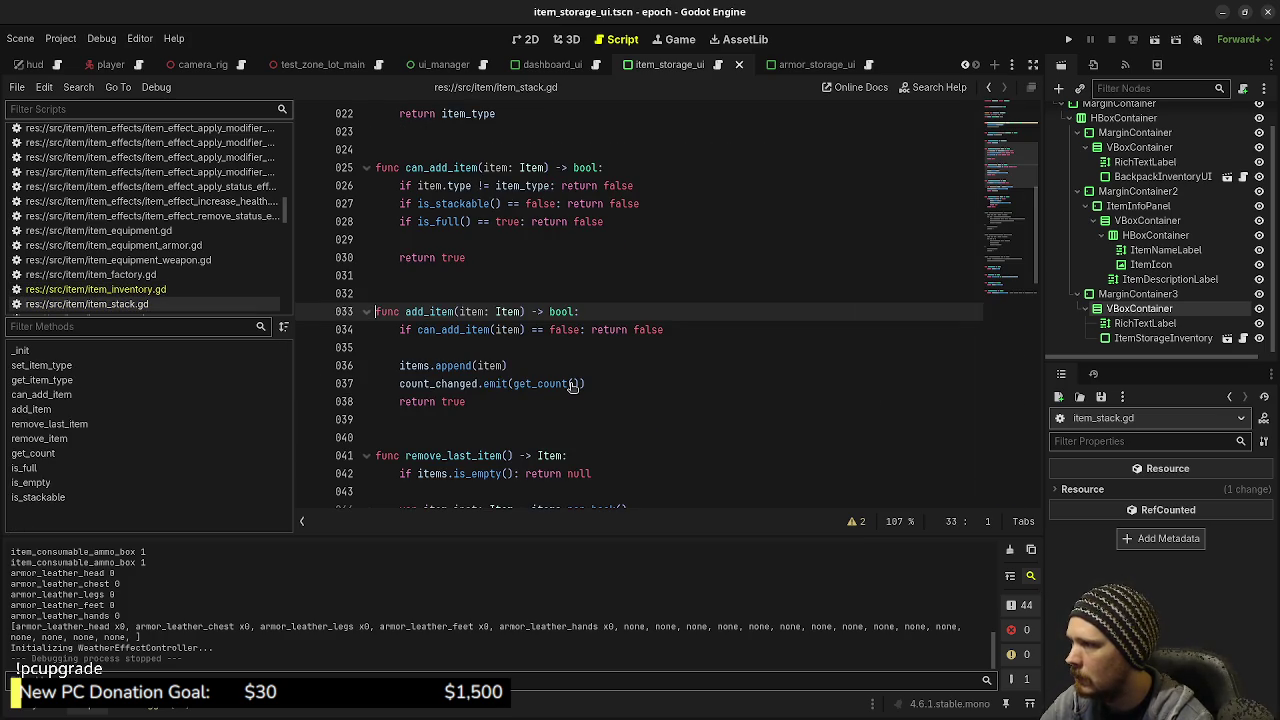
scroll(555, 385, down, 1)
scroll(500, 340, up, 2)
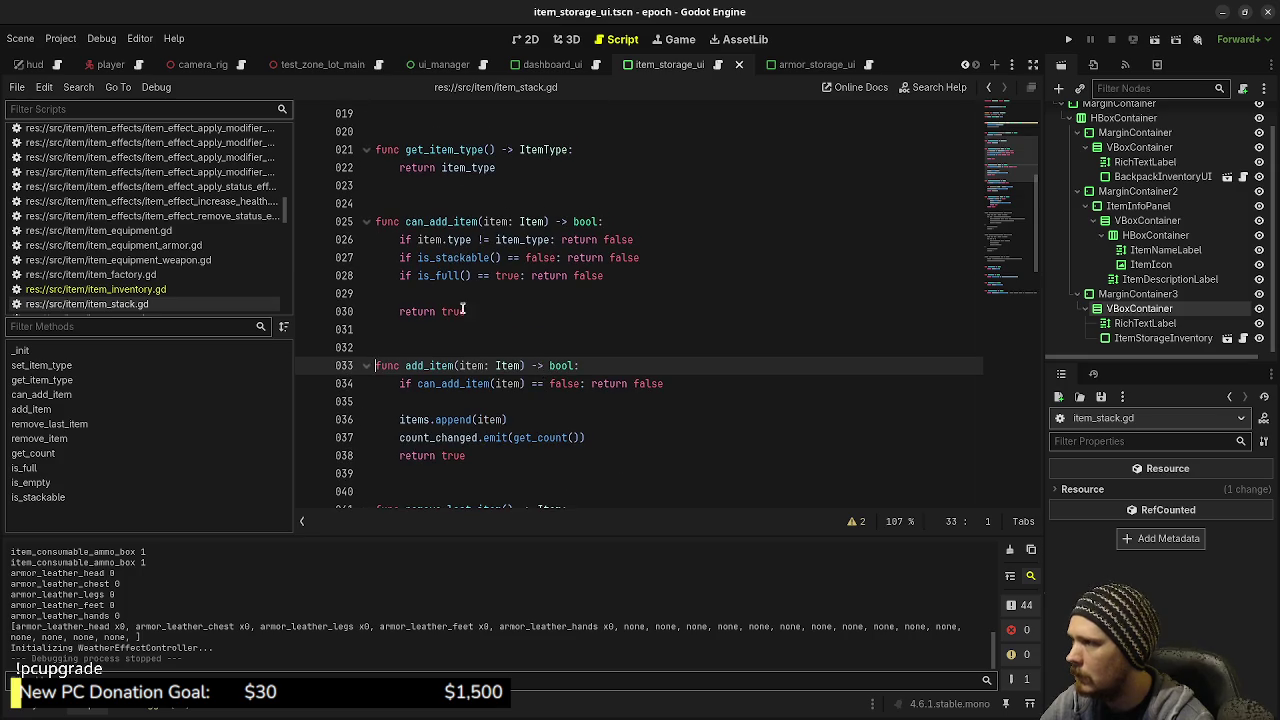
double_click(452, 257)
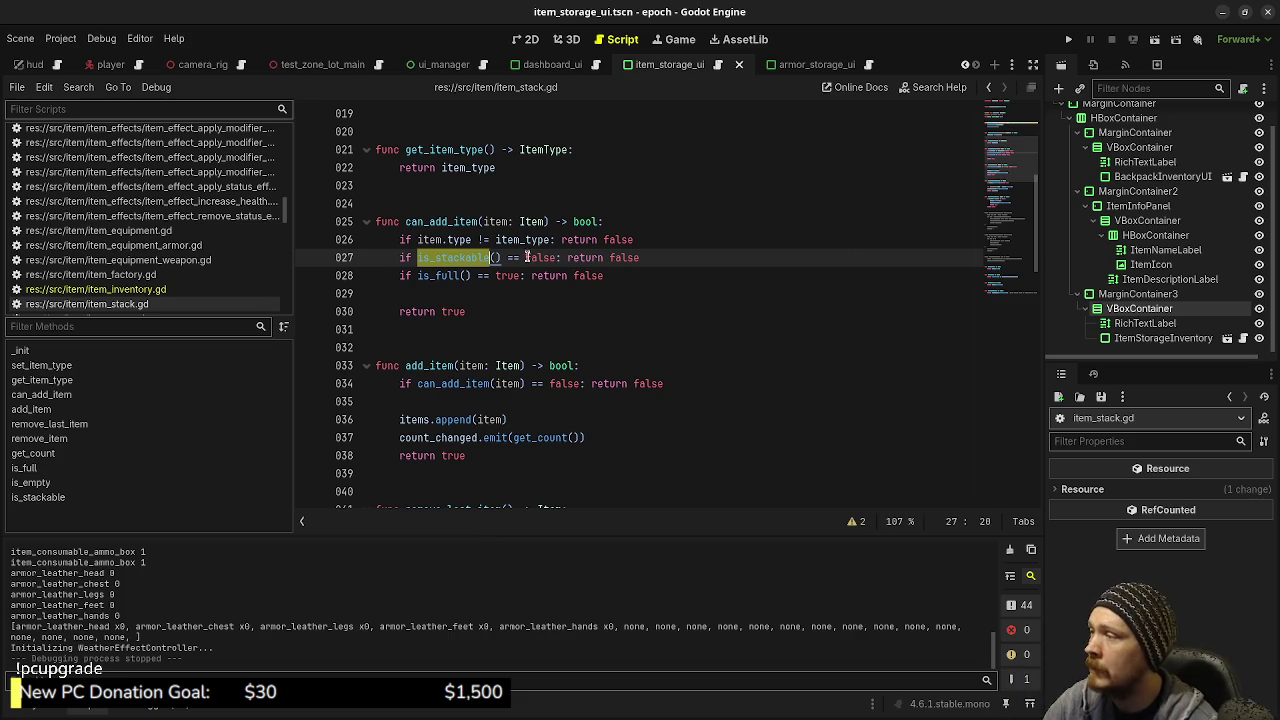
Comment out line 27's is_stackable check with Ctrl+K, save item_stack.gd, and run the project
click(400, 258)
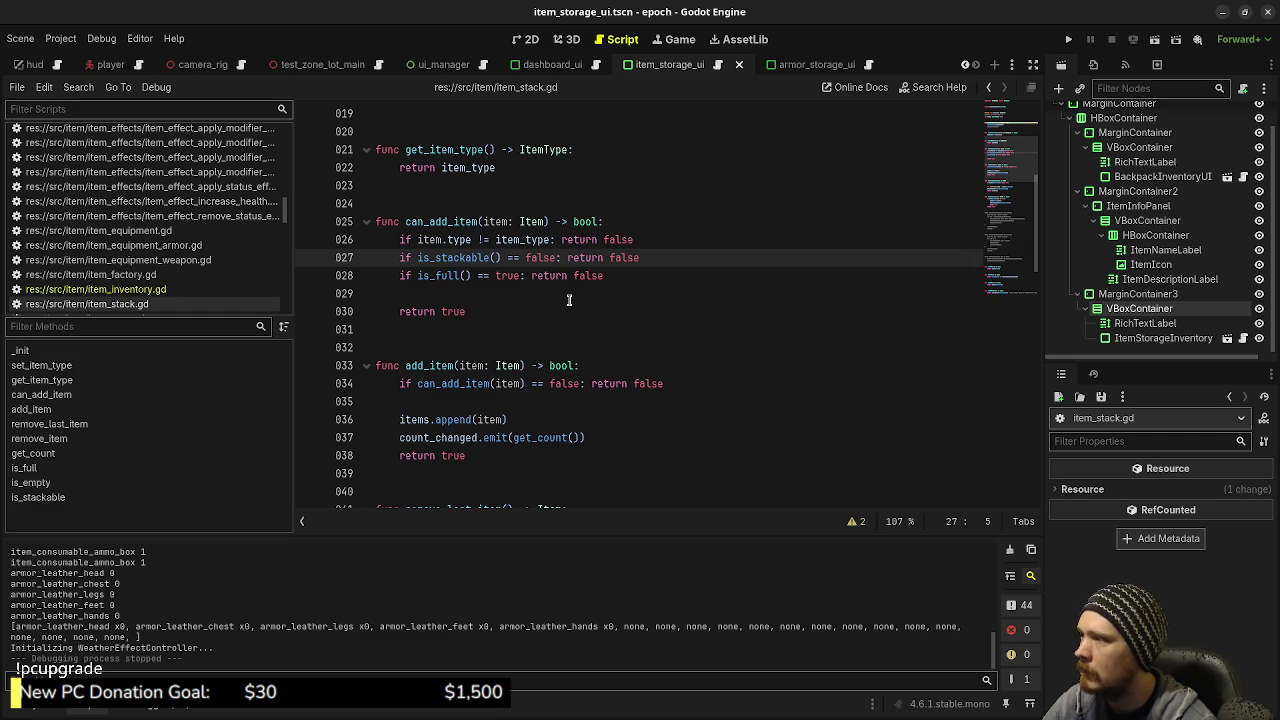
key(ctrl+k)
key(End)
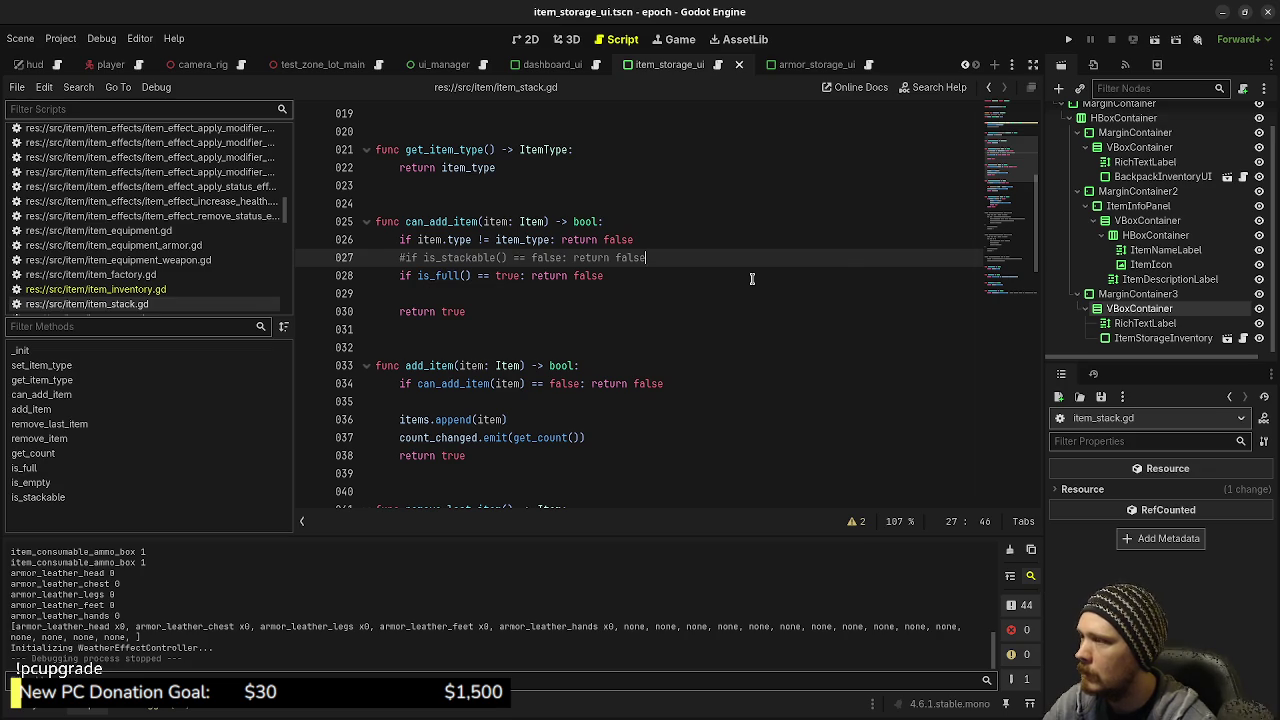
key(ctrl+s)
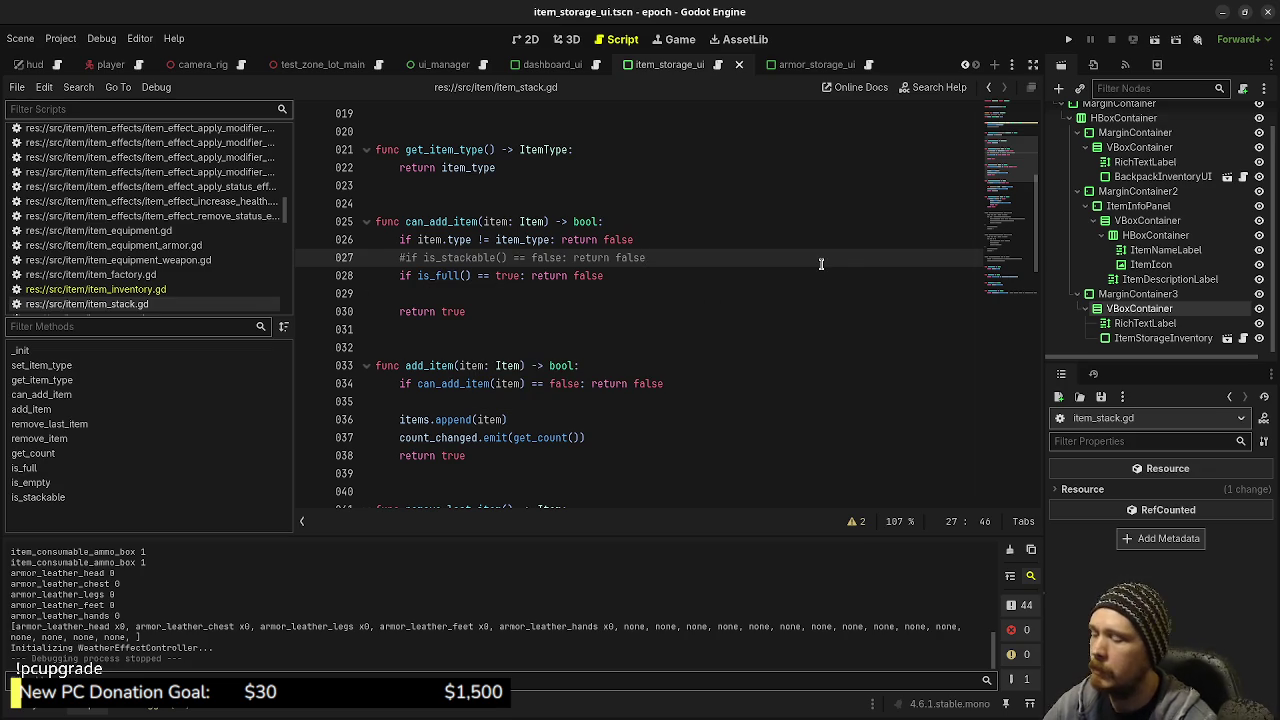
key(F5)
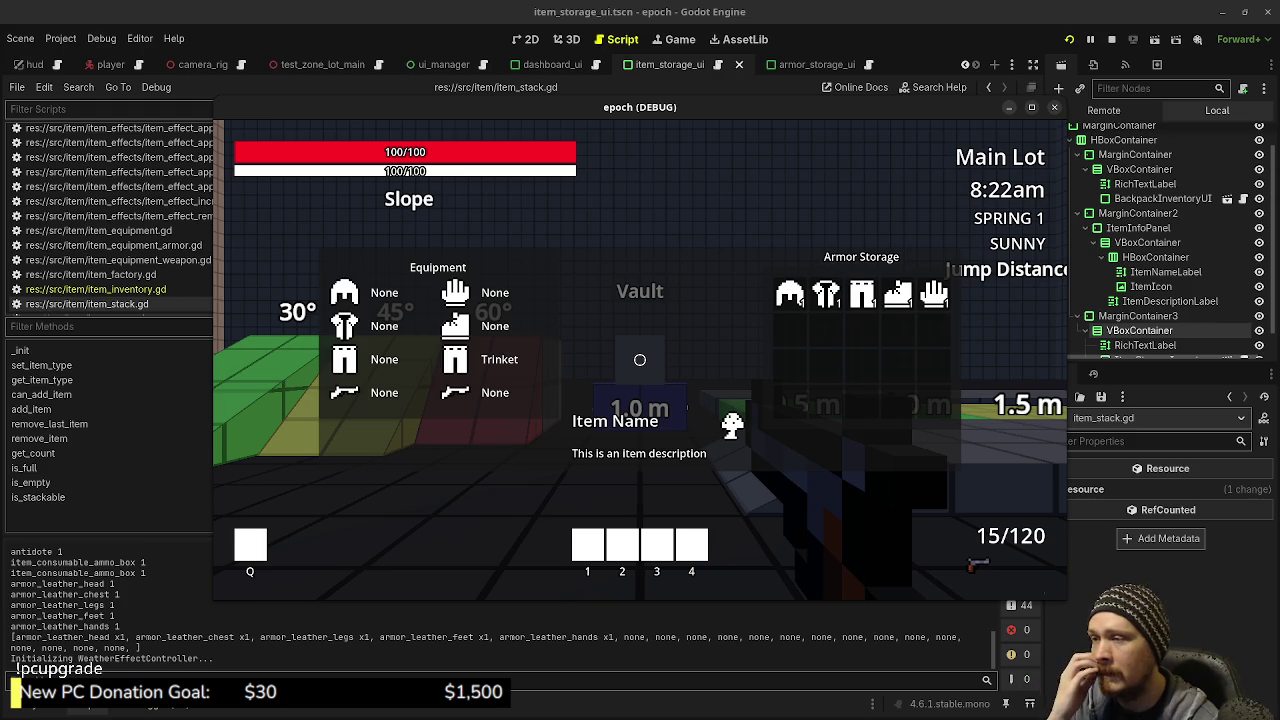
Close and reopen the in-game inventory overlay, then switch the editor to the ui_manager scene
key(Tab)
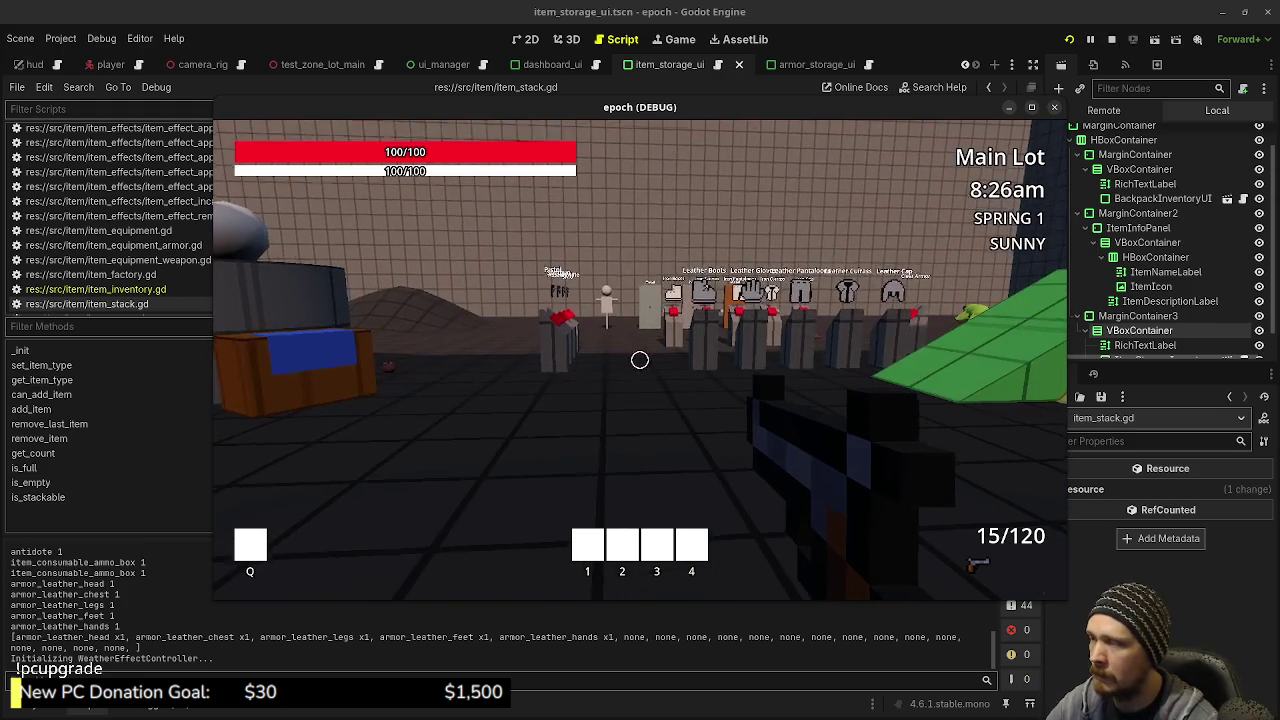
key(Tab)
key(Tab)
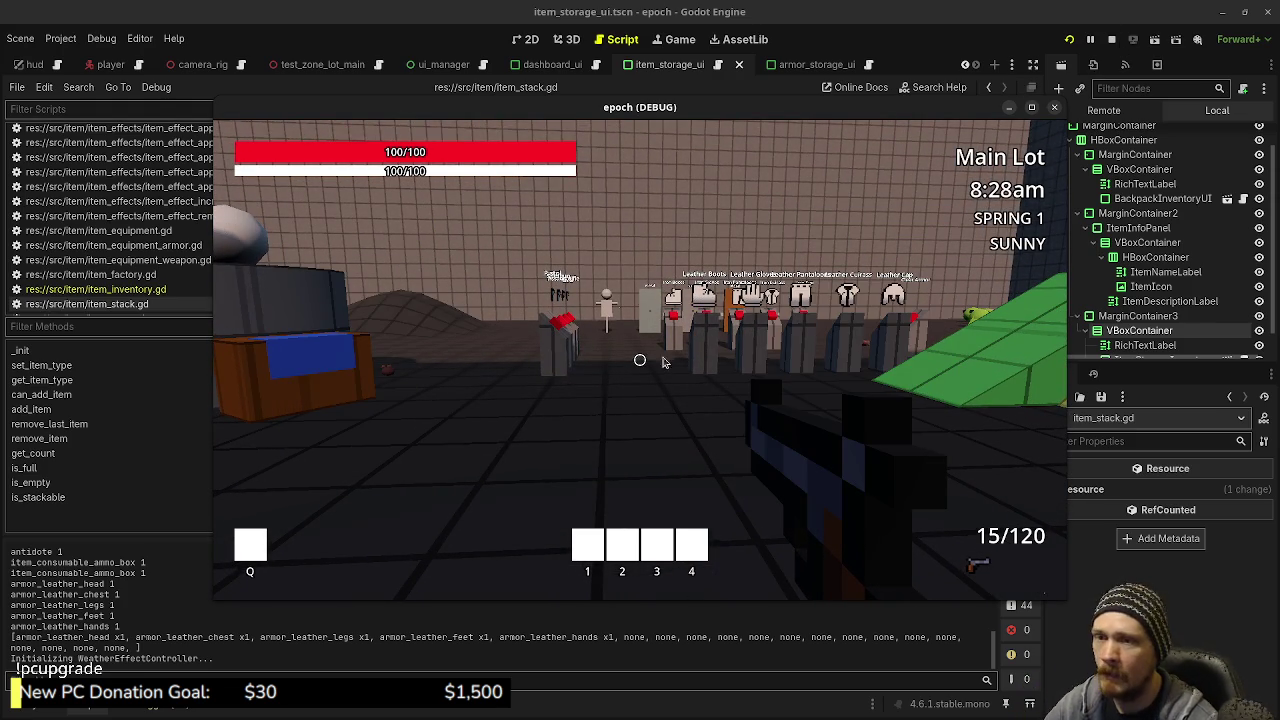
click(437, 64)
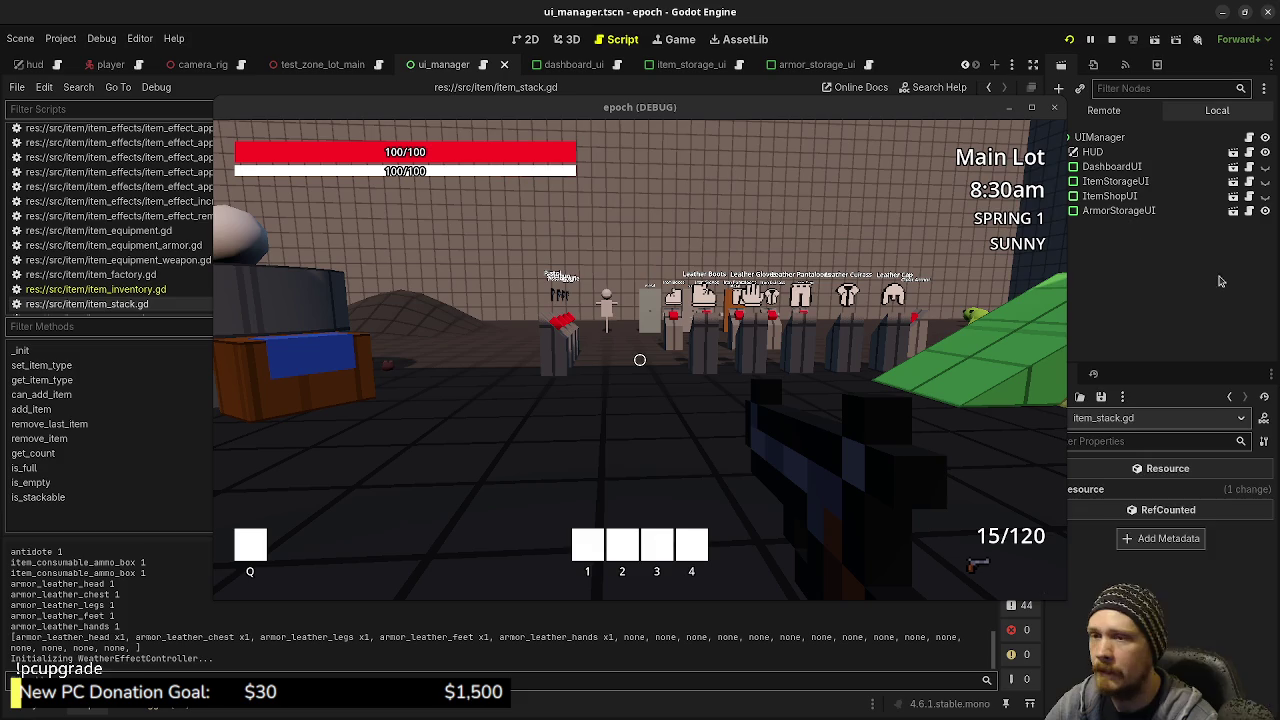
Make ArmorStorageUI visible in the Remote tree, select its chest slot in-game, then stop the game
click(1118, 210)
click(1265, 210)
click(1265, 210)
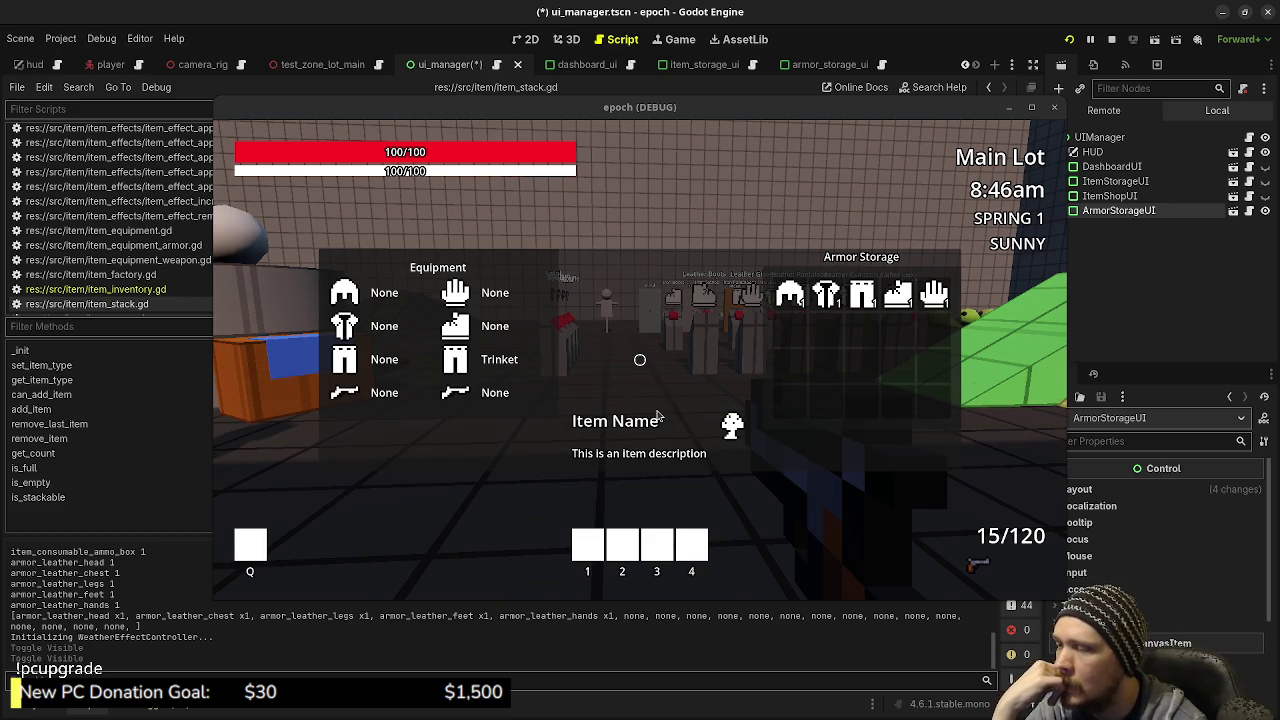
click(826, 293)
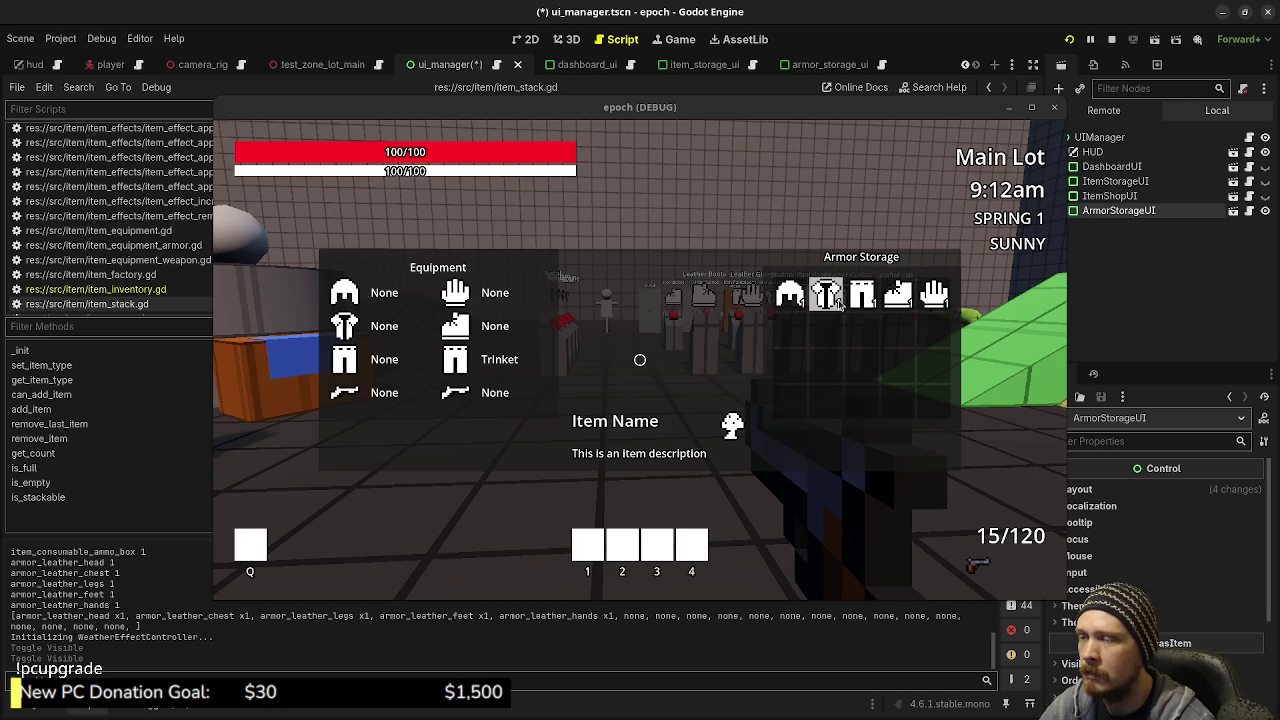
click(1111, 39)
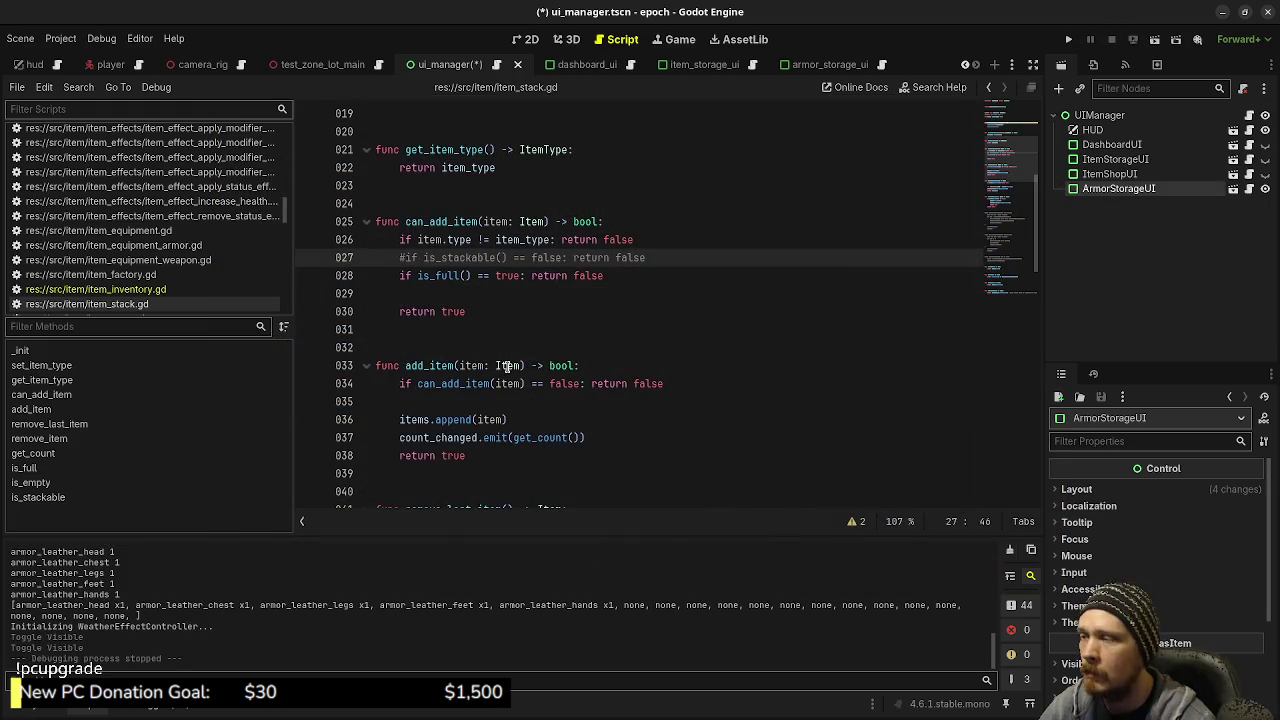
Save the ui_manager scene and open item_stack_ui.tscn via quick scene search
key(ctrl+s)
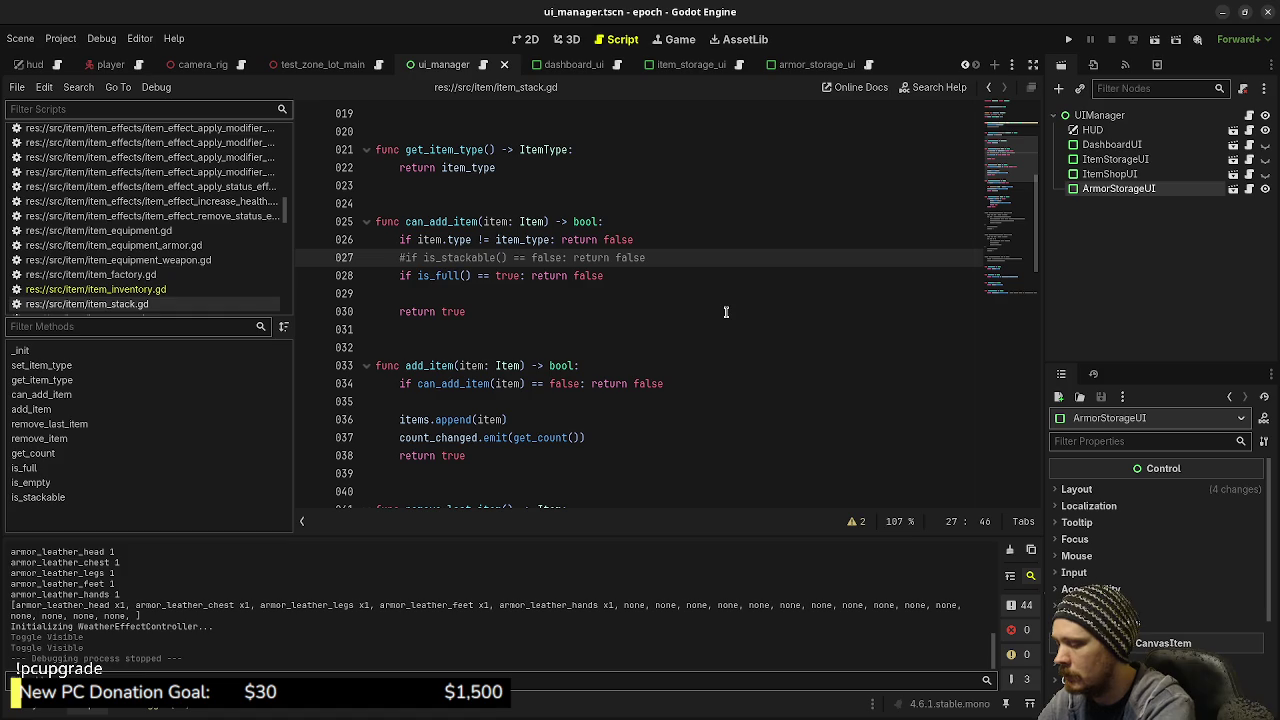
key(ctrl+shift+o)
text(stack)
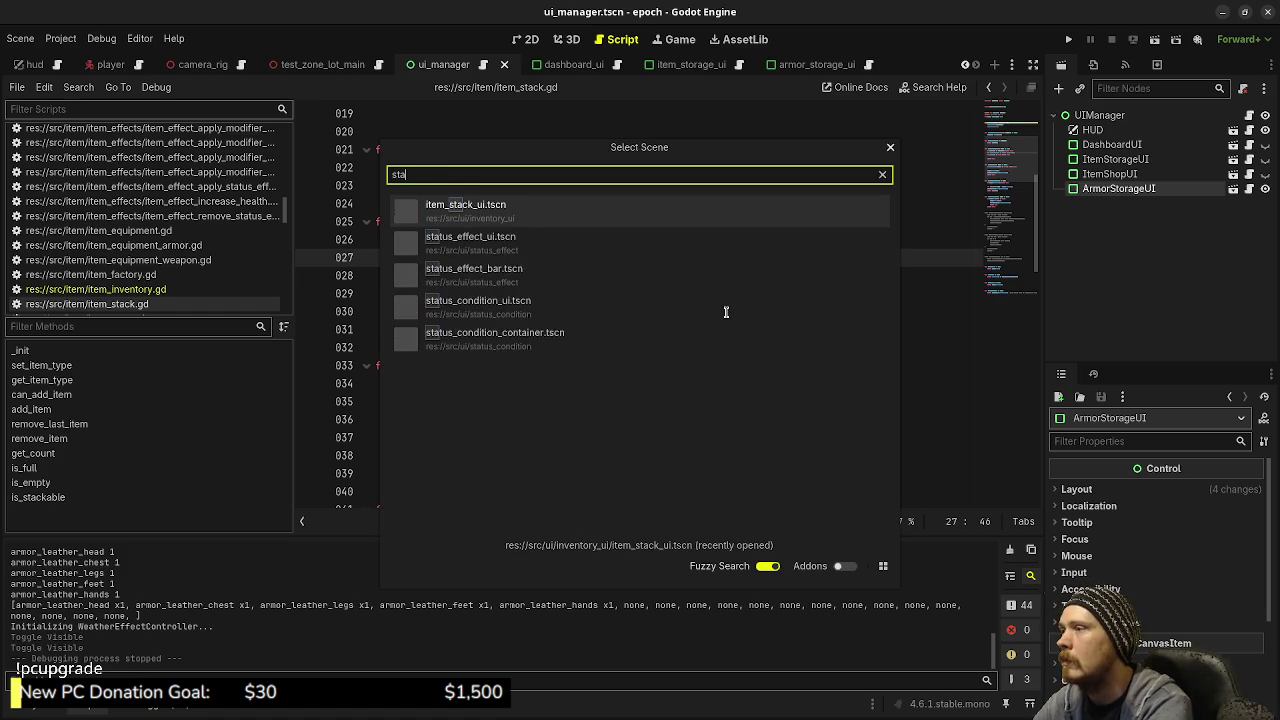
key(Return)
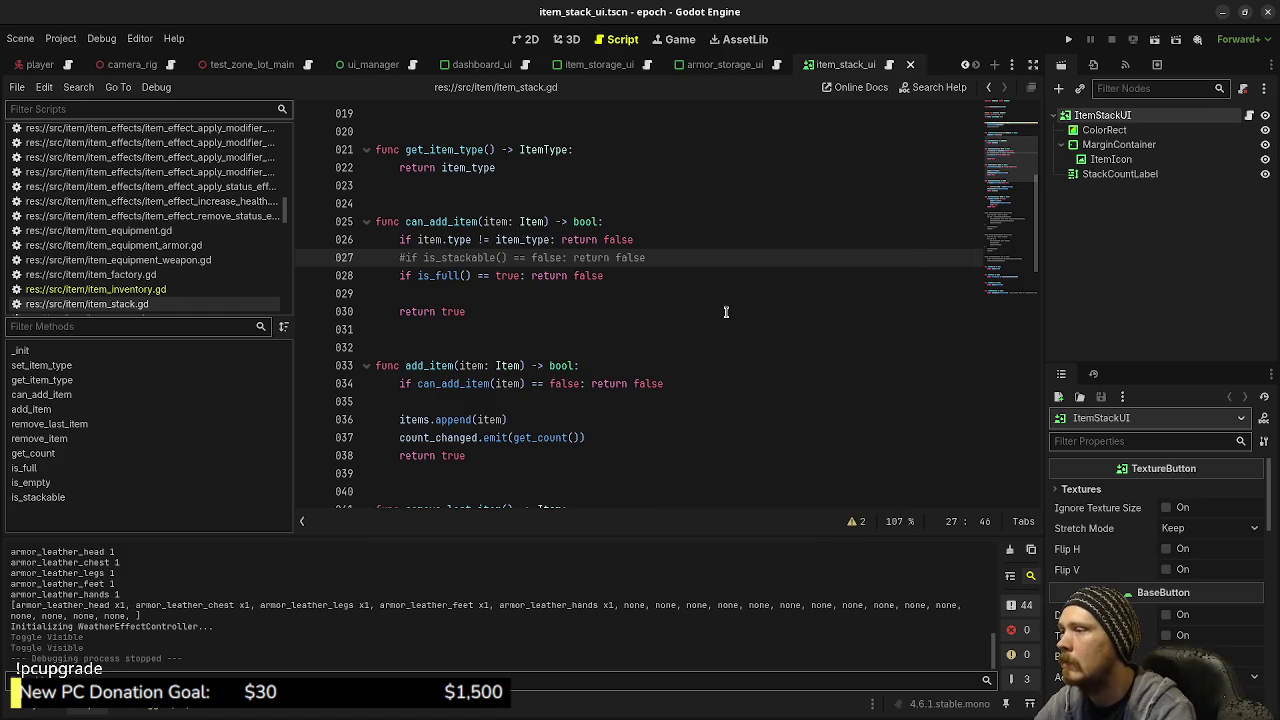
Bring up the set_stack_count_label function in the item_stack_ui.gd script
scroll(642, 346, down, 10)
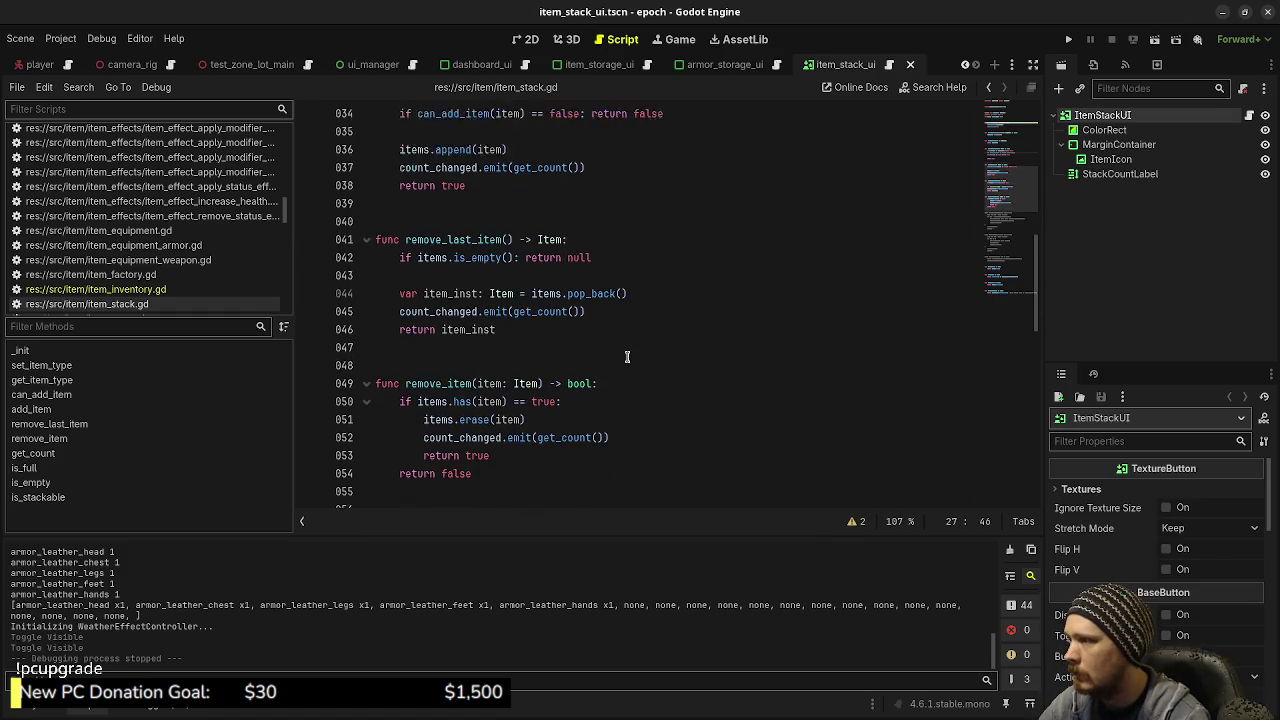
scroll(627, 356, down, 4)
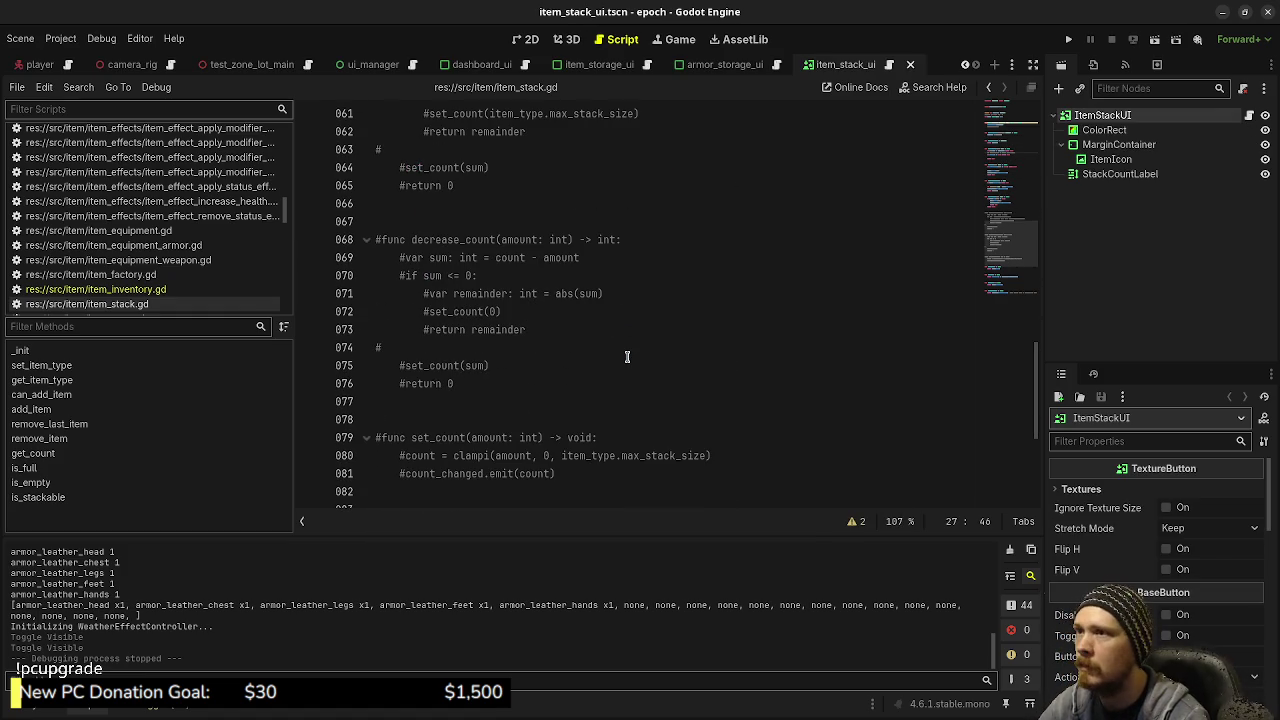
click(889, 65)
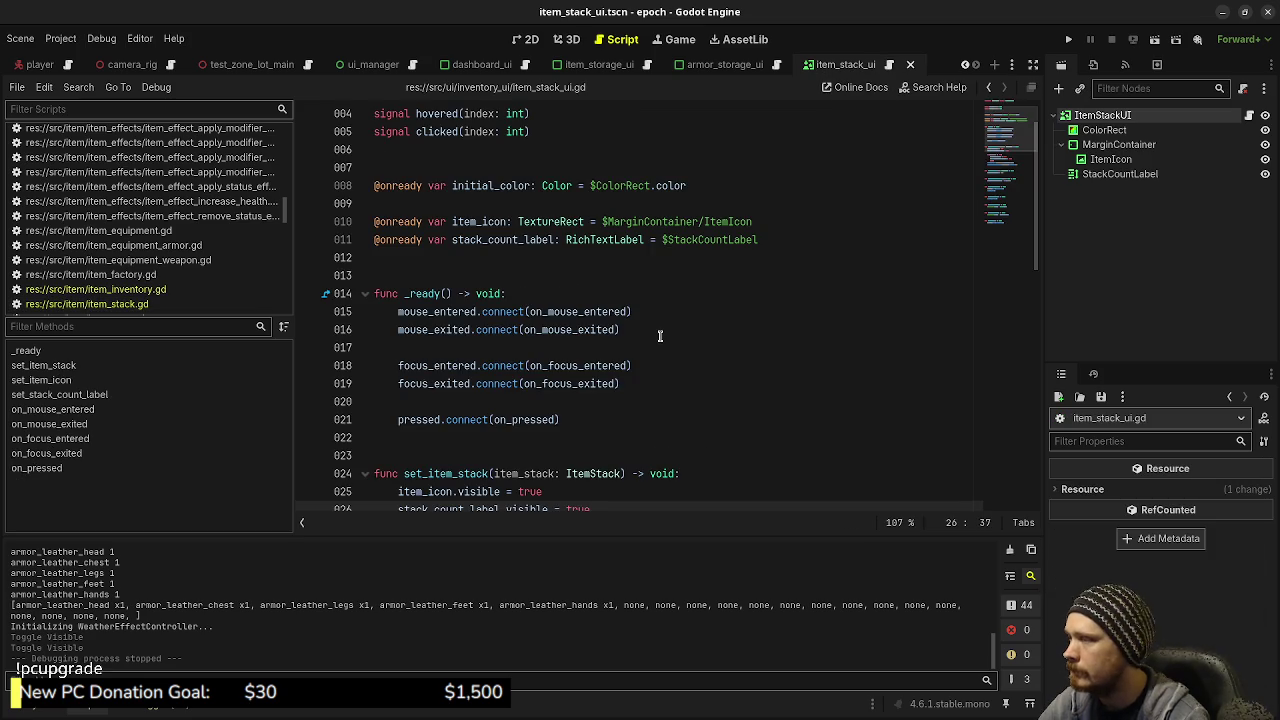
scroll(660, 336, down, 6)
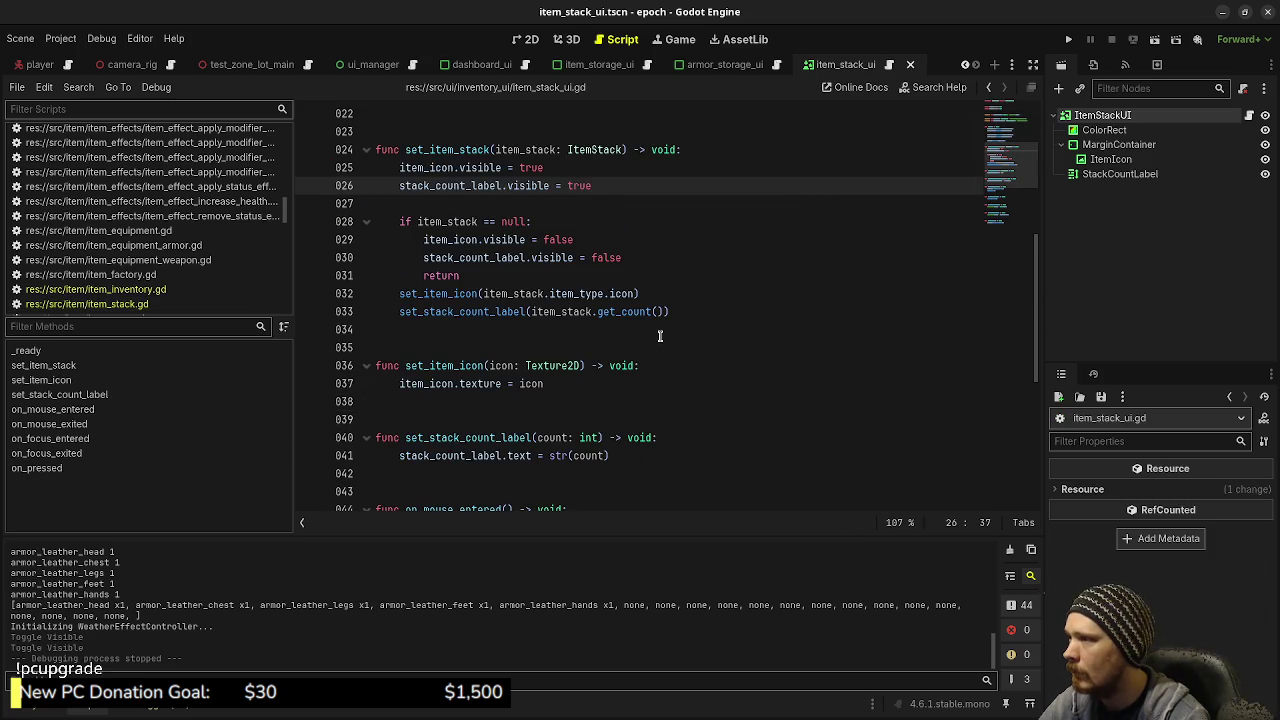
scroll(660, 336, down, 2)
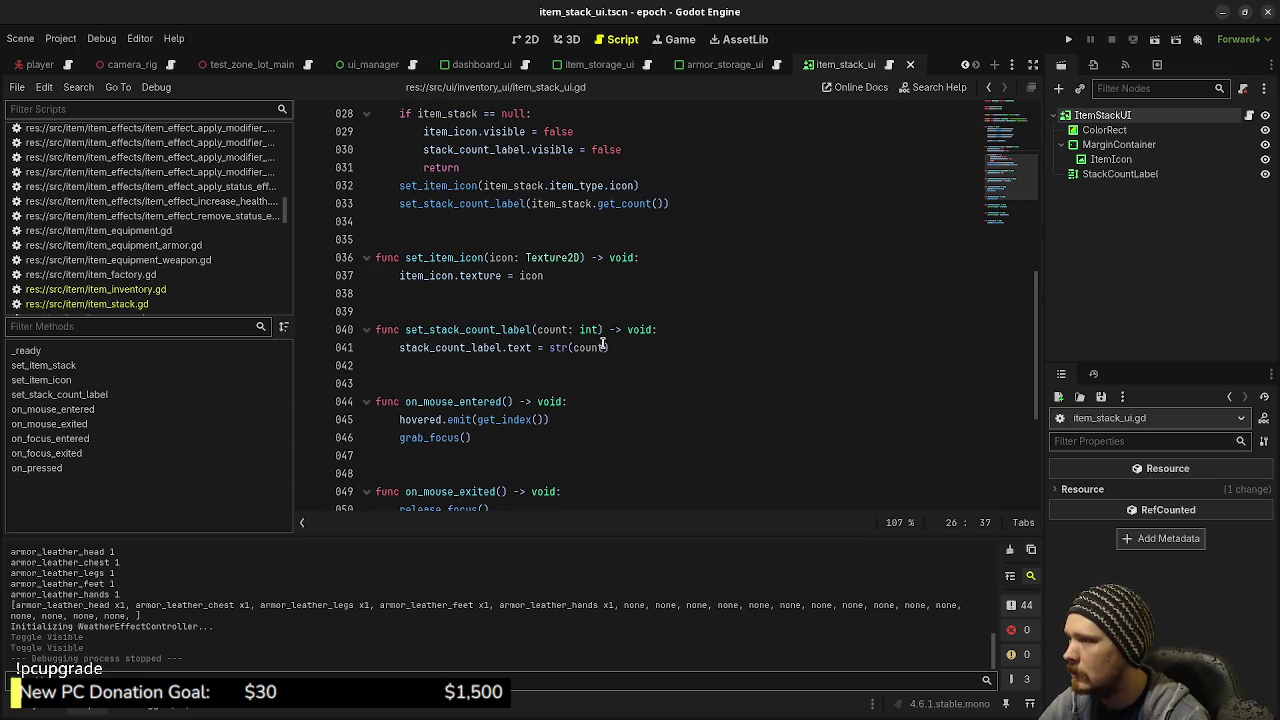
Add an 'if count < 1 return' check inside set_stack_count_label and save
click(683, 325)
key(Return)
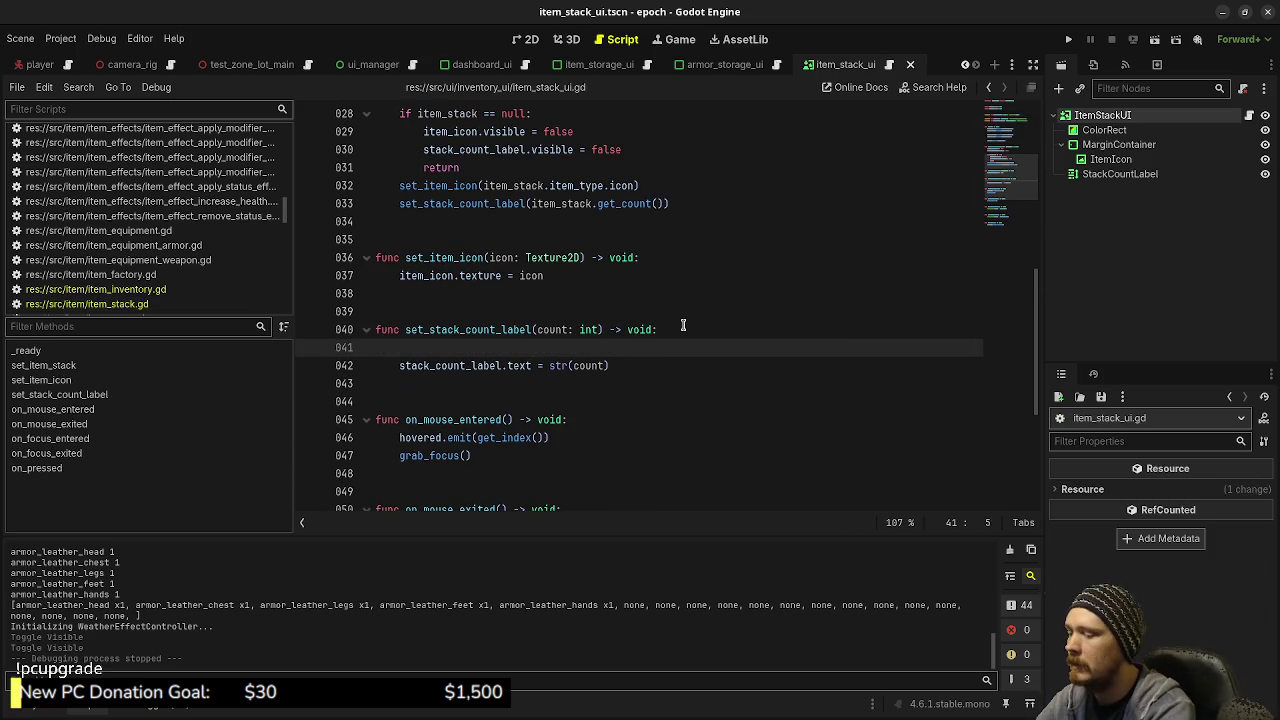
text(if count < )
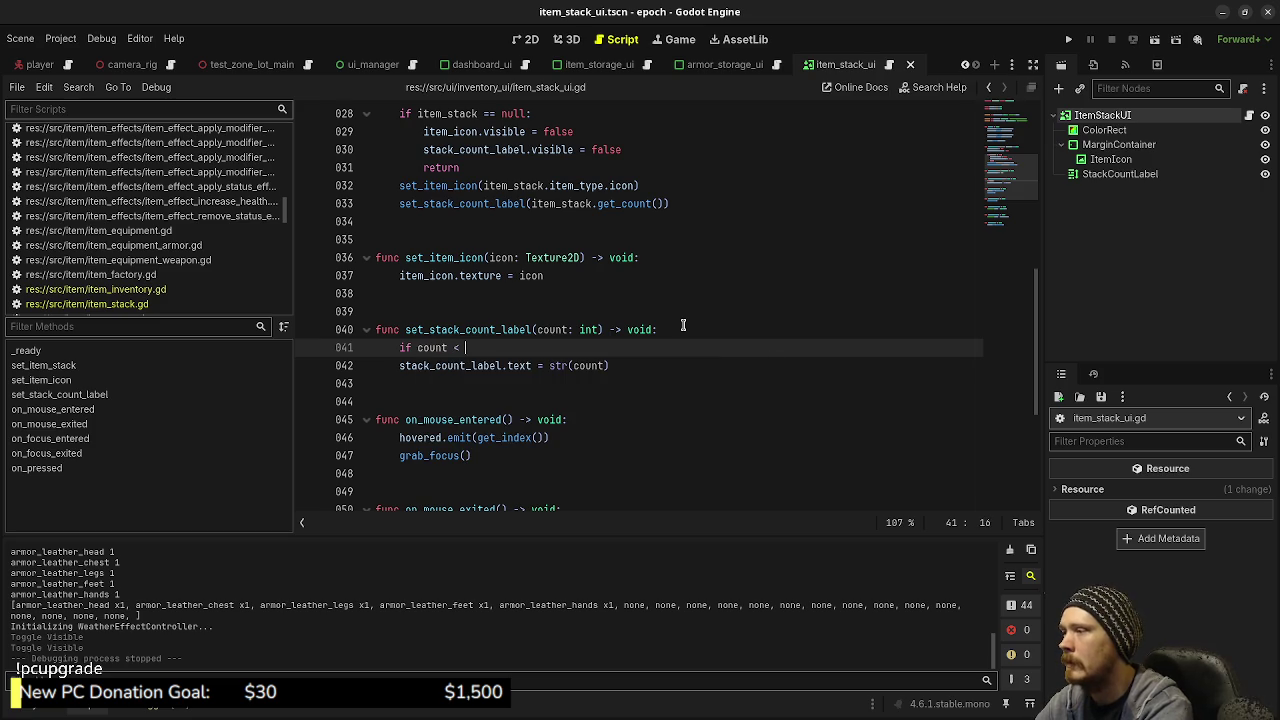
text( 1: return)
key(ctrl+s)
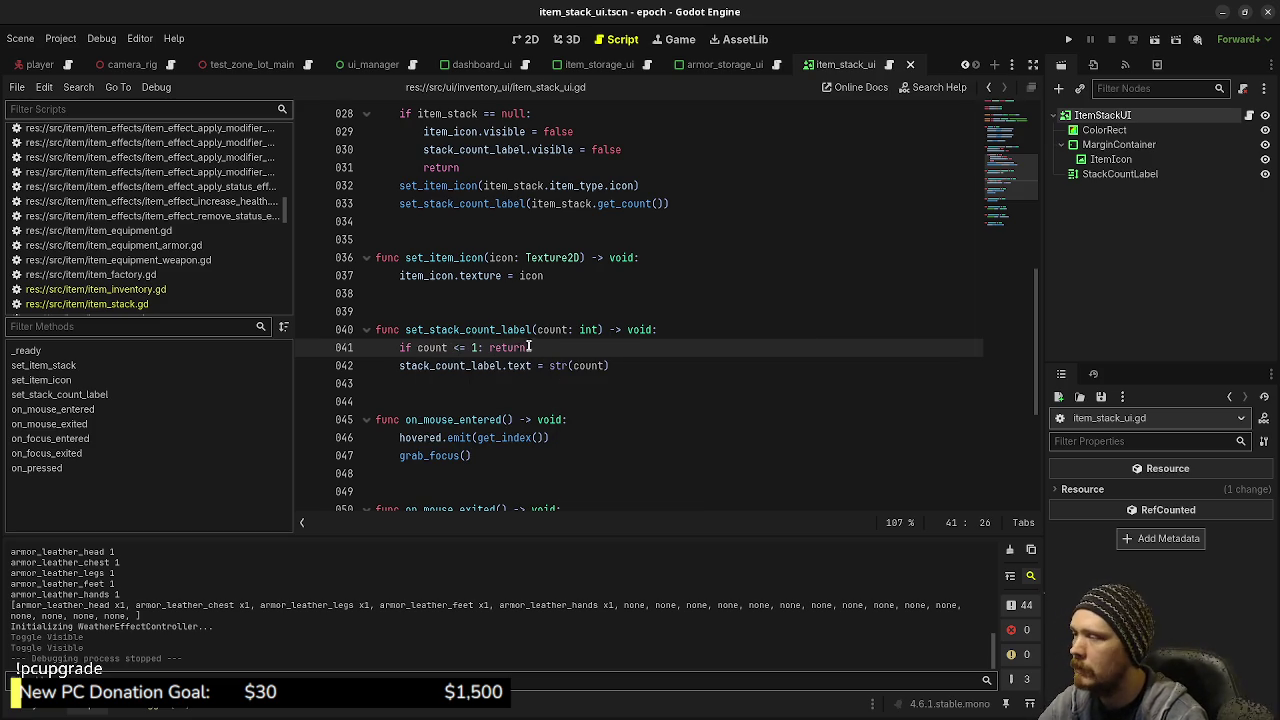
Replace the return with stack_count_label.visible = false, adding an else branch setting it true
double_click(515, 347)
key(BackSpace)
key(Return)
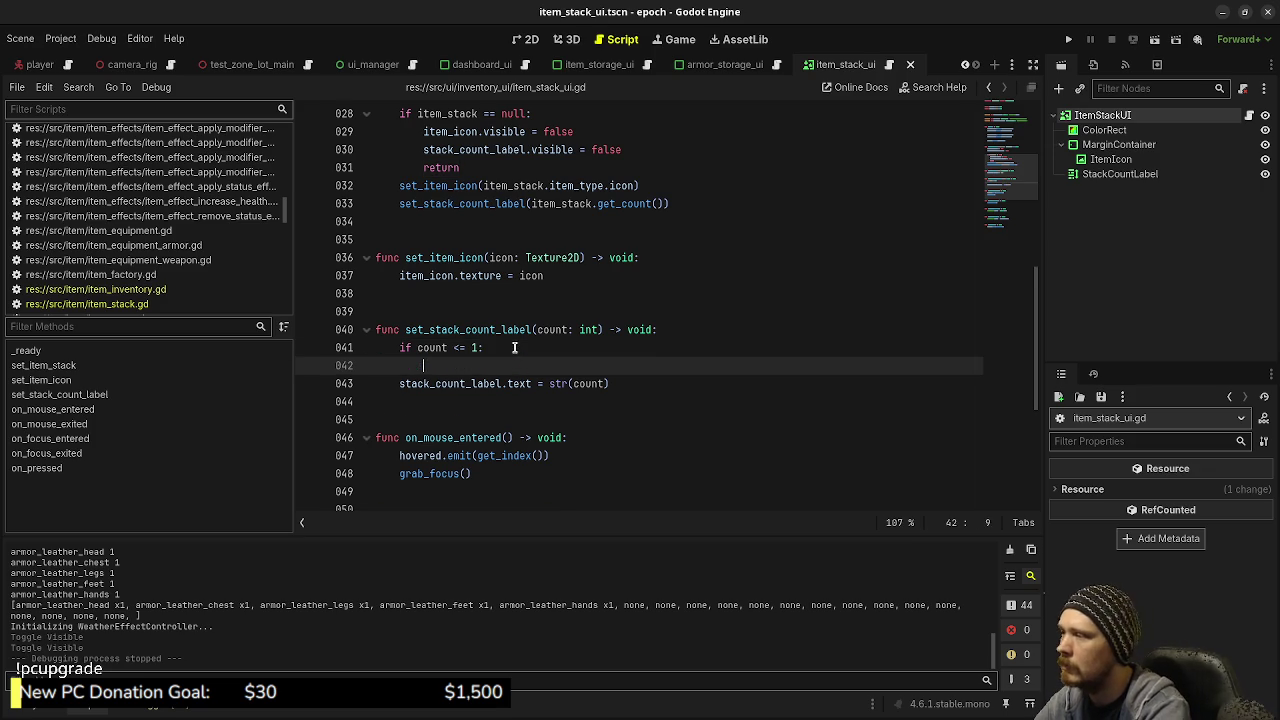
text(stack_count_label.)
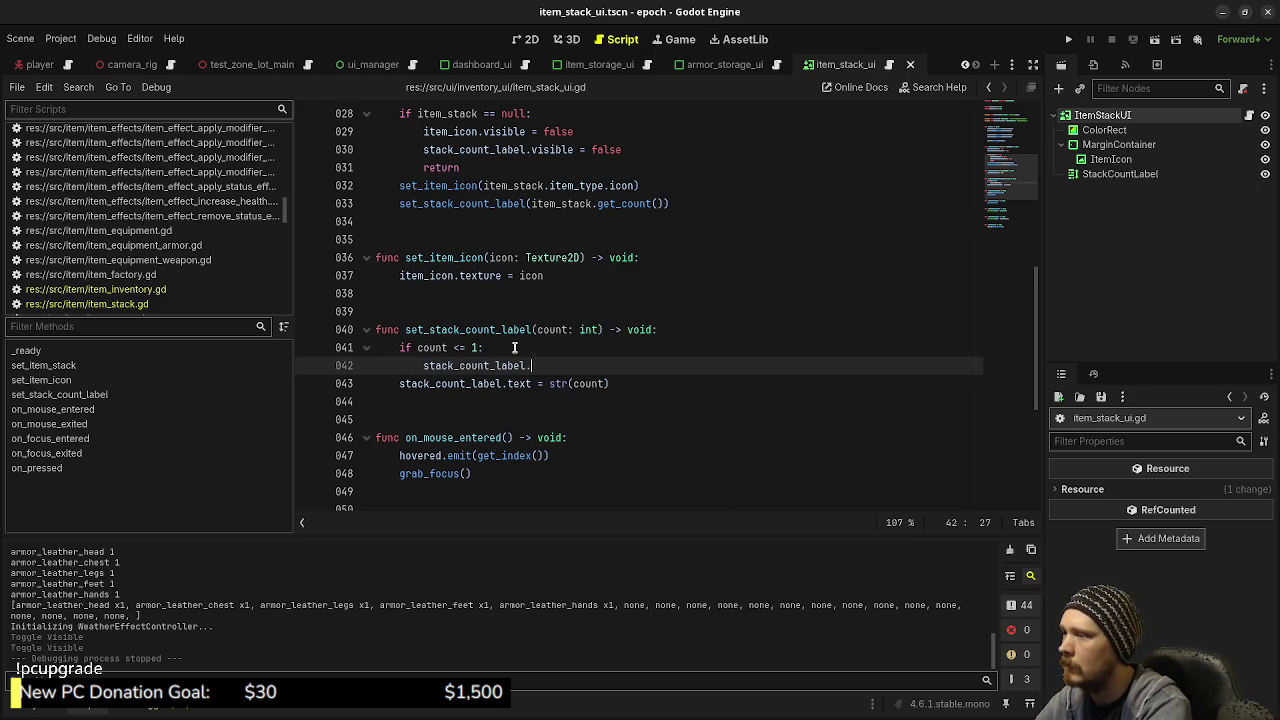
text(visible = false)
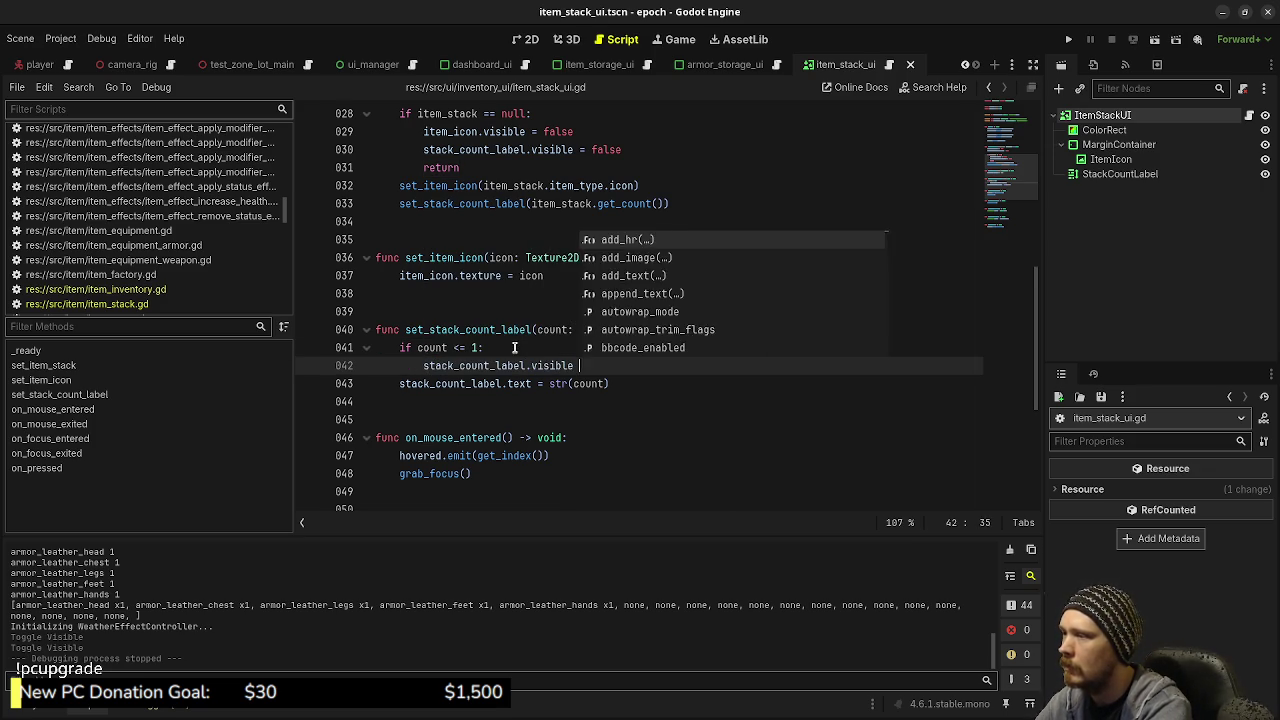
key(Return)
key(BackSpace)
text(else:)
key(Return)
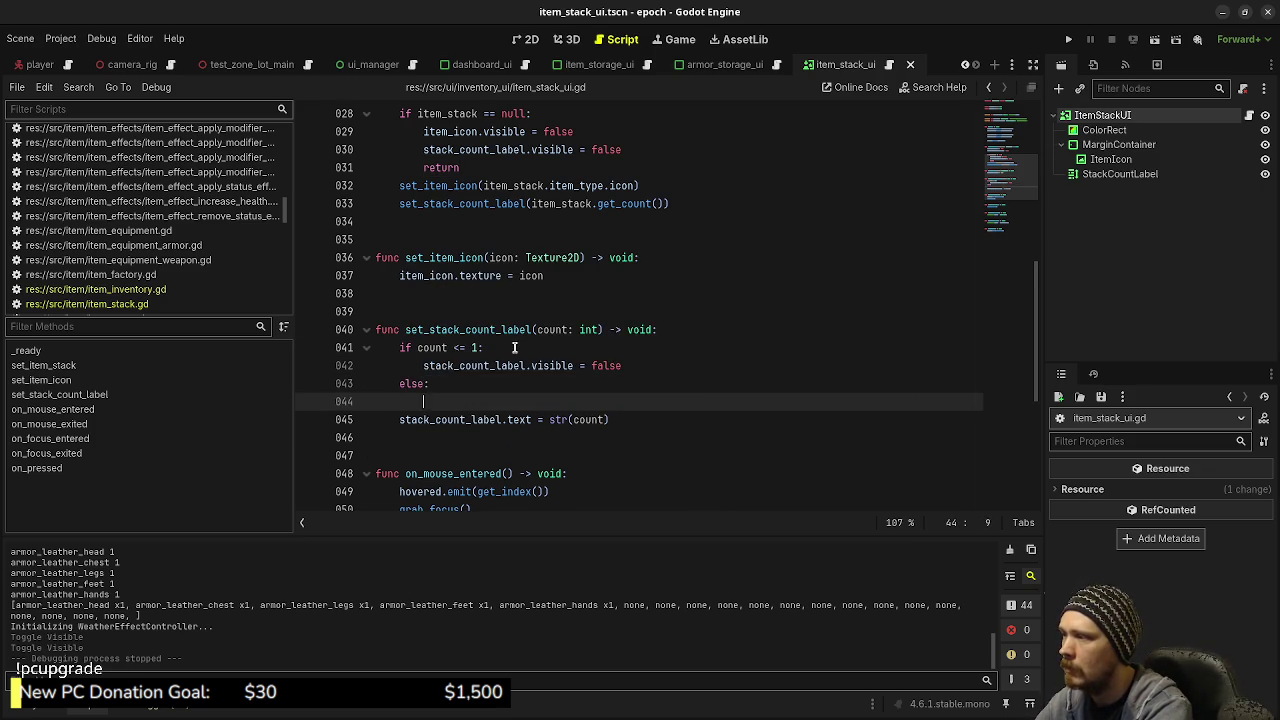
text(stack_count_label.visible )
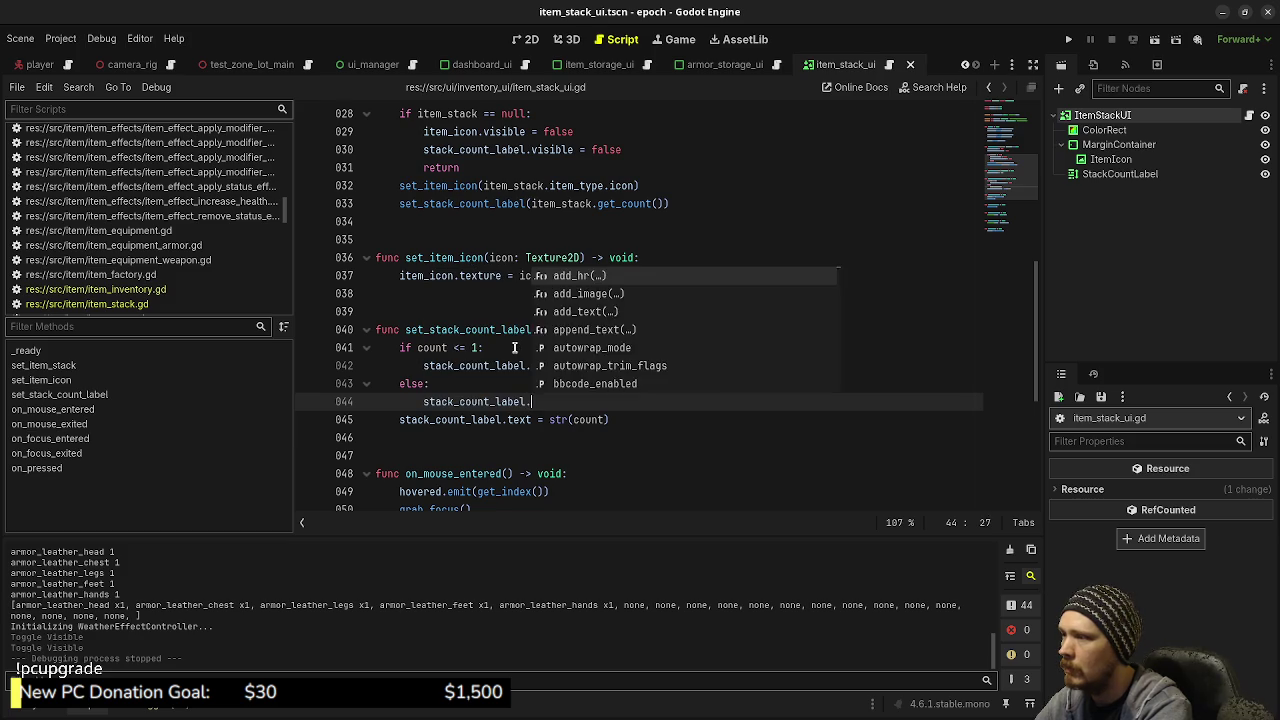
text(= true)
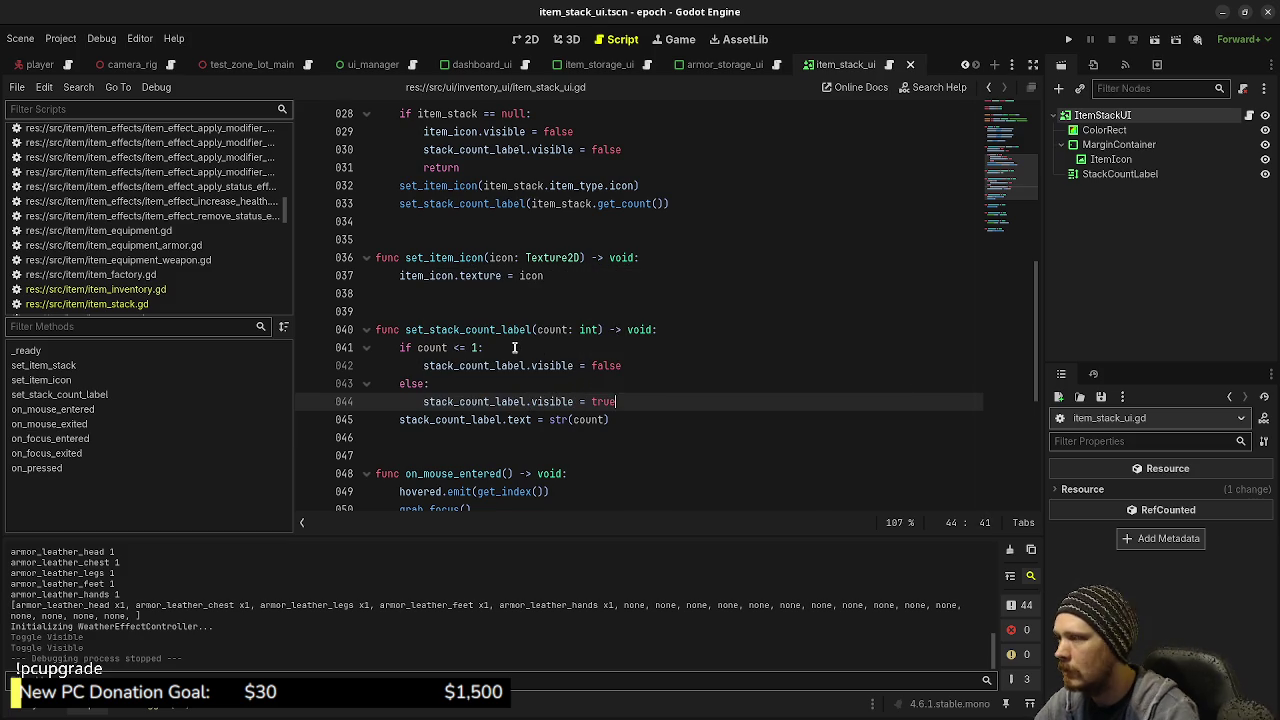
Fix the indentation on line 45, save the scene and script, and run the game
click(388, 417)
key(Tab)
key(ctrl+s)
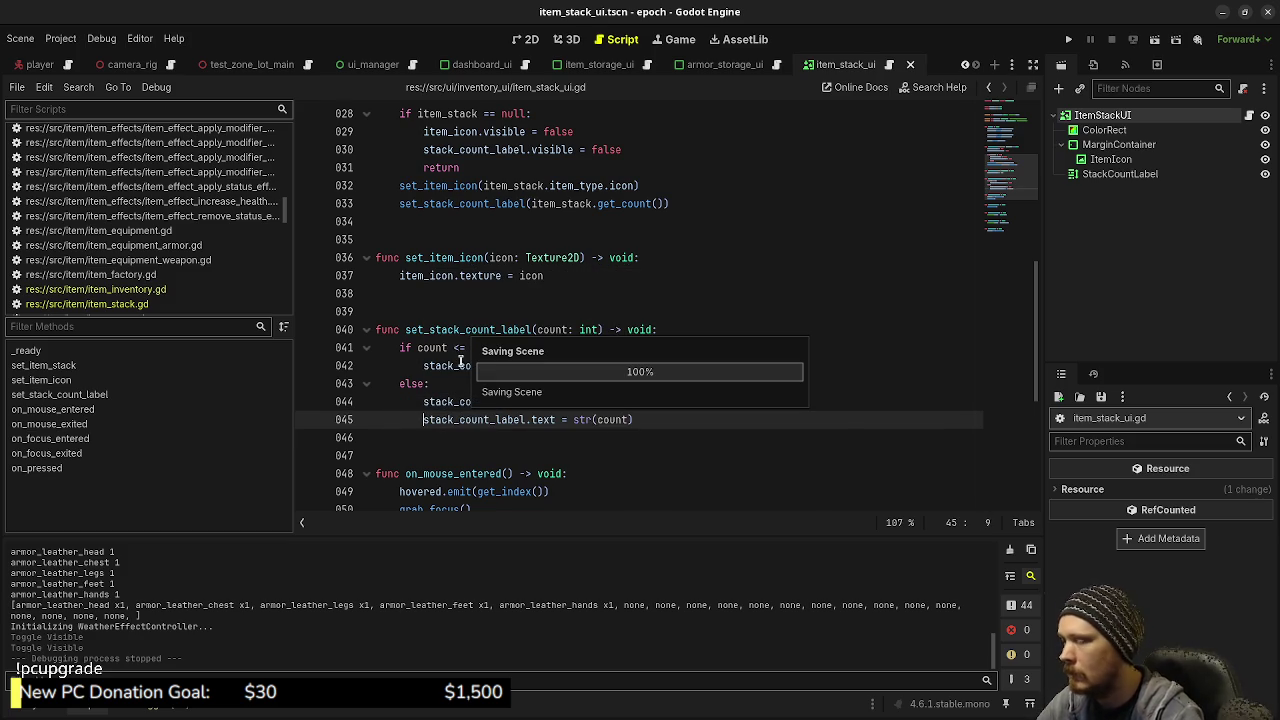
key(F5)
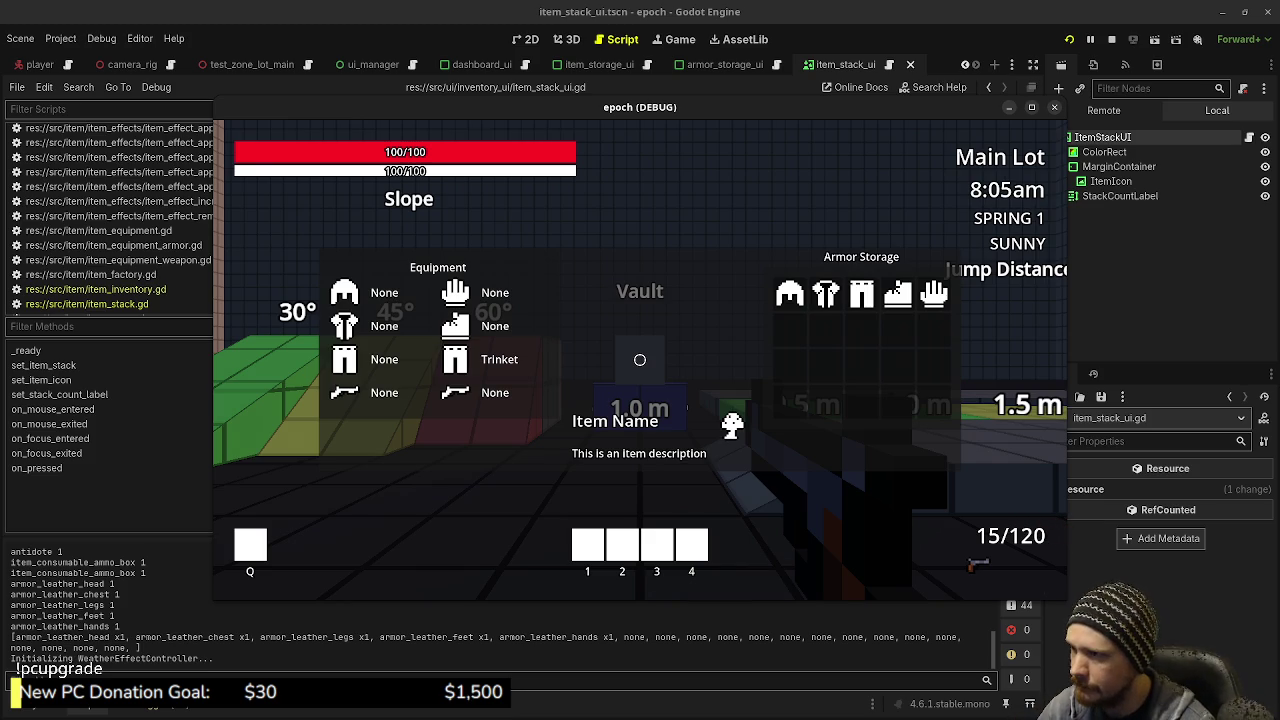
Close the armor storage overlay and open then close the crate's item storage panel
key(Tab)
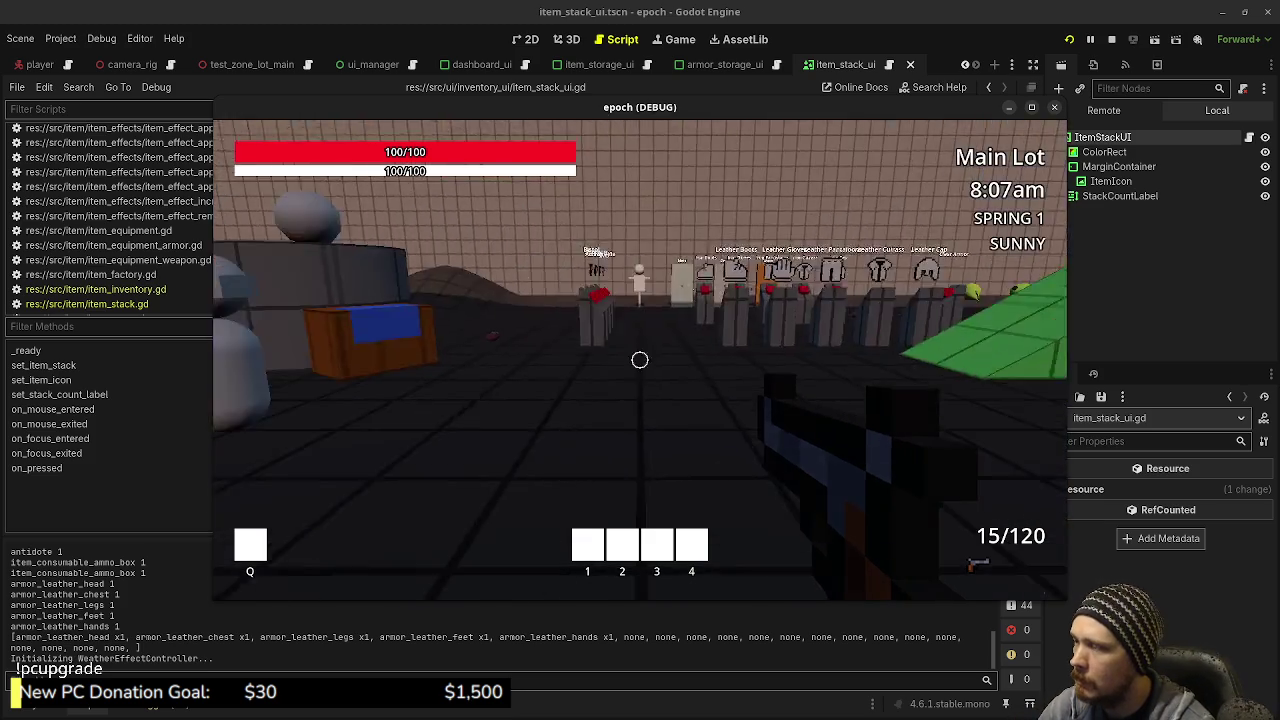
key(w)
key(e)
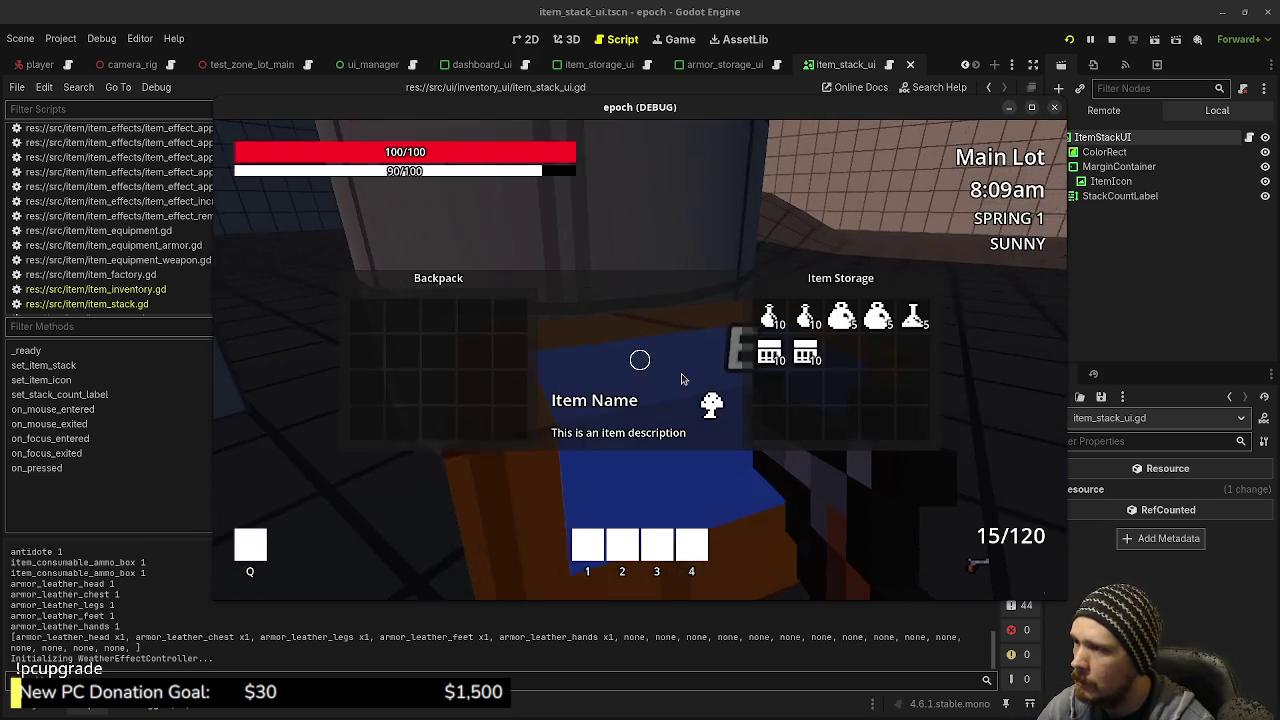
key(e)
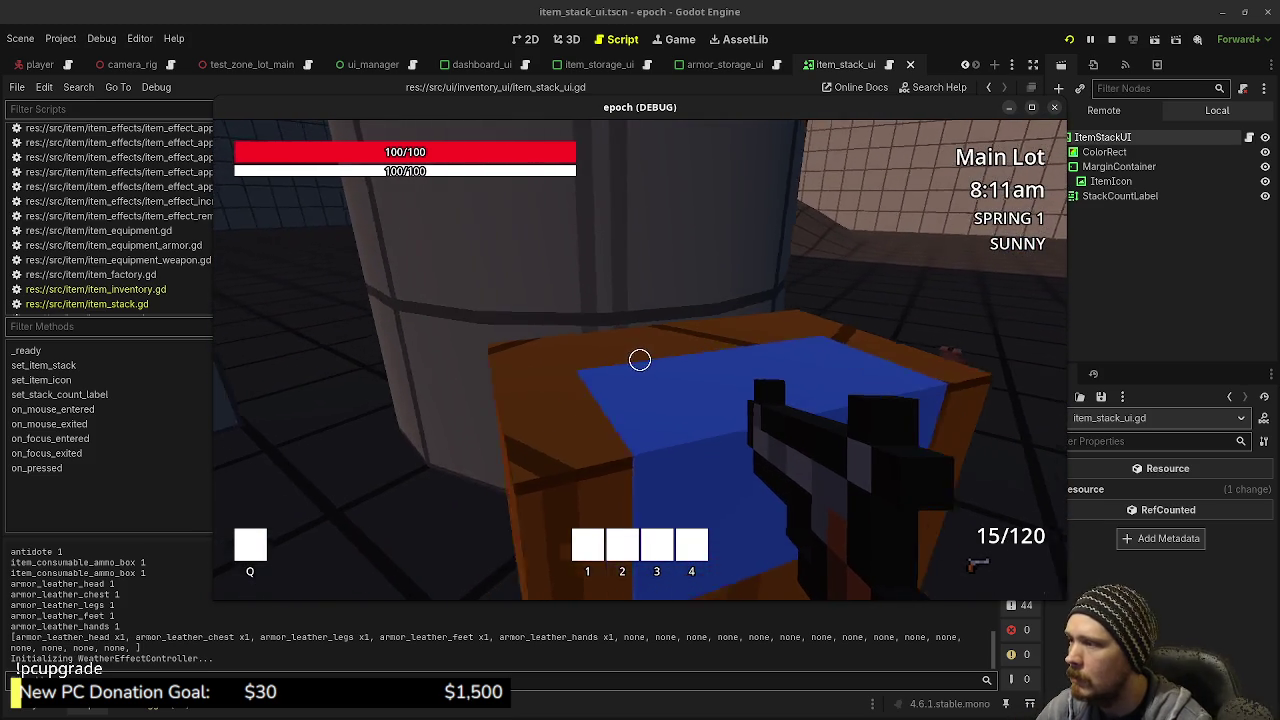
Pick up several herbs, checking the herb stack count in the inventory, then stop the game
key(Tab)
key(Tab)
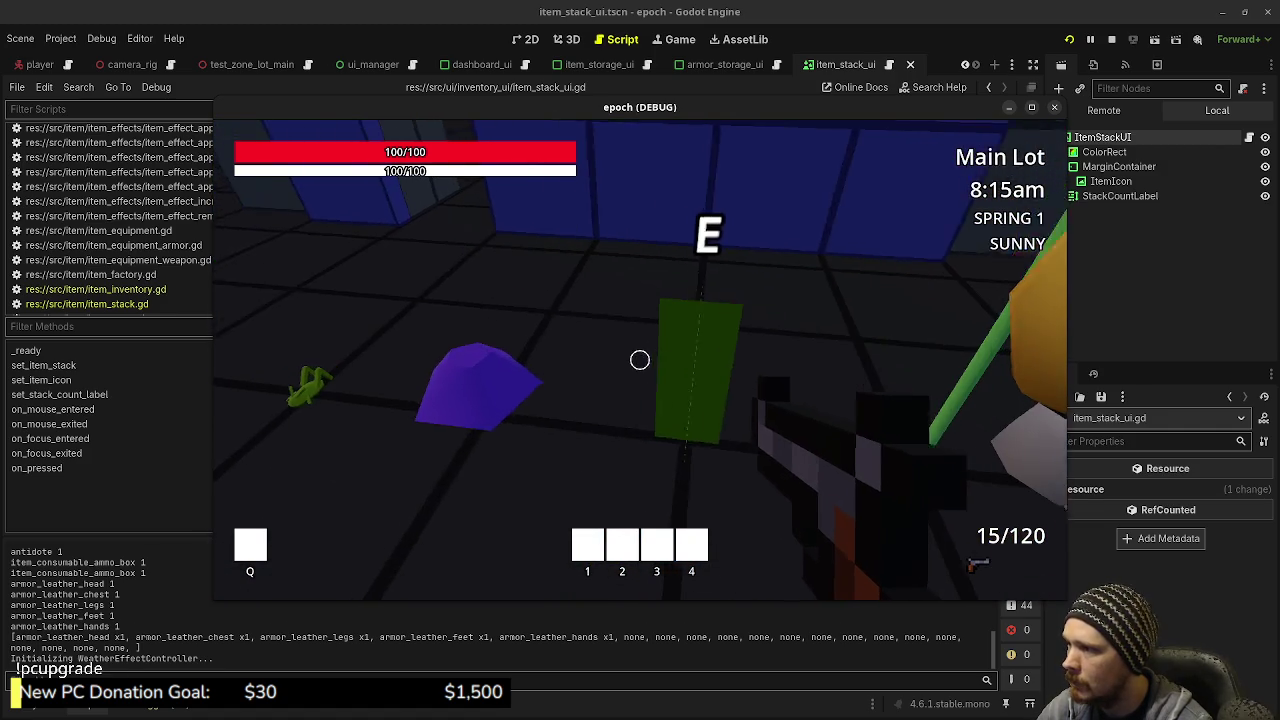
key(e)
key(Tab)
key(Tab)
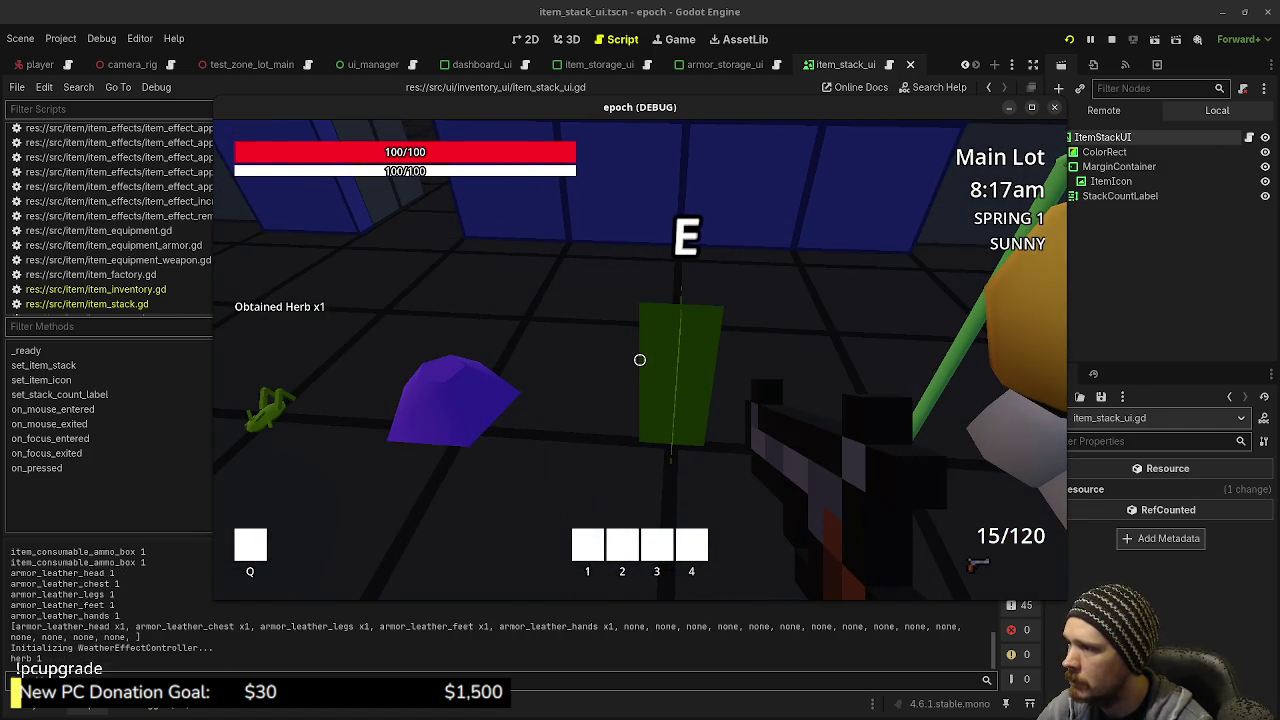
key(e)
key(Tab)
key(Tab)
key(e)
key(e)
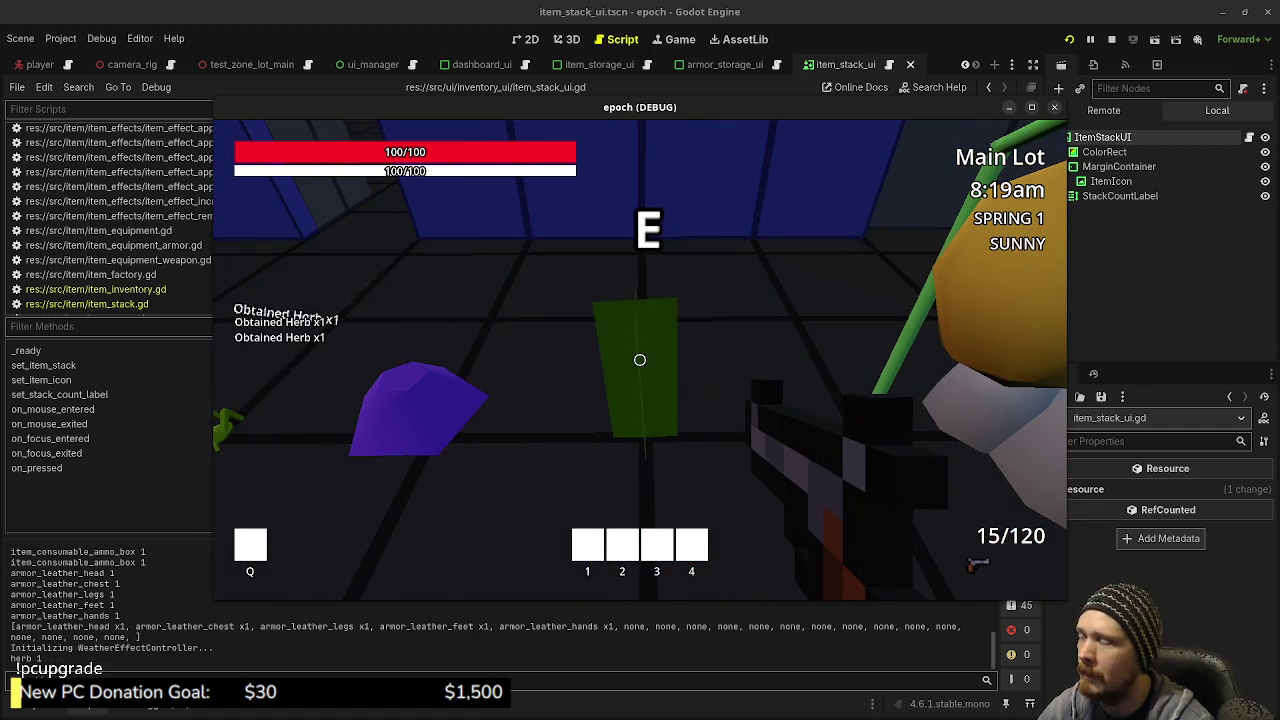
key(e)
key(Tab)
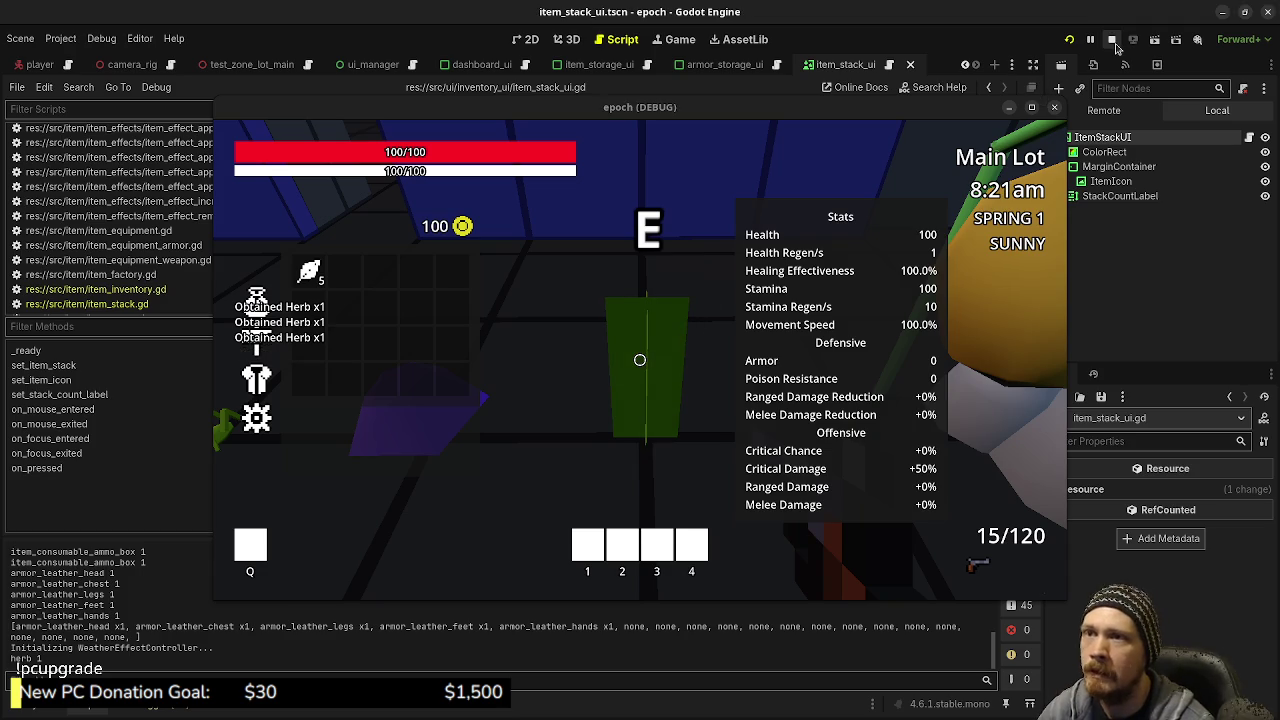
key(F8)
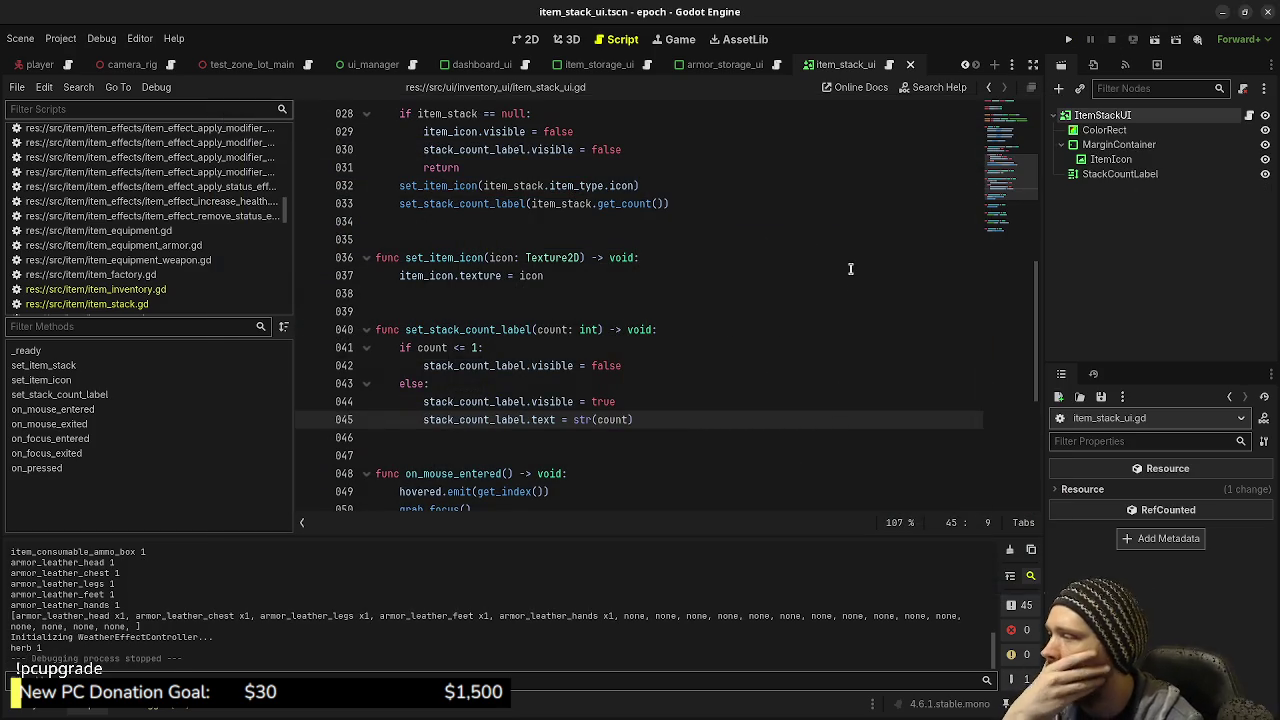
Open the armor_storage_ui scene and its script, scrolling to the slot-hovered handler
click(718, 65)
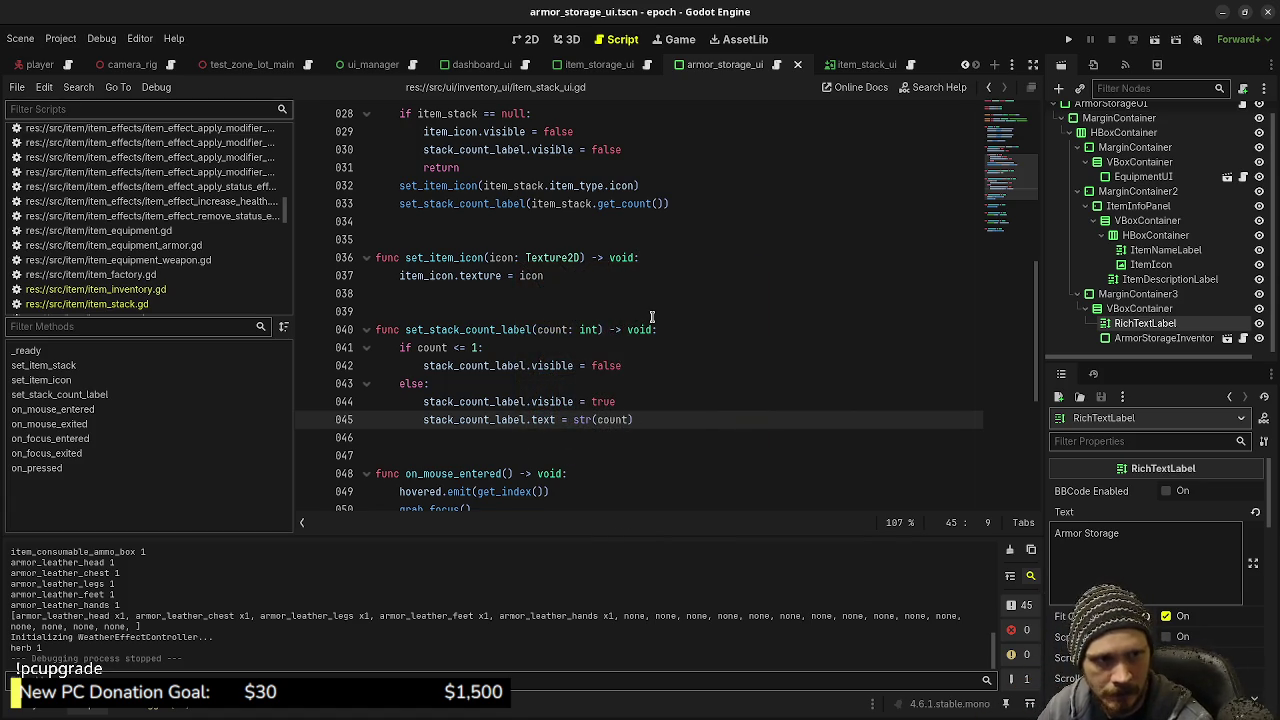
mouse_move(529, 365)
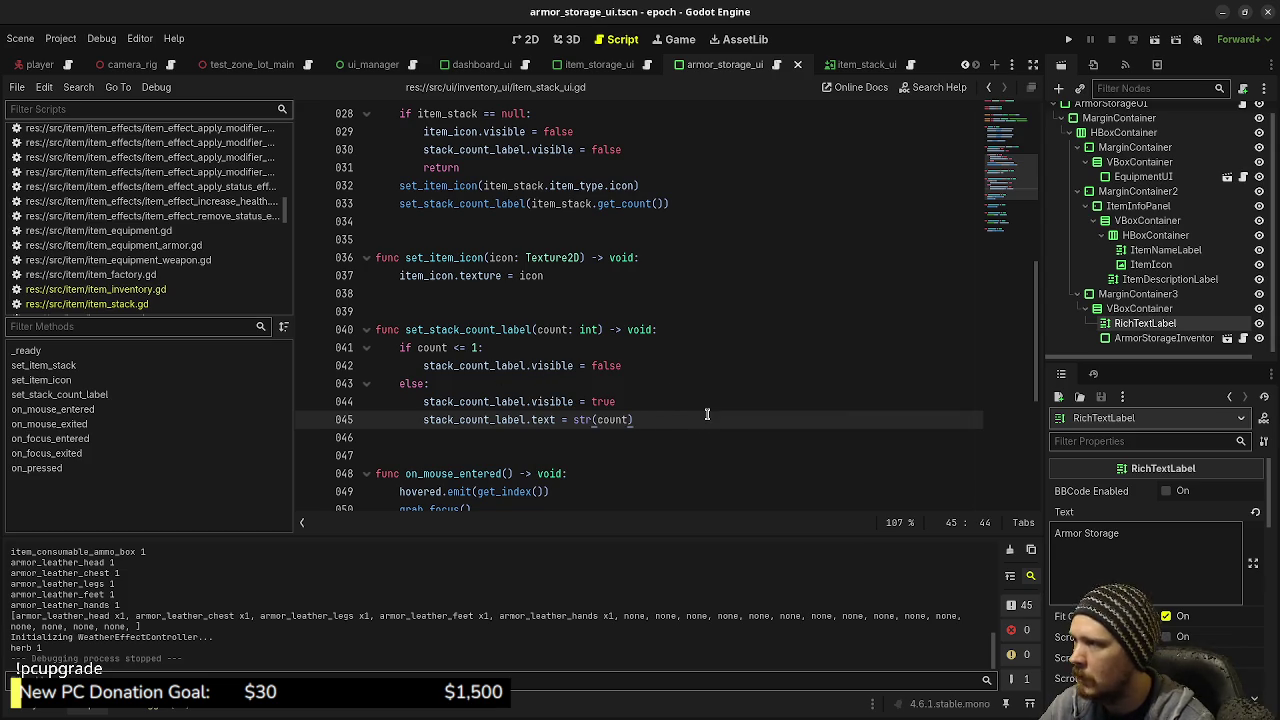
click(772, 68)
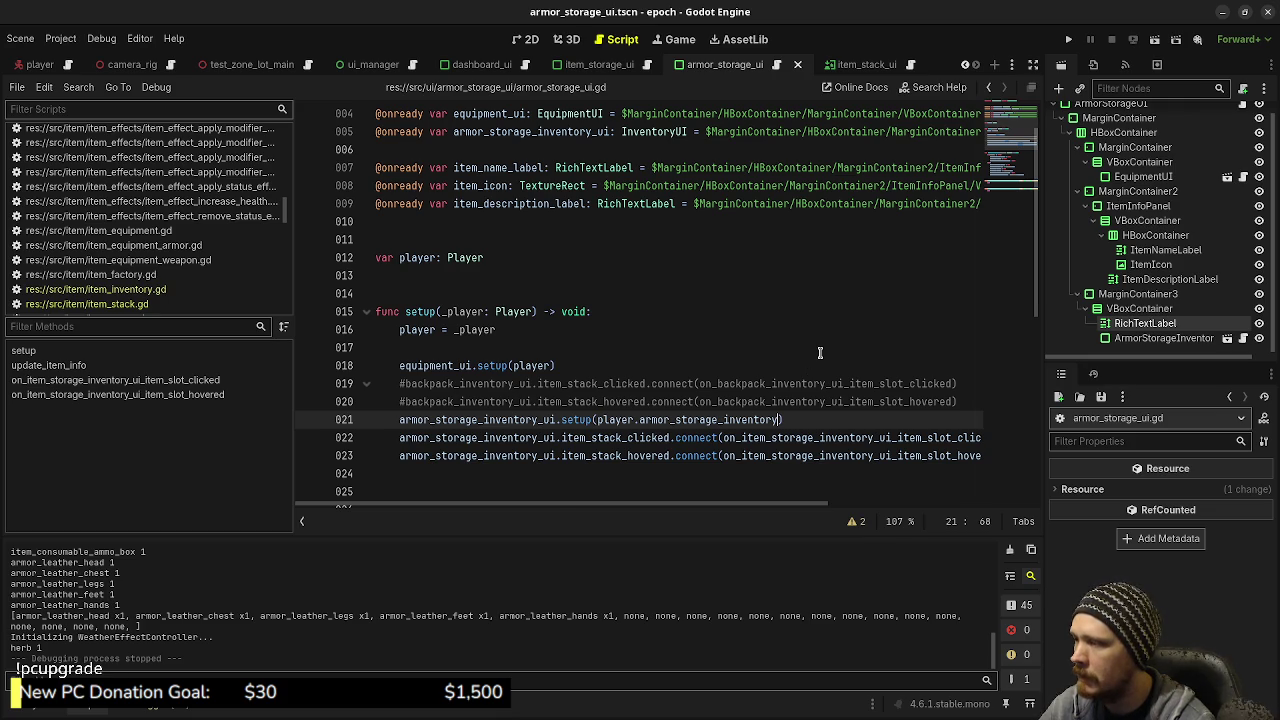
scroll(820, 352, down, 1)
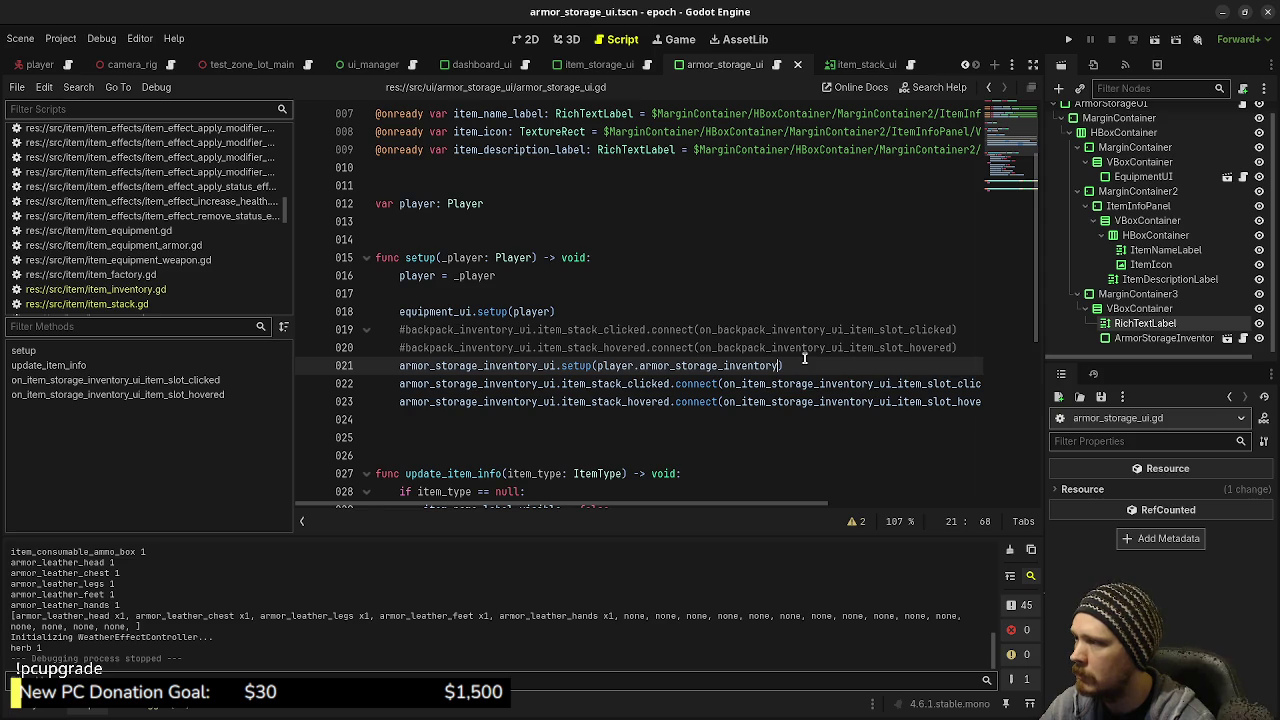
scroll(804, 358, down, 6)
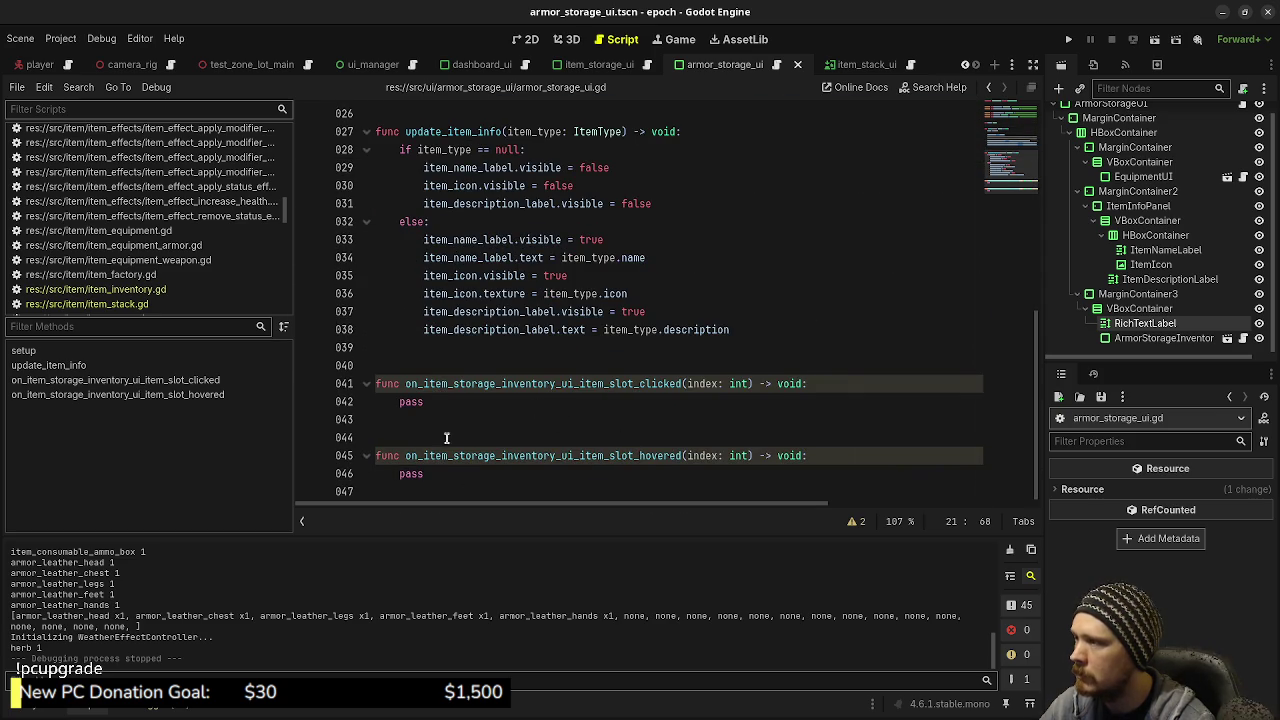
Copy the two hovered-handler lines from item_storage_ui.gd and paste them over pass in armor_storage_ui.gd
click(648, 66)
scroll(703, 332, down, 6)
scroll(703, 332, down, 4)
drag(589, 477, 399, 457)
key(ctrl+c)
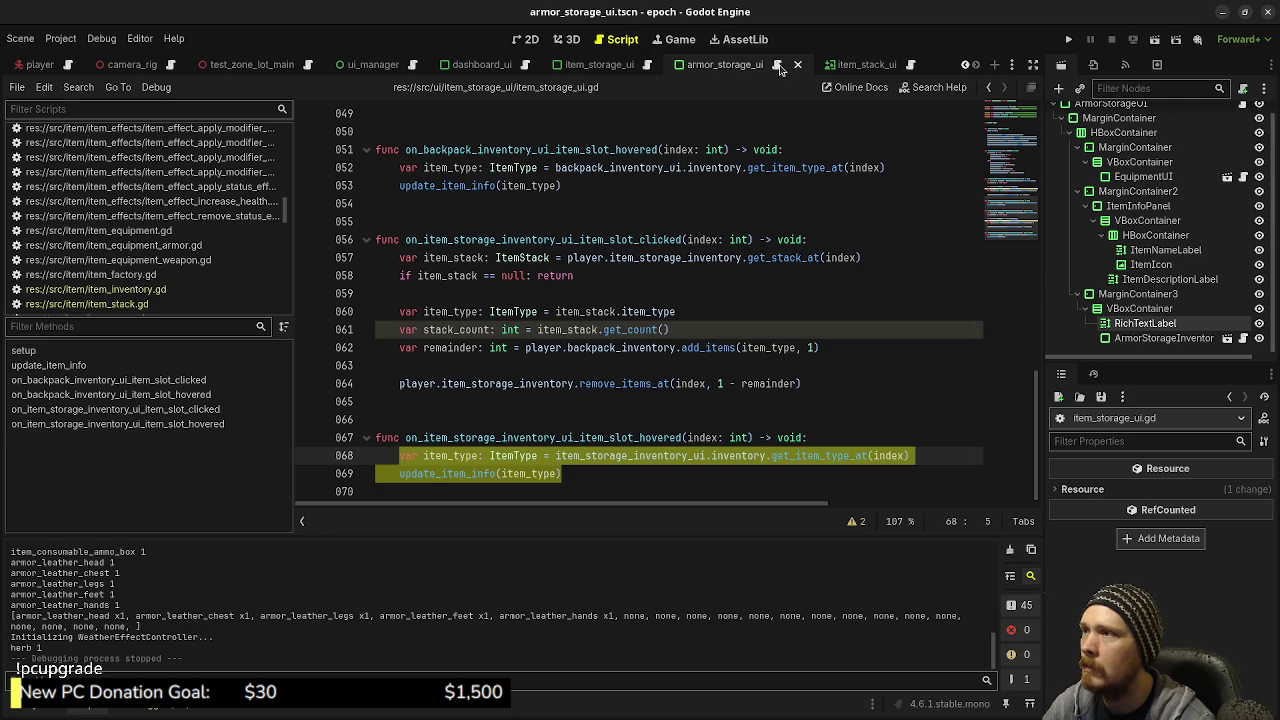
click(779, 66)
double_click(425, 475)
key(ctrl+v)
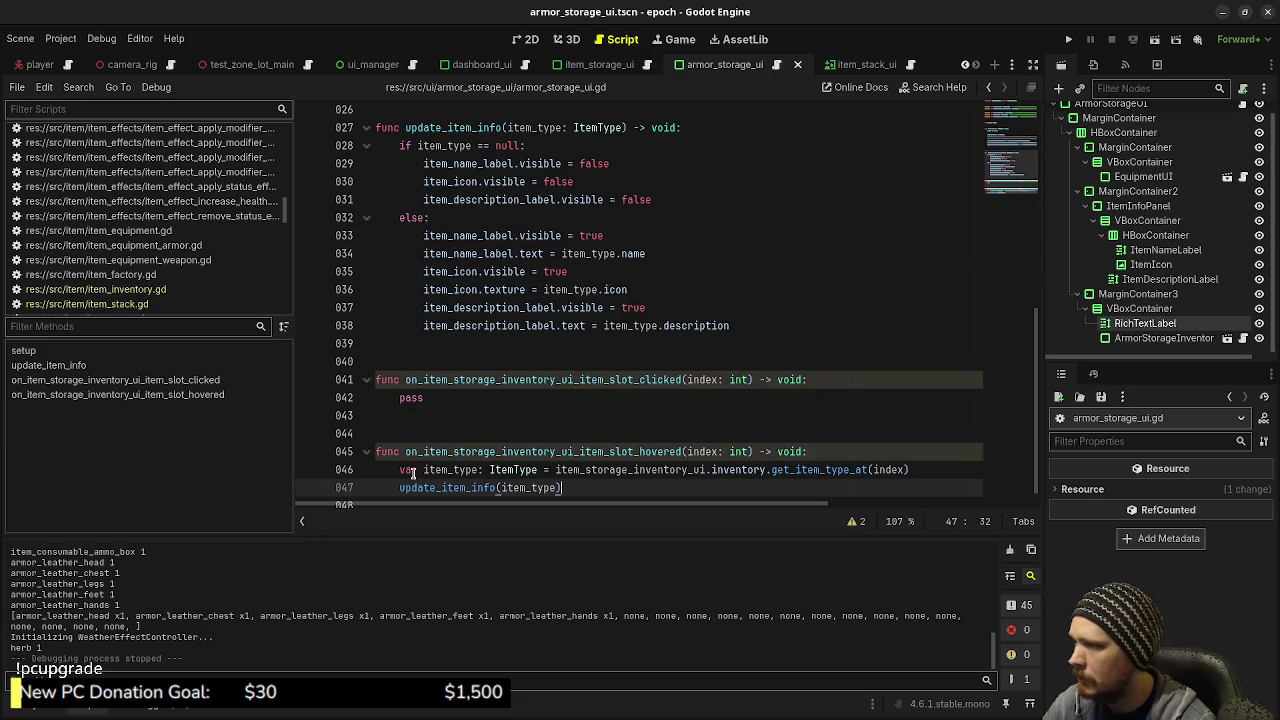
Save, then change the item storage identifier and hovered handler name on line 46 to armor versions
key(ctrl+s)
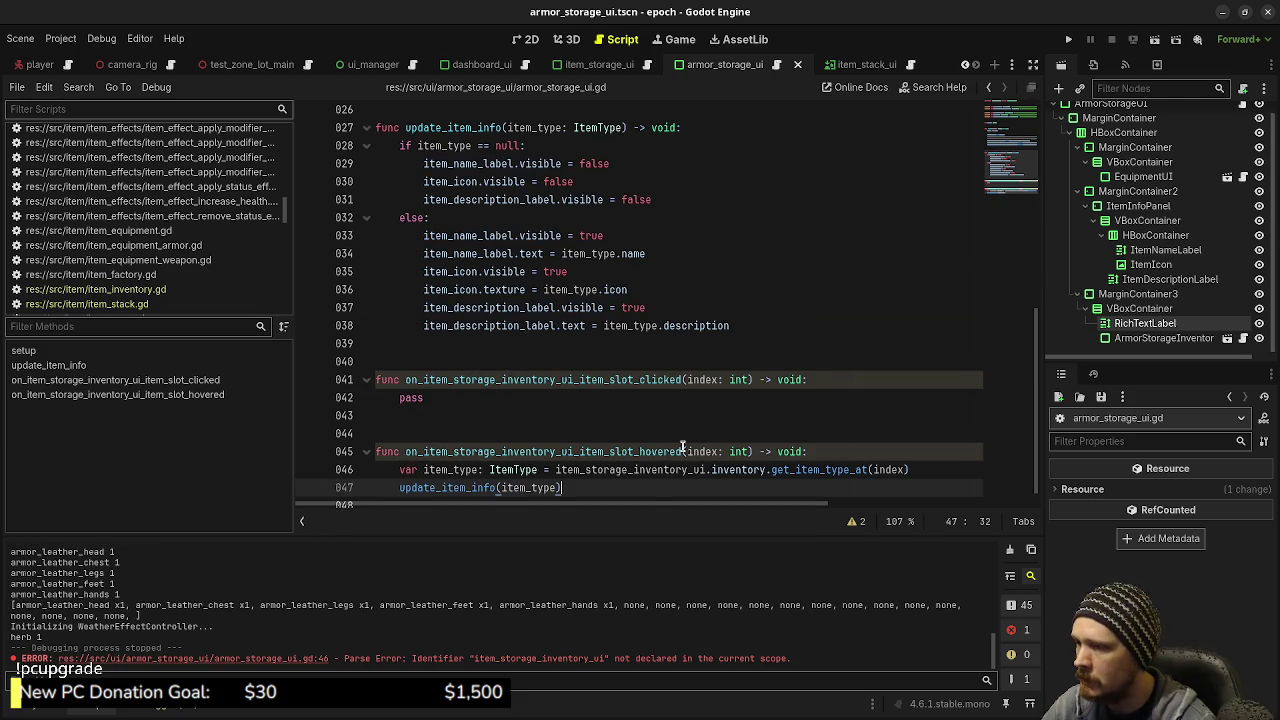
click(578, 474)
drag(578, 474, 556, 475)
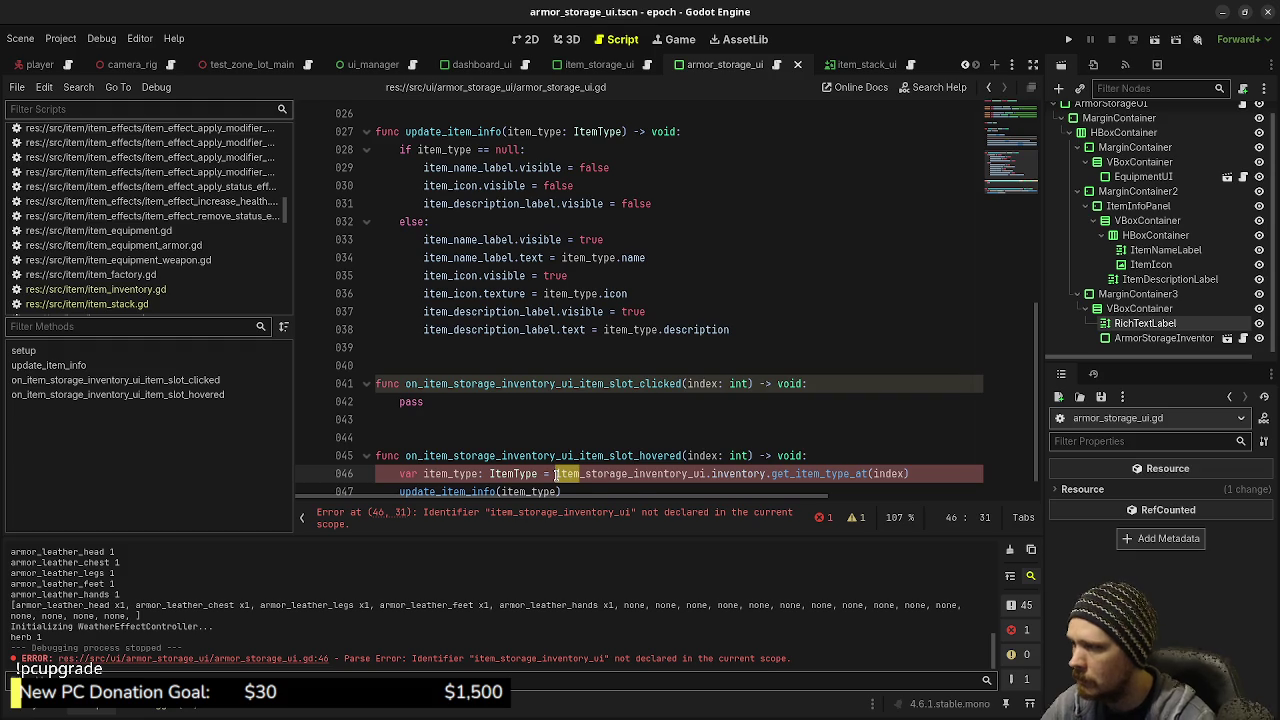
text(amor)
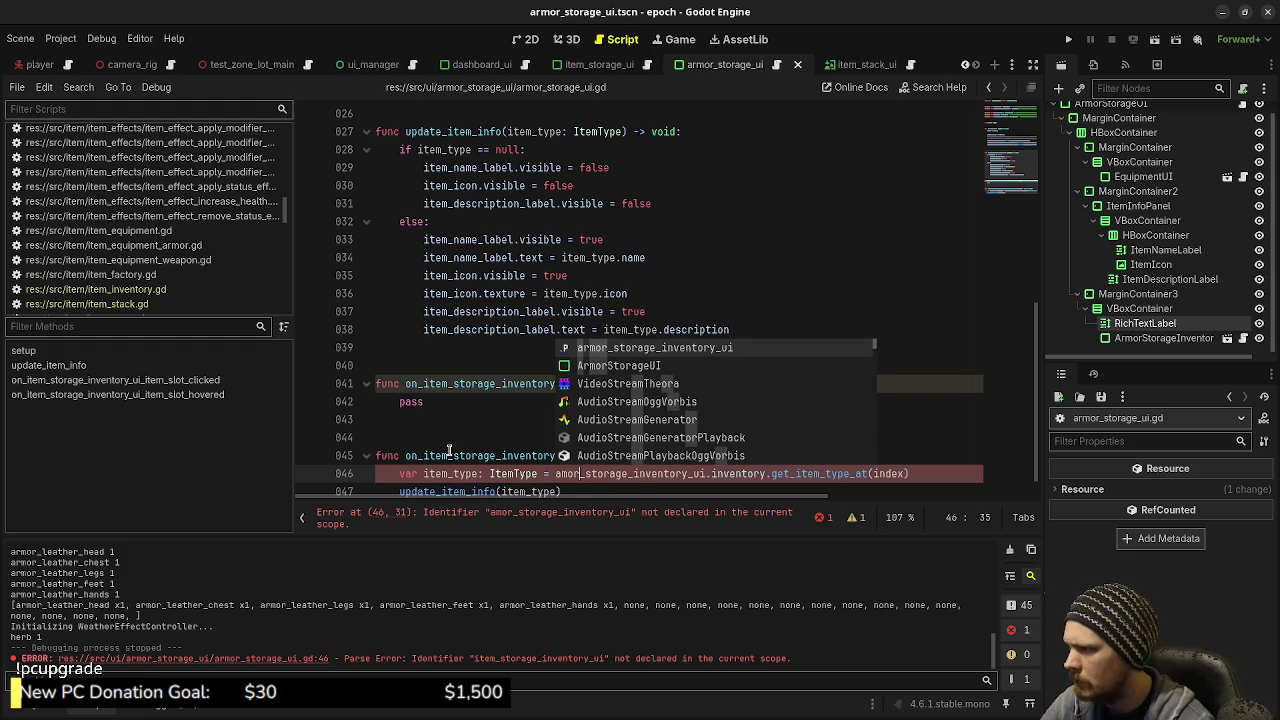
click(426, 455)
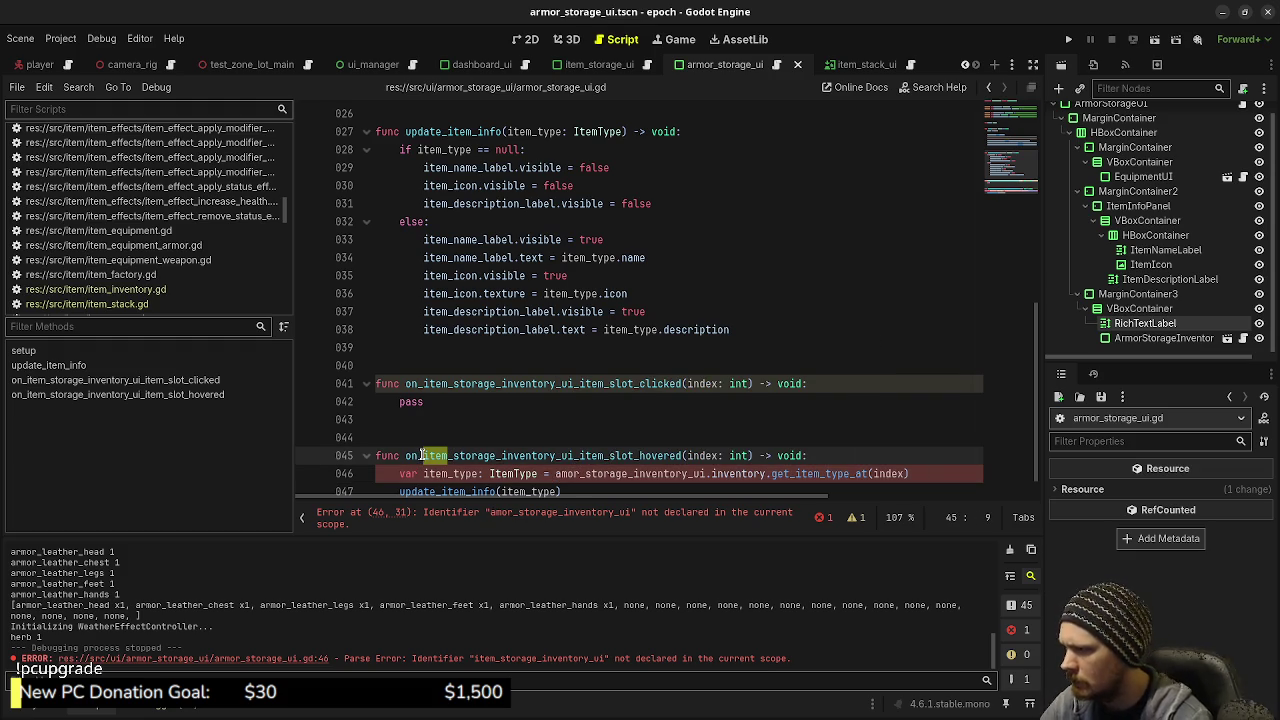
text(armor)
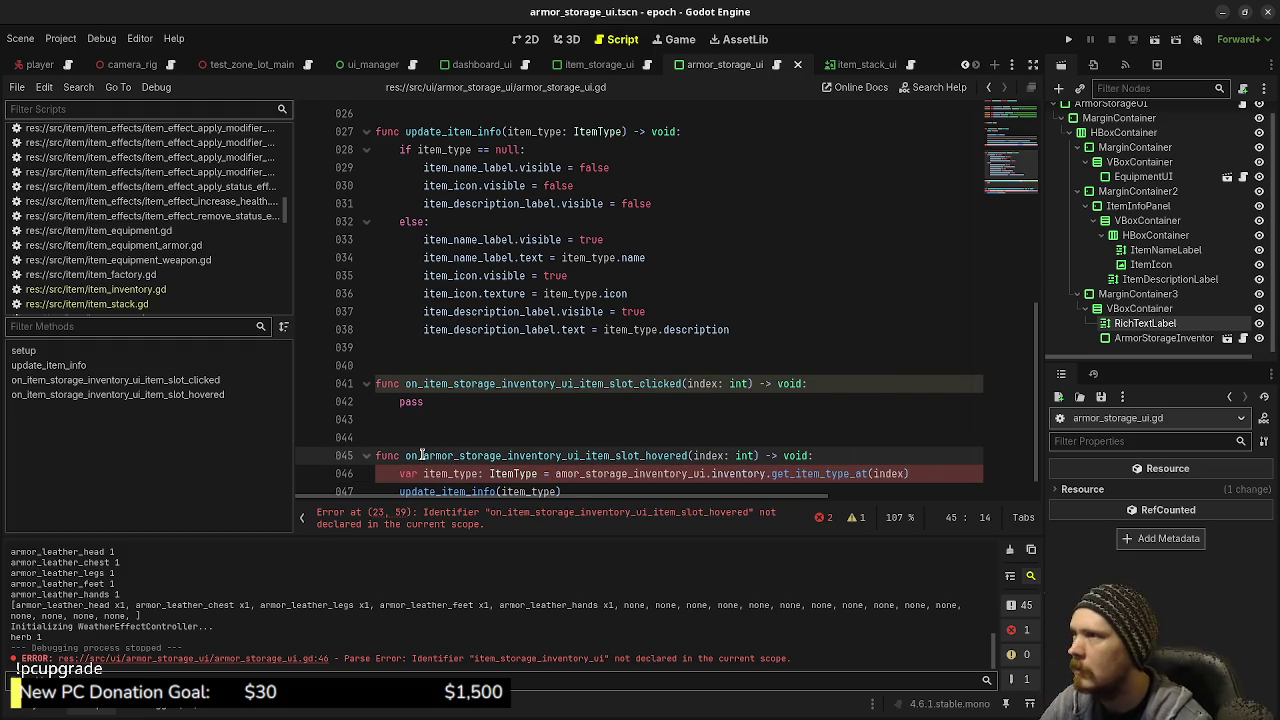
Paste the renamed armor hovered handler name into the connect call on line 23
double_click(420, 455)
key(ctrl+c)
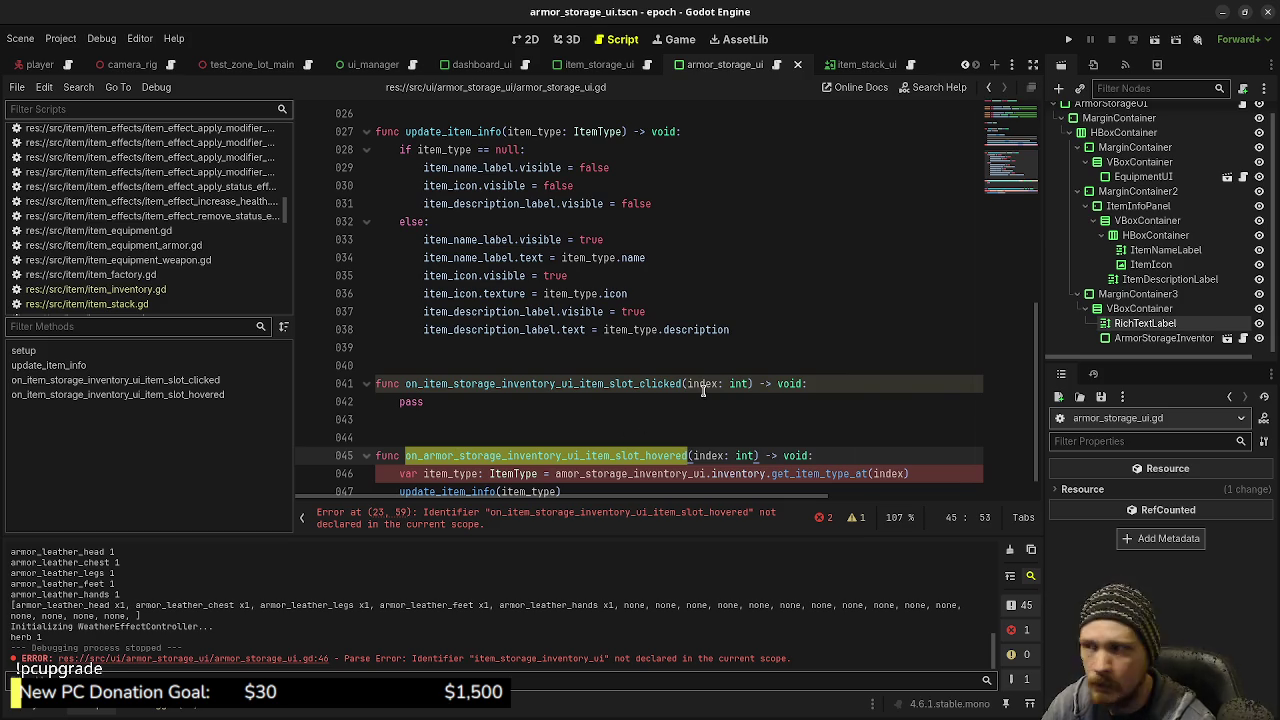
scroll(700, 395, up, 3)
scroll(745, 385, up, 1)
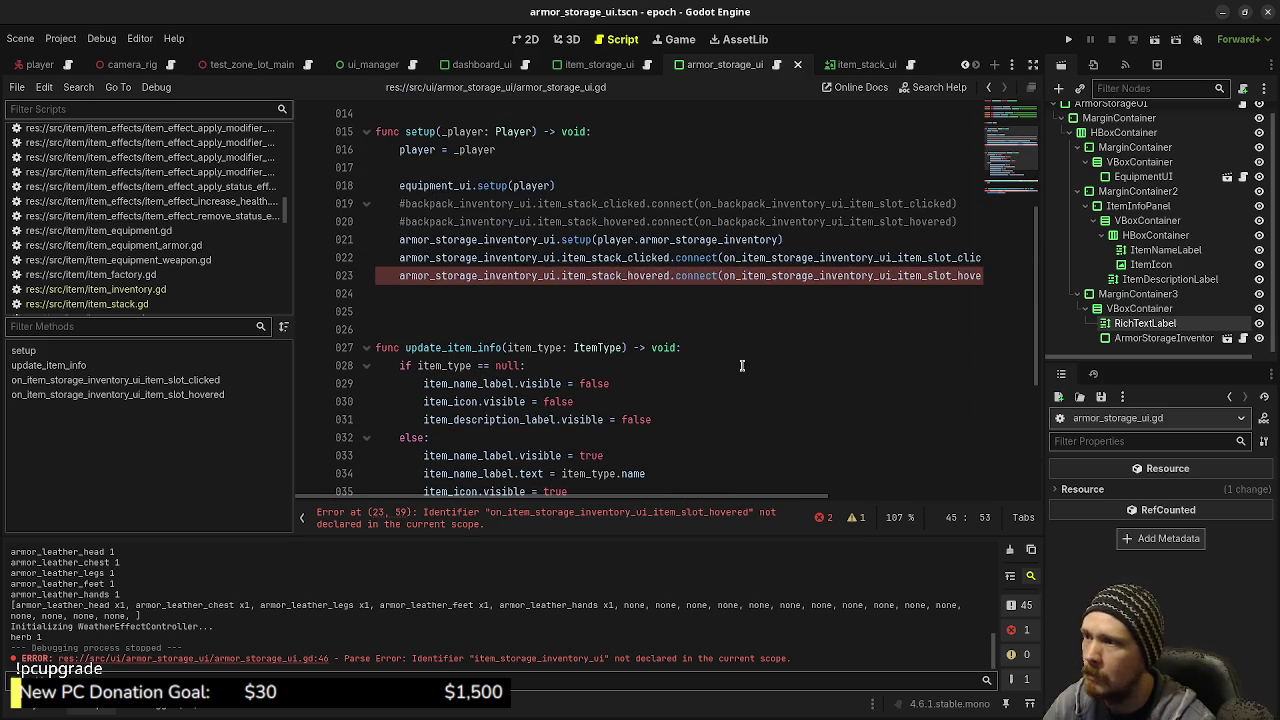
double_click(768, 273)
key(ctrl+v)
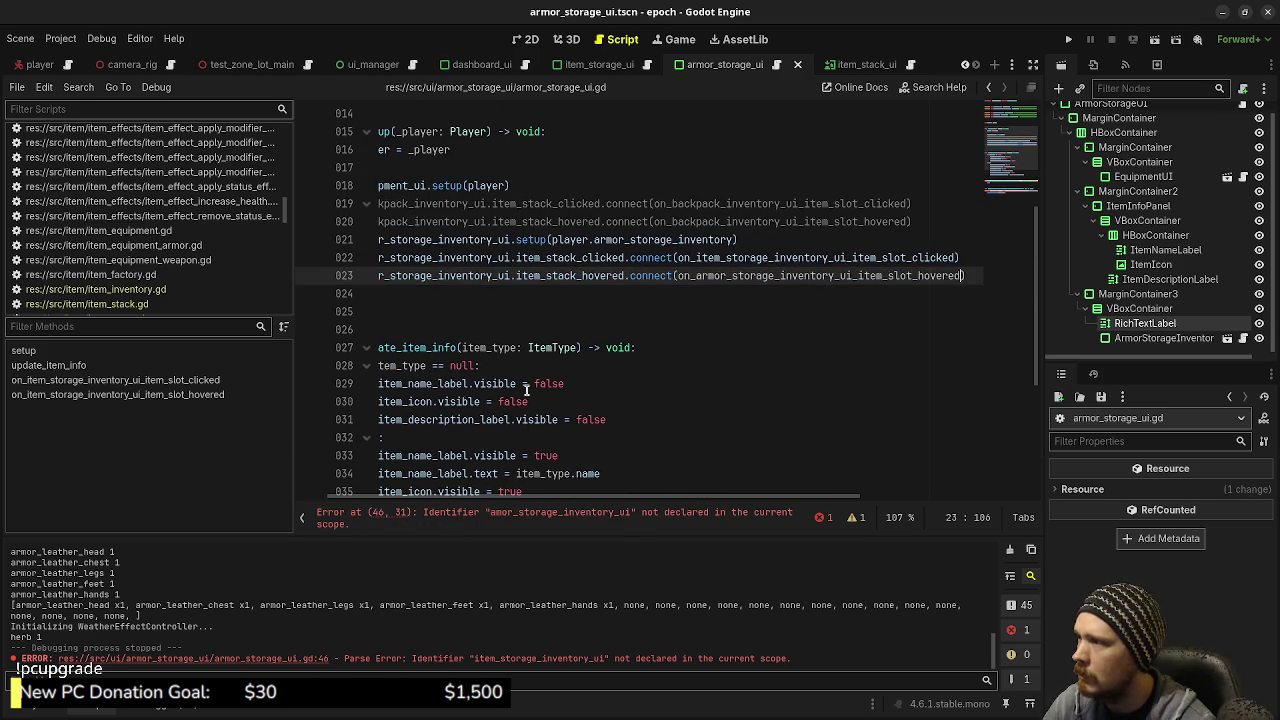
mouse_move(522, 496)
mouse_down()
mouse_move(472, 510)
mouse_move(649, 496)
mouse_up()
Rename the clicked handler to its armor version on line 22 and line 41, then save
click(547, 258)
drag(547, 258, 567, 258)
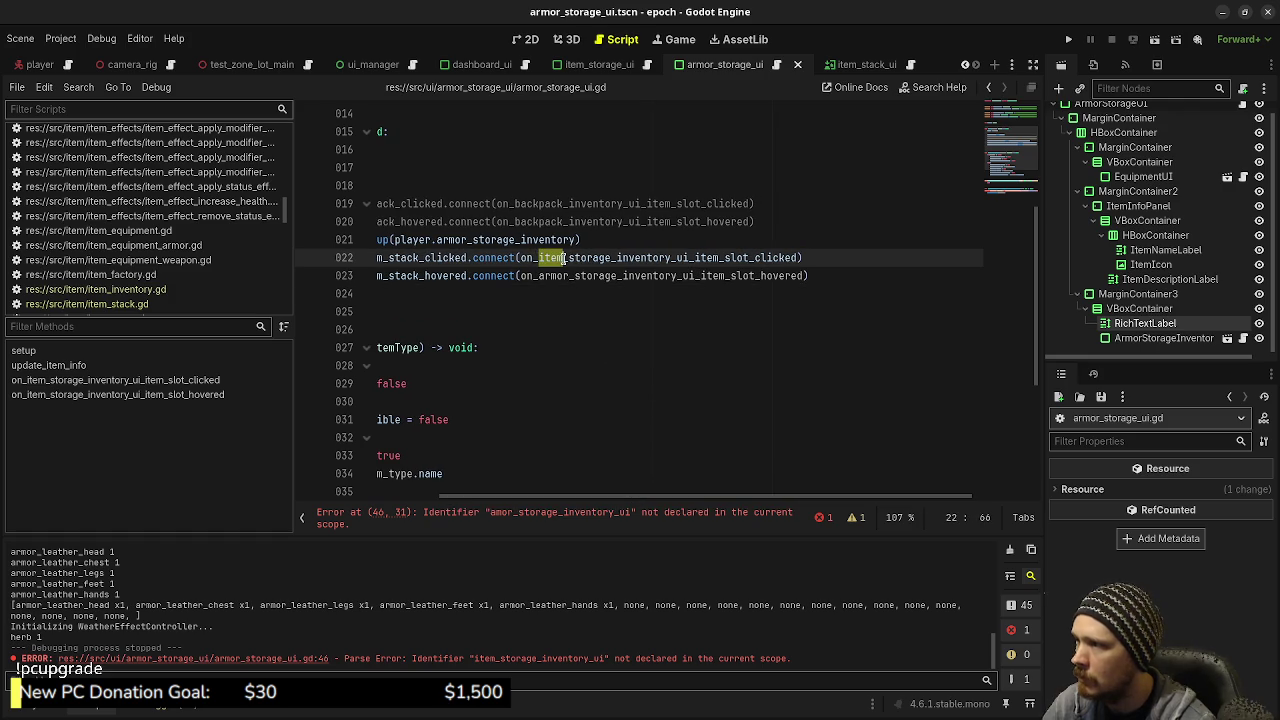
text(armor)
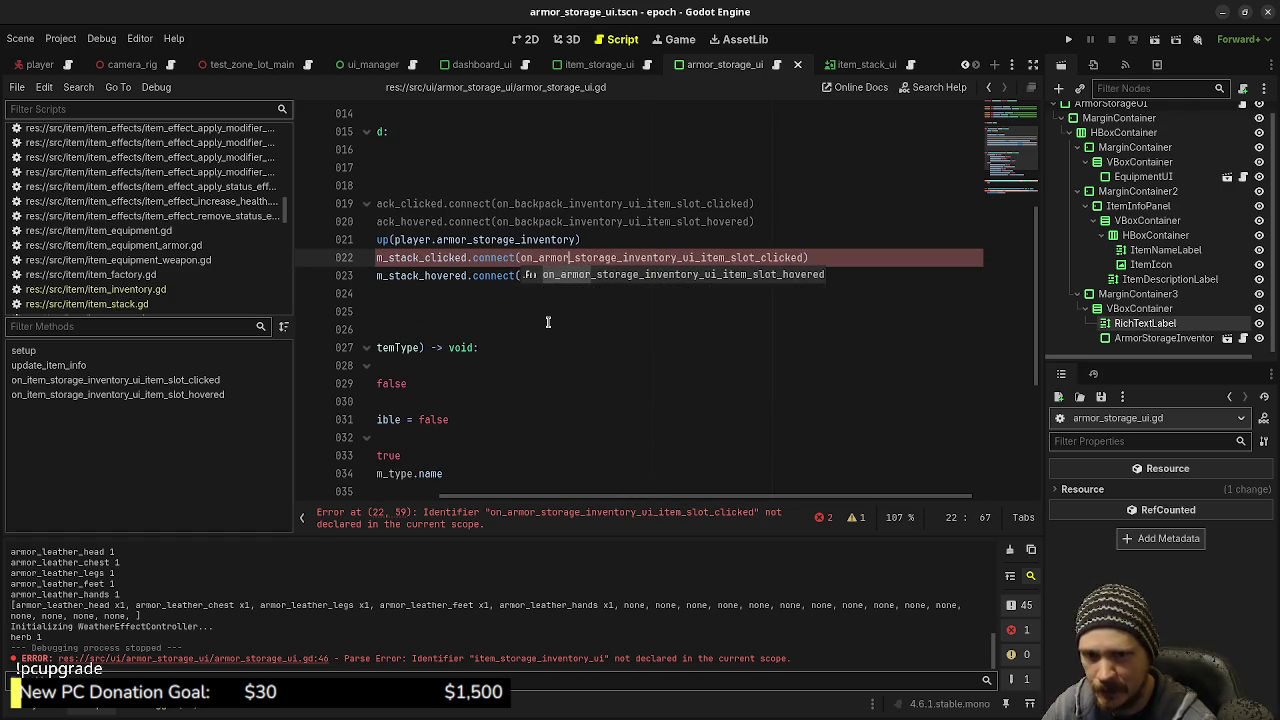
double_click(584, 258)
key(ctrl+c)
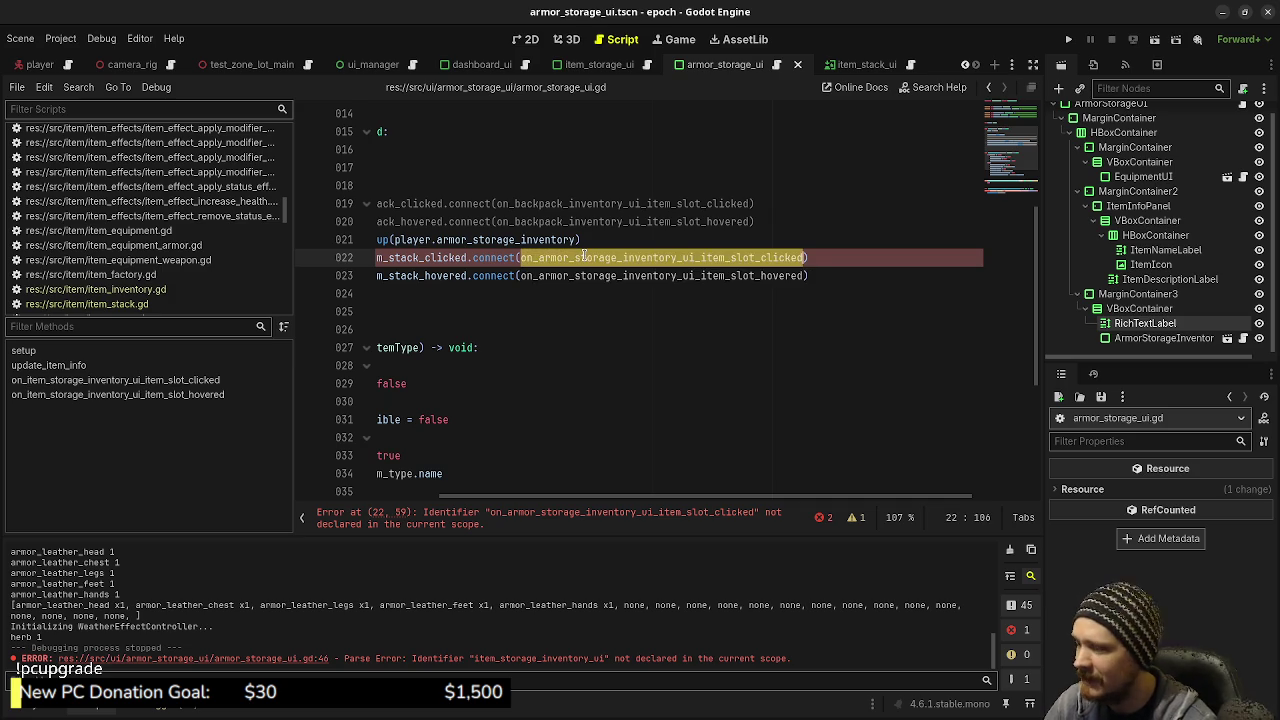
scroll(557, 421, down, 1)
scroll(557, 421, down, 3)
scroll(530, 390, left, 3)
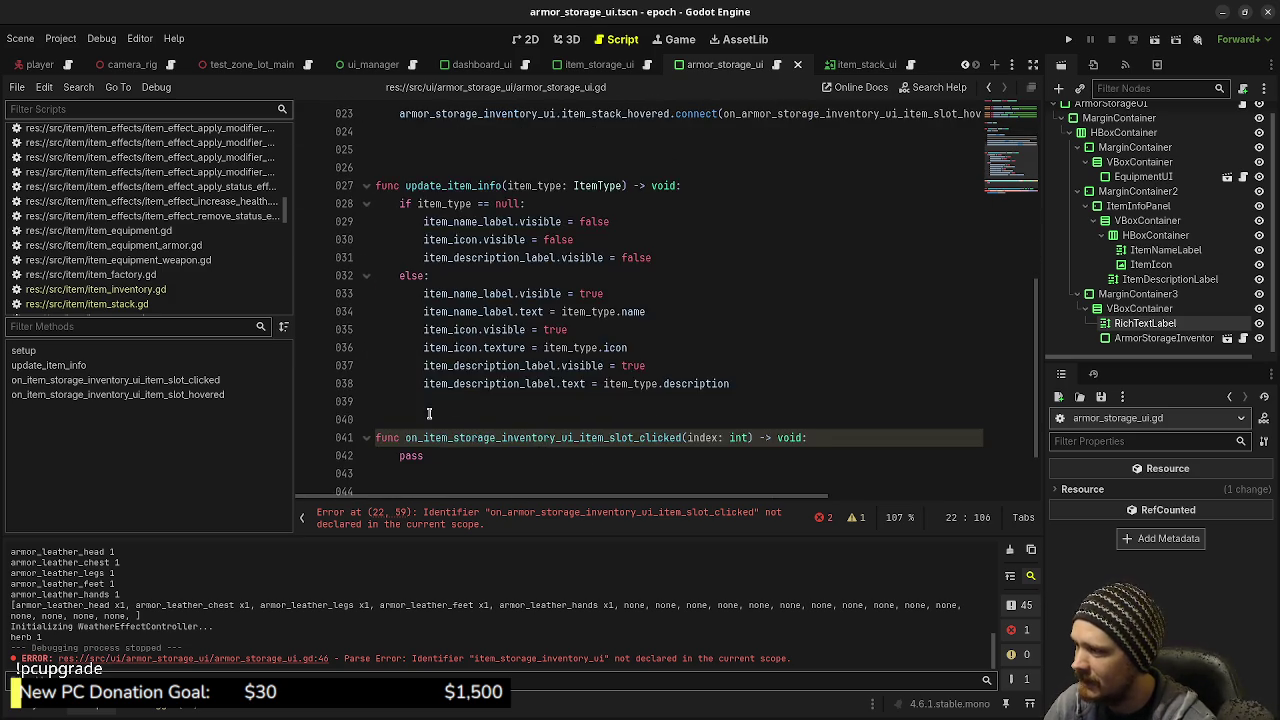
scroll(507, 352, down, 1)
double_click(510, 354)
key(ctrl+v)
key(ctrl+s)
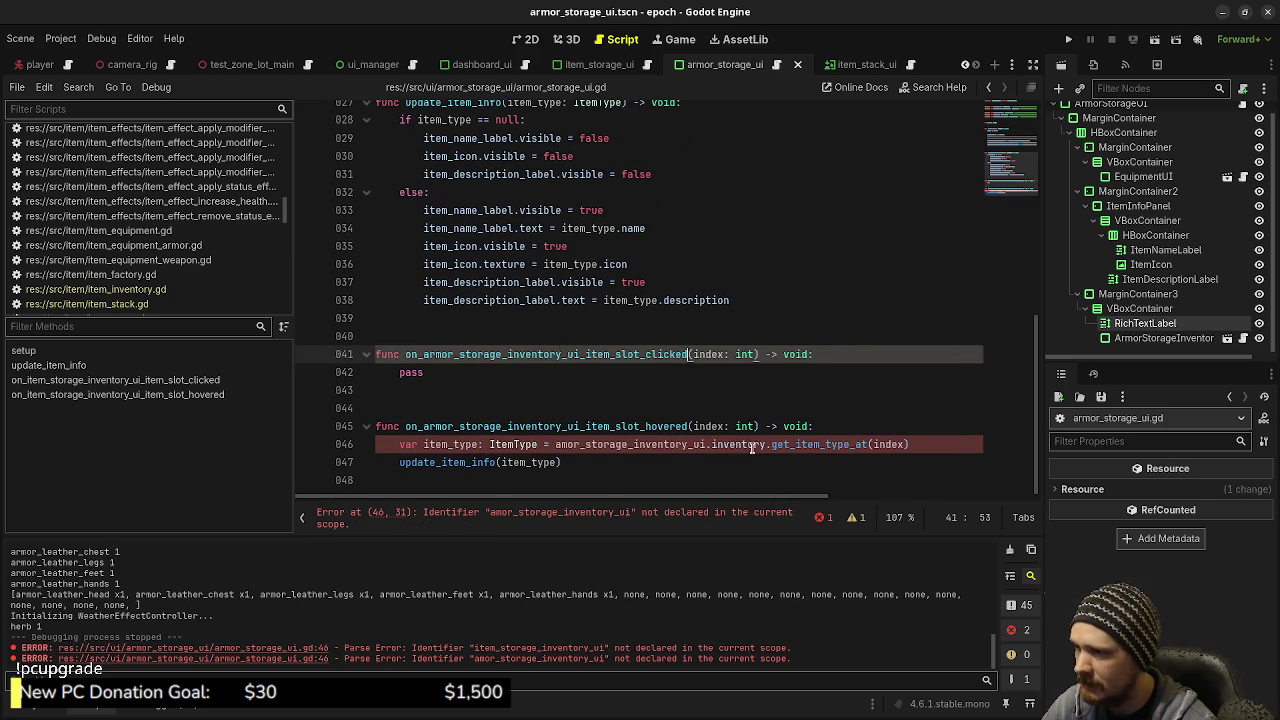
Add the missing 'r' in armor_storage_inventory_ui on line 46, save, and run with F5
click(651, 447)
double_click(651, 447)
click(562, 447)
text(r)
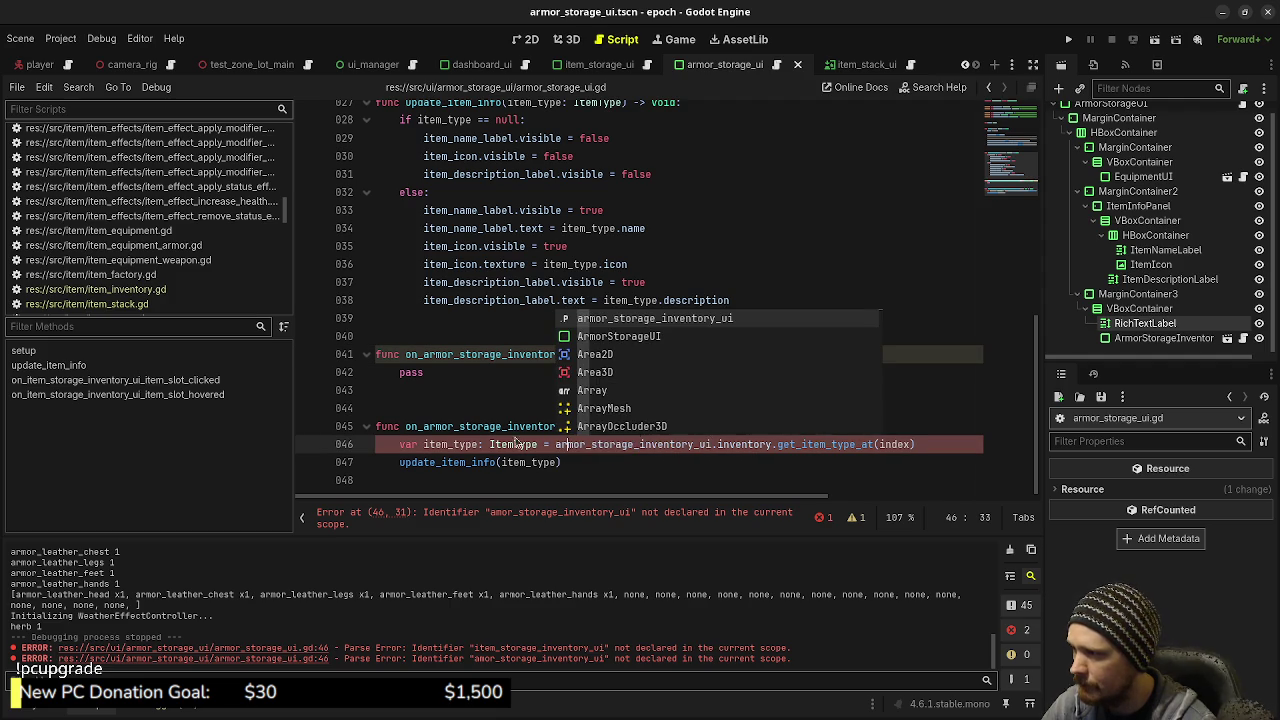
click(467, 400)
key(ctrl+s)
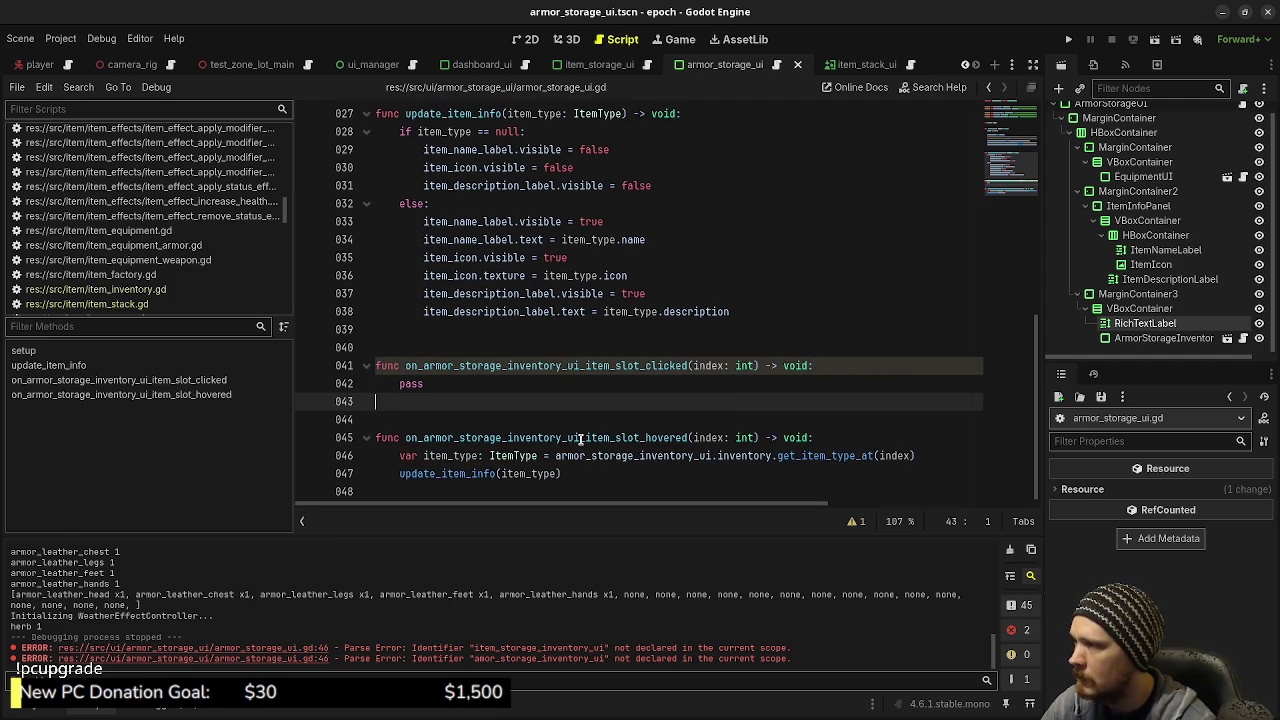
key(F5)
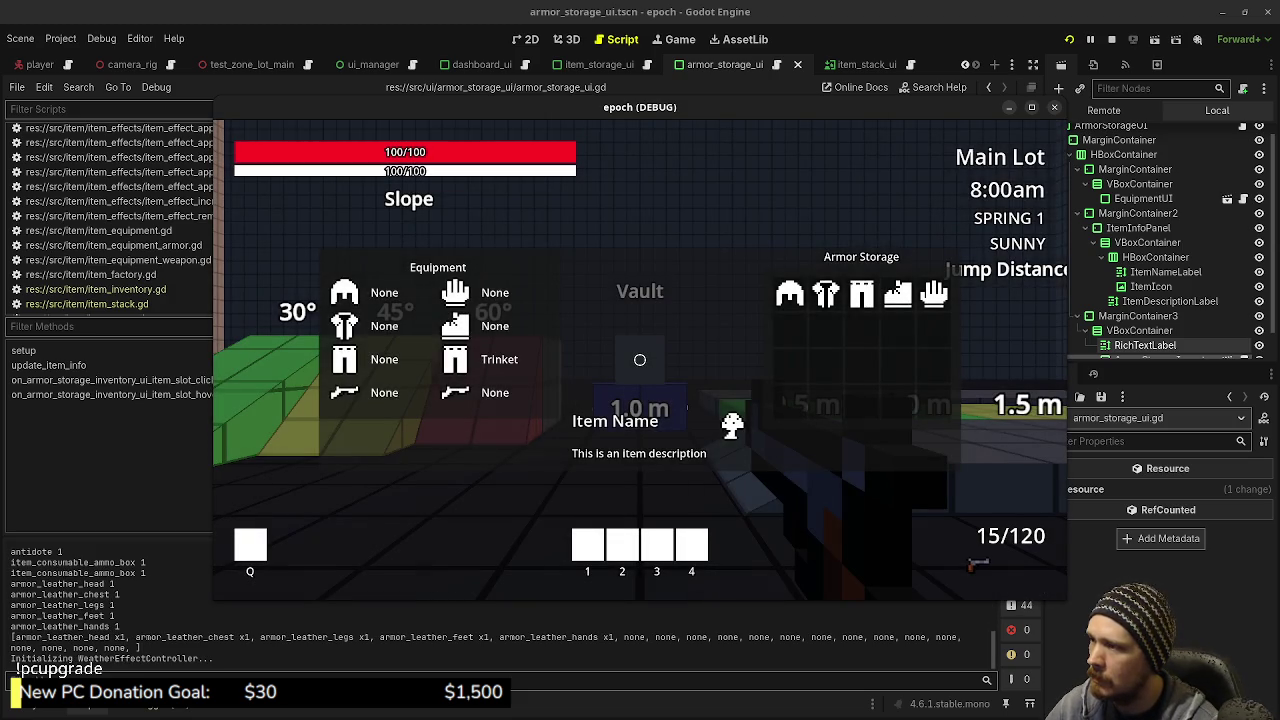
Toggle ArmorStorageUI visibility in ui_manager, open armor storage in-game, check slot item info, then stop
key(Escape)
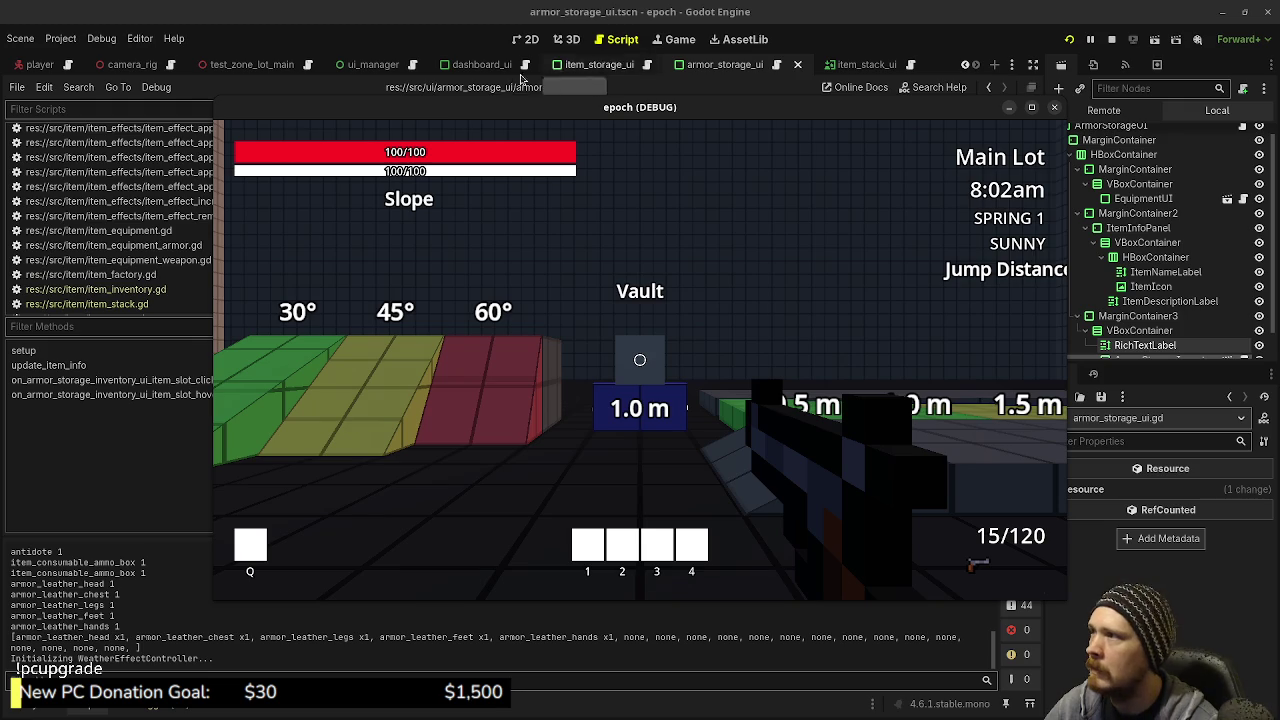
click(372, 64)
click(1118, 210)
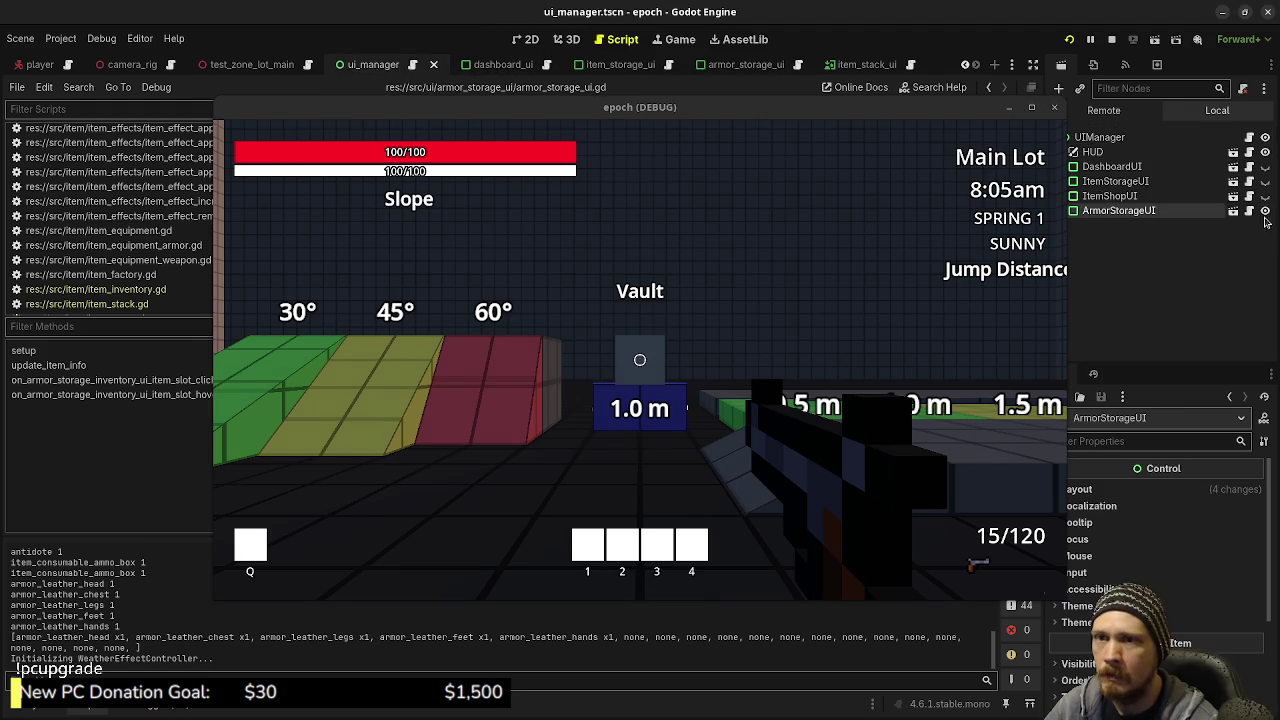
key(Tab)
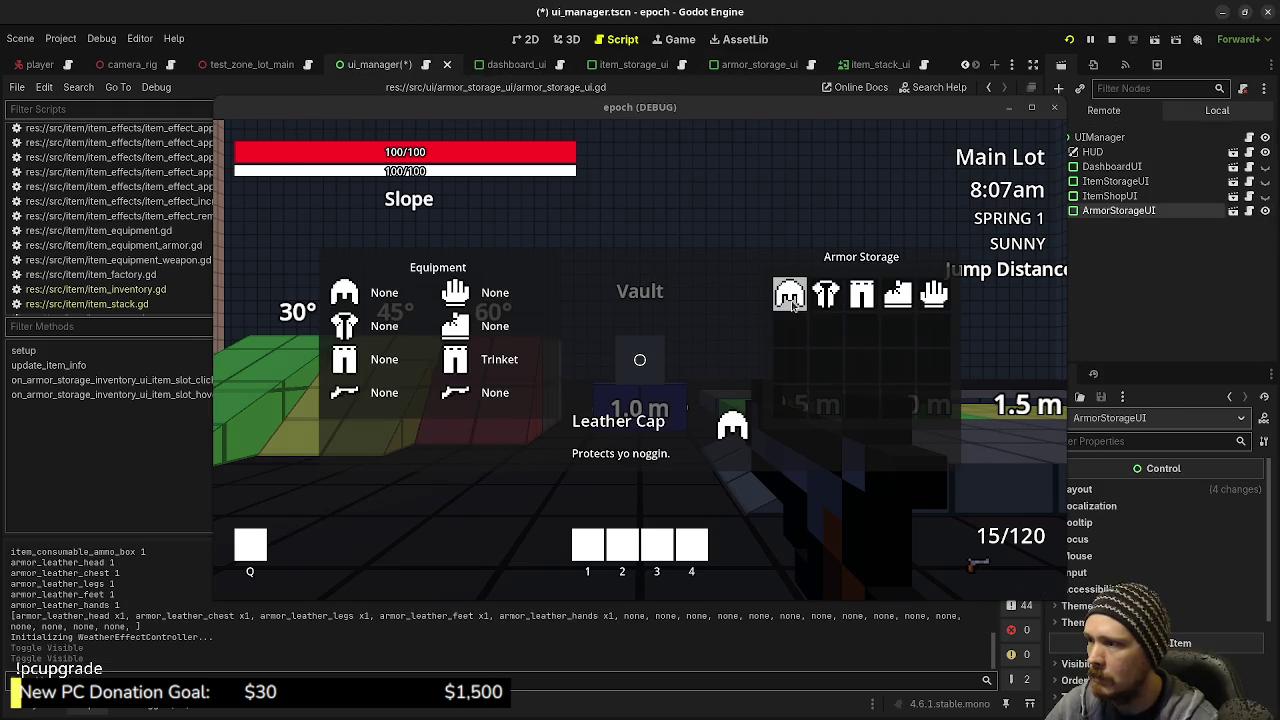
mouse_move(862, 297)
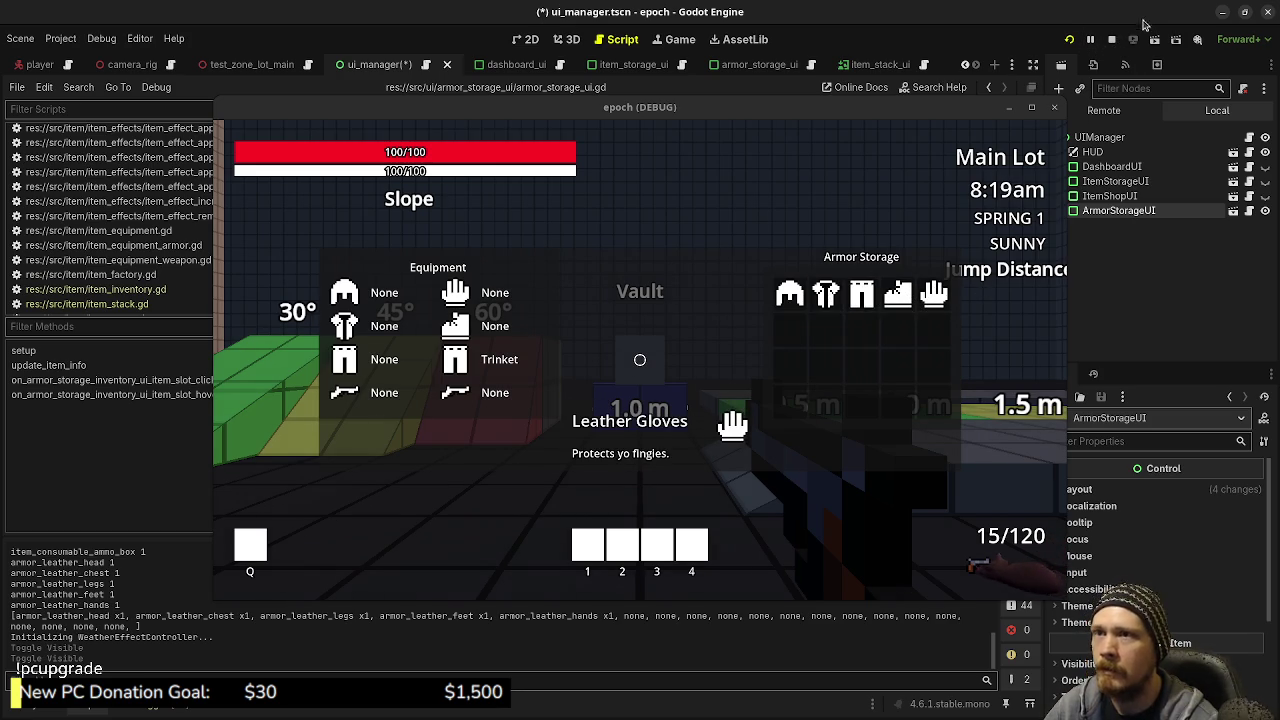
click(1111, 39)
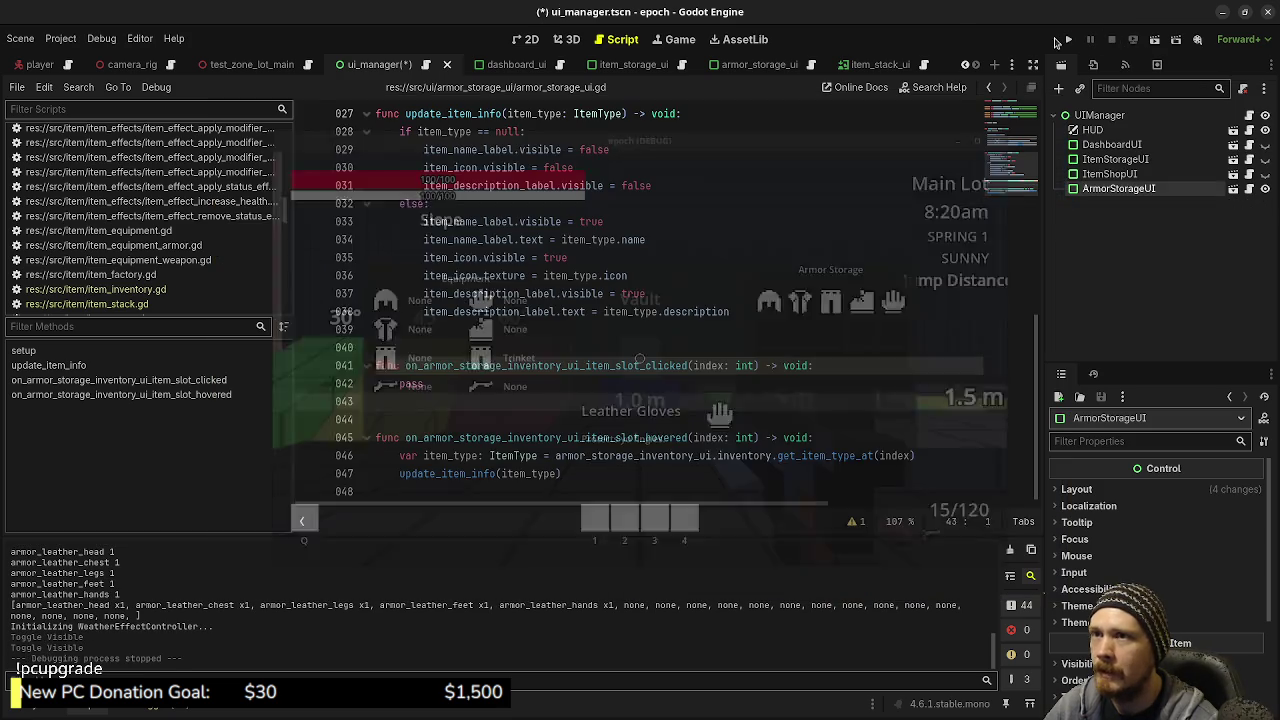
Save ui_manager.tscn and review the empty item_slot_clicked function on lines 41–42
key(ctrl+s)
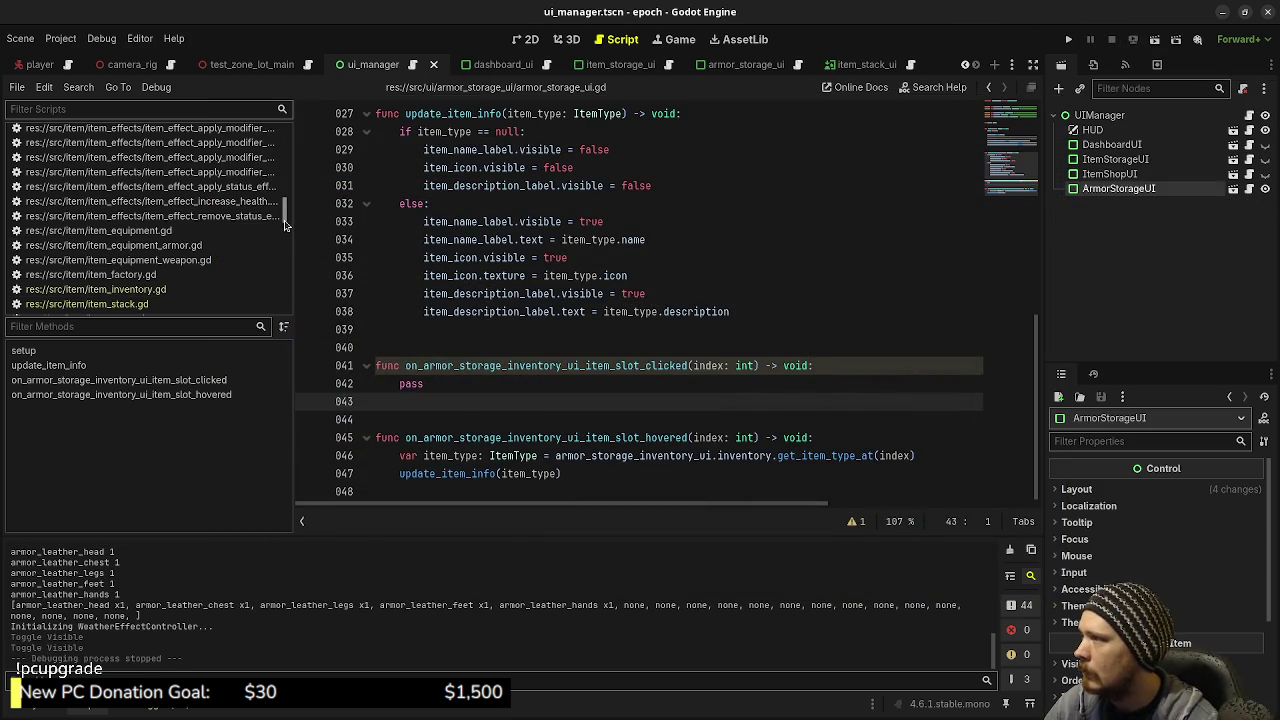
drag(475, 392, 382, 368)
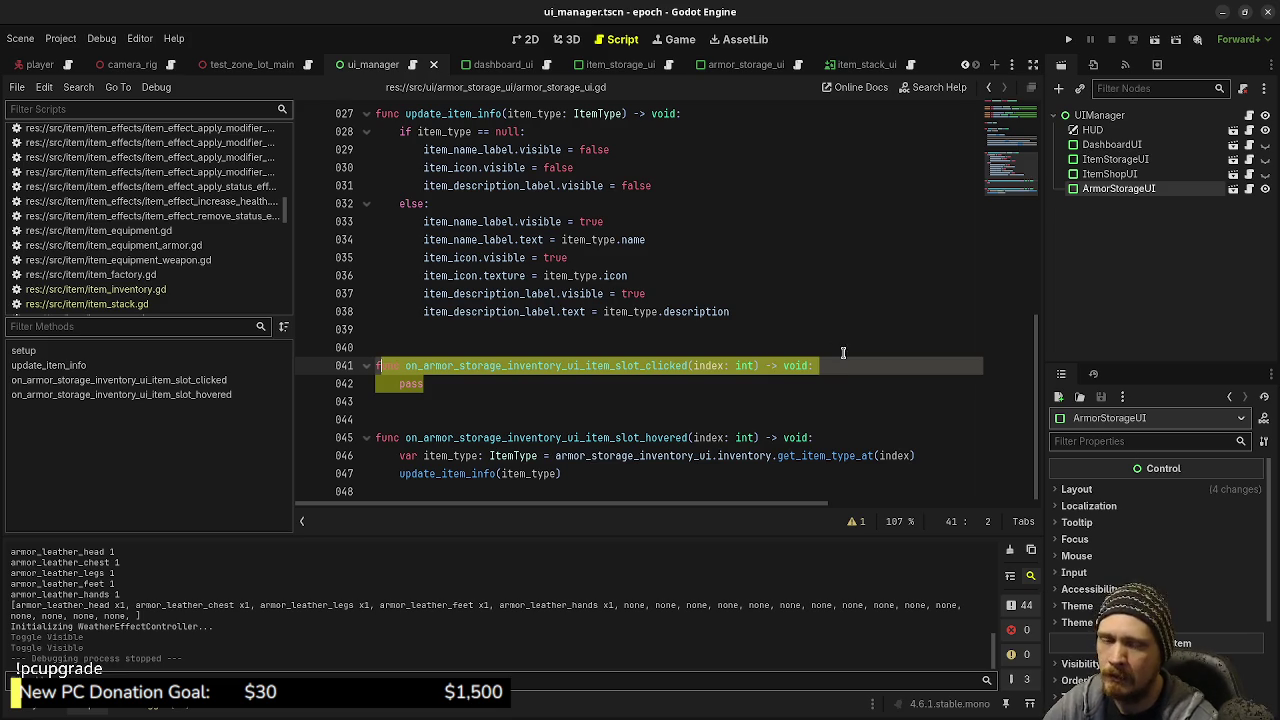
click(700, 401)
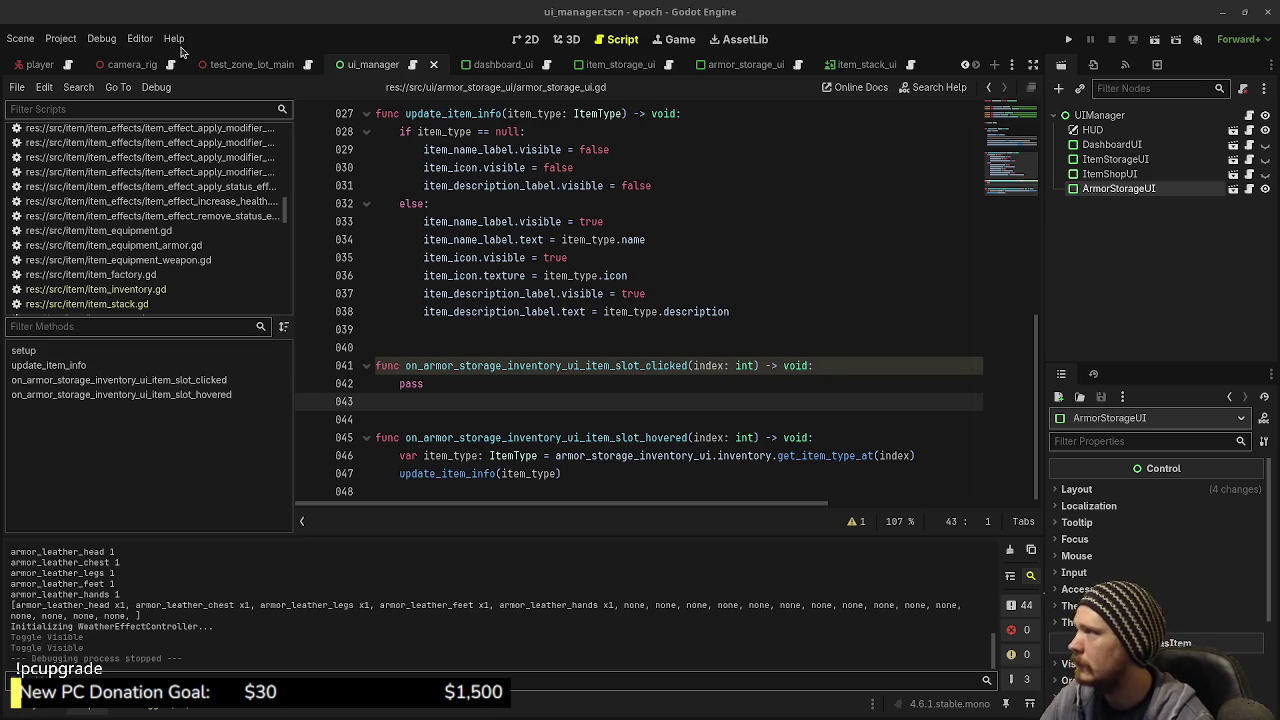
In player.gd, copy the armor_leather_head add_items line to a new line 94 and save
click(67, 64)
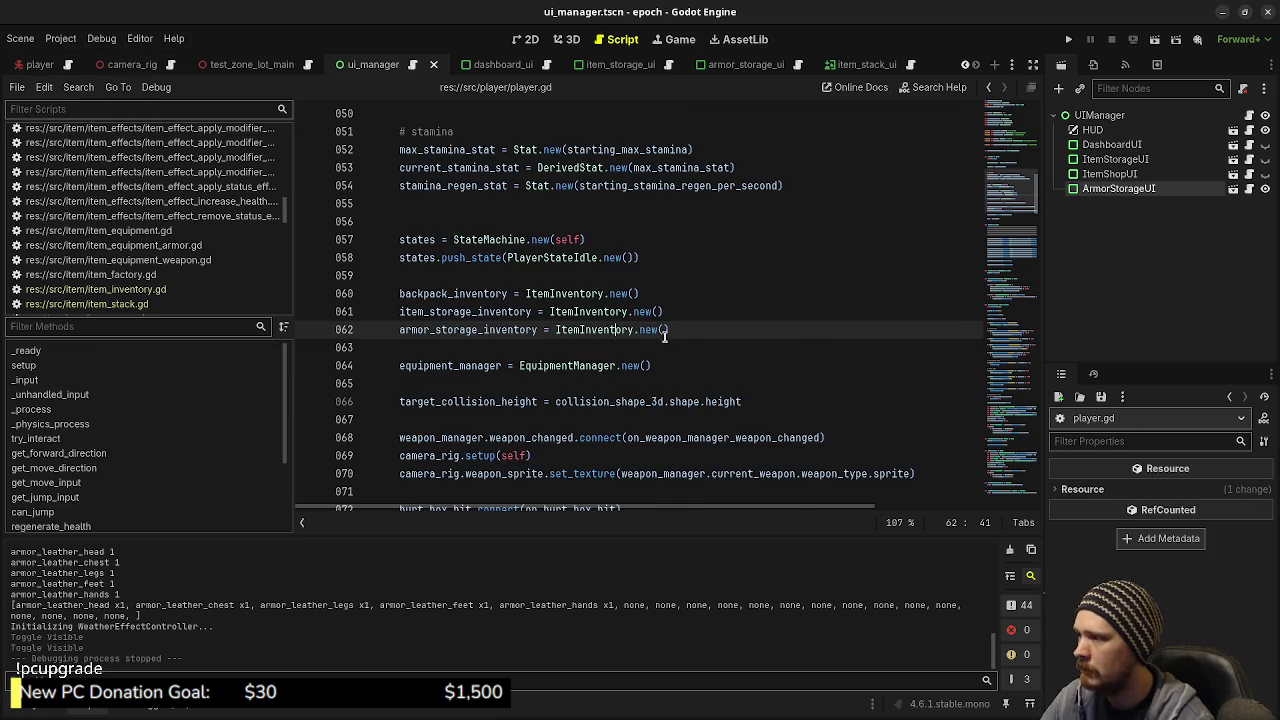
scroll(693, 383, down, 7)
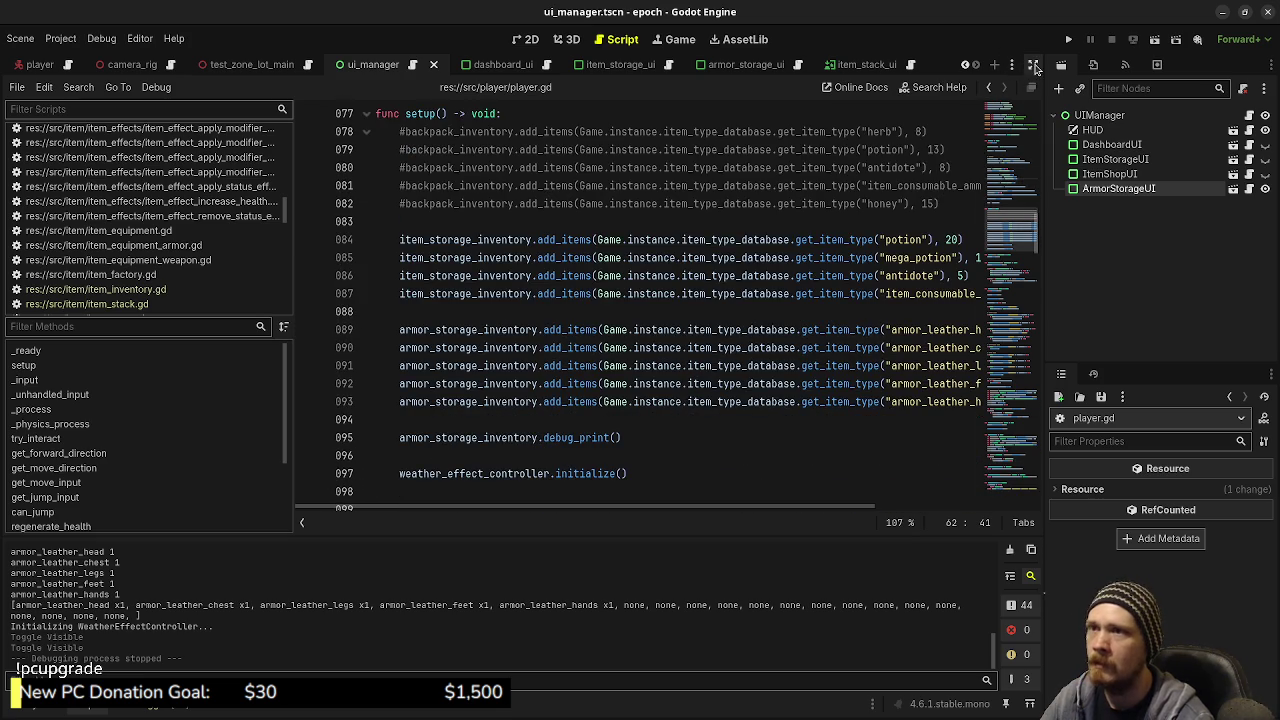
click(1033, 64)
drag(1038, 330, 396, 331)
key(ctrl+c)
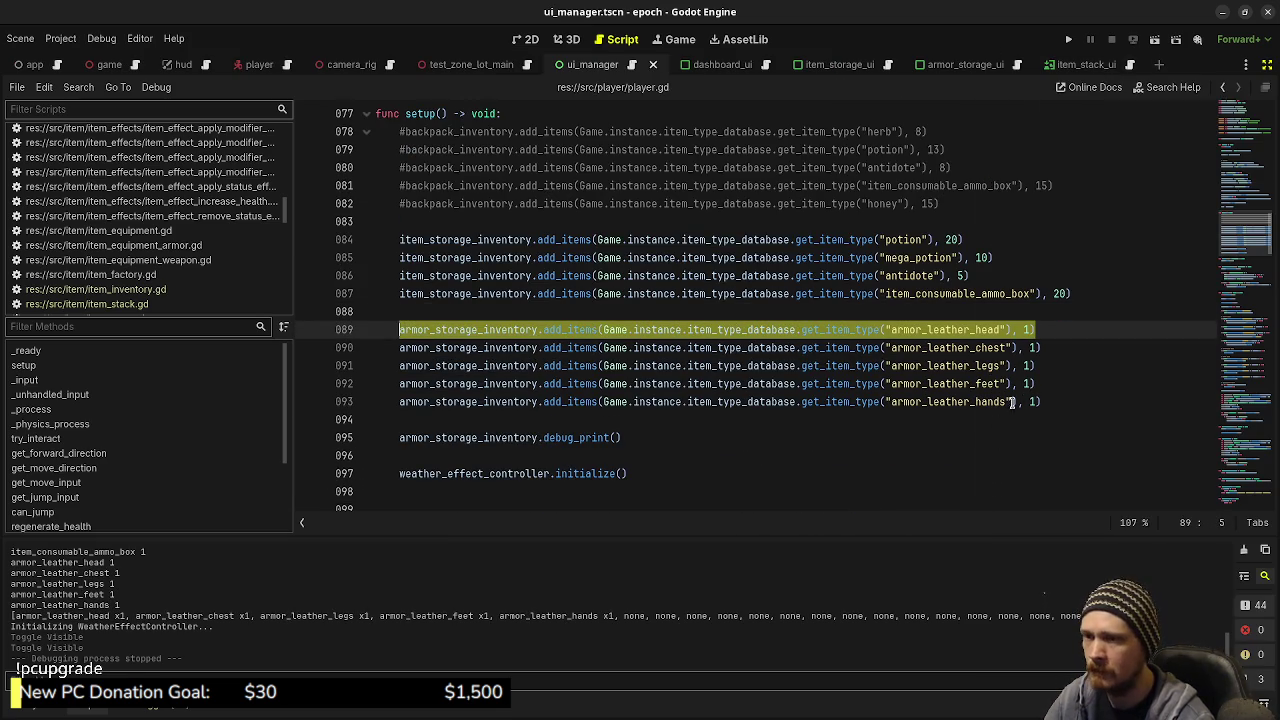
click(1044, 401)
key(Return)
key(ctrl+v)
key(ctrl+s)
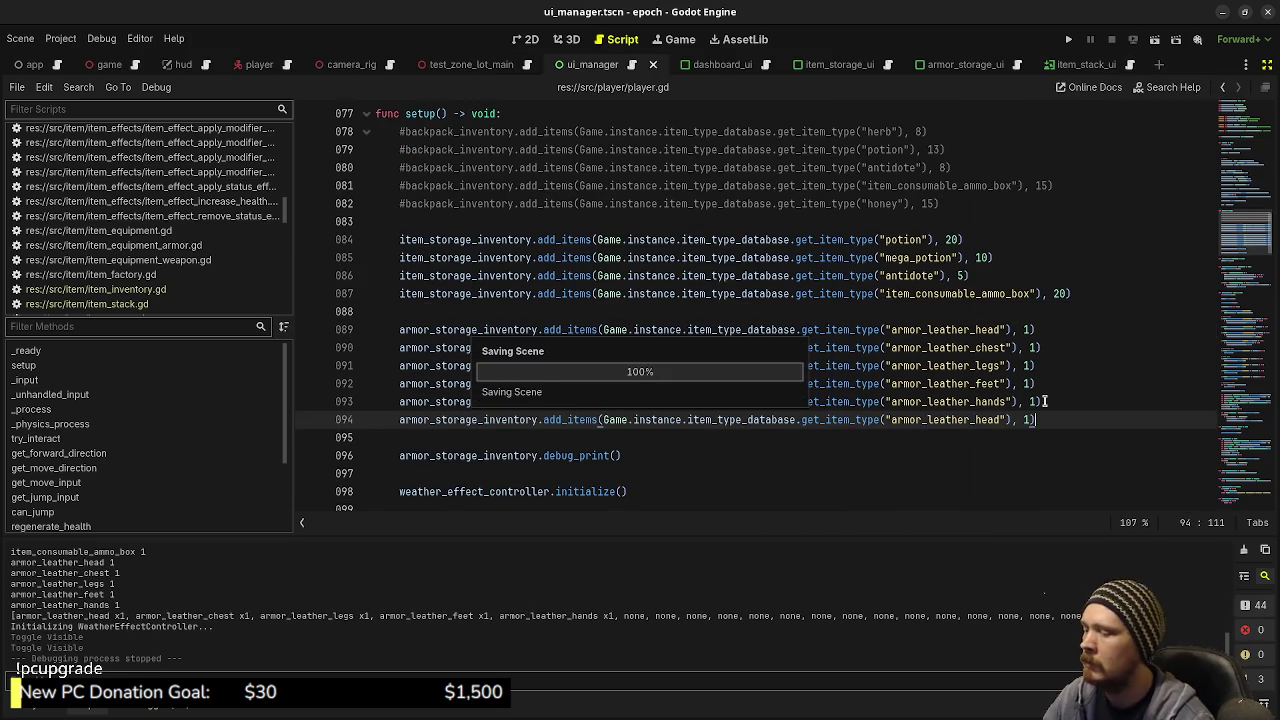
Run the game to check the extra leather helmet in storage, then stop it
key(F5)
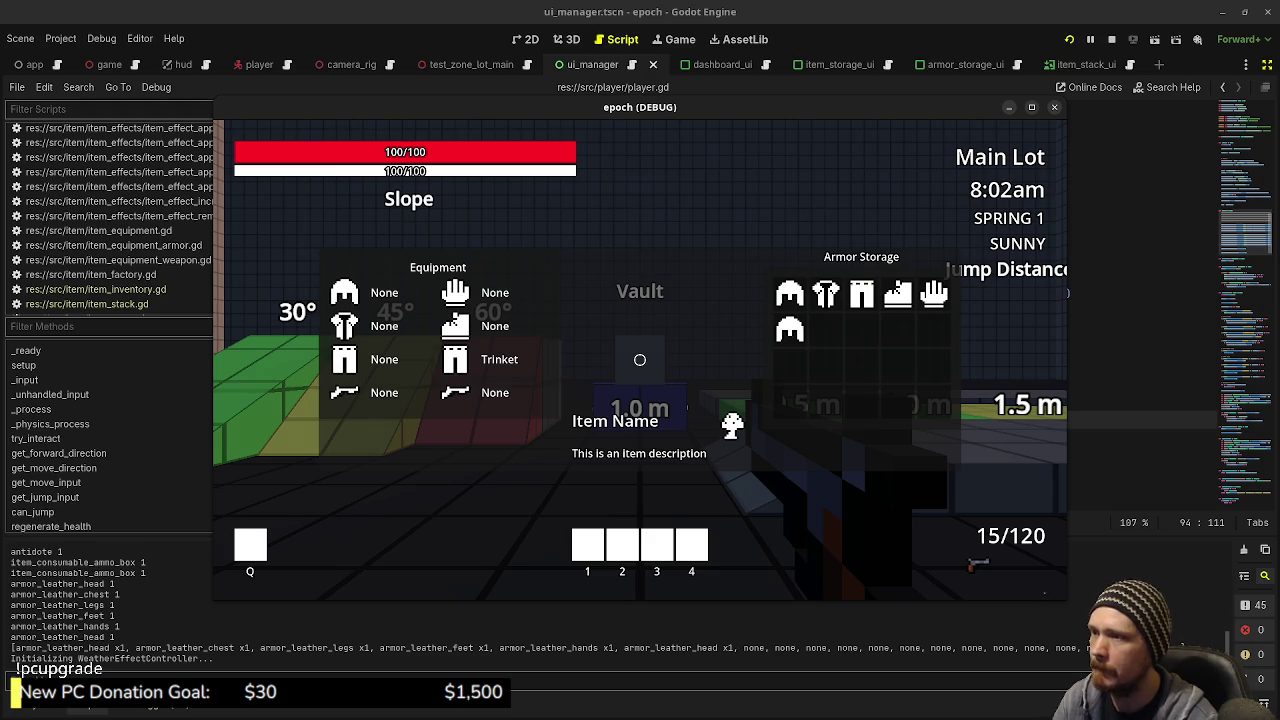
key(Tab)
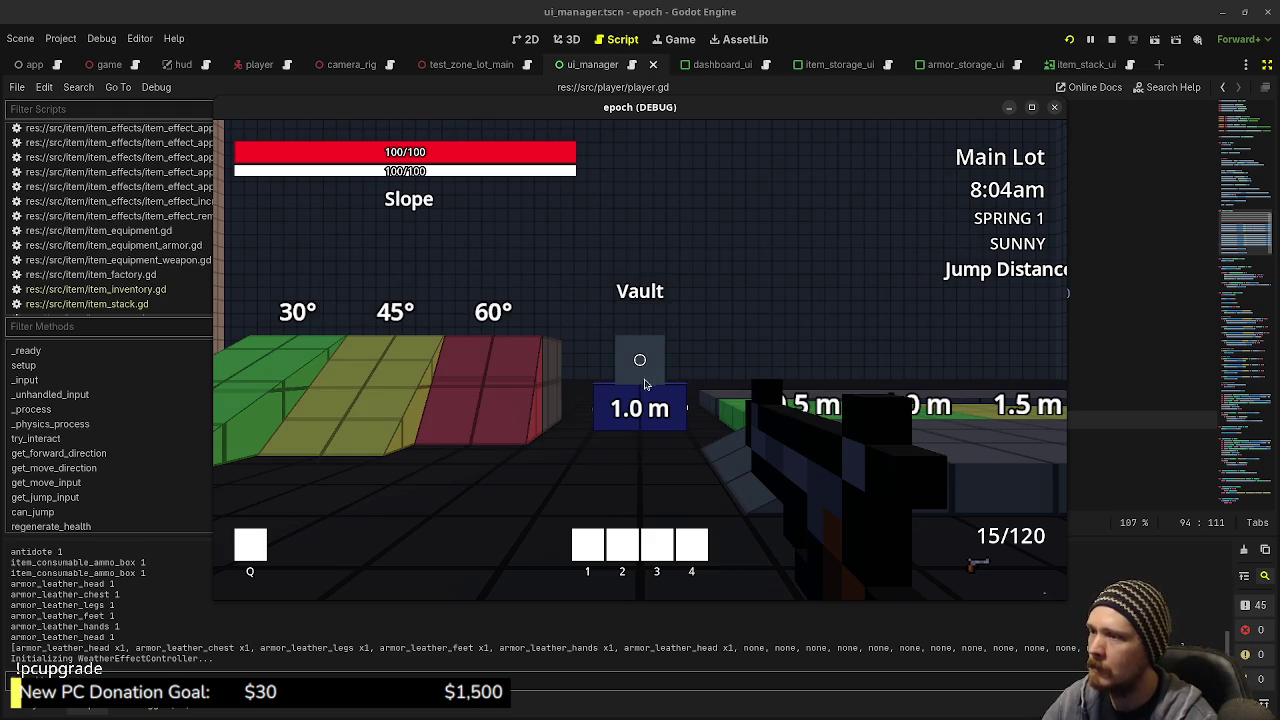
click(1111, 39)
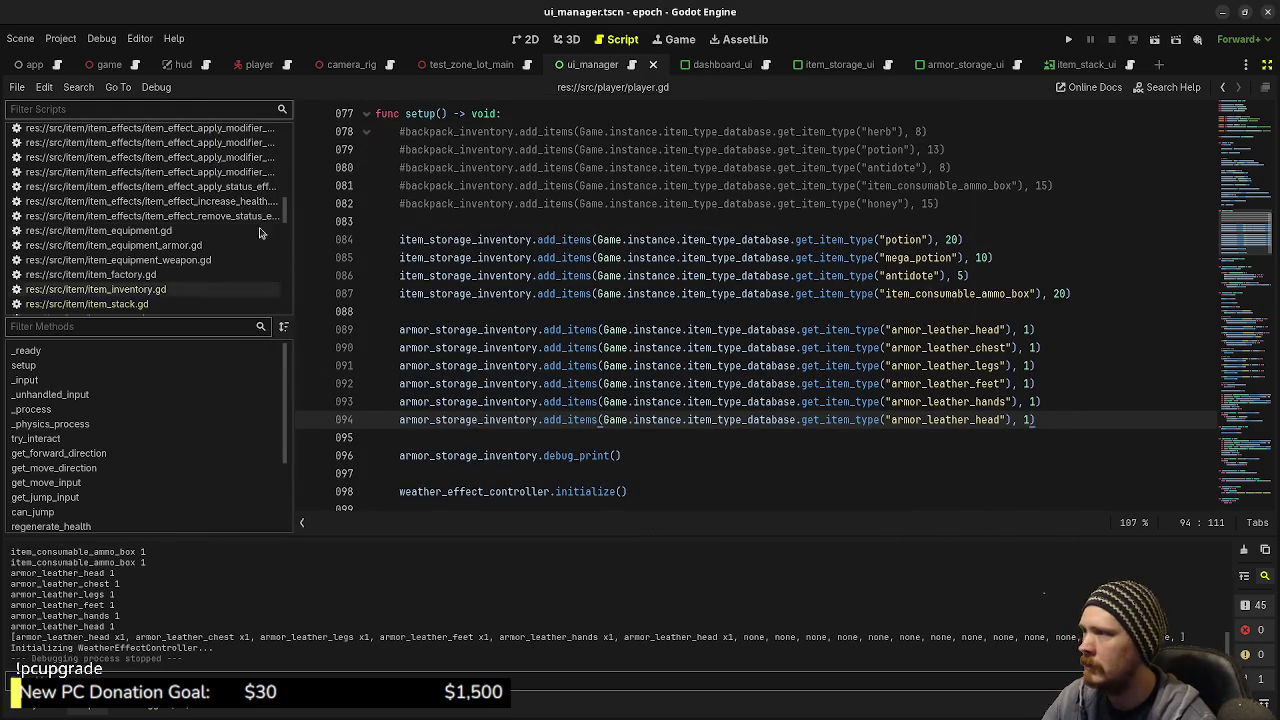
Find the storage_box folder in FileSystem and open storage_box.gd in the code editor
key(alt+f)
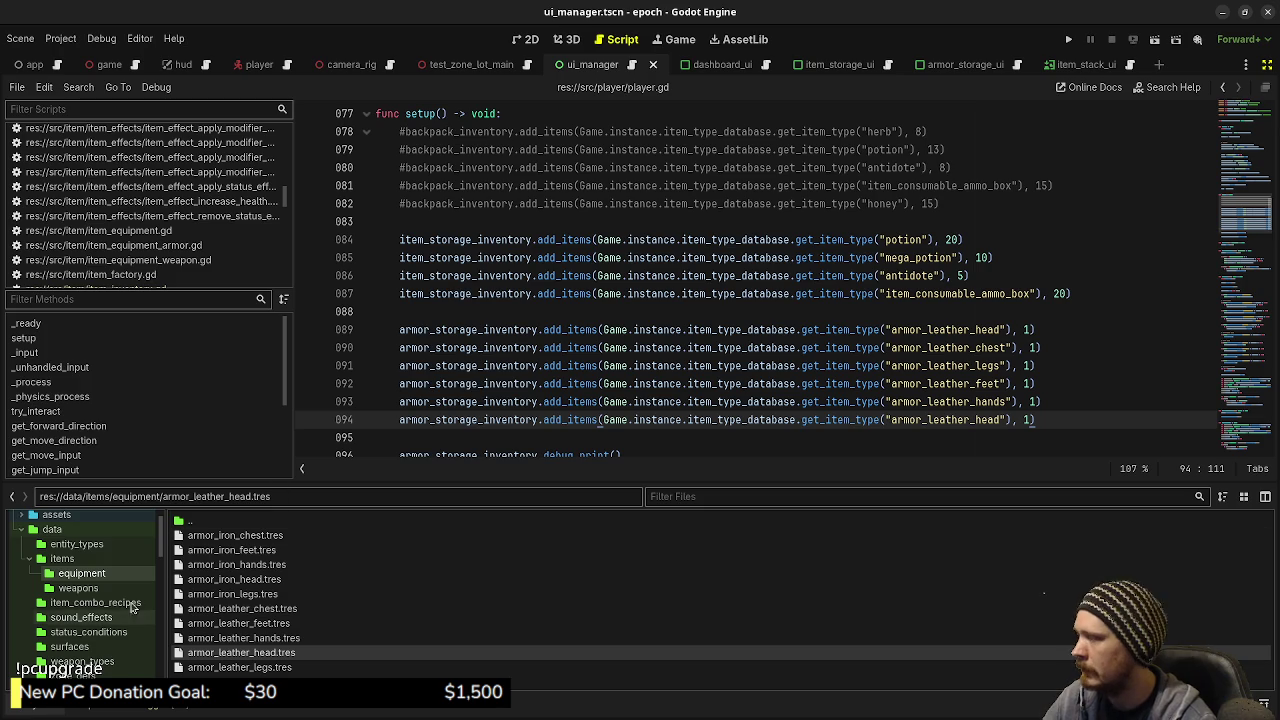
scroll(80, 620, down, 5)
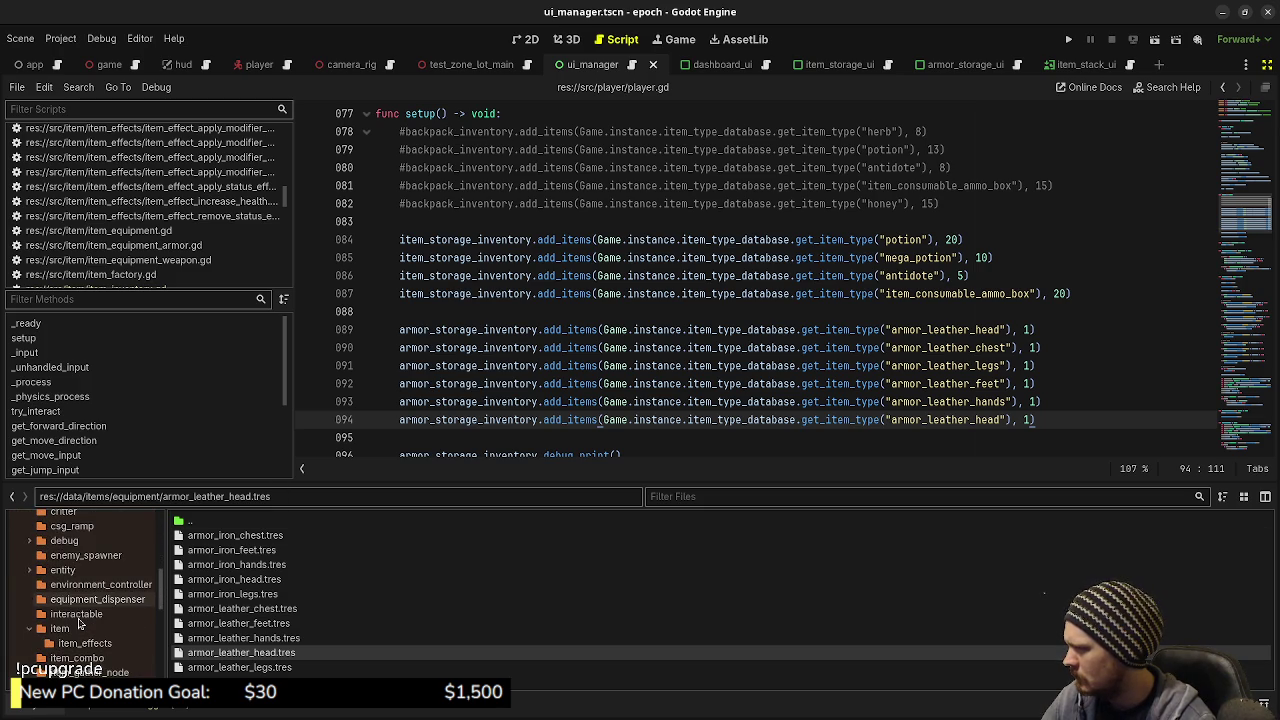
scroll(82, 638, down, 3)
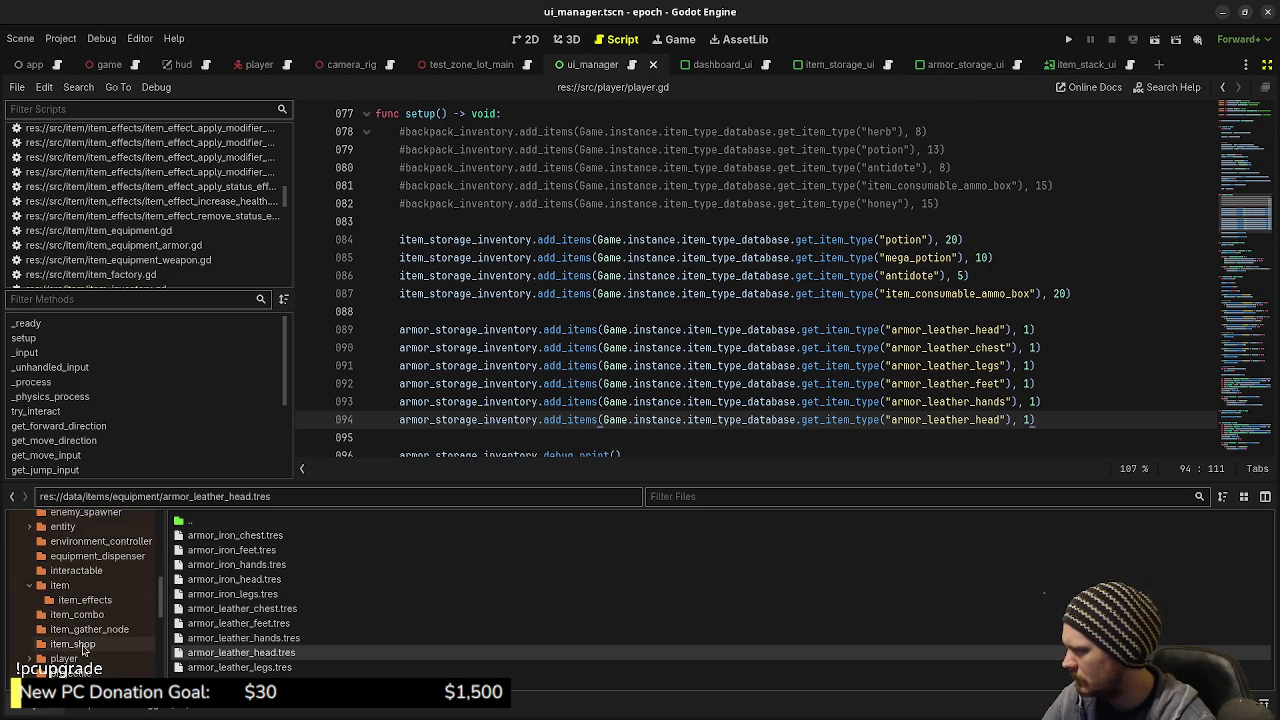
scroll(88, 640, down, 6)
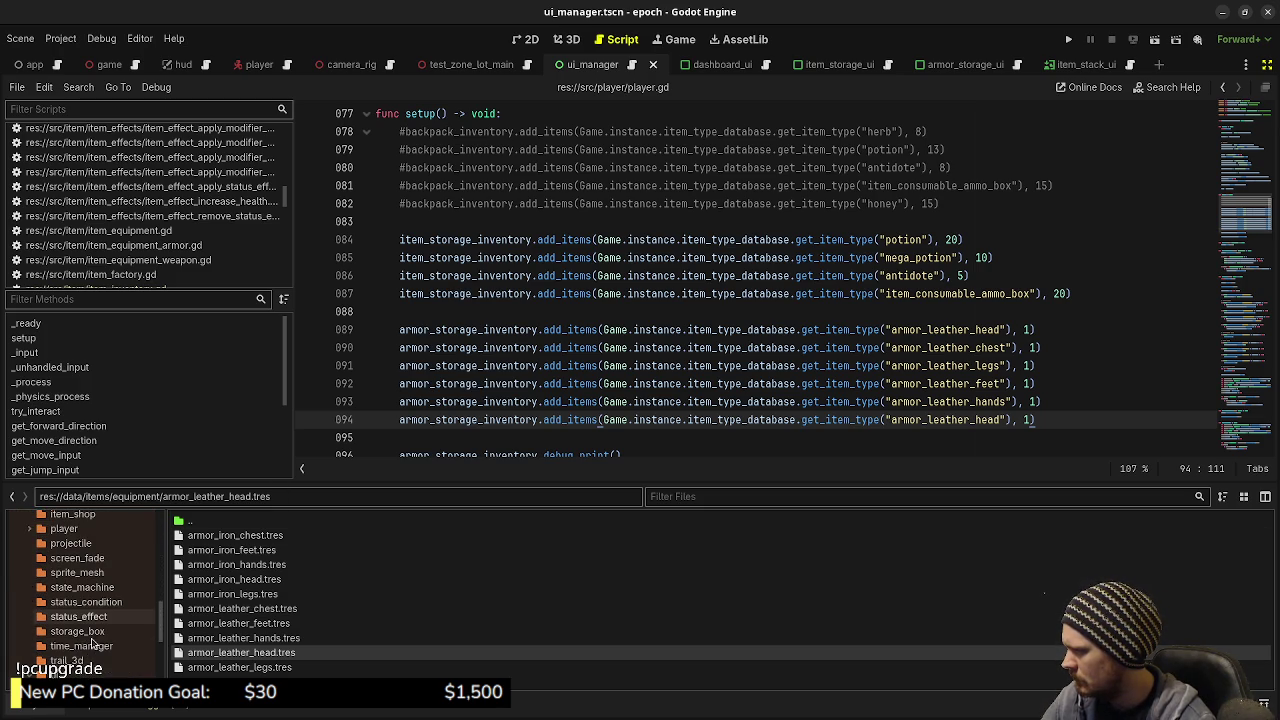
click(82, 633)
double_click(229, 540)
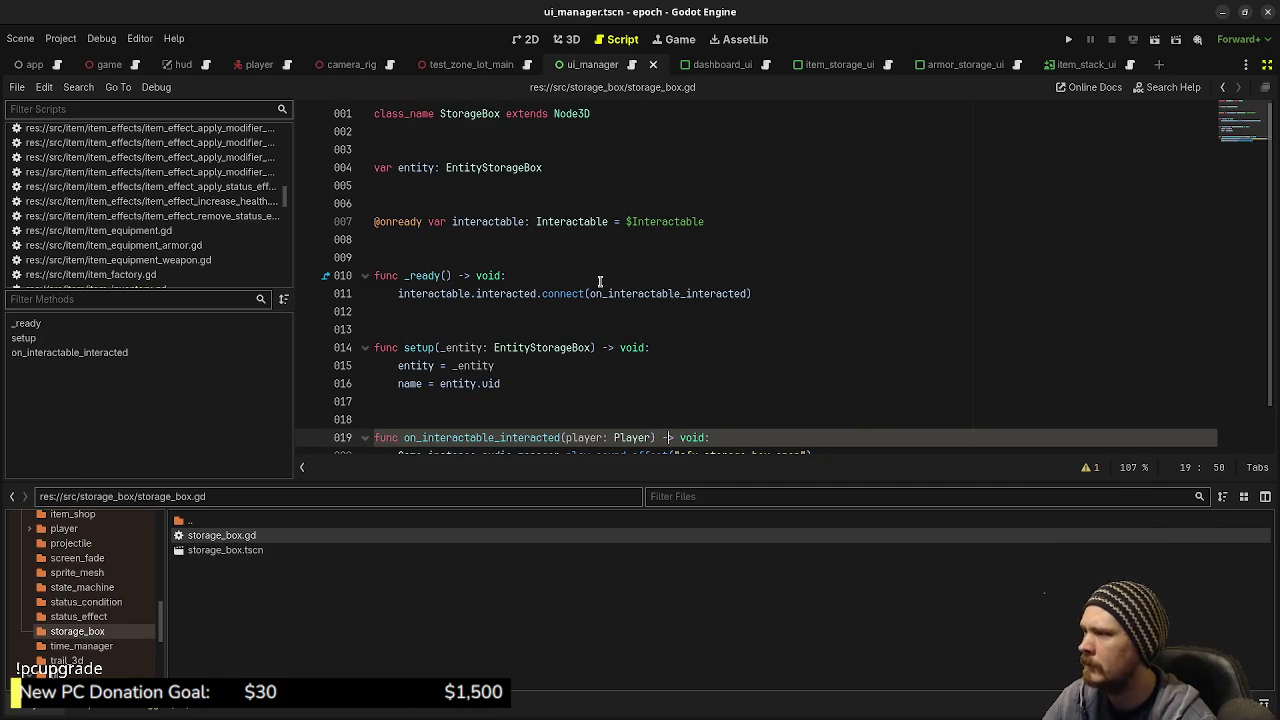
scroll(600, 285, down, 2)
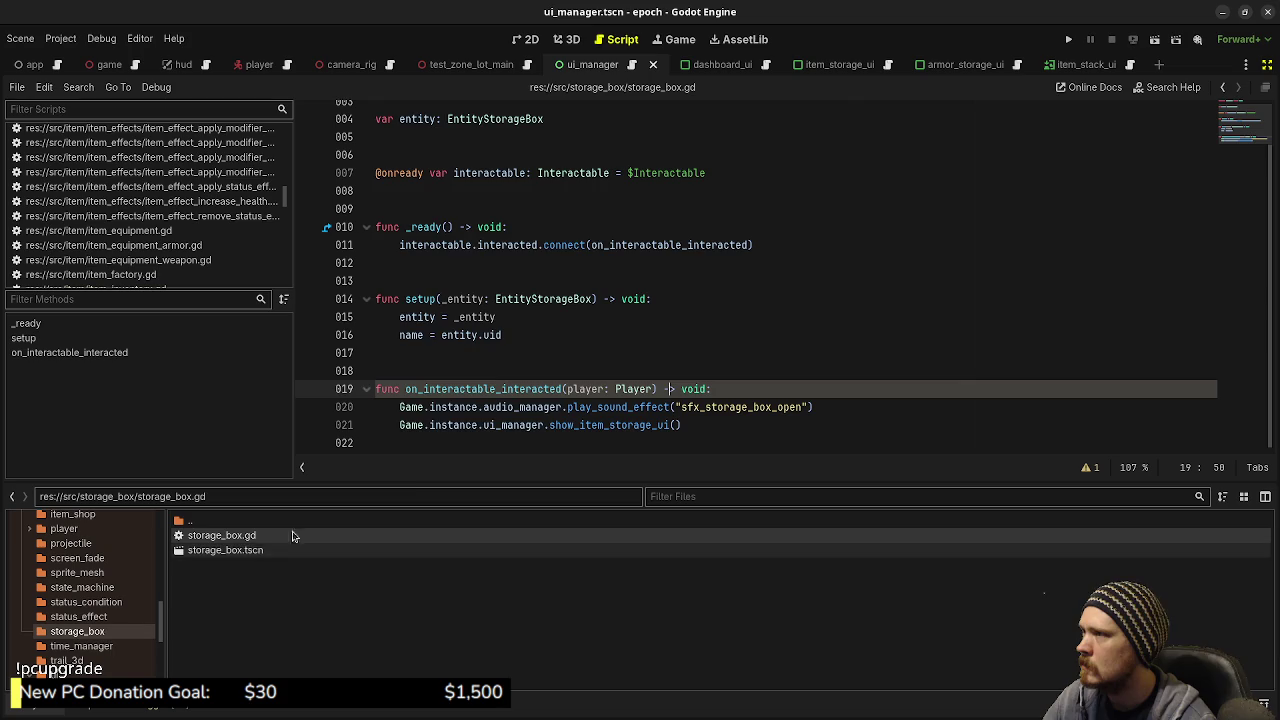
scroll(594, 395, up, 2)
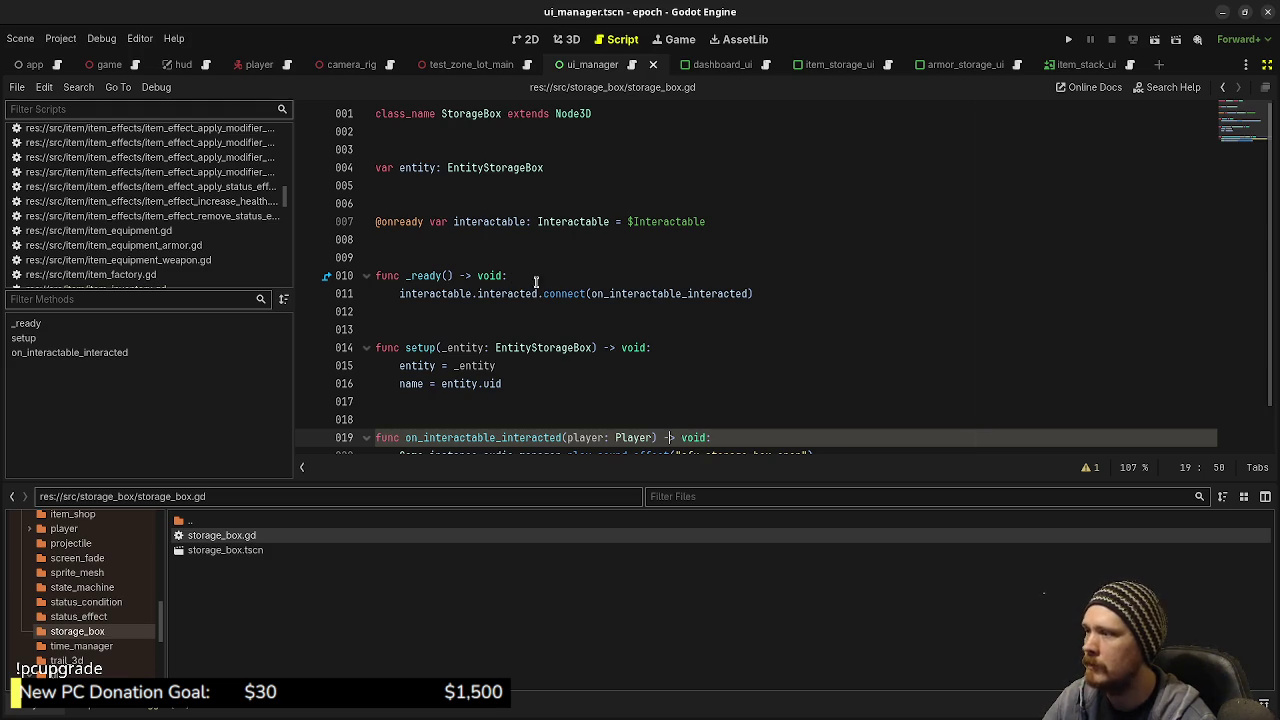
Rename the storage_box folder to item_storage_box, then briefly open and close storage_box.tscn
right_click(73, 632)
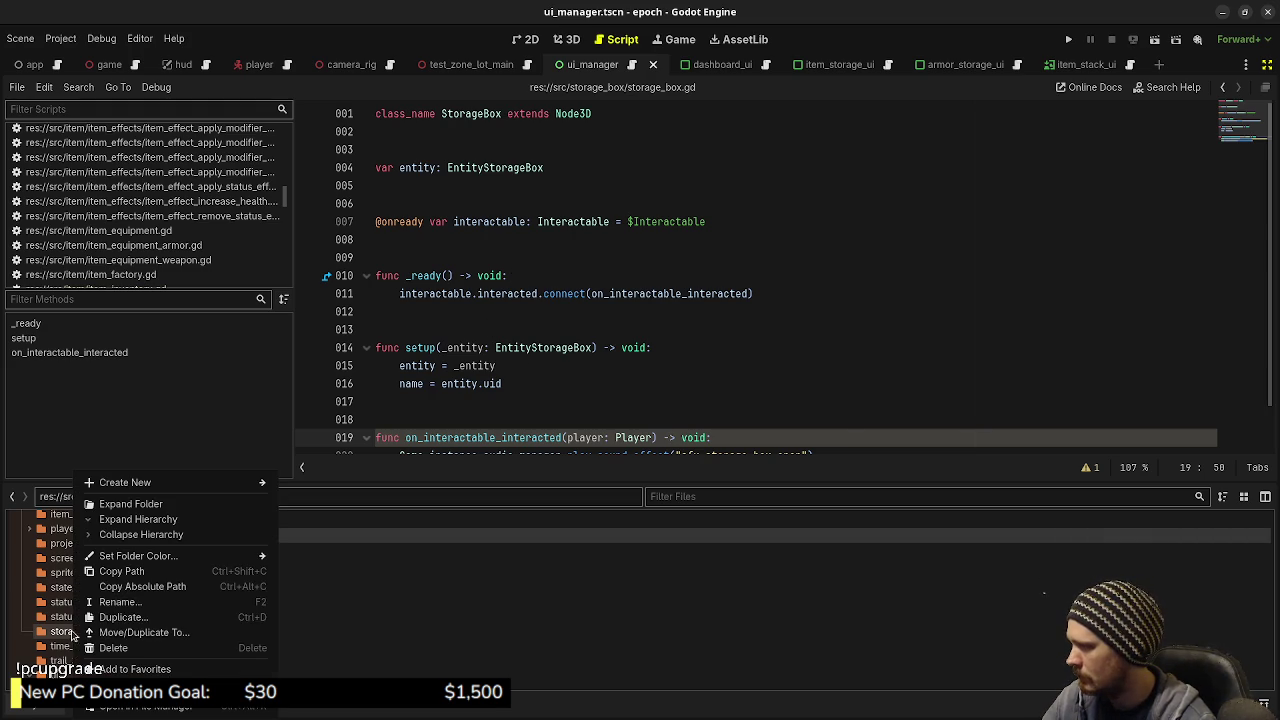
click(124, 602)
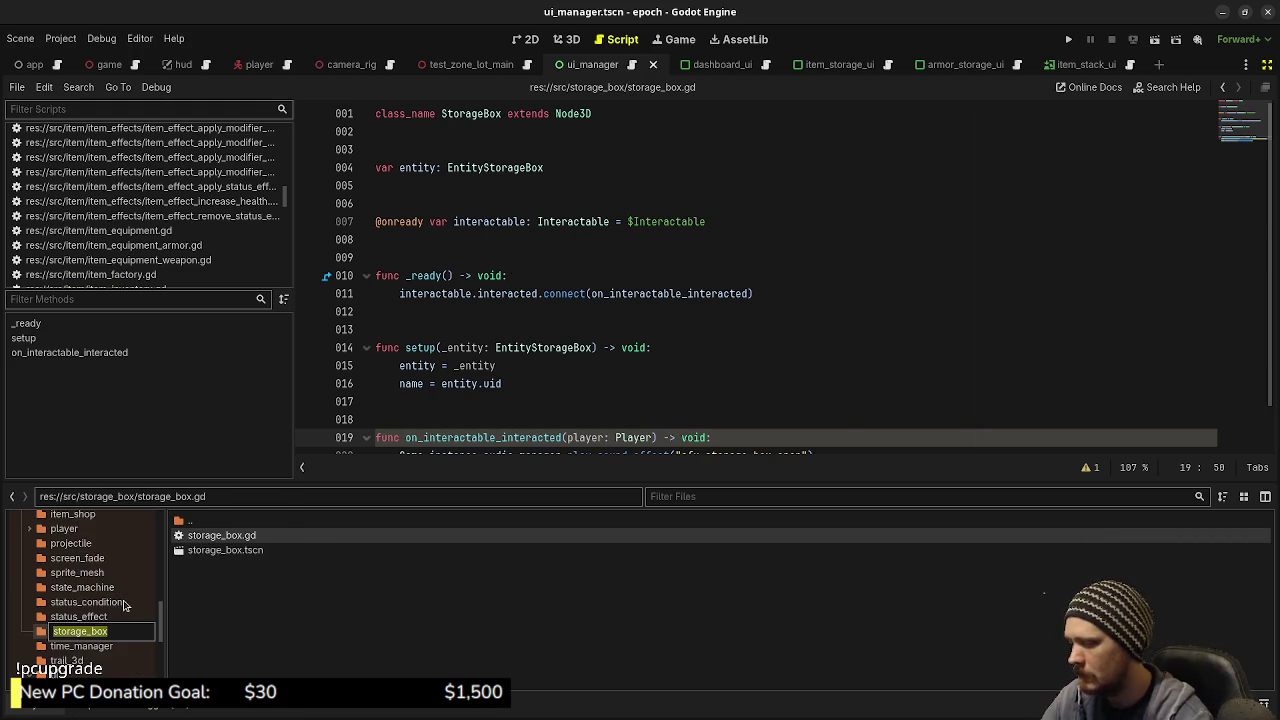
key(Home)
text(item_)
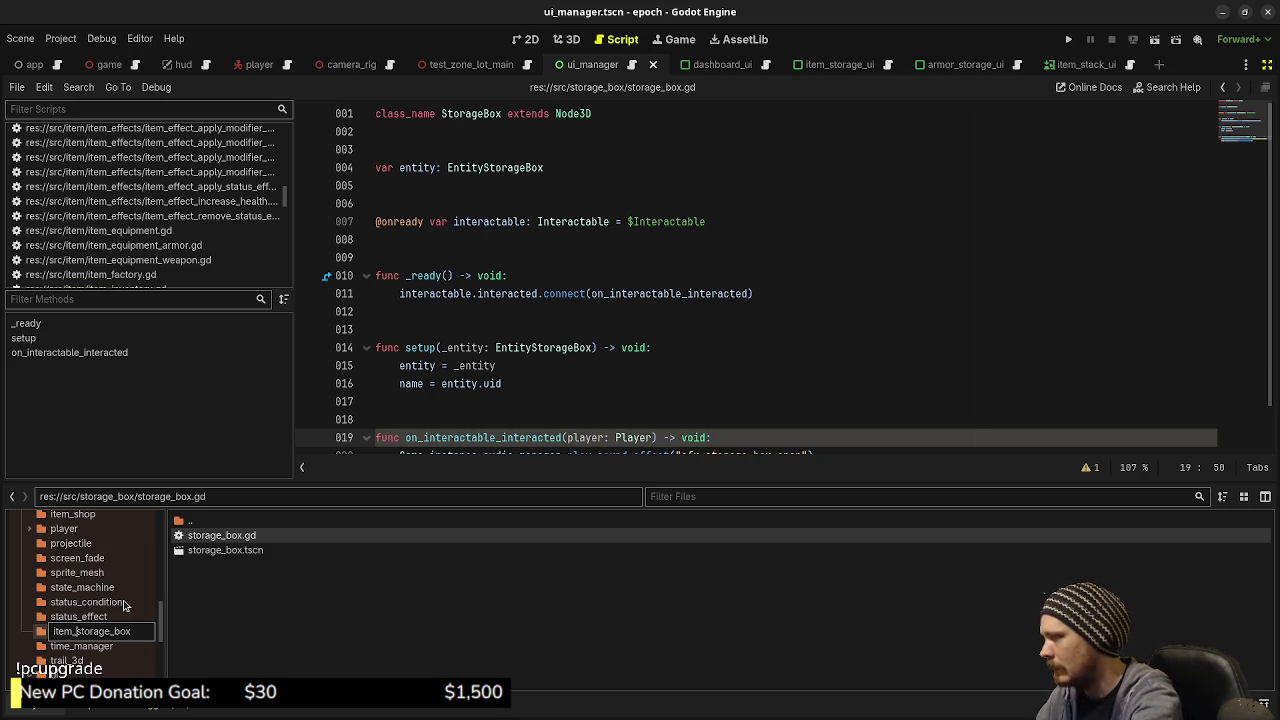
key(Return)
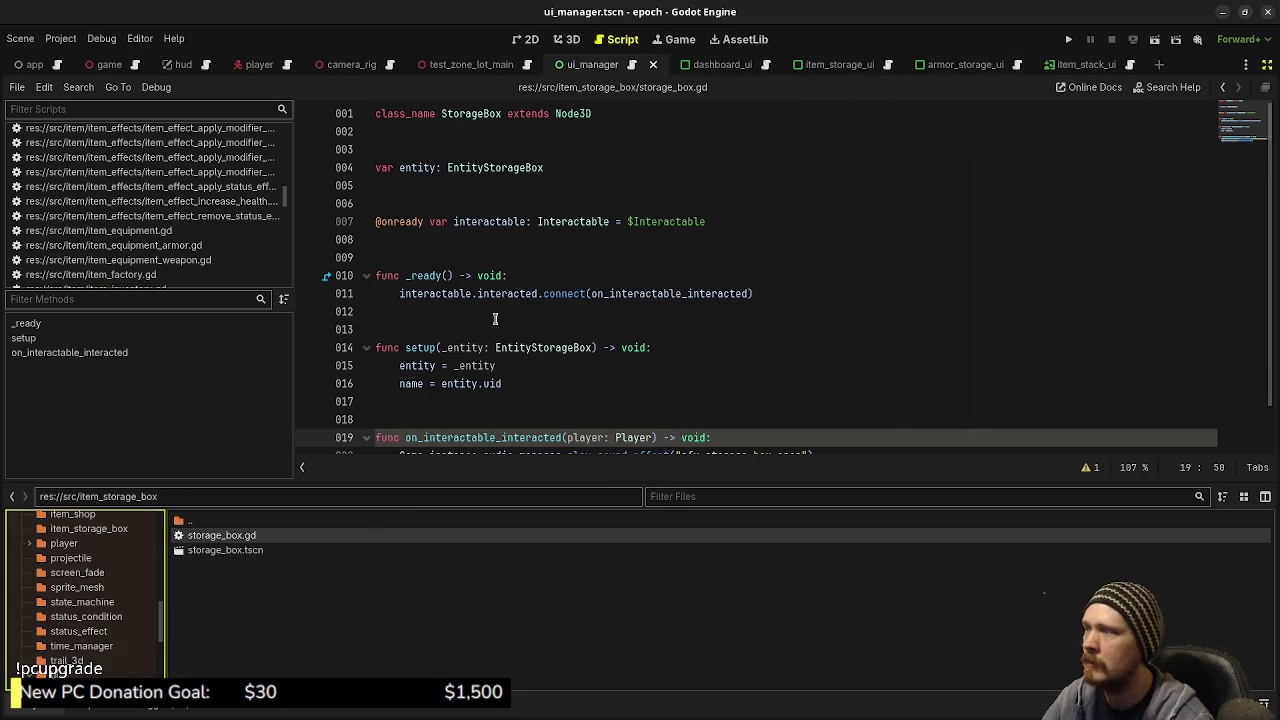
double_click(251, 551)
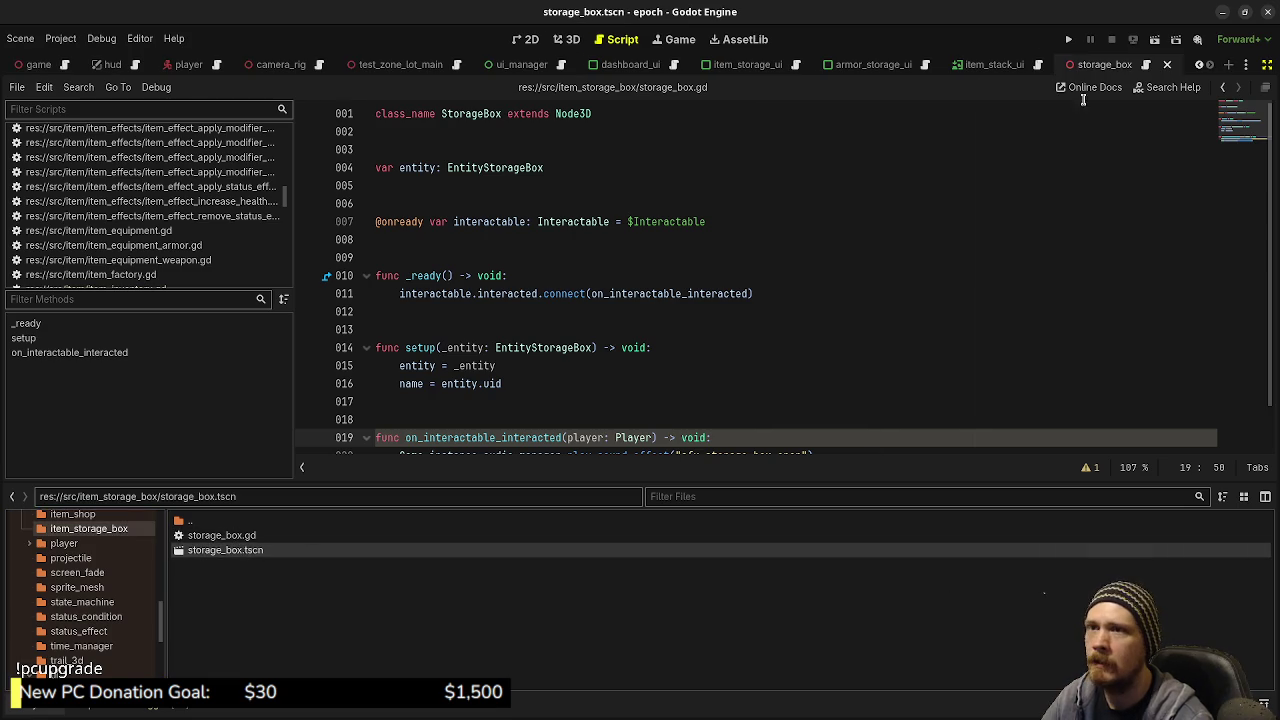
click(1166, 65)
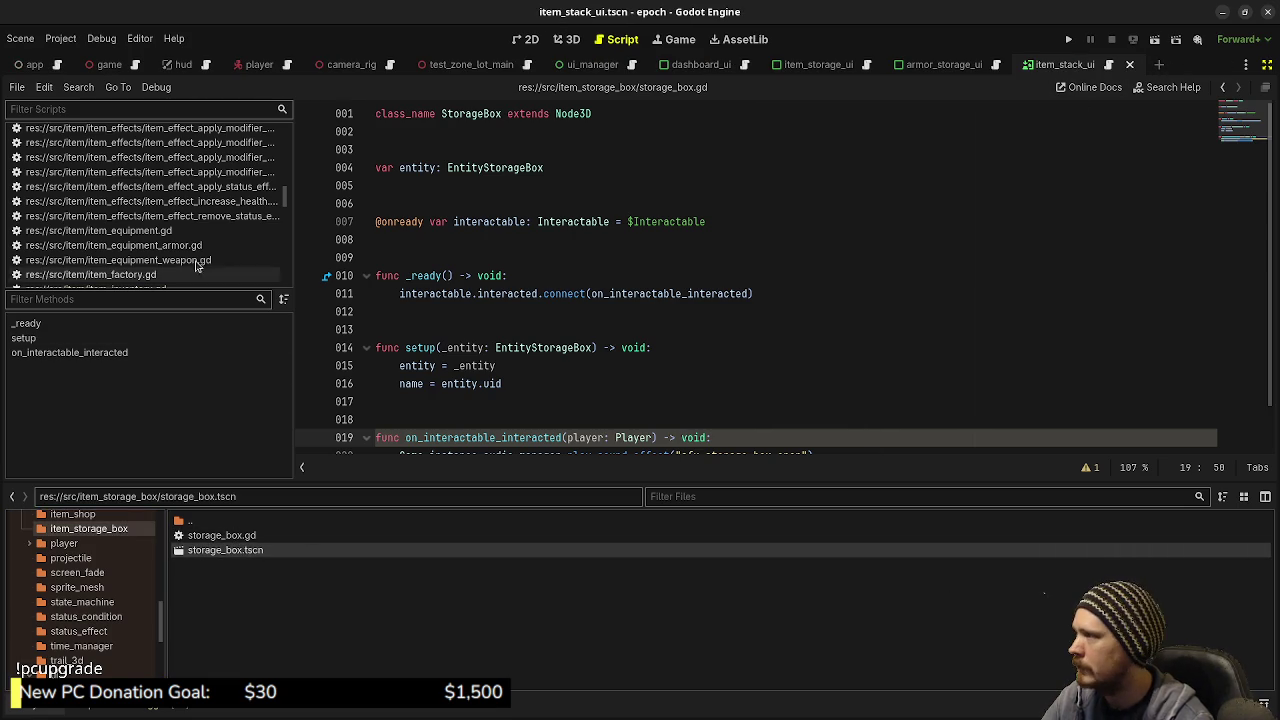
Filter the script list by 'storage' and close storage_box.gd from it
click(214, 535)
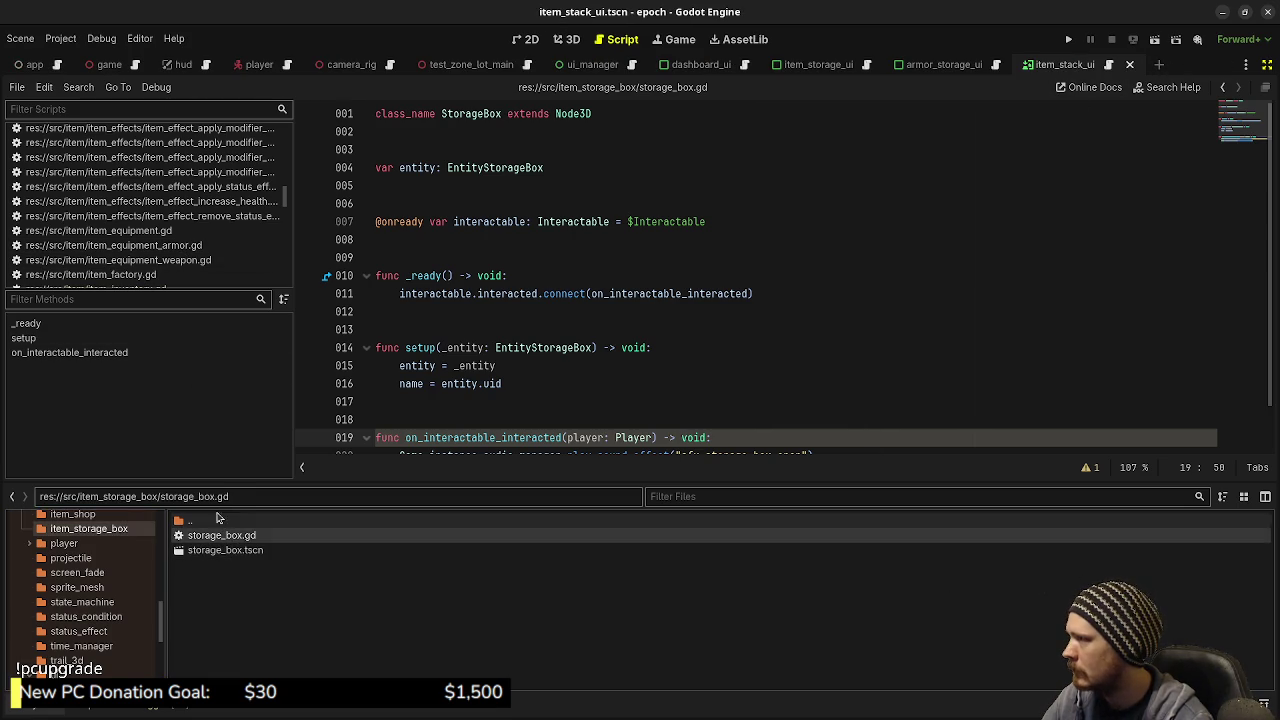
scroll(190, 231, down, 8)
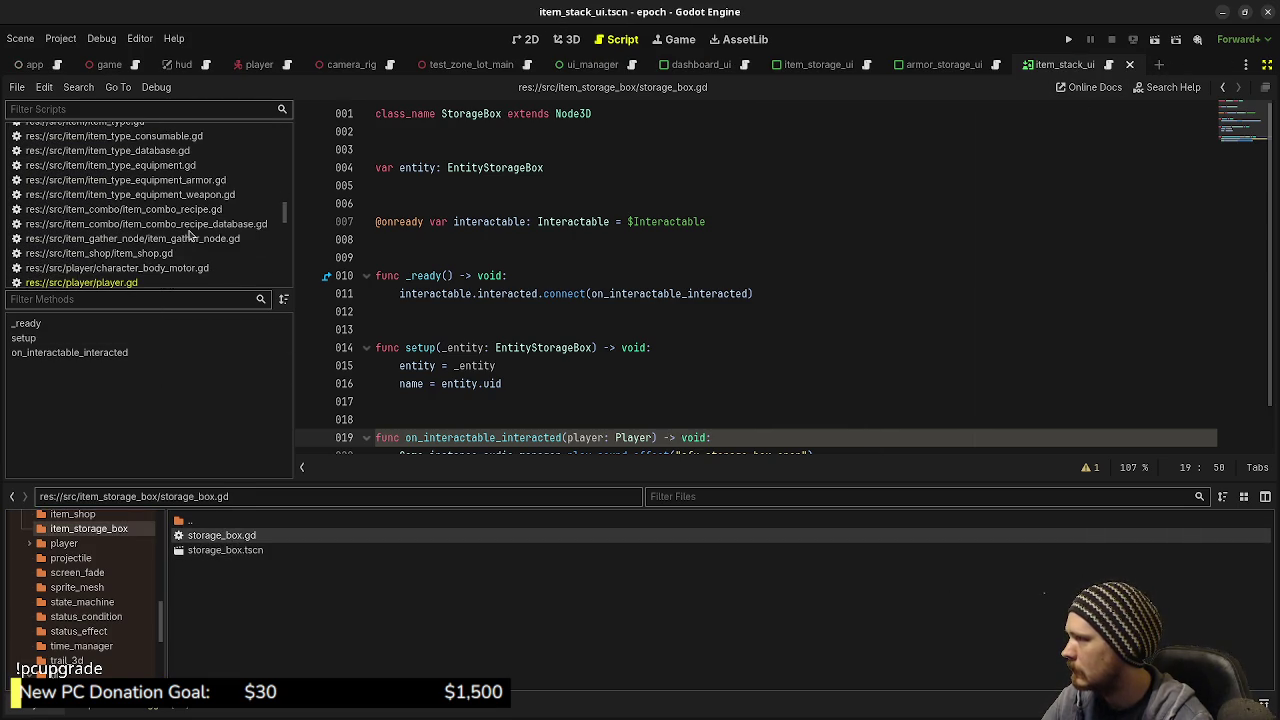
scroll(183, 232, down, 5)
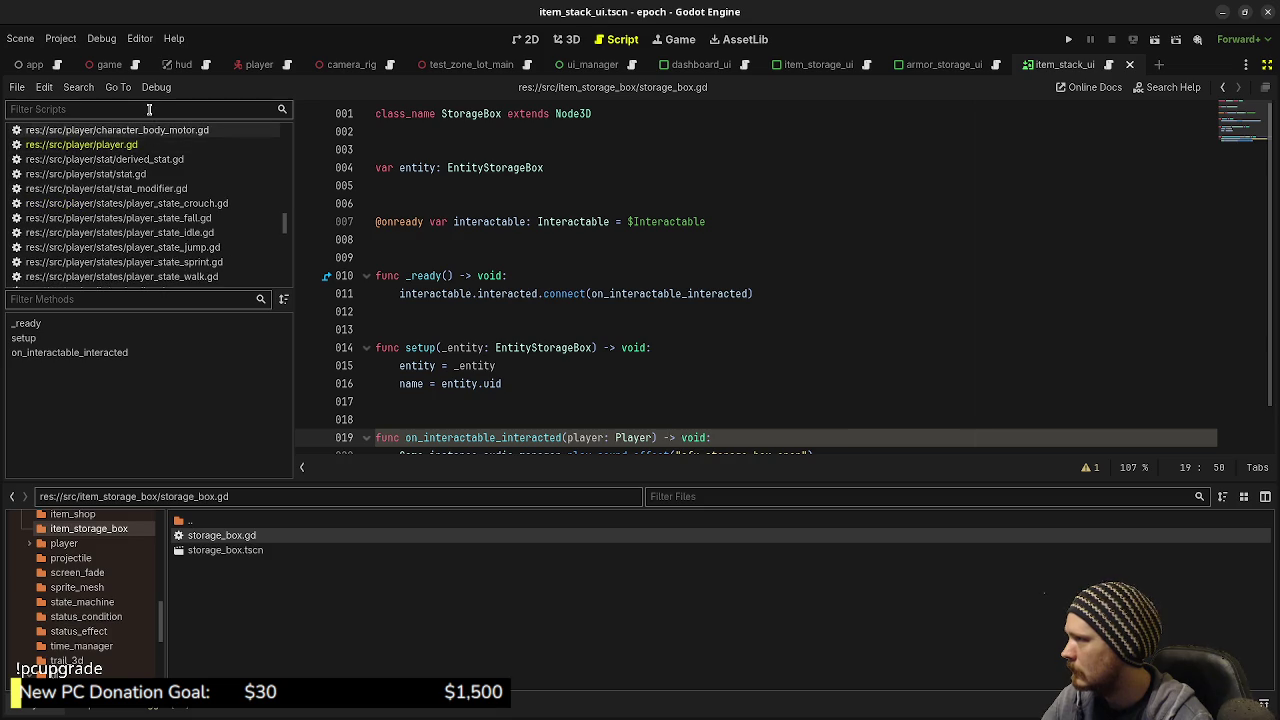
text(storage)
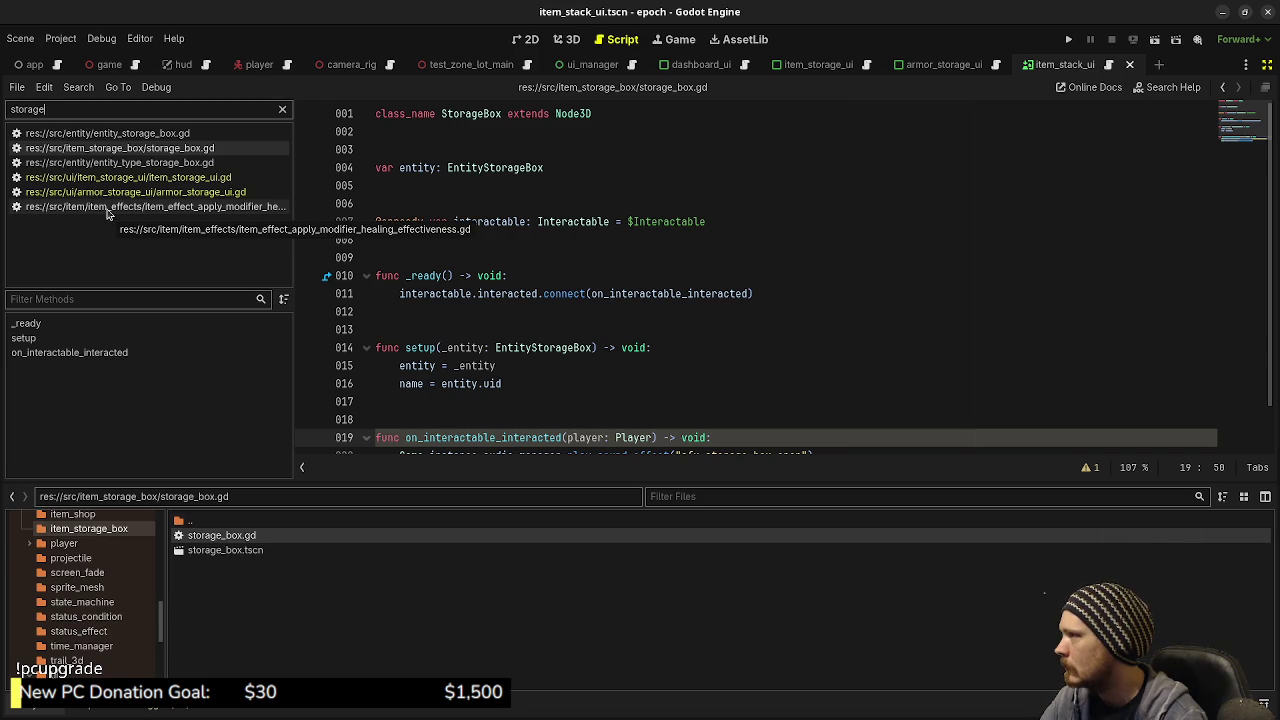
right_click(118, 148)
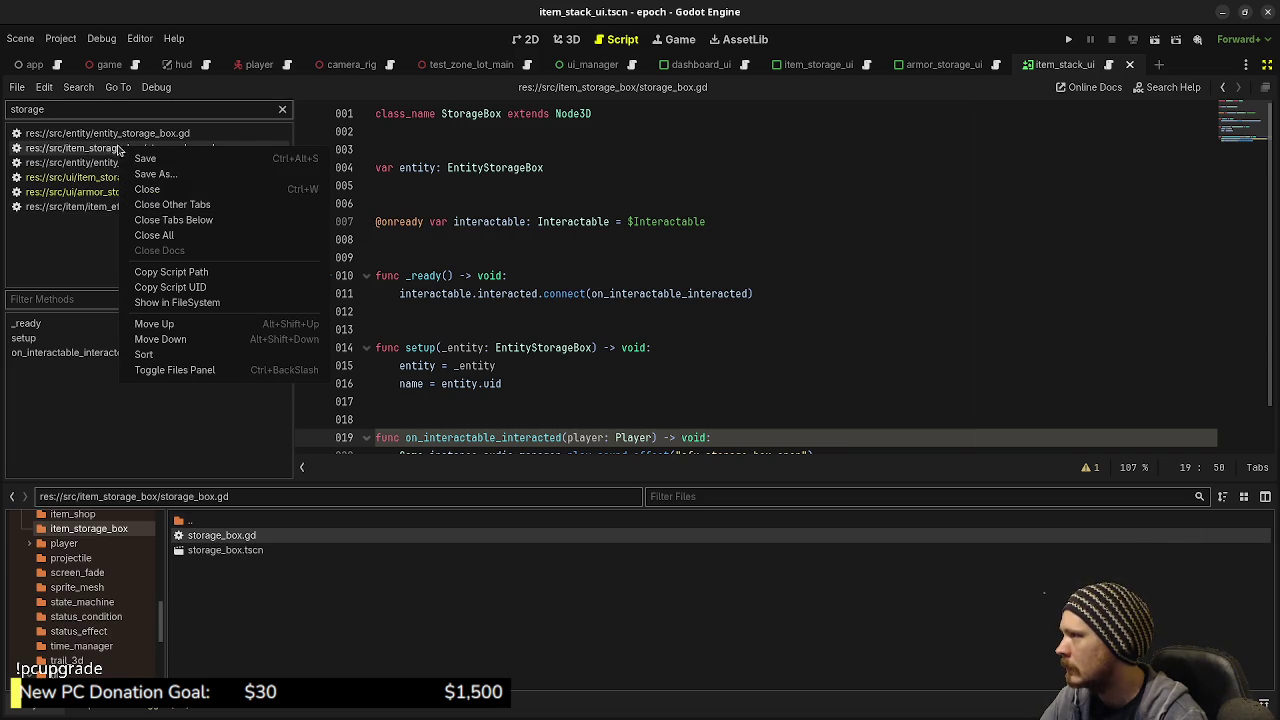
click(170, 190)
click(648, 265)
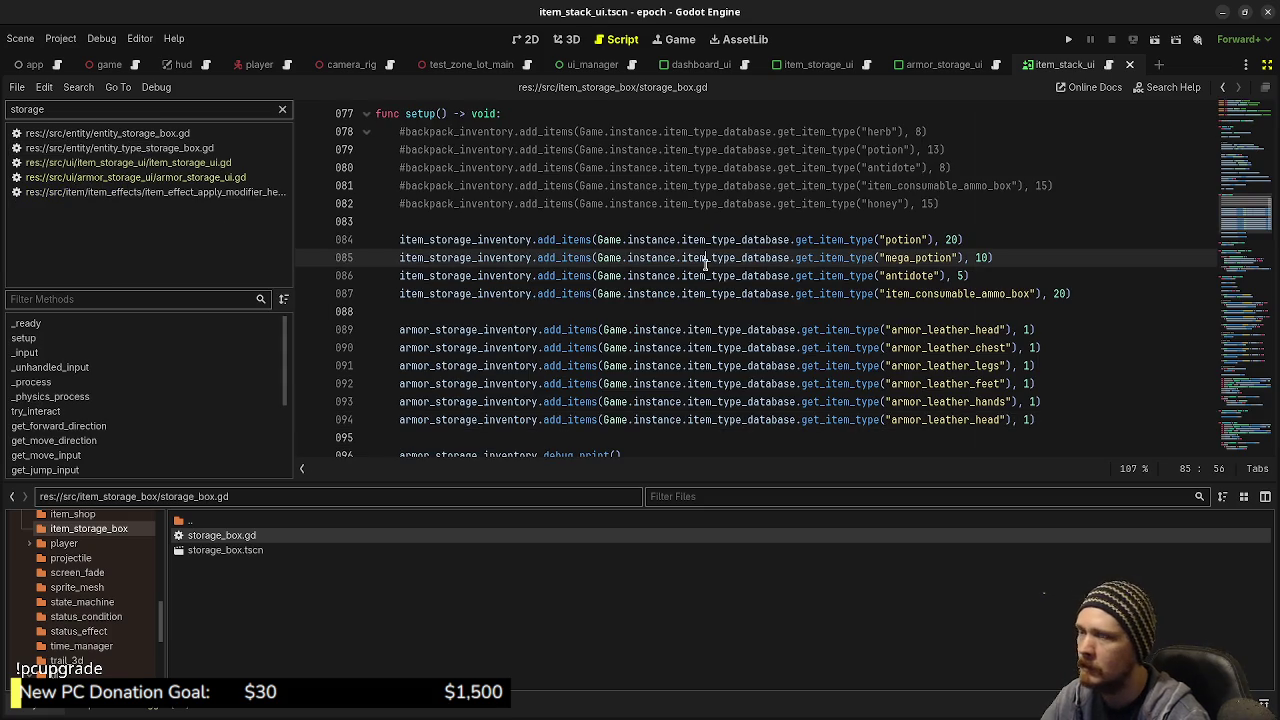
Rename storage_box.tscn to item_storage_box.tscn
right_click(211, 551)
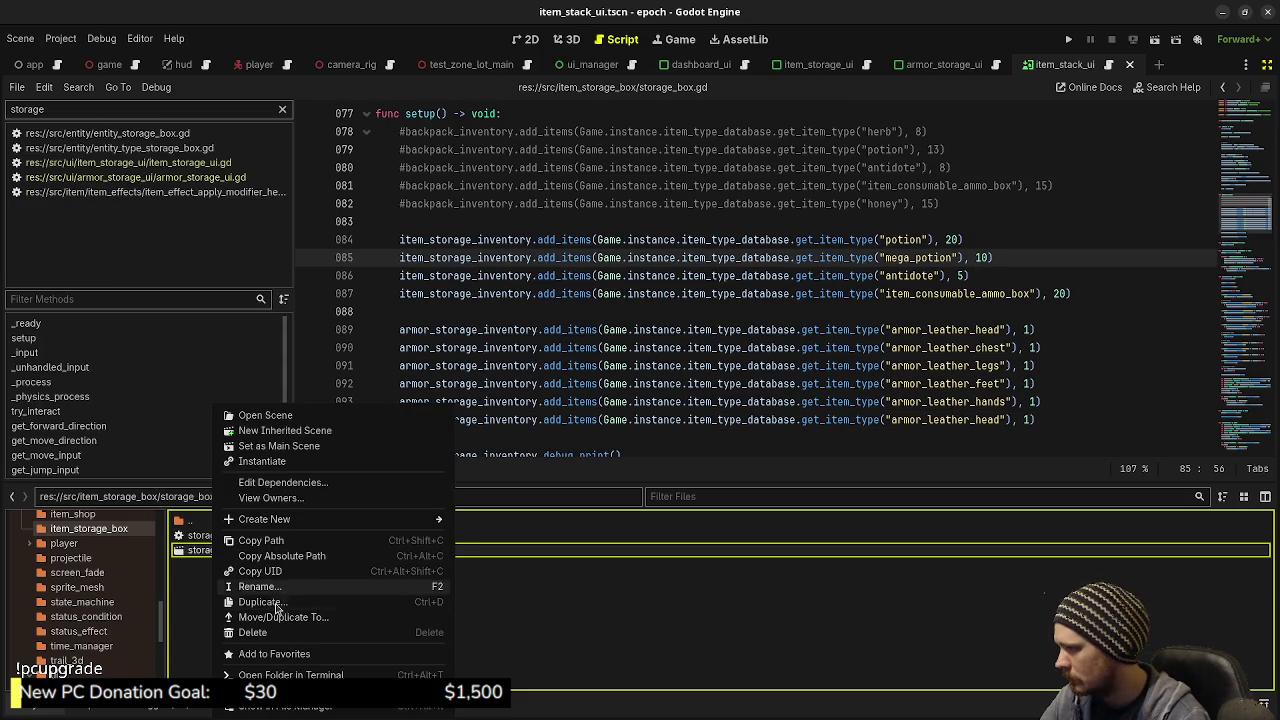
click(258, 587)
text(item_)
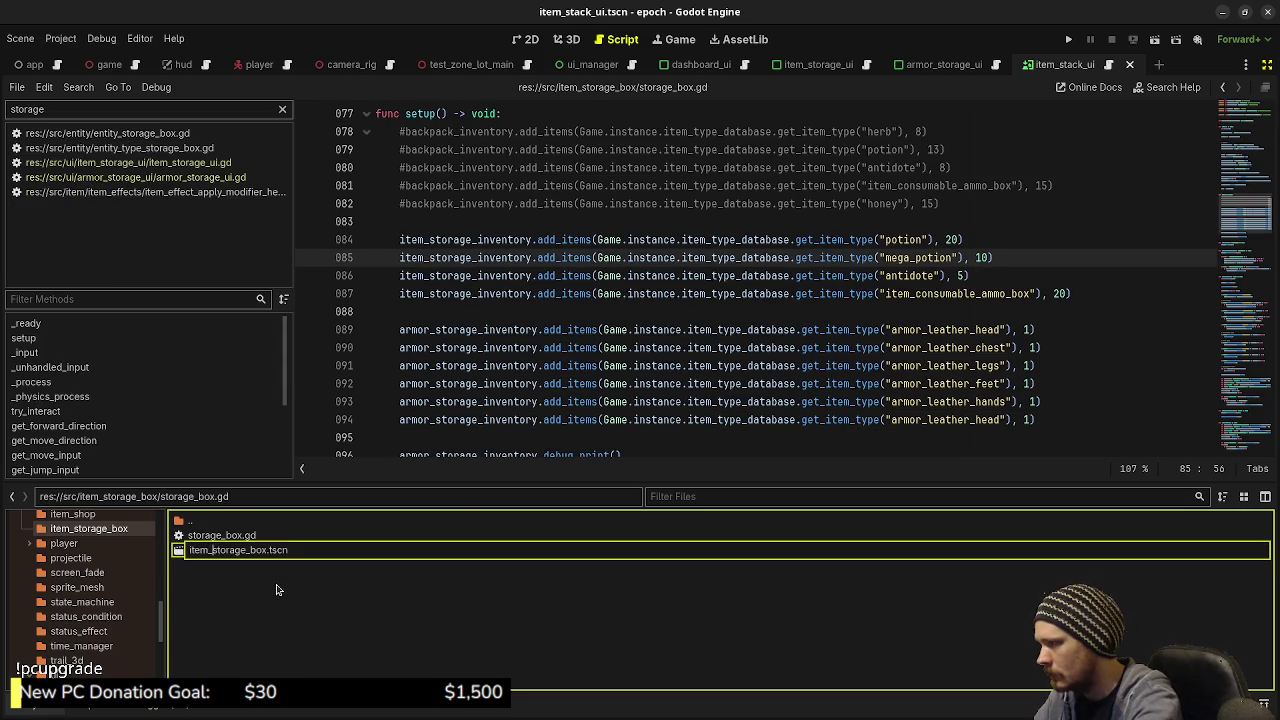
key(Return)
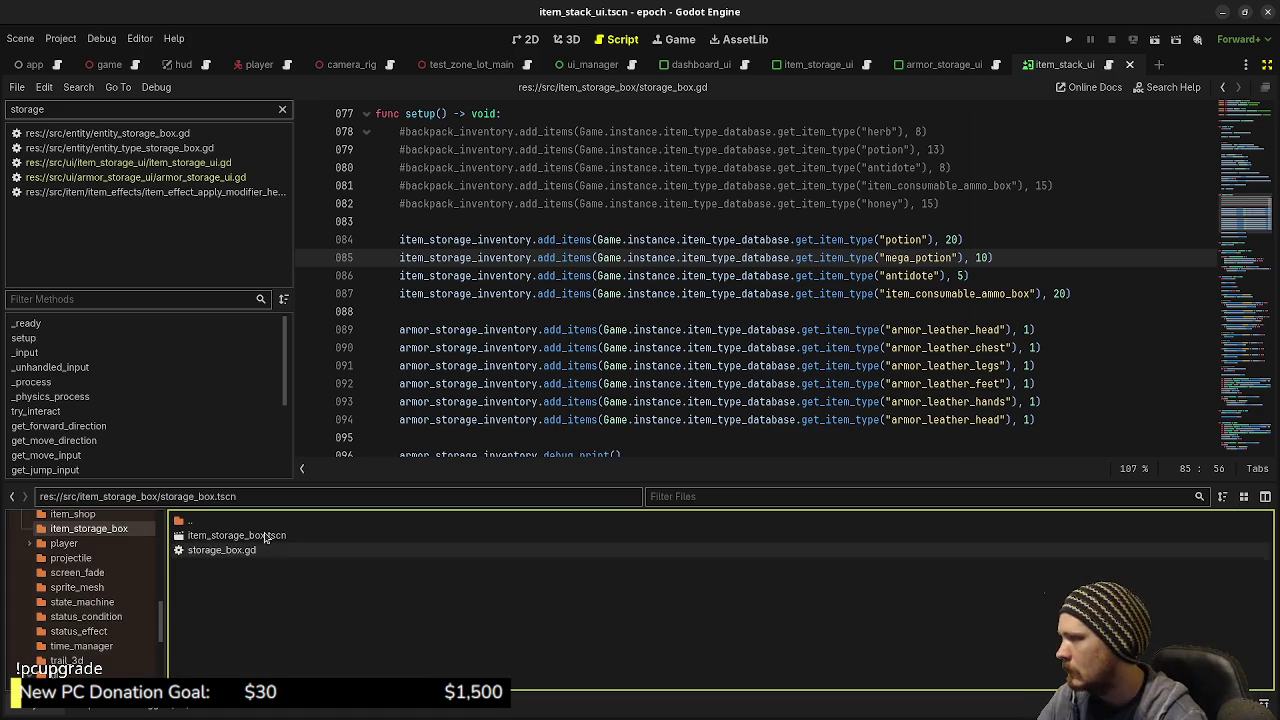
Open item_storage_box.tscn, rename the StorageBox root node to ItemStorageBox, and save
double_click(270, 535)
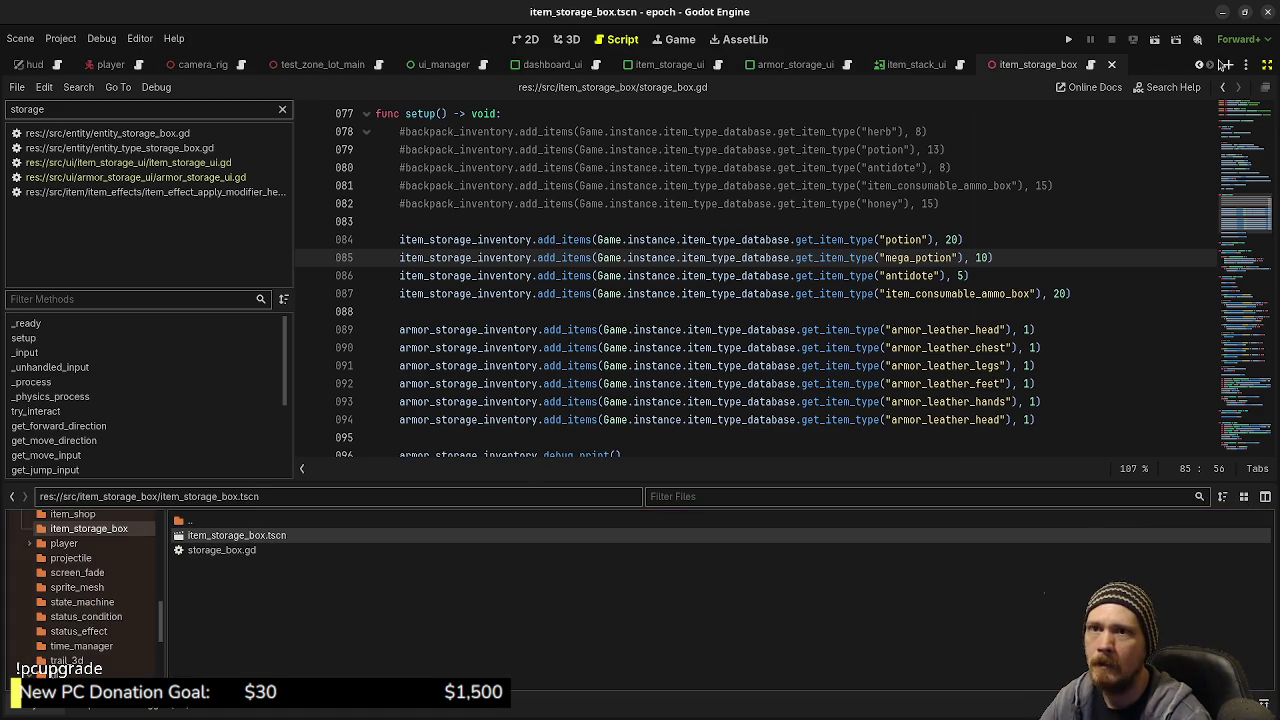
click(1264, 64)
click(1120, 116)
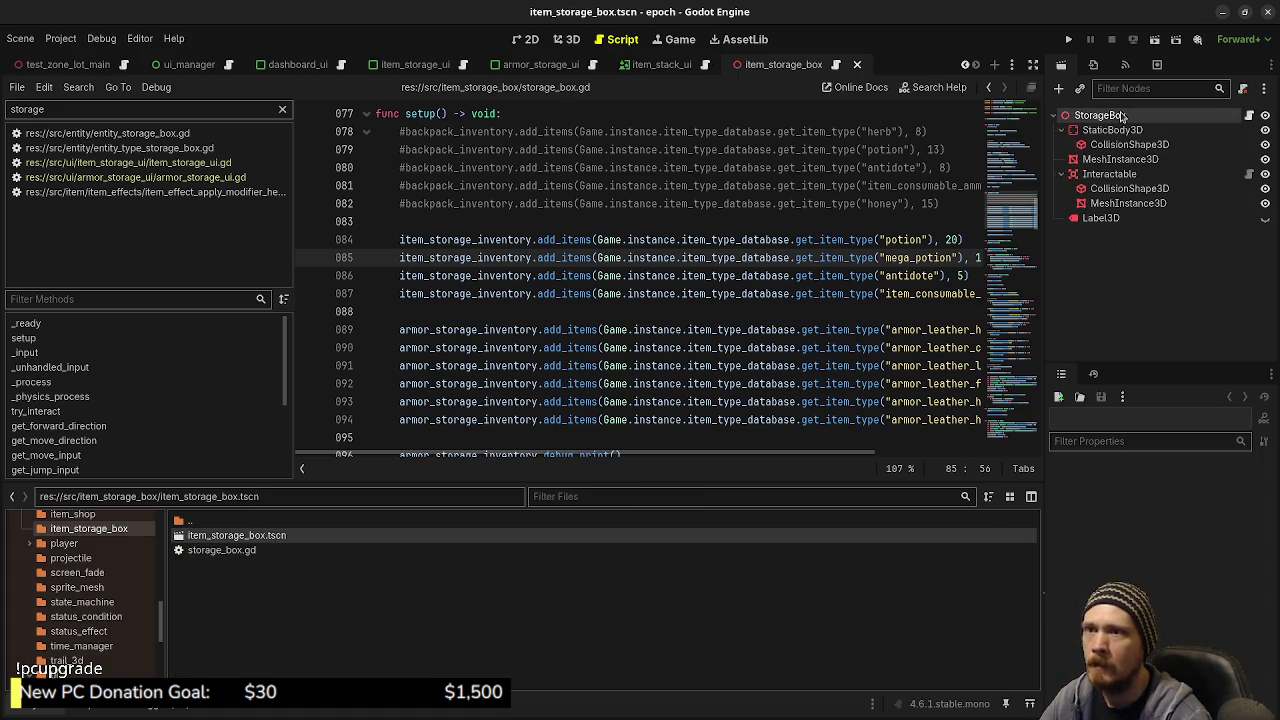
click(1122, 116)
text(Item)
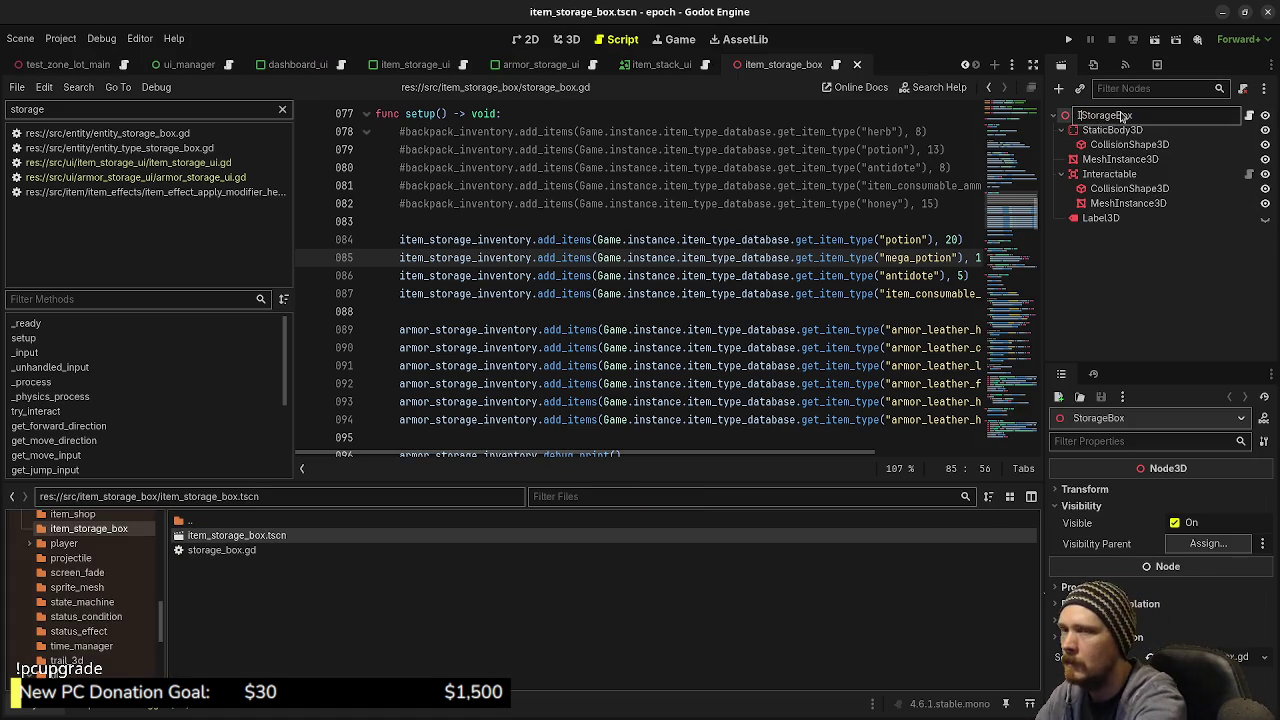
key(Return)
key(ctrl+s)
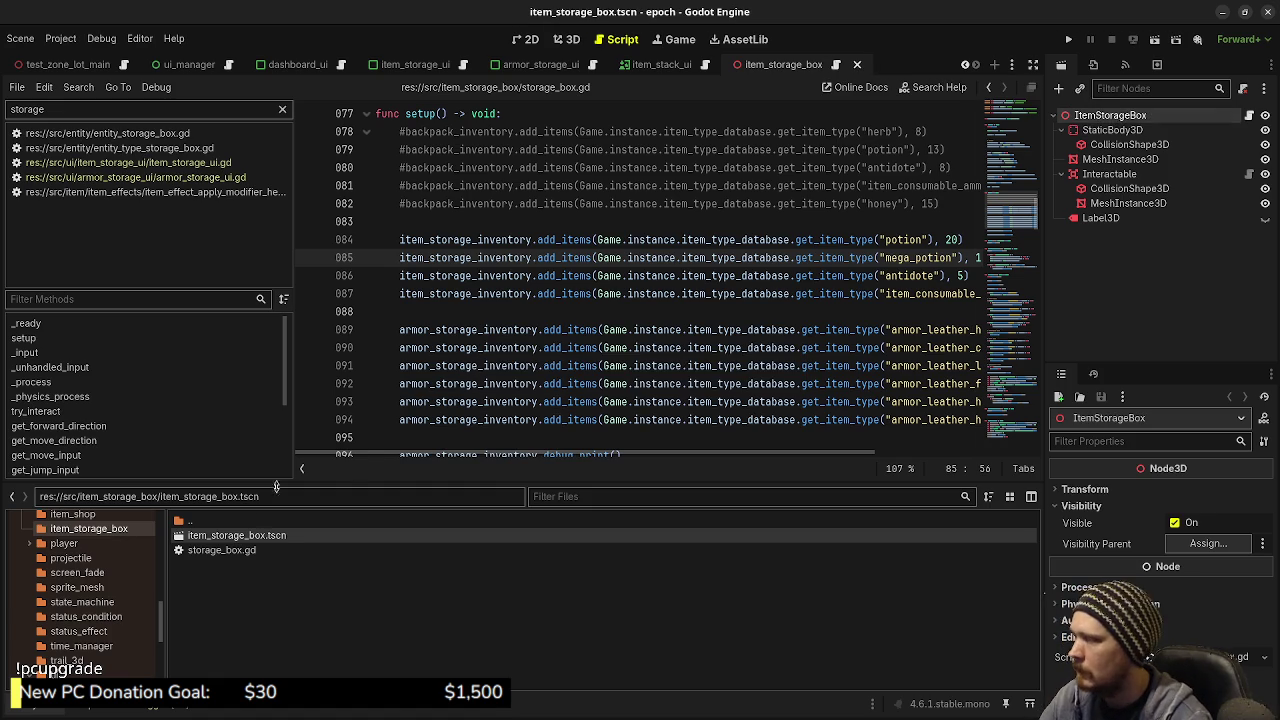
Rename storage_box.gd to item_storage_box.gd
click(233, 555)
right_click(233, 555)
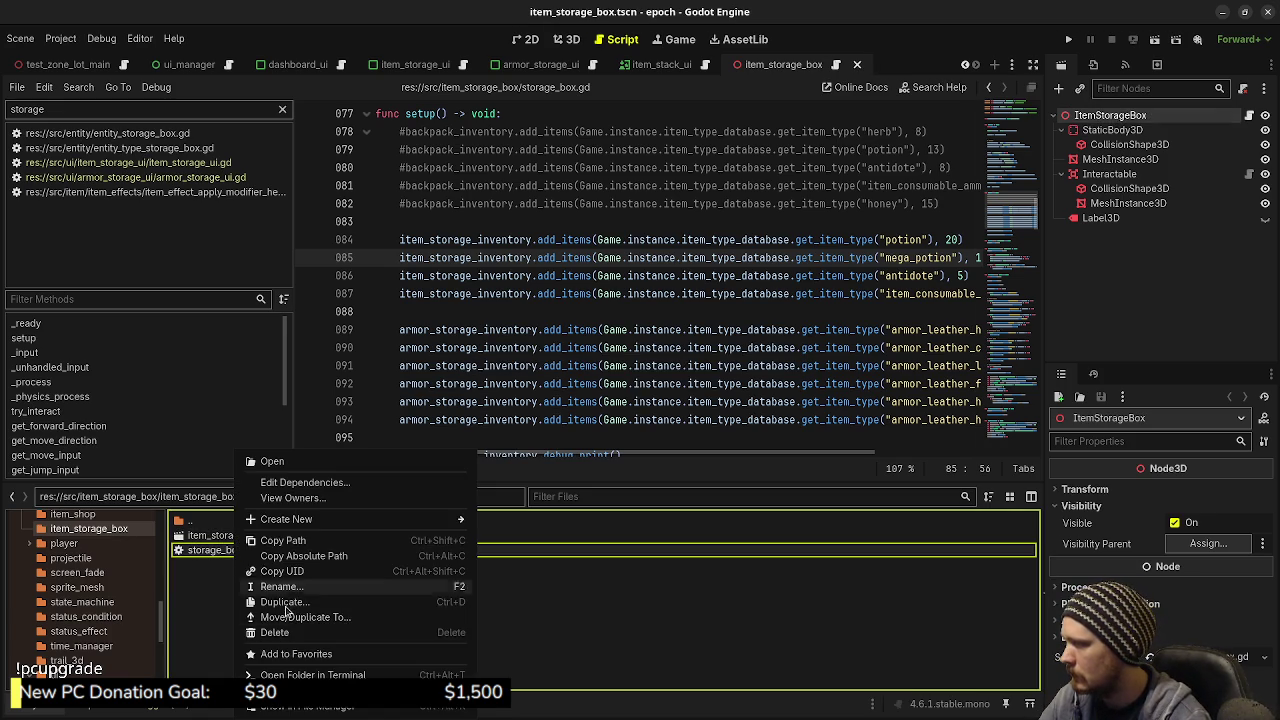
click(295, 595)
key(Home)
text(item_)
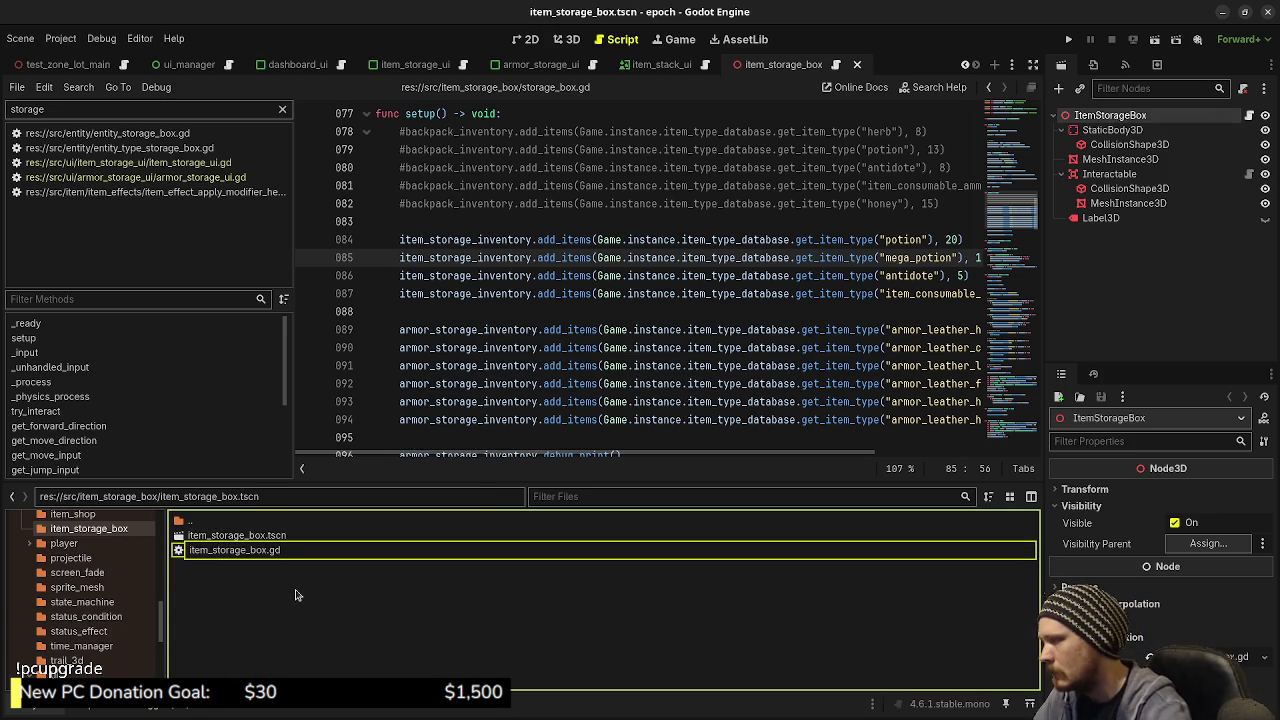
key(Return)
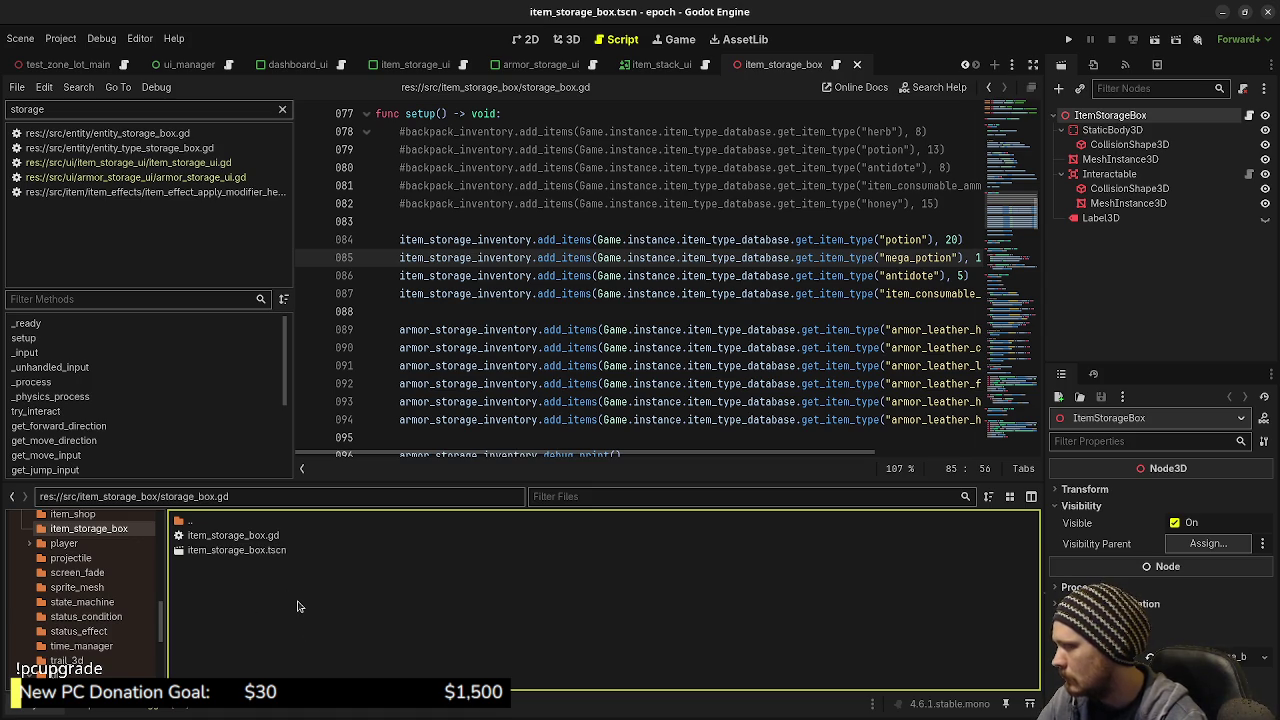
Navigate FileSystem back to the item_storage_box folder and open item_storage_box.gd
scroll(98, 625, down, 1)
scroll(98, 625, down, 4)
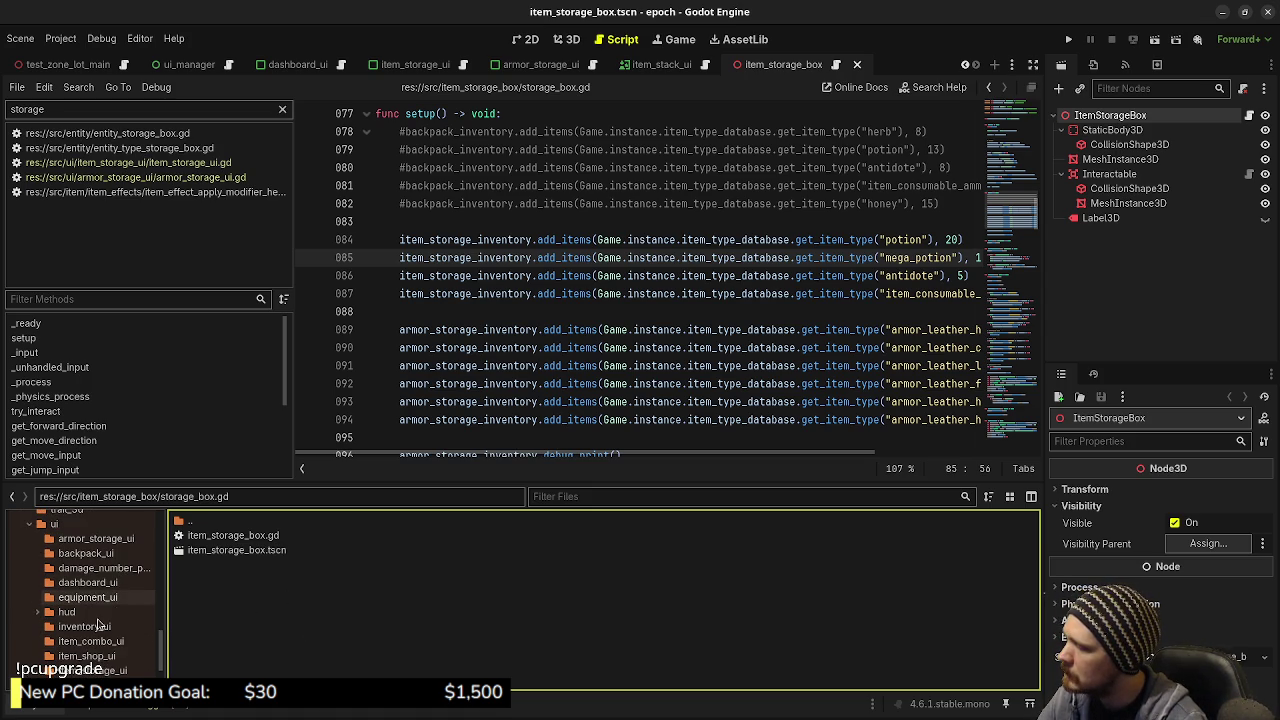
click(66, 613)
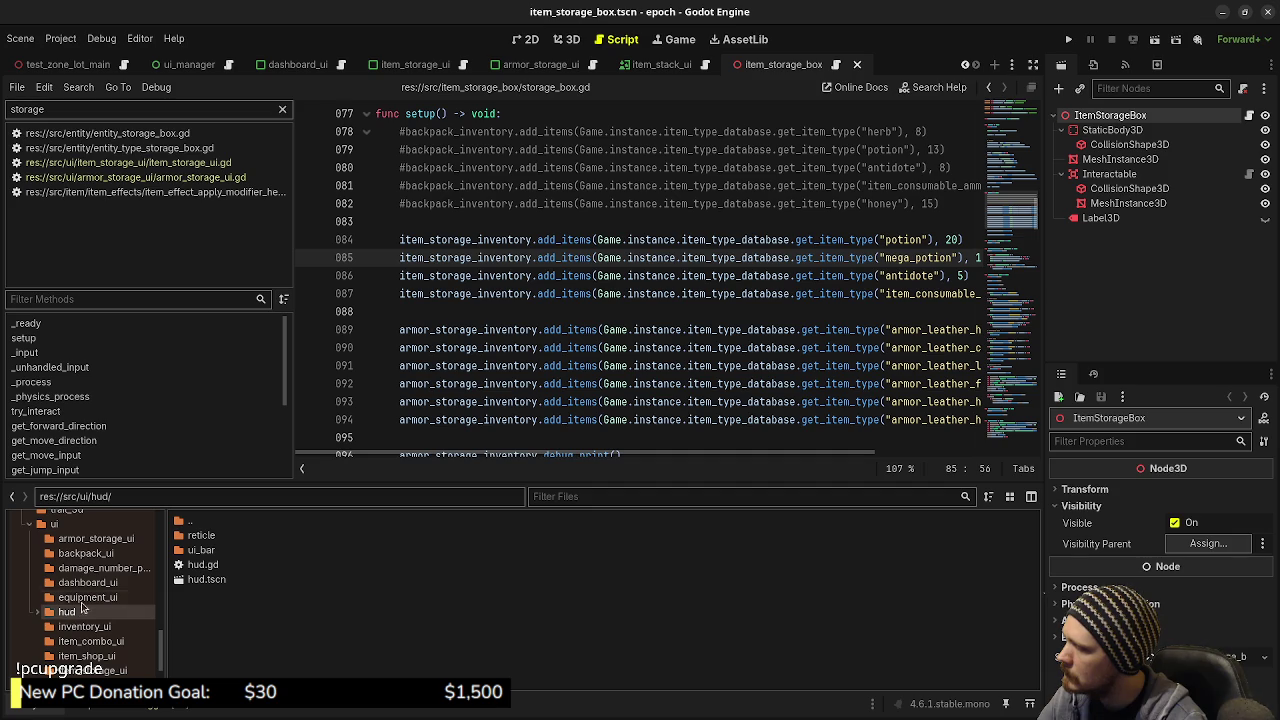
click(36, 613)
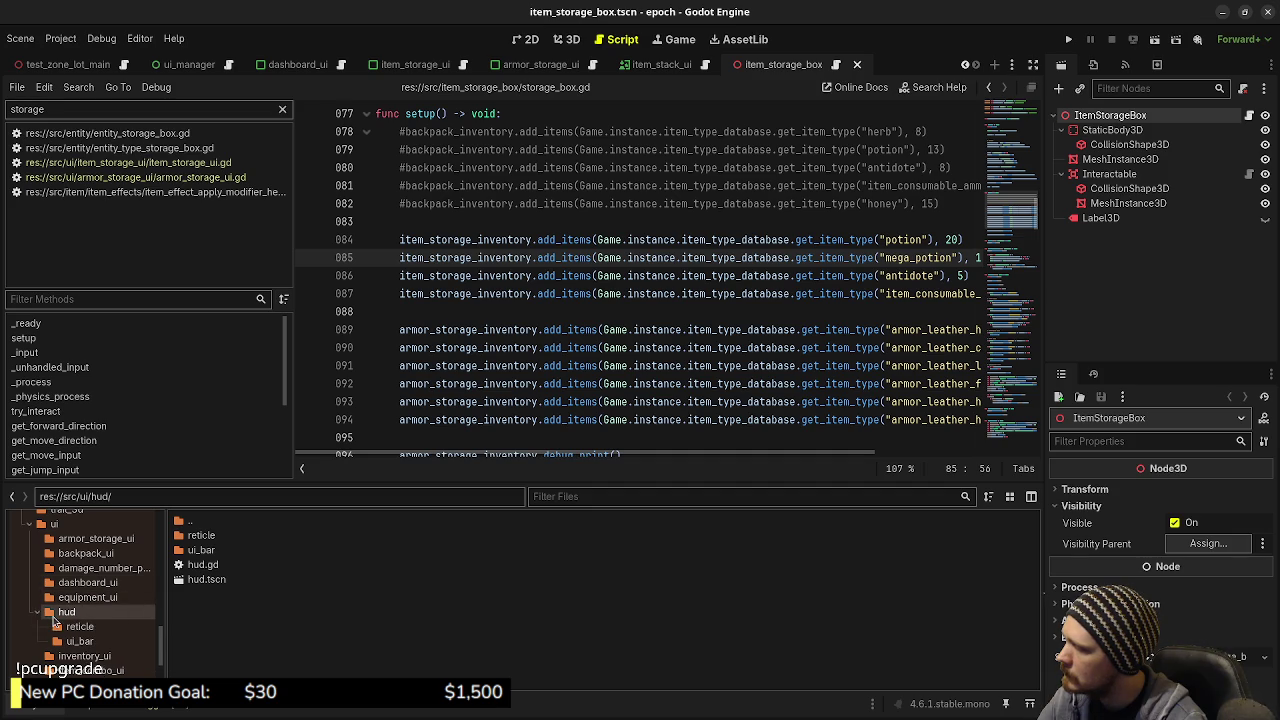
scroll(88, 605, down, 3)
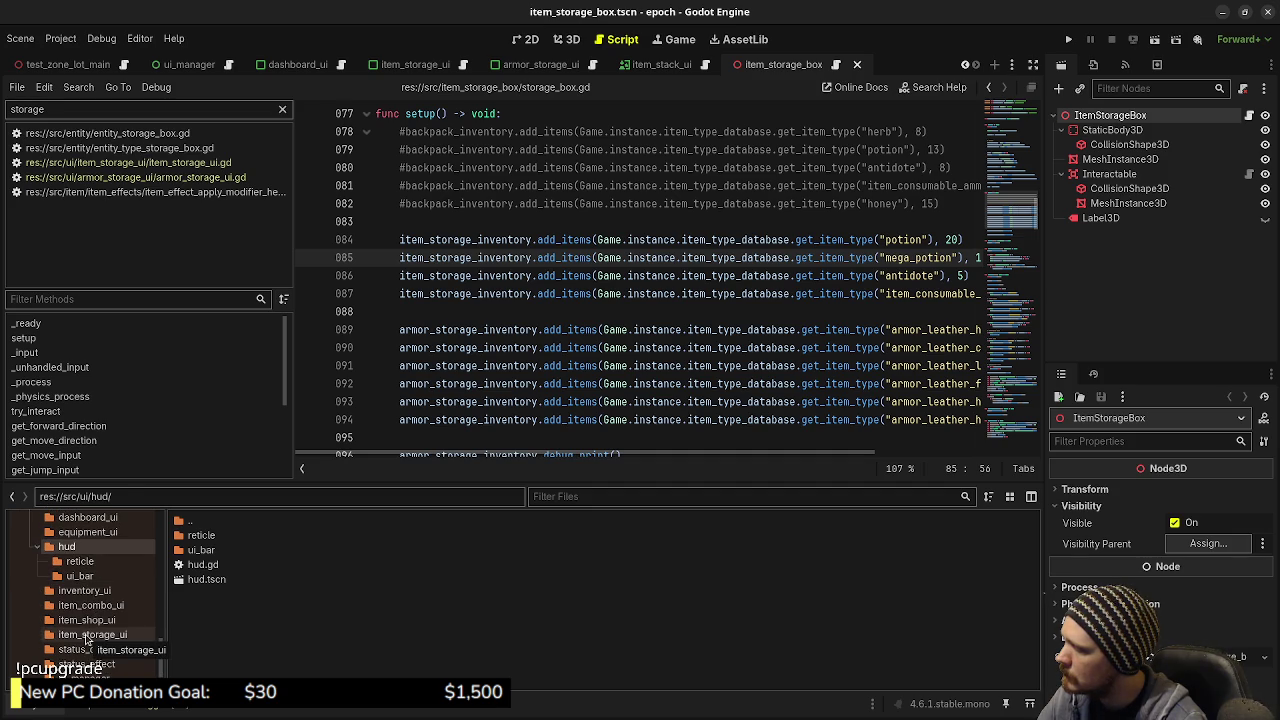
scroll(87, 640, up, 10)
scroll(87, 640, down, 3)
click(75, 596)
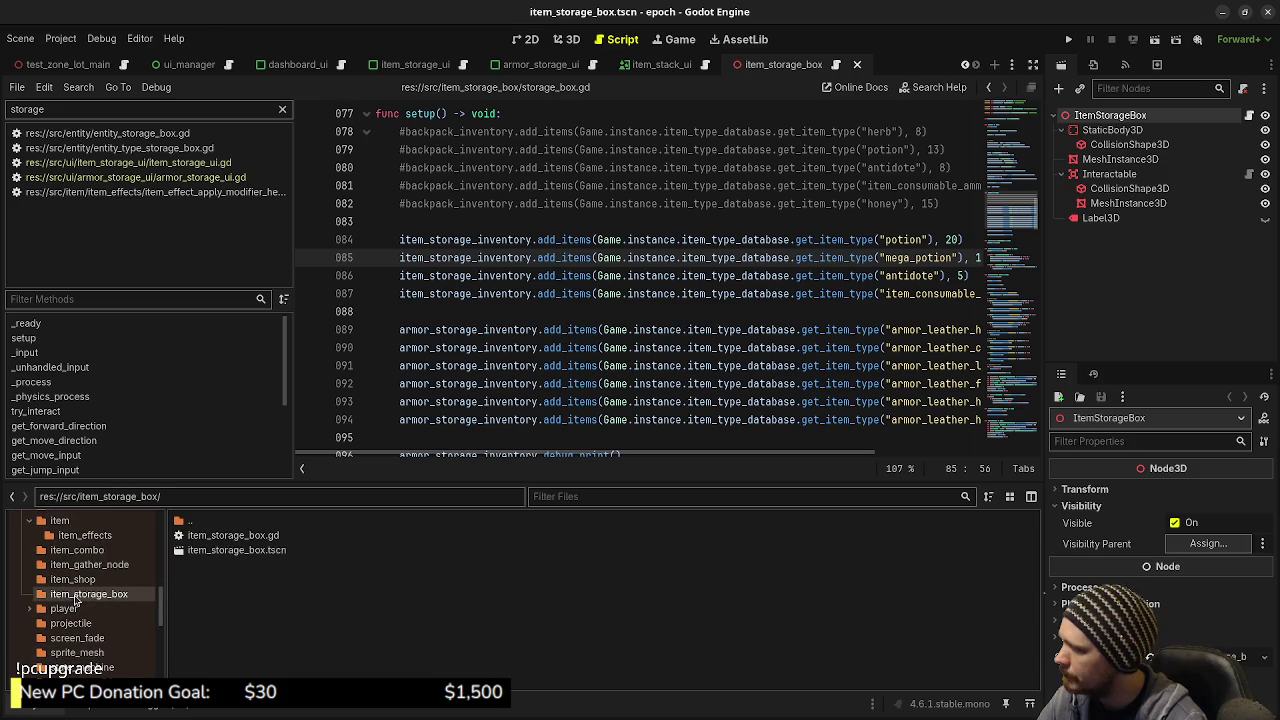
click(250, 551)
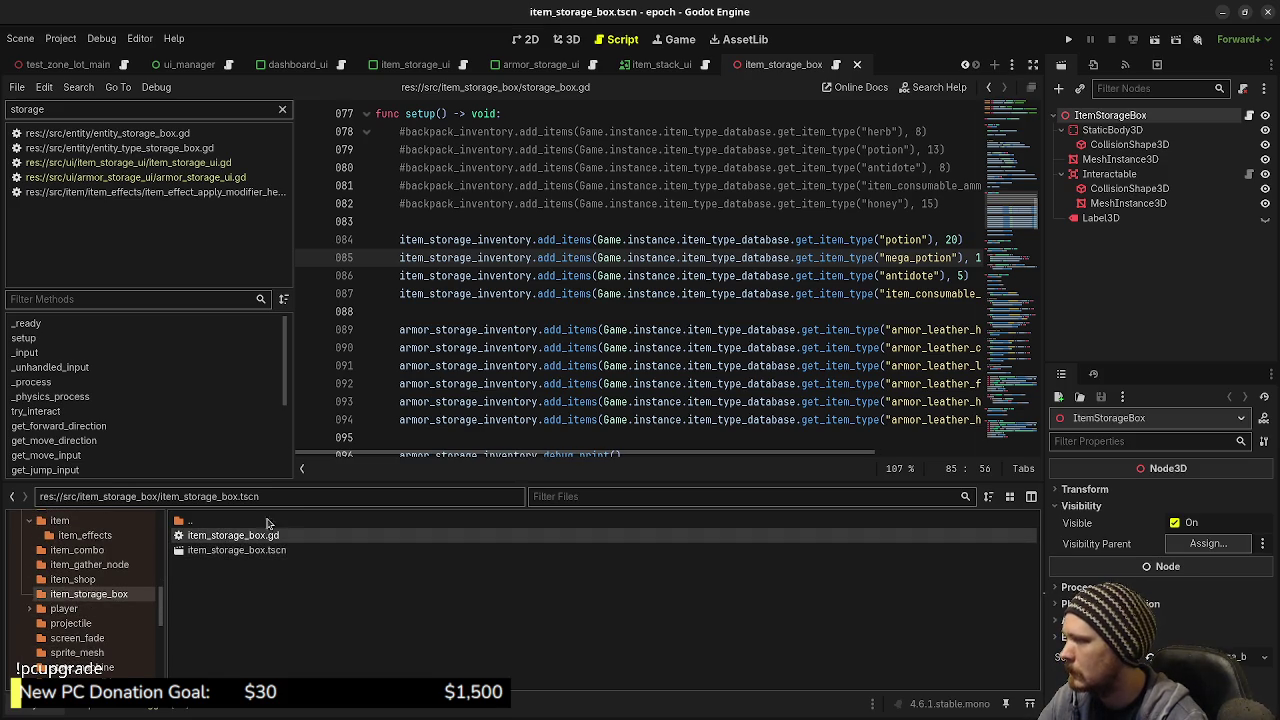
double_click(247, 538)
Search all project files for StorageBox
click(440, 114)
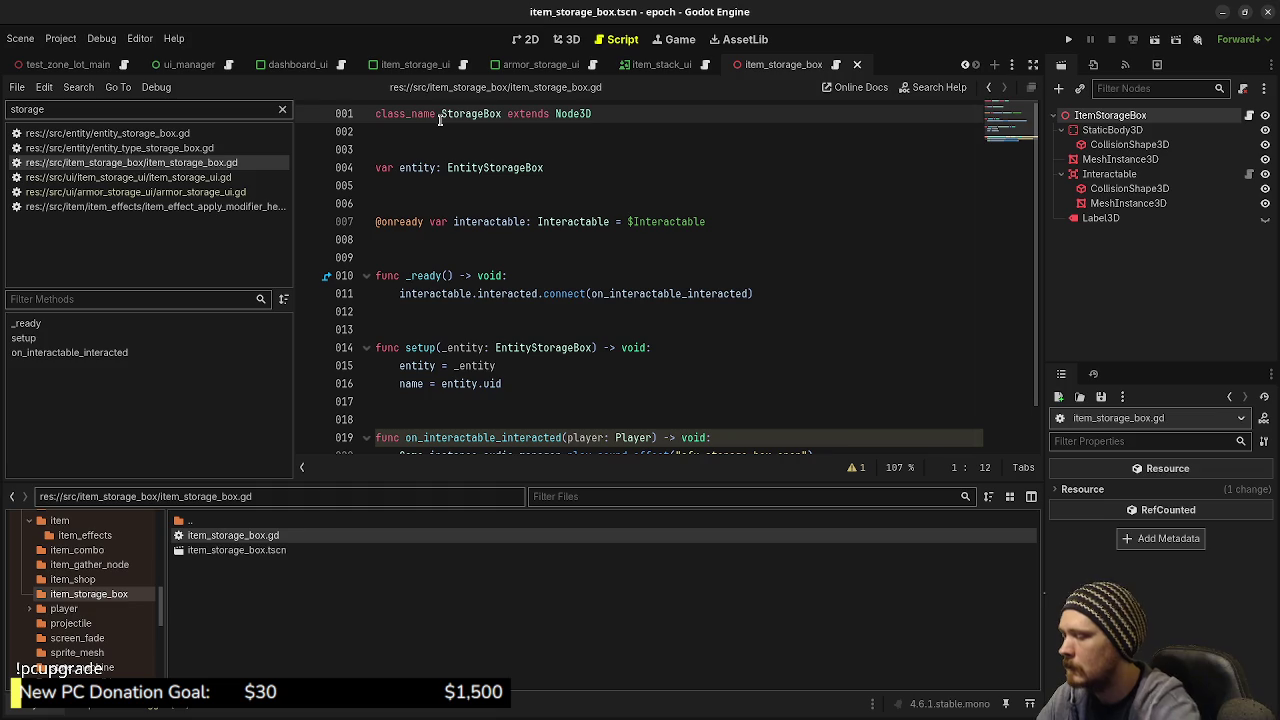
double_click(487, 116)
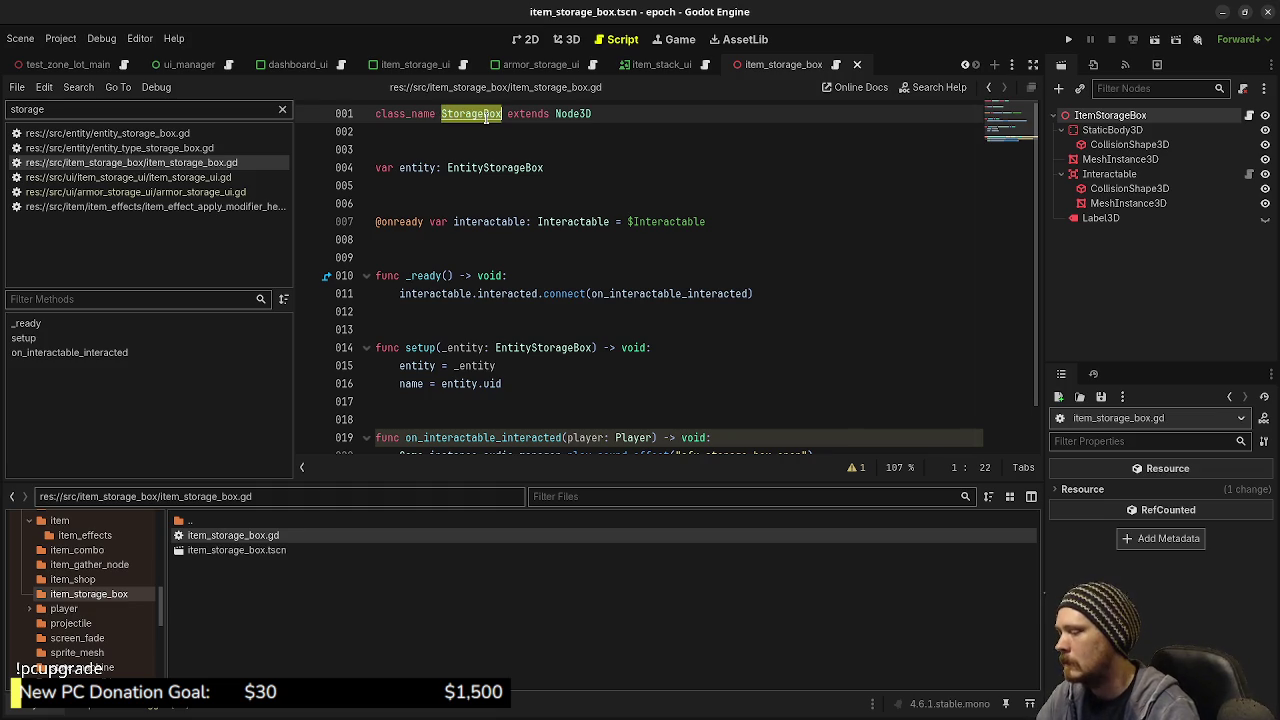
click(78, 87)
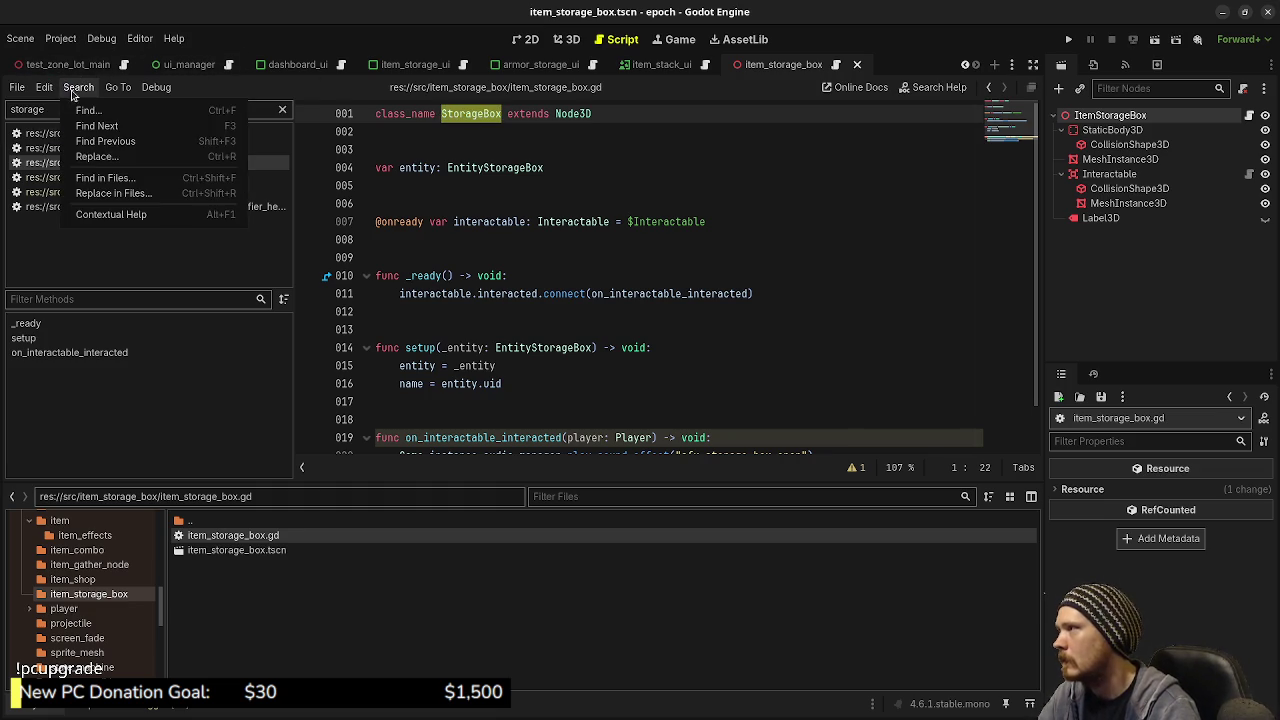
click(118, 178)
click(636, 436)
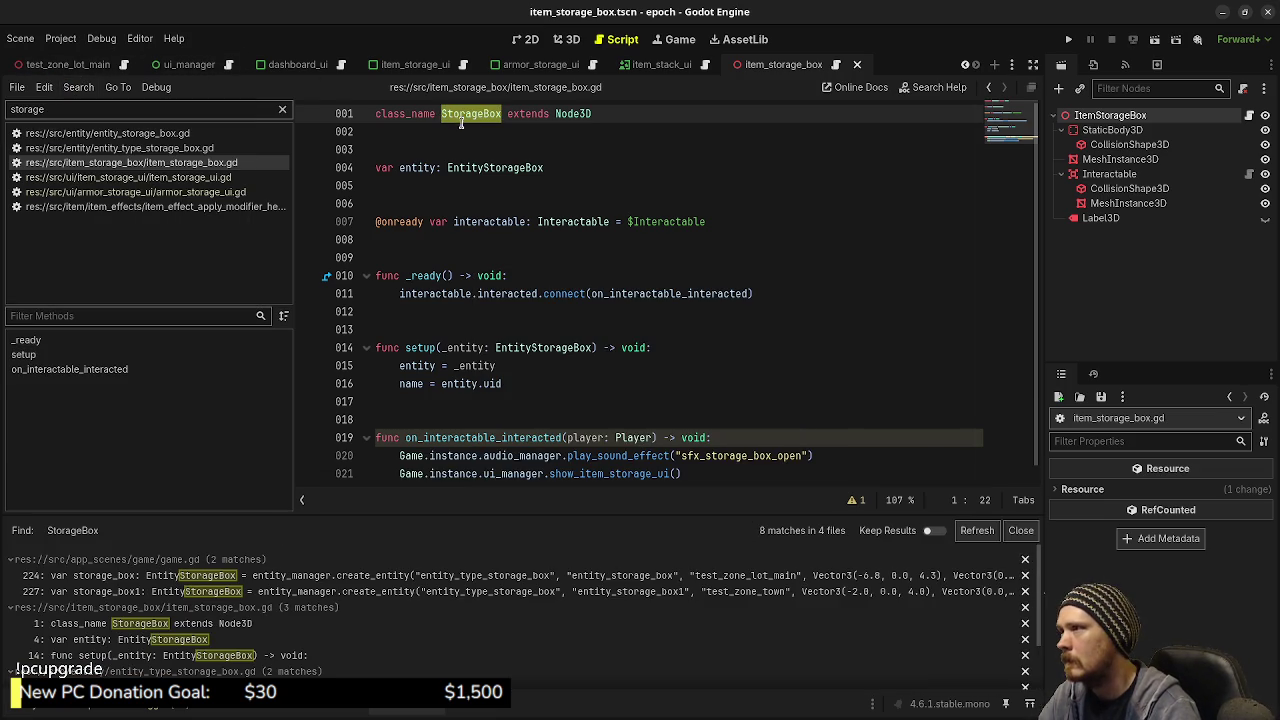
Change class_name to ItemStorageBox, save, and review the find results
click(440, 116)
text(Item)
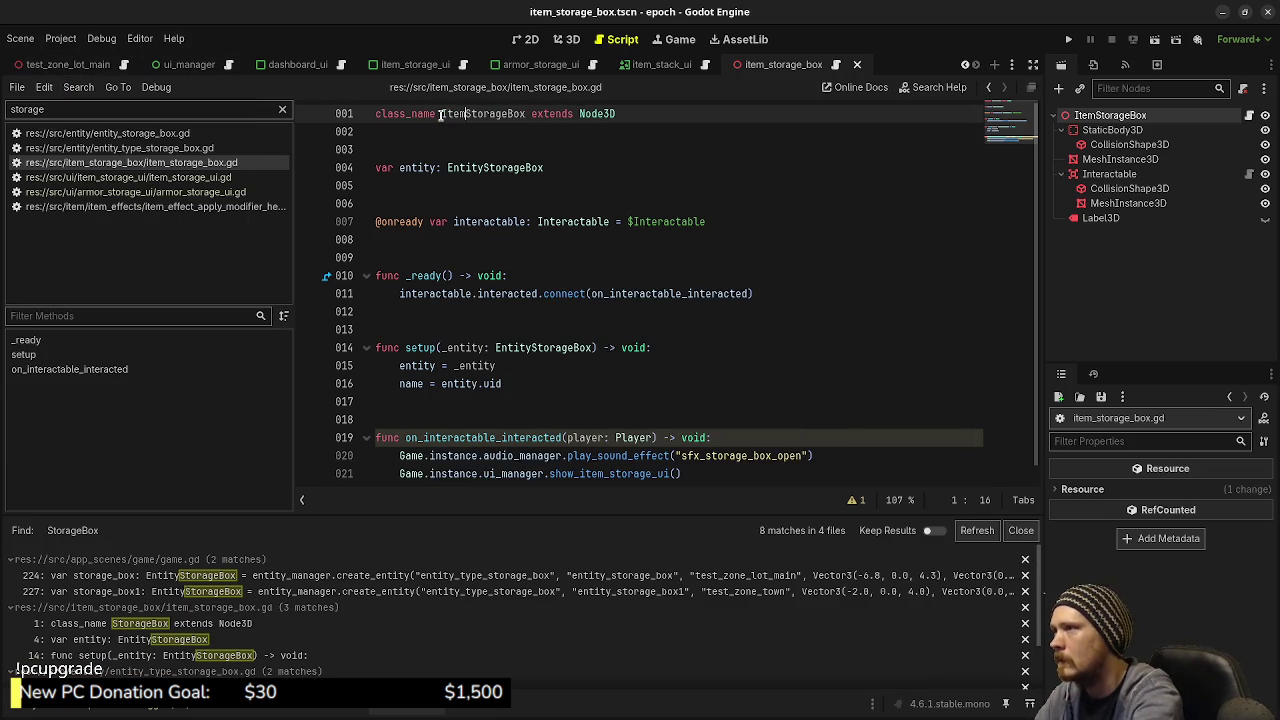
key(ctrl+s)
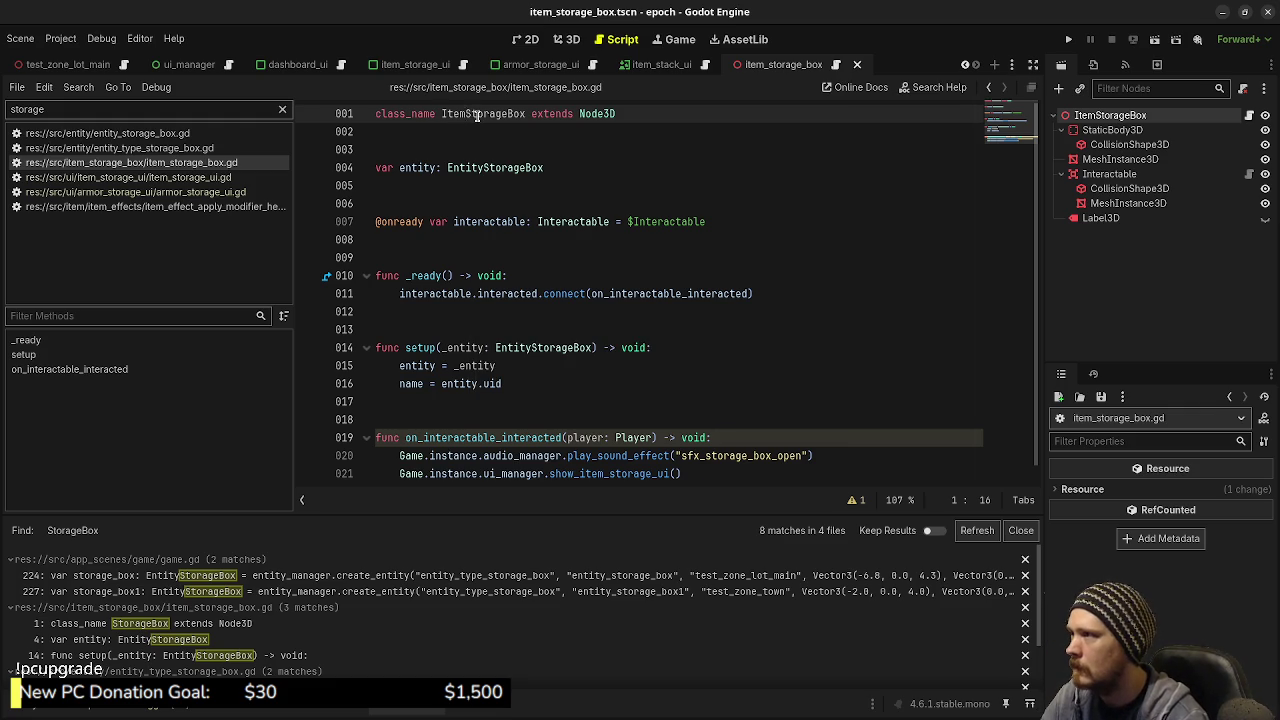
double_click(476, 116)
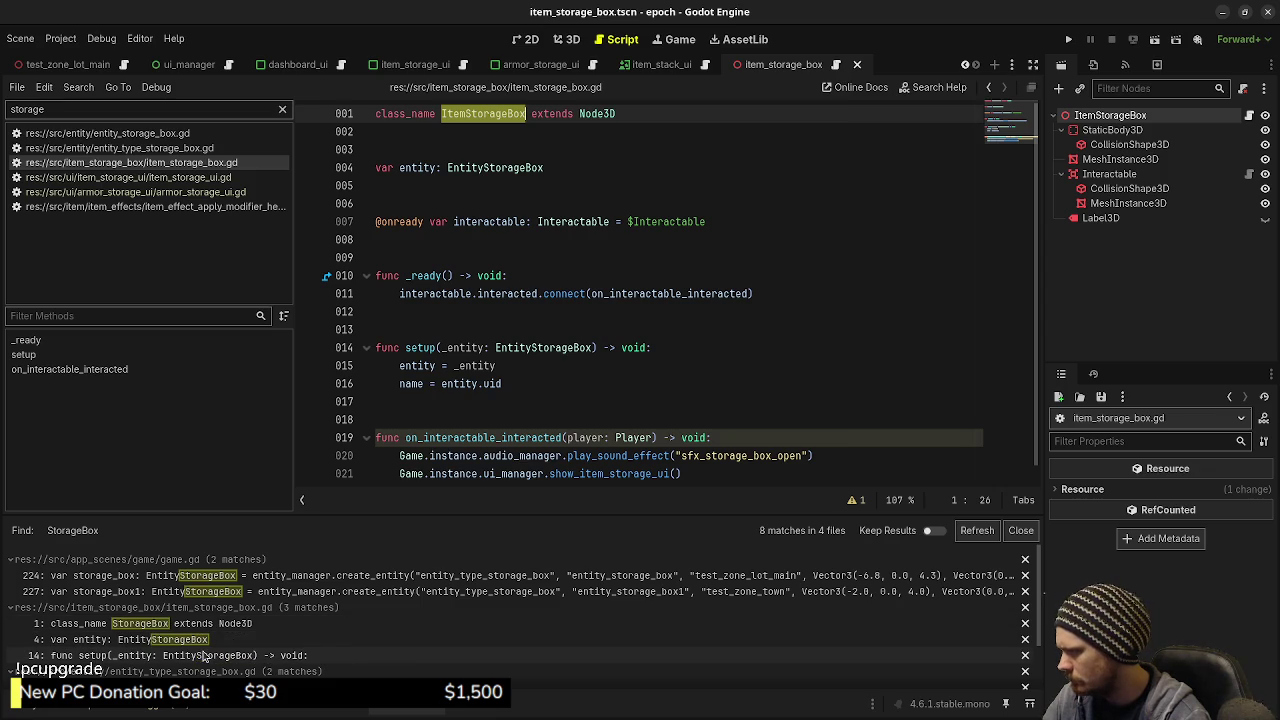
scroll(245, 660, down, 2)
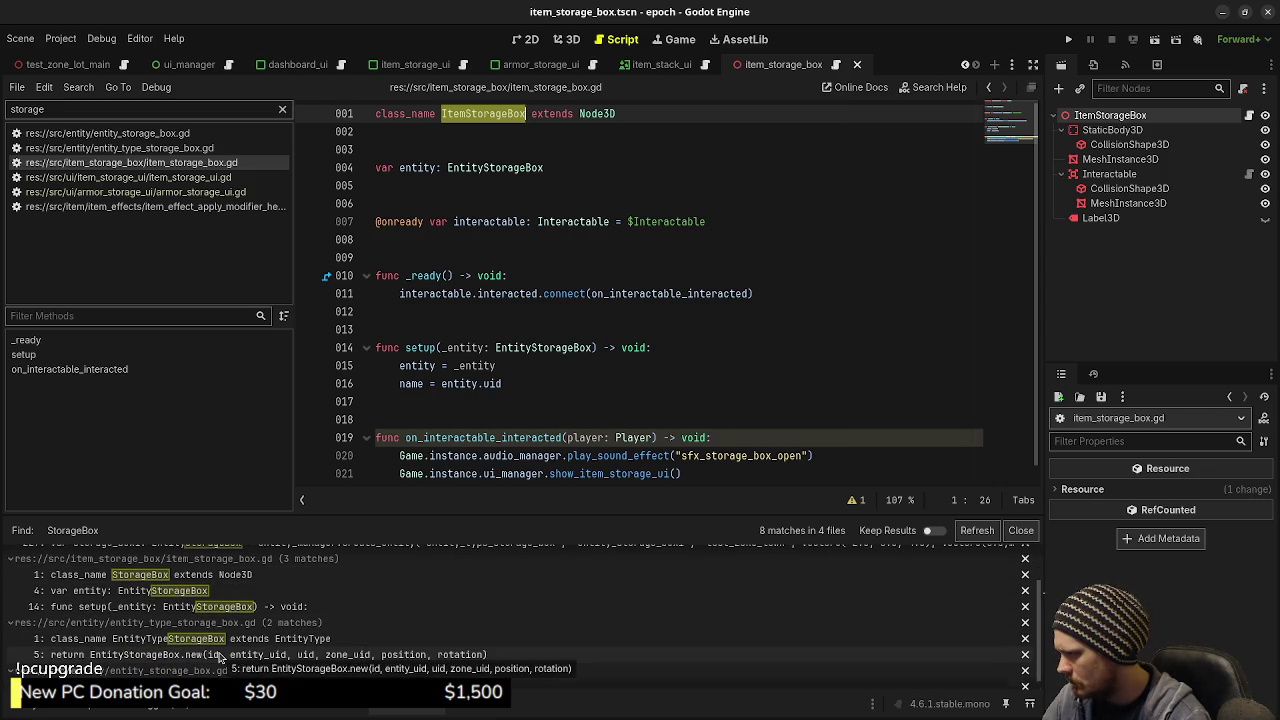
scroll(214, 670, down, 2)
scroll(214, 675, up, 3)
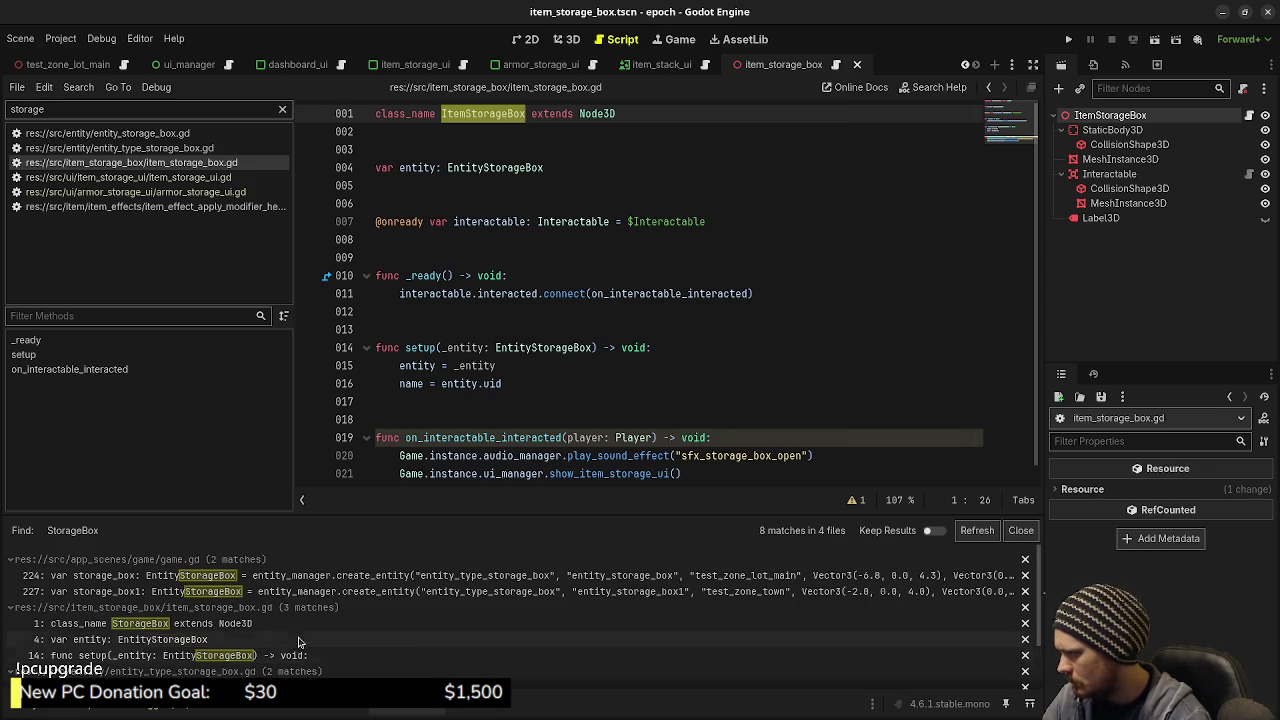
click(590, 340)
key(ctrl+s)
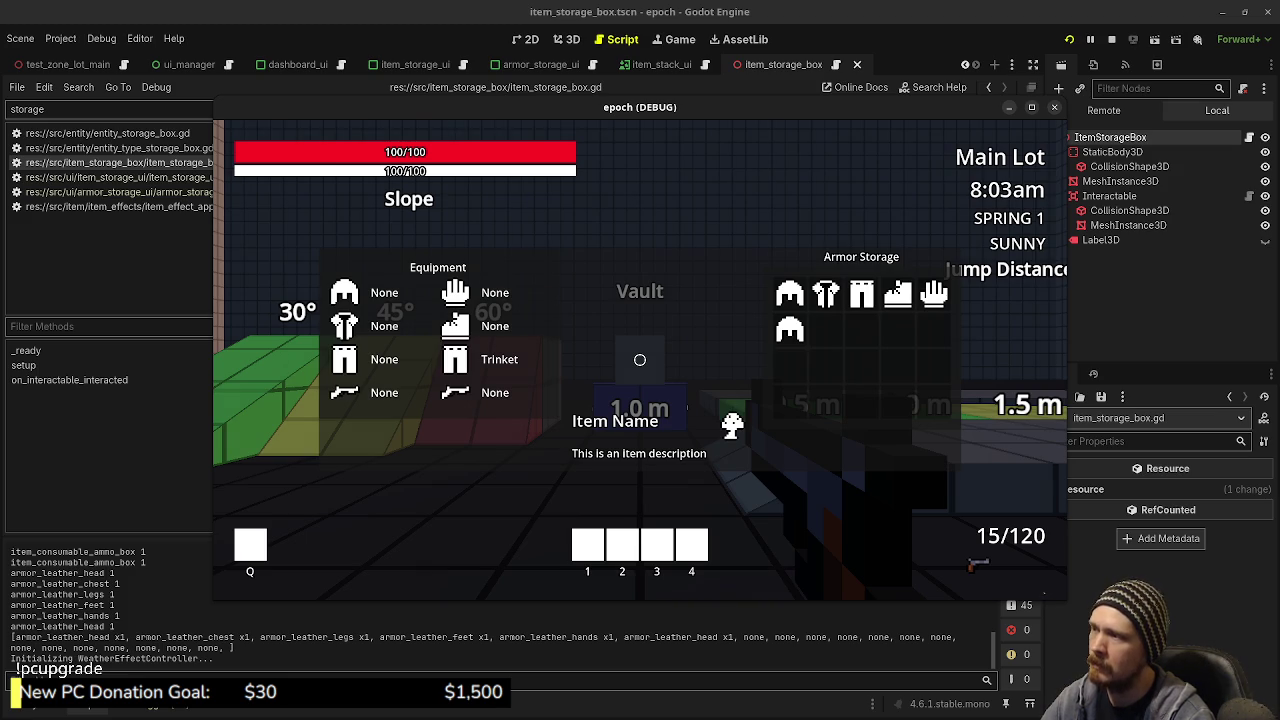
Walk up to the storage box and open and close its Item Storage panel
key(Escape)
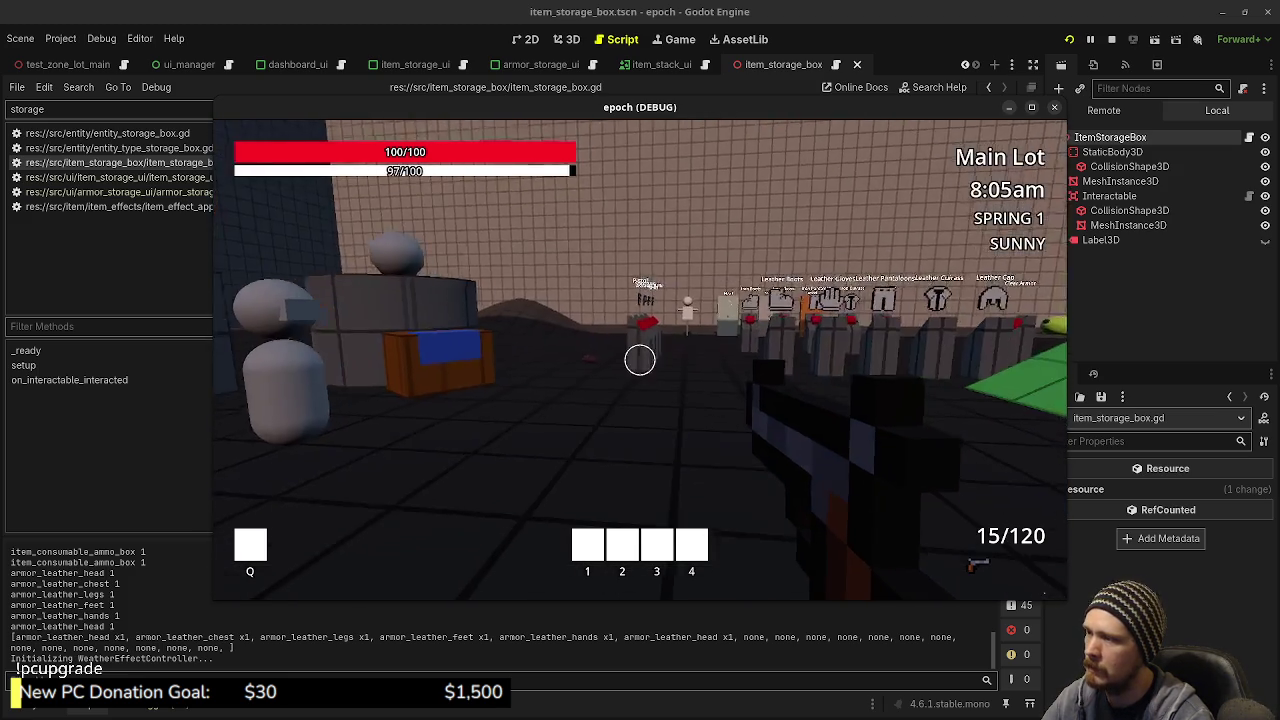
key(w)
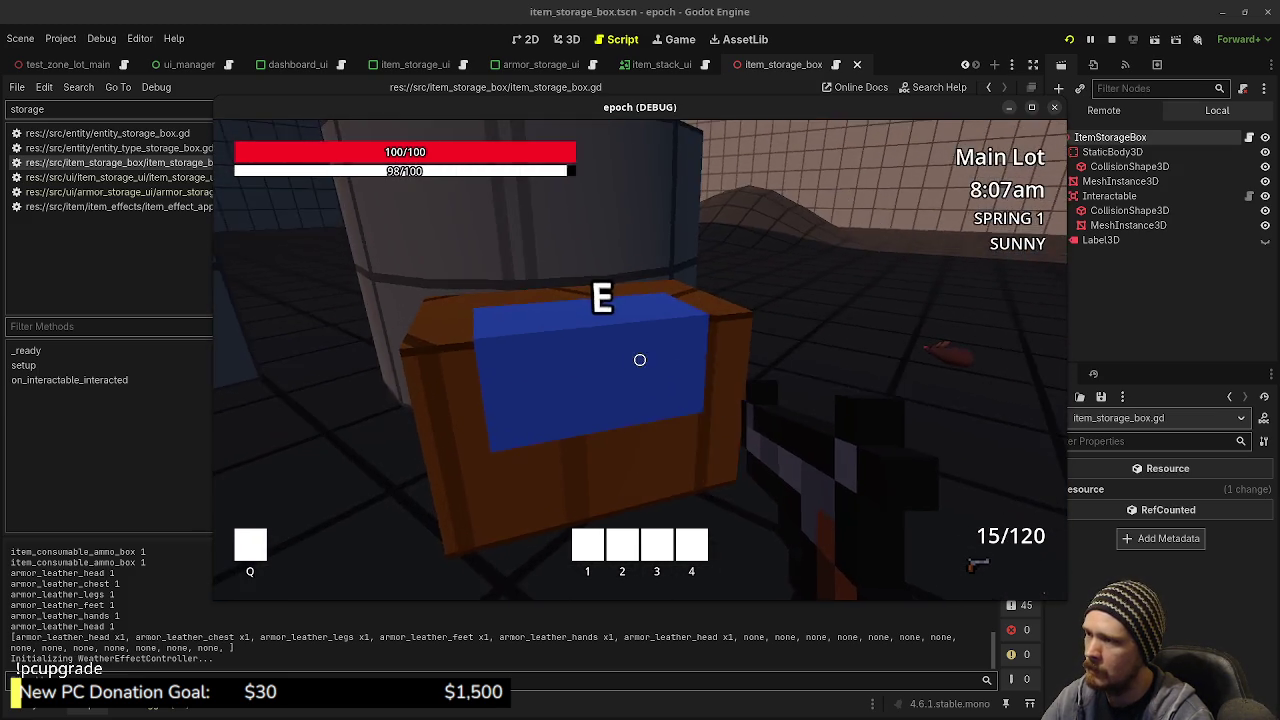
key(s)
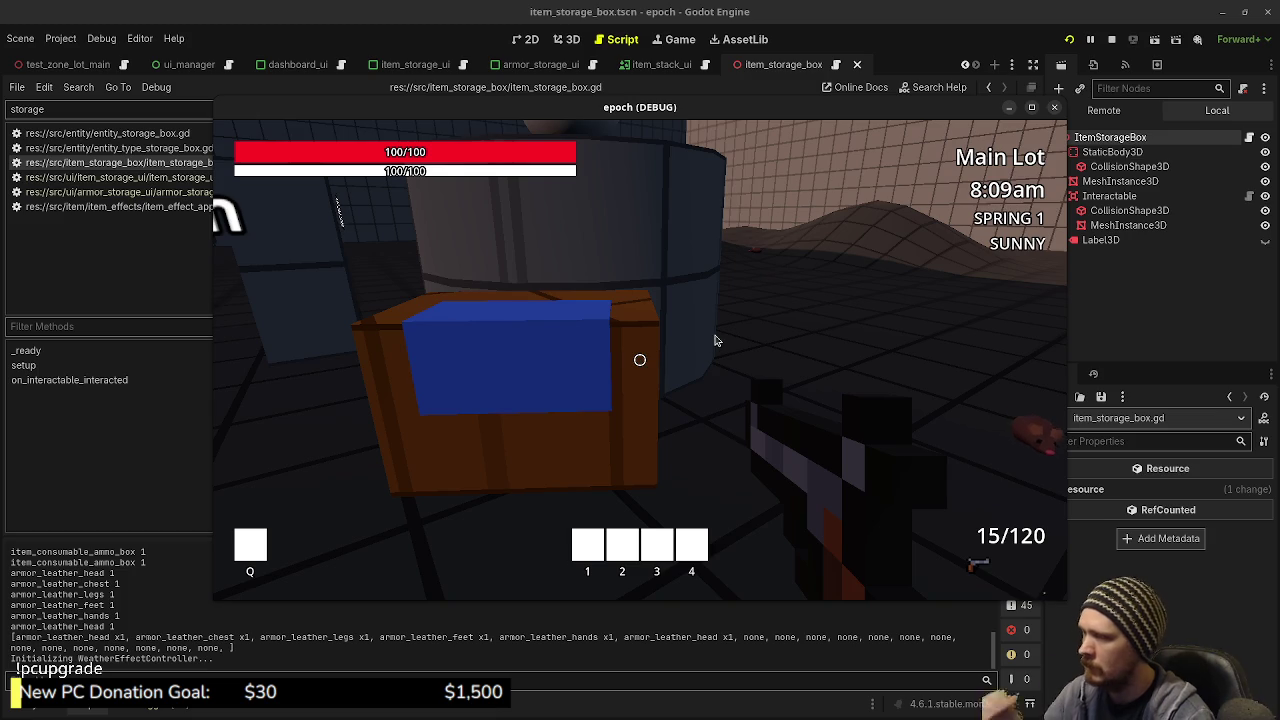
key(Tab)
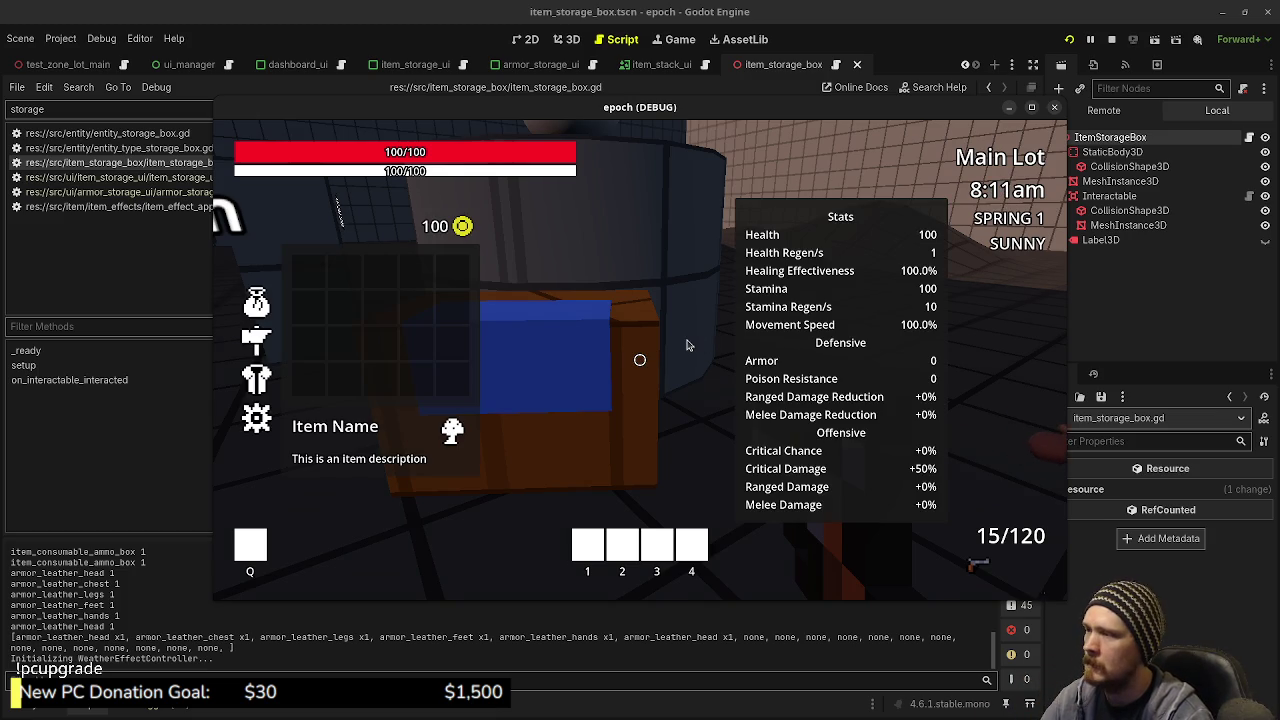
key(Tab)
key(w)
key(e)
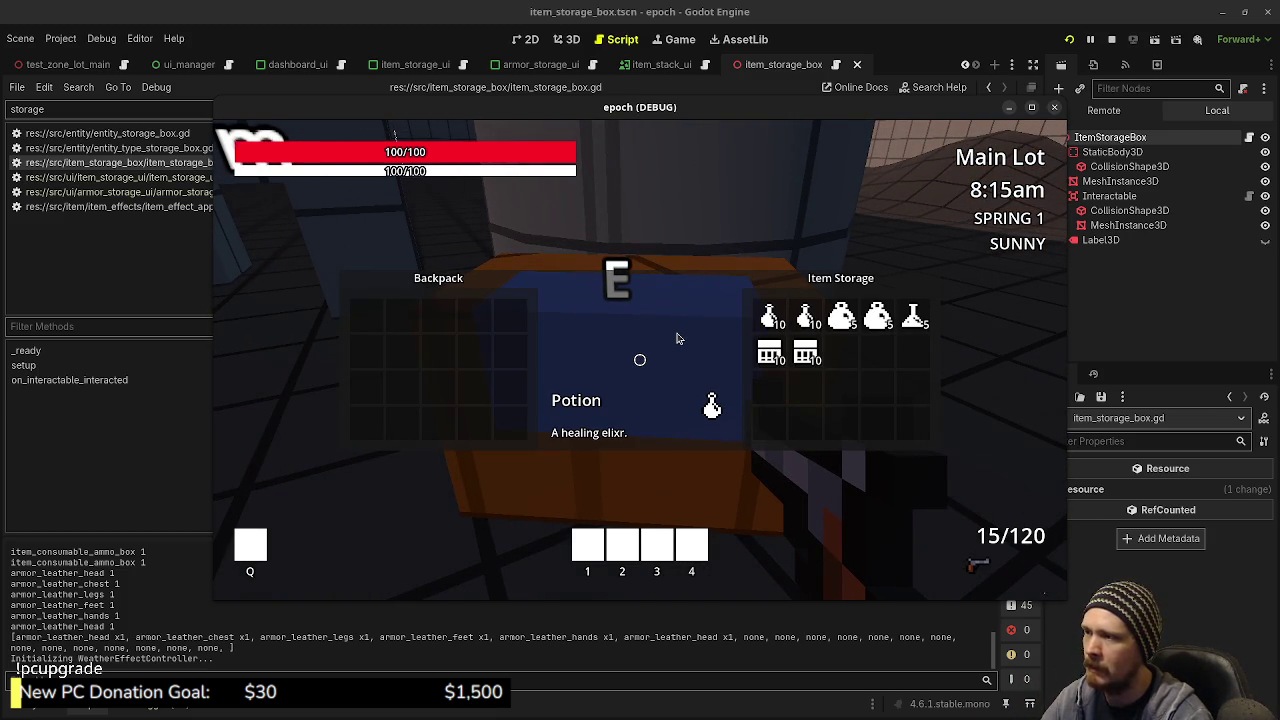
key(e)
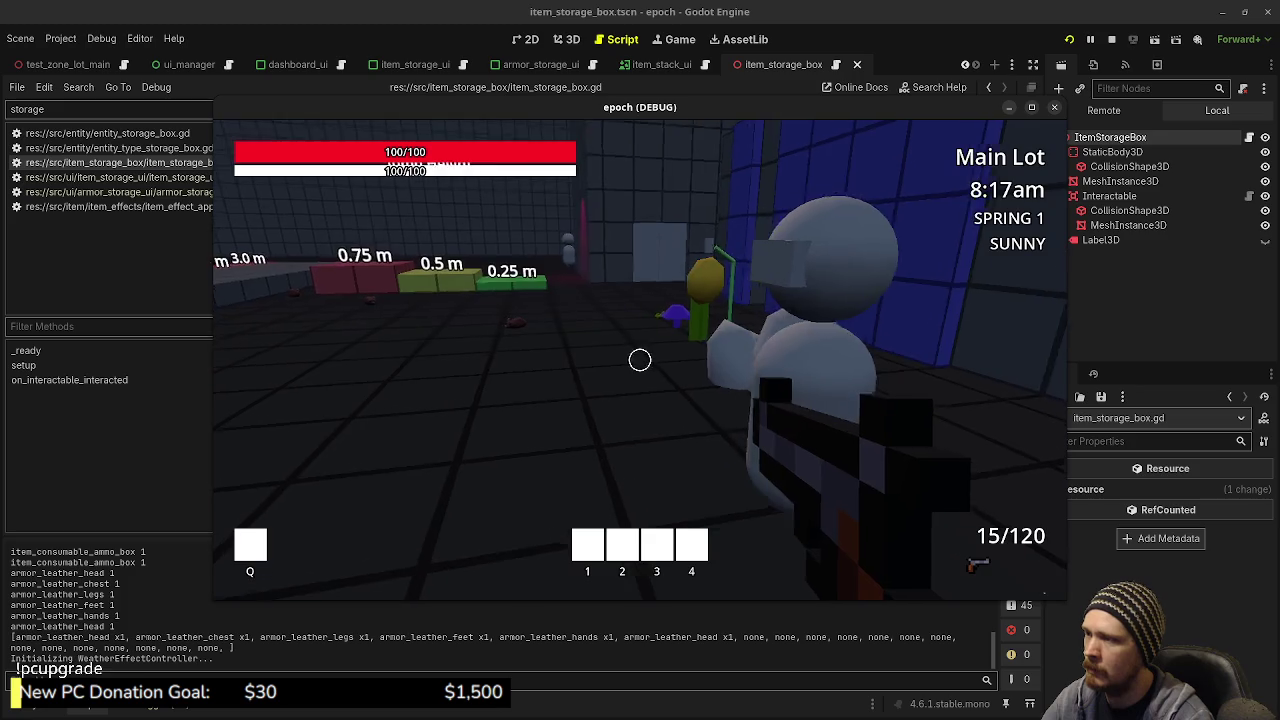
Explore the yellow plant, mannequins, and weapon and armour stands, then stop the game
key(w)
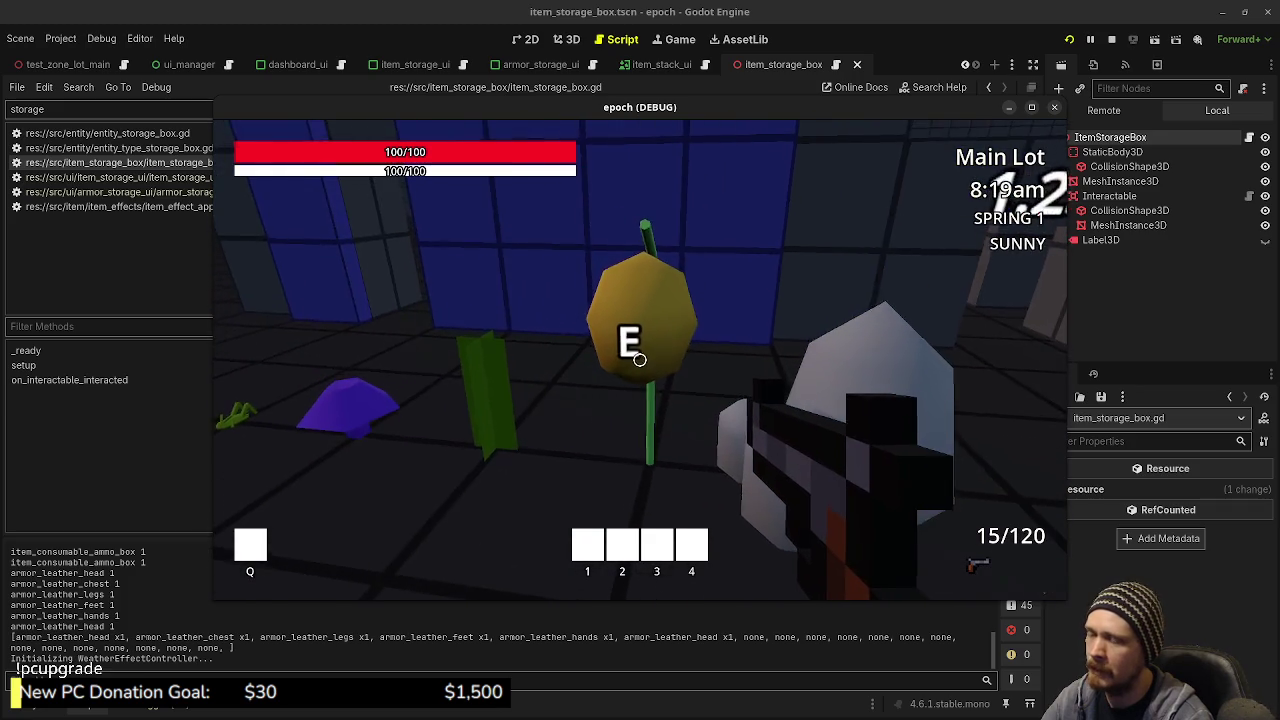
key(w)
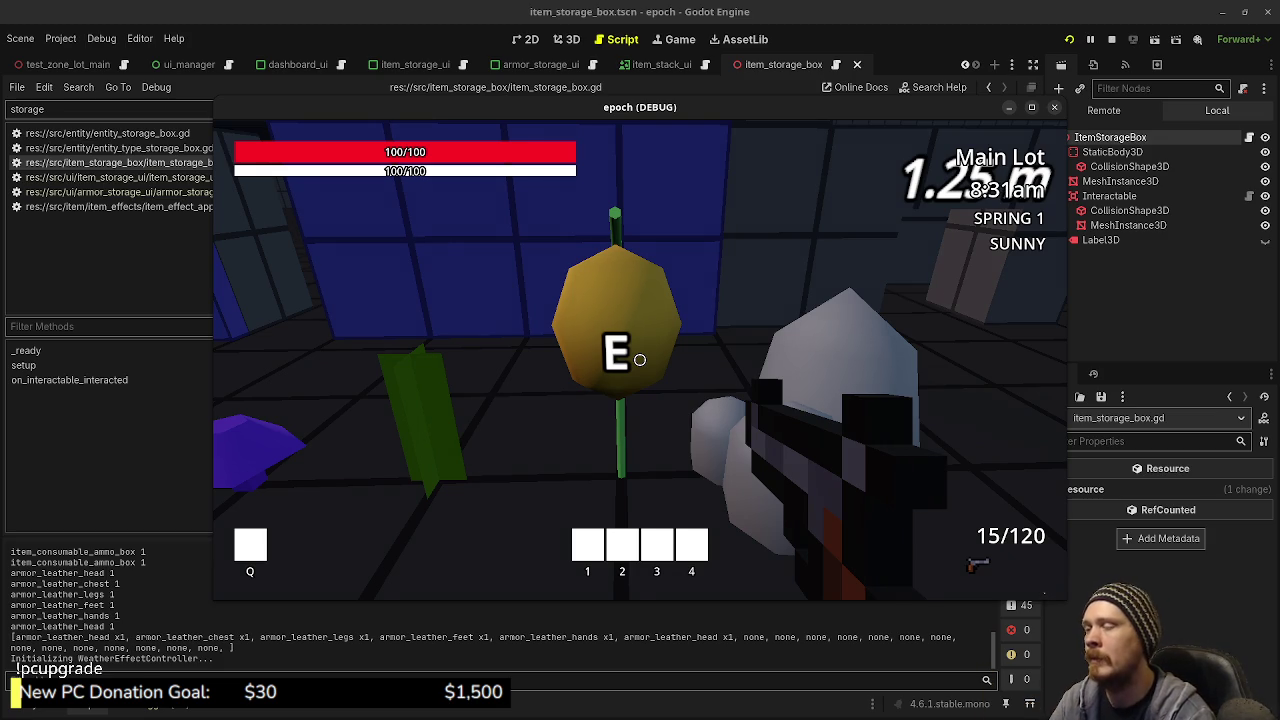
mouse_move(640, 360)
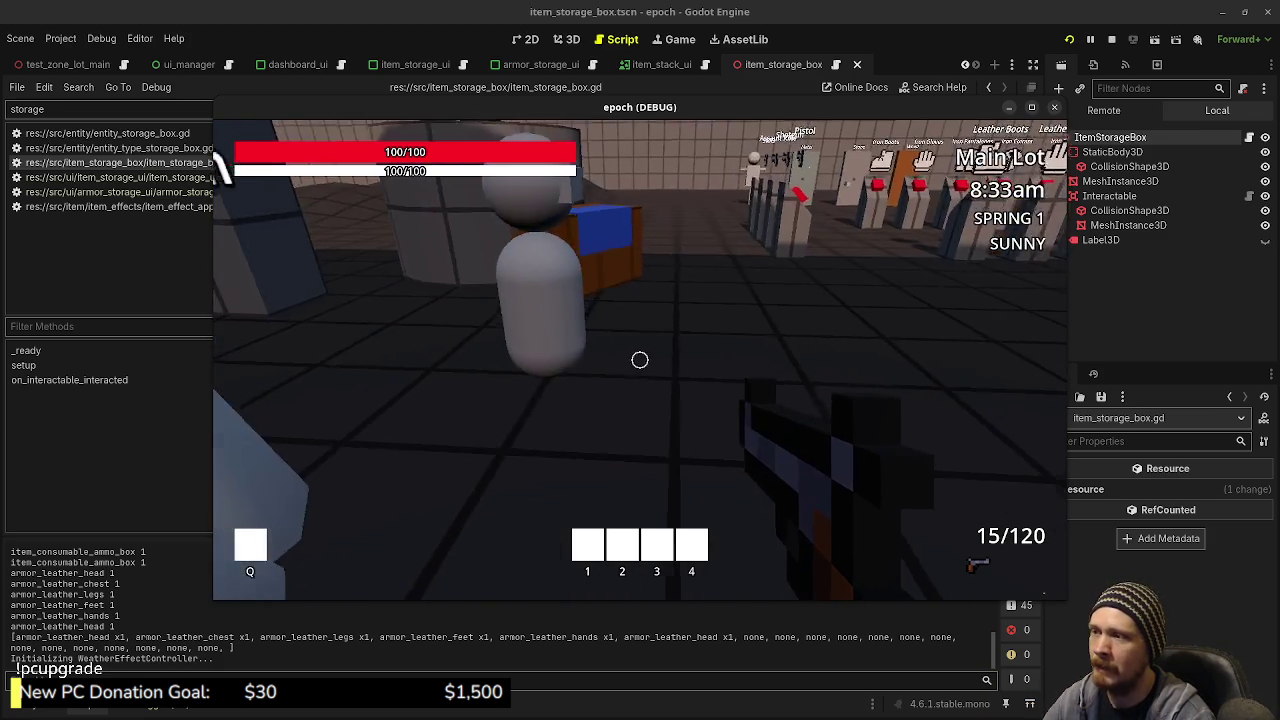
key(w)
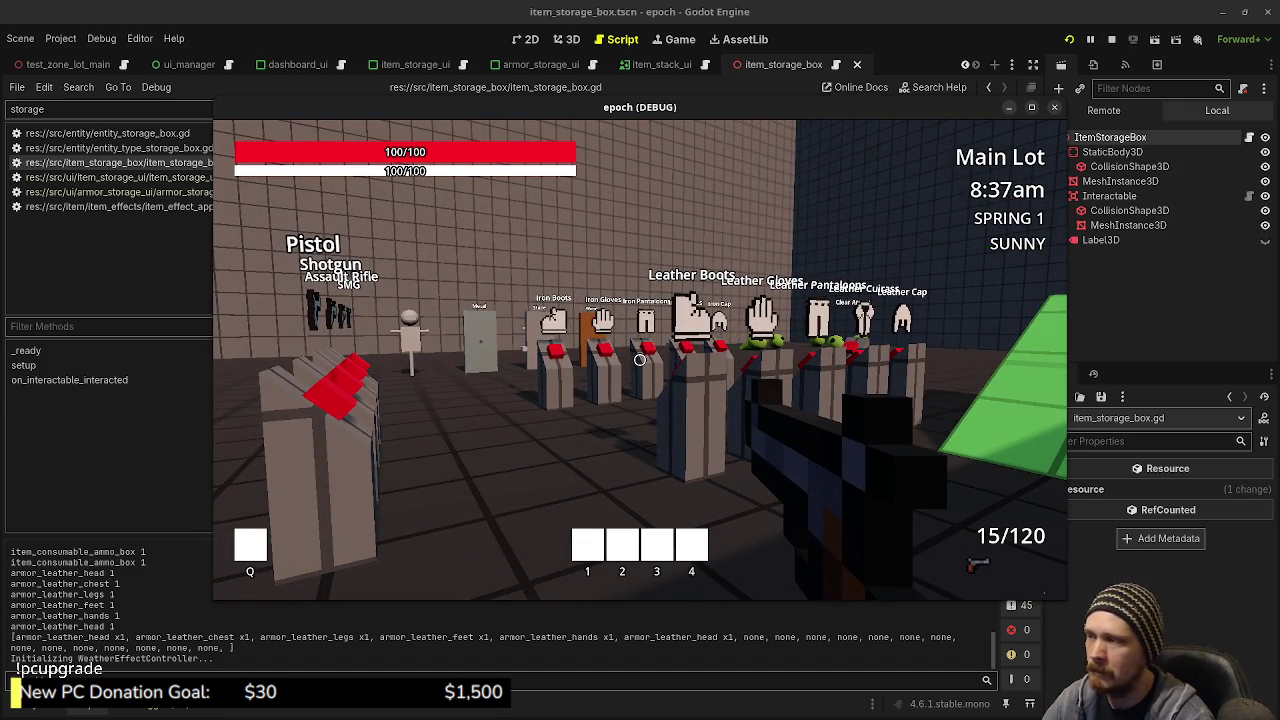
key(a)
key(w)
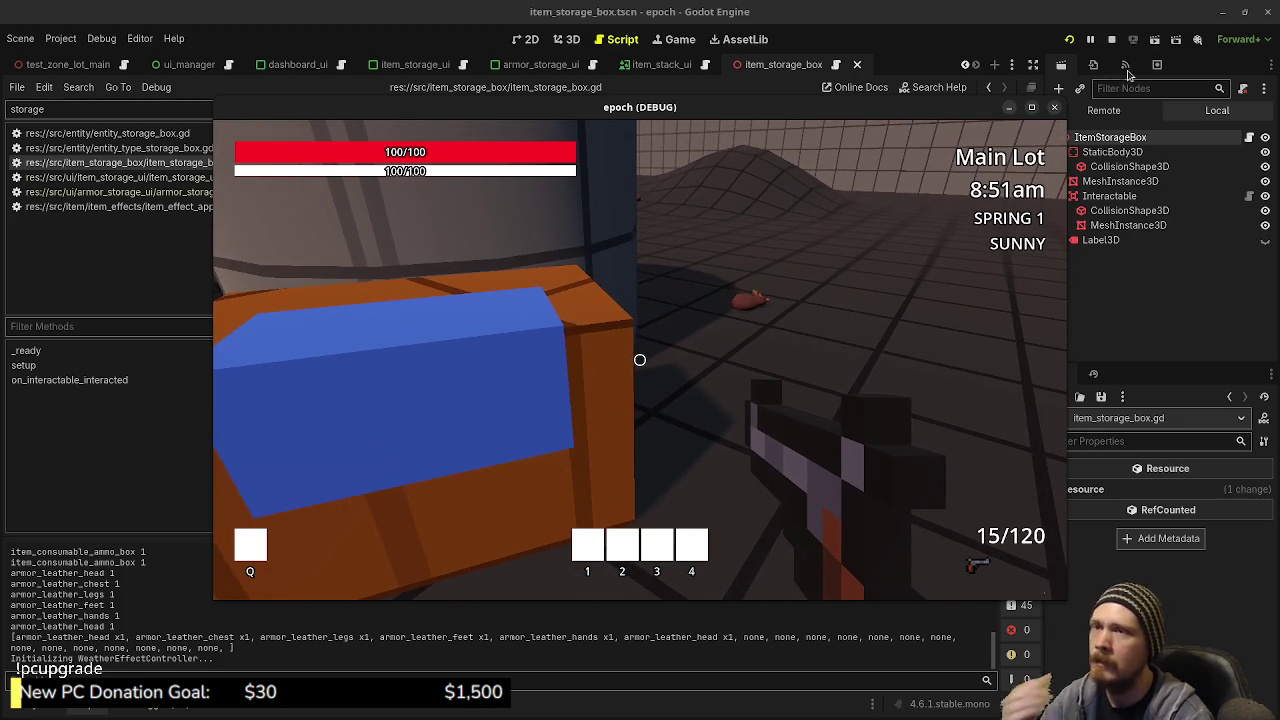
click(1111, 39)
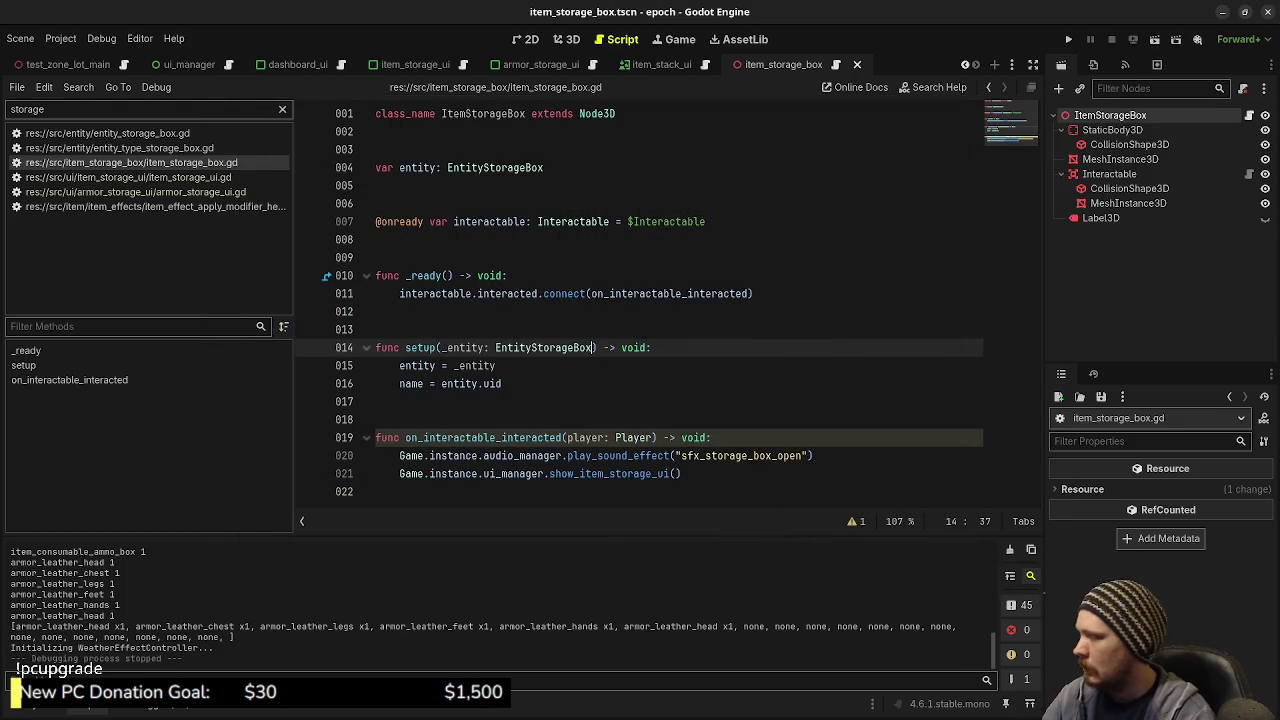
Use src's Create New > Folder to add armor_storage_box, then open the empty folder
click(36, 712)
click(229, 552)
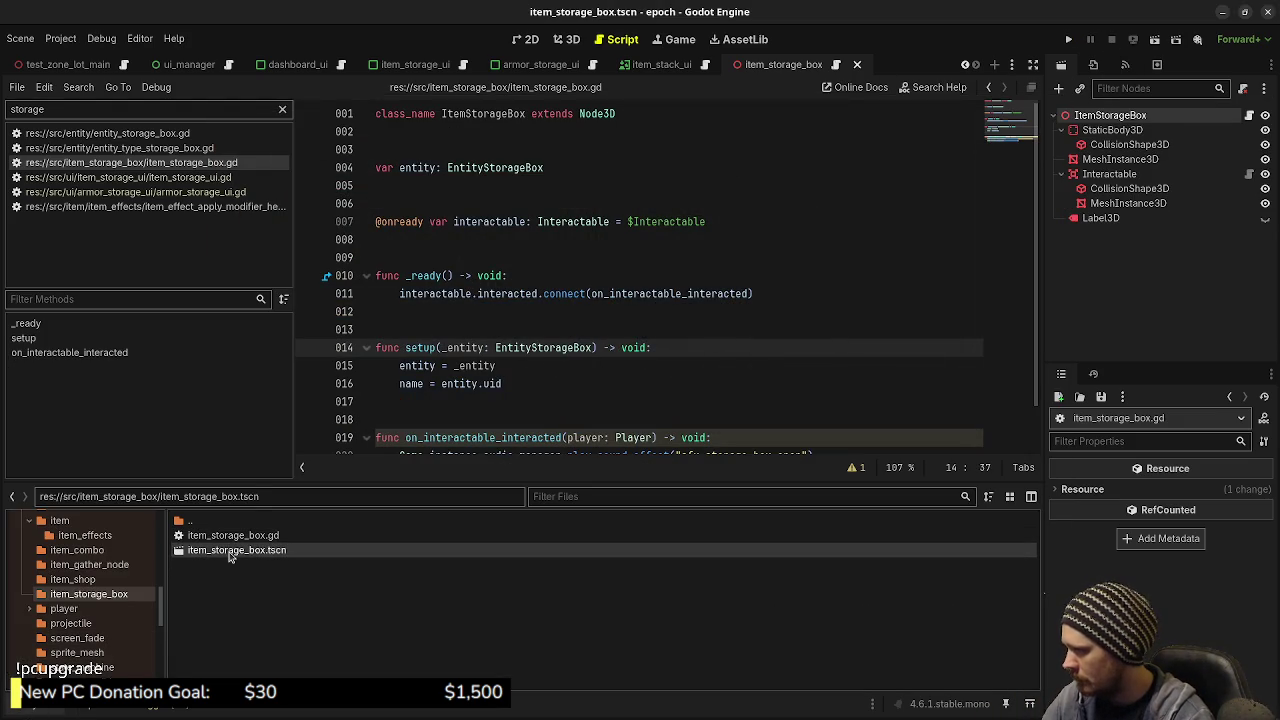
click(229, 557)
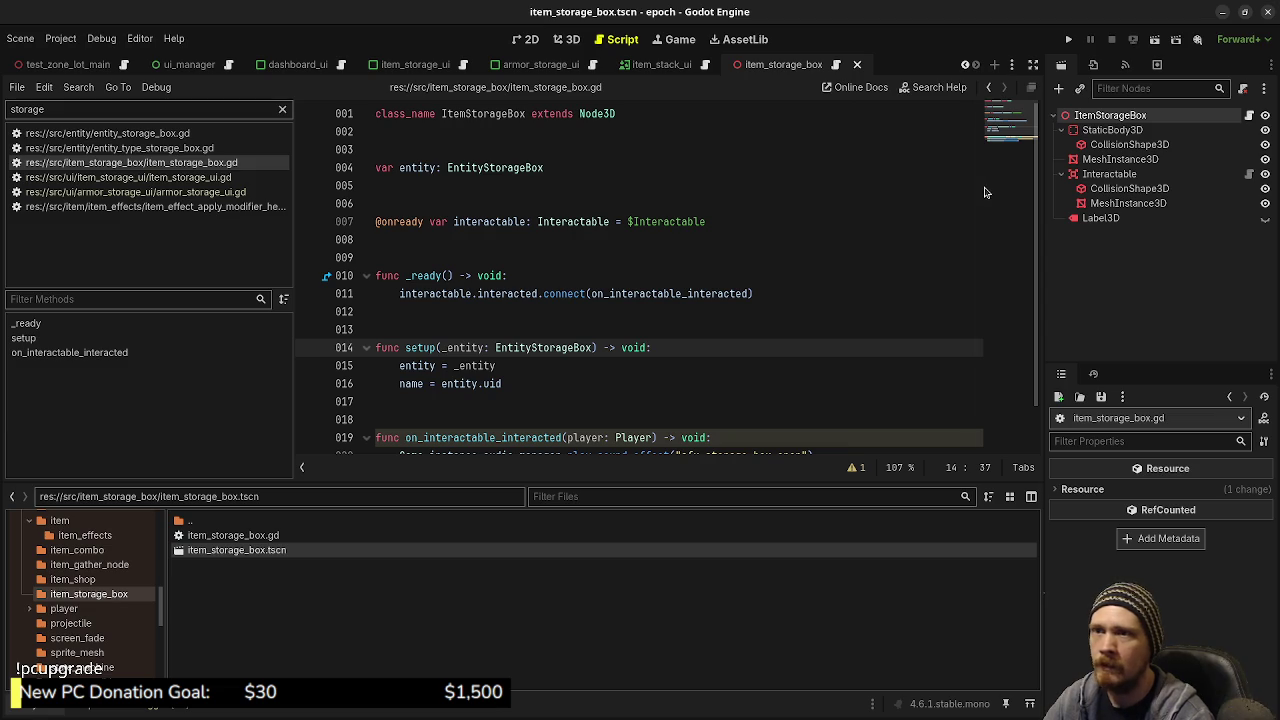
scroll(60, 580, up, 10)
click(47, 604)
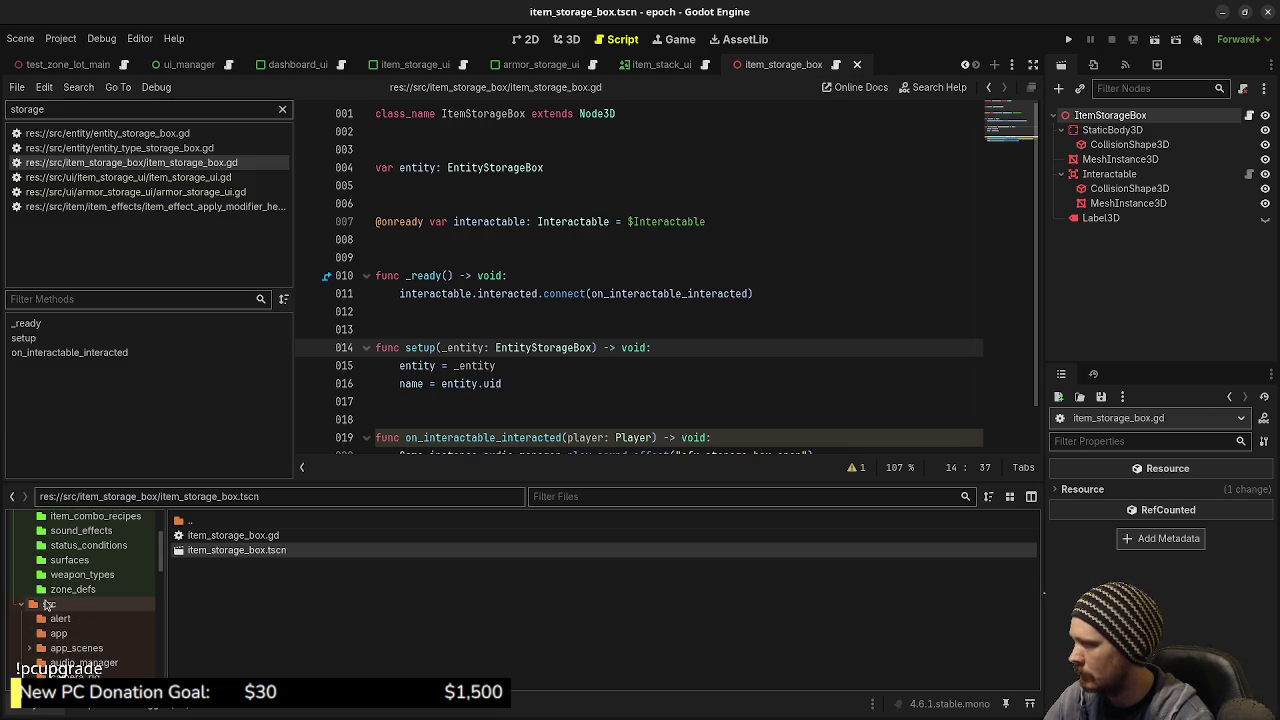
right_click(47, 604)
mouse_move(139, 489)
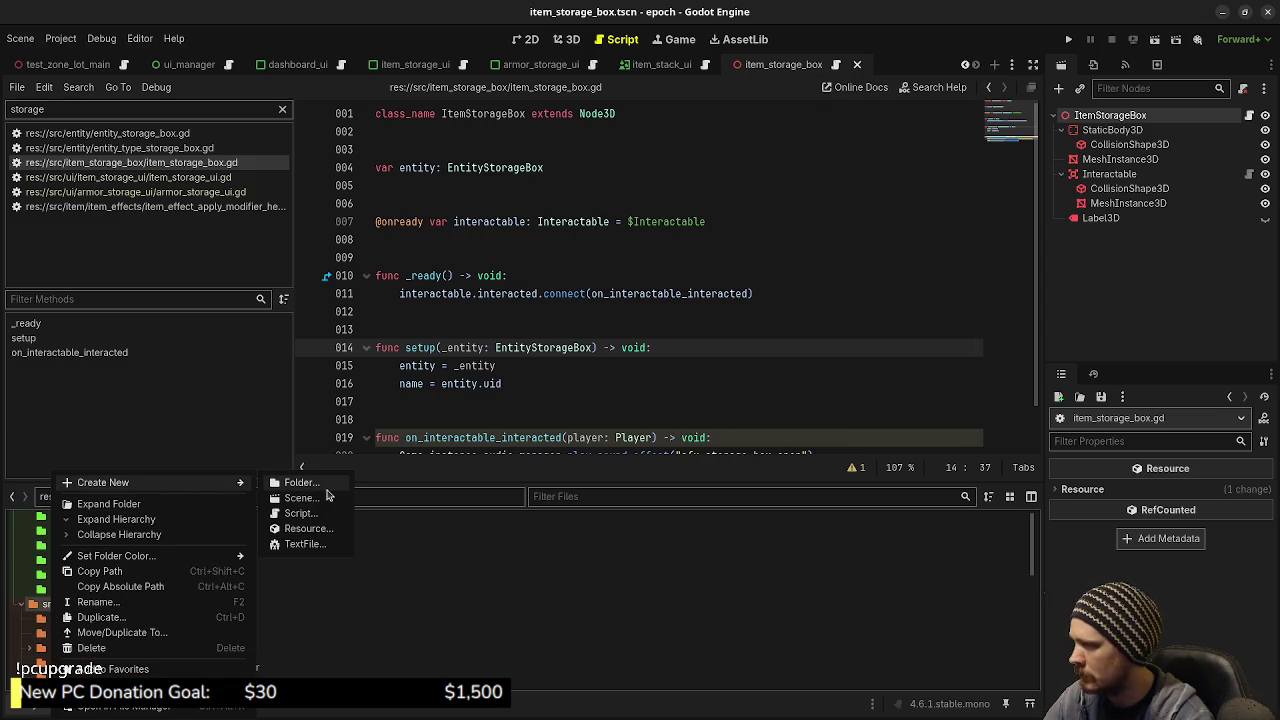
click(305, 485)
text(armor_storage_box)
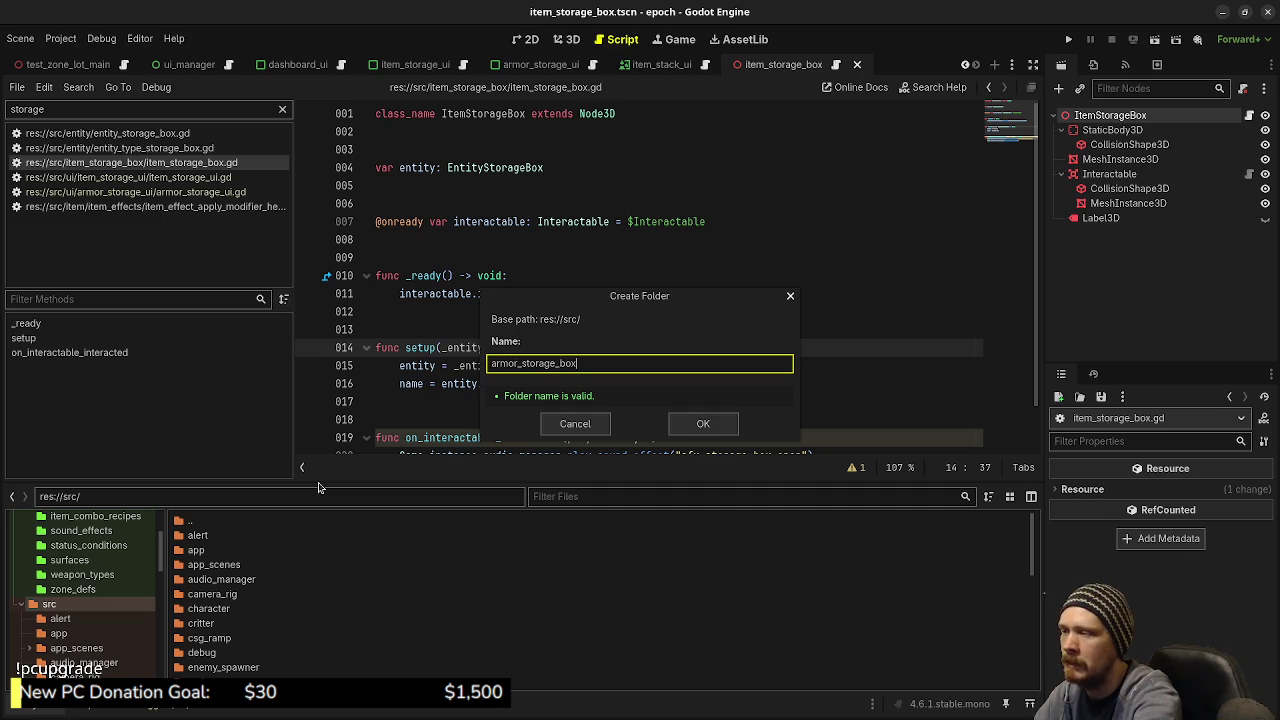
key(Return)
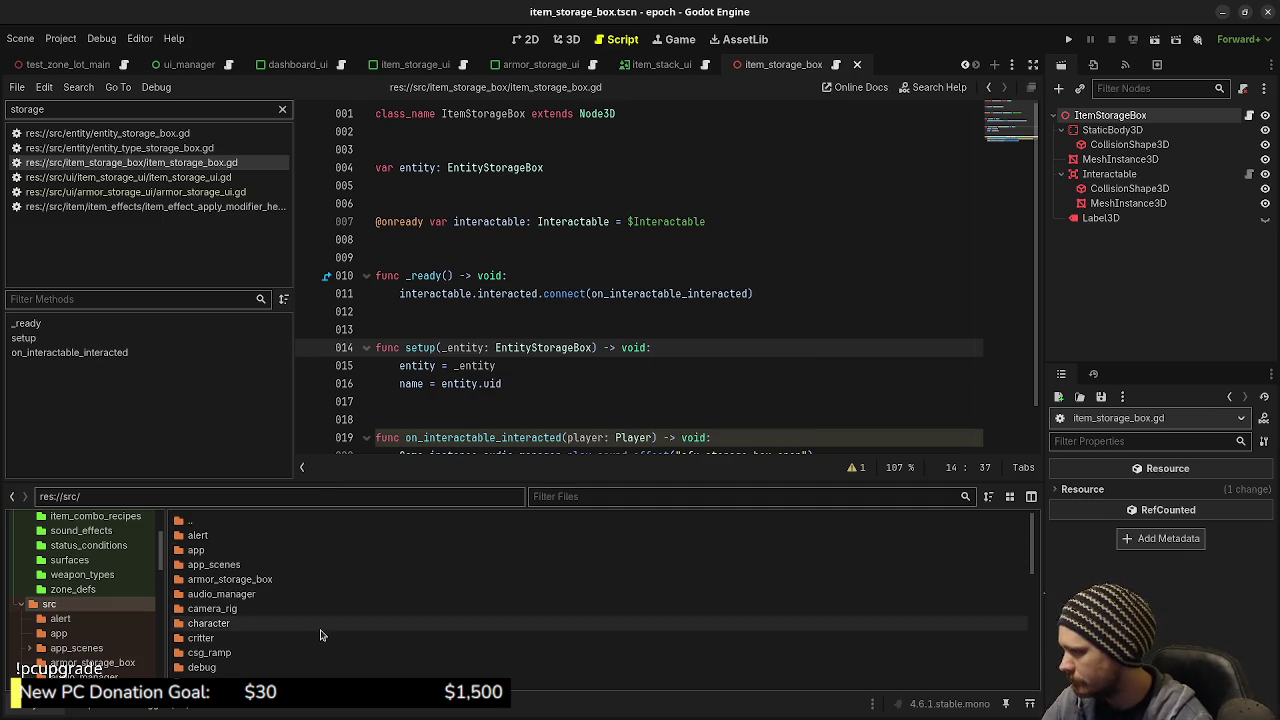
double_click(244, 581)
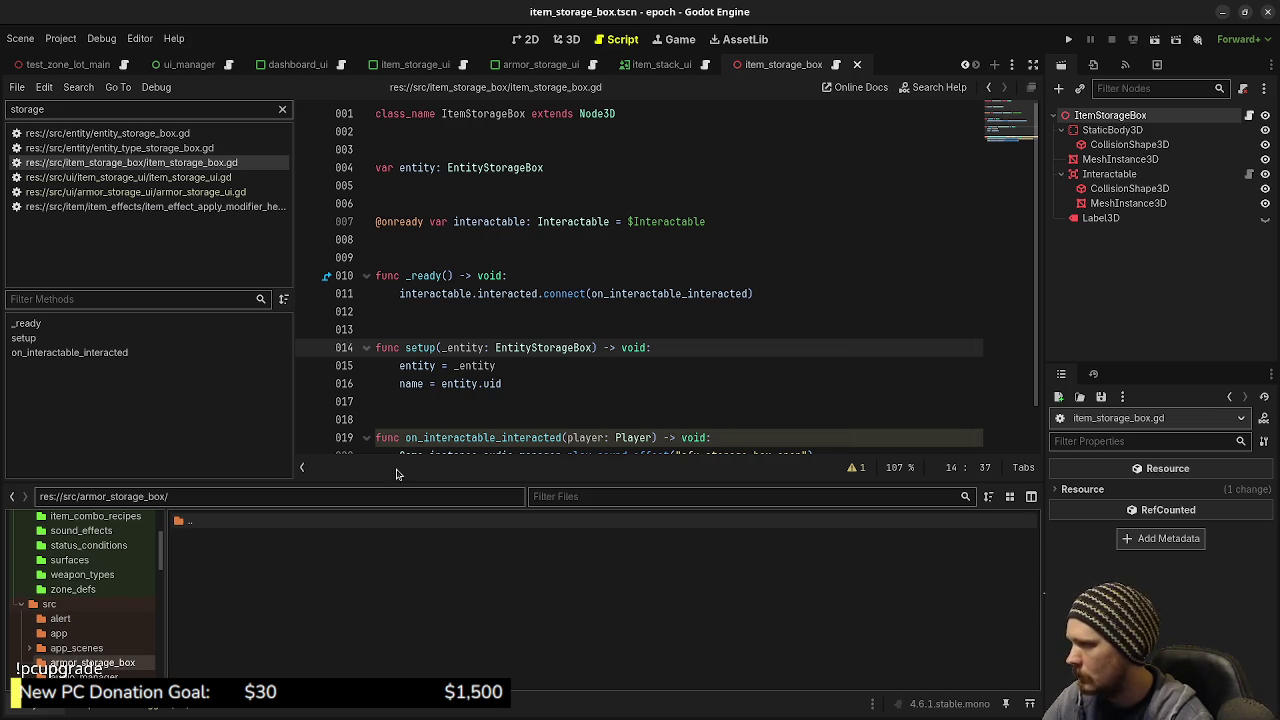
Create a new scene with a 3D root node named ArmorStorageBox
click(996, 65)
click(1130, 160)
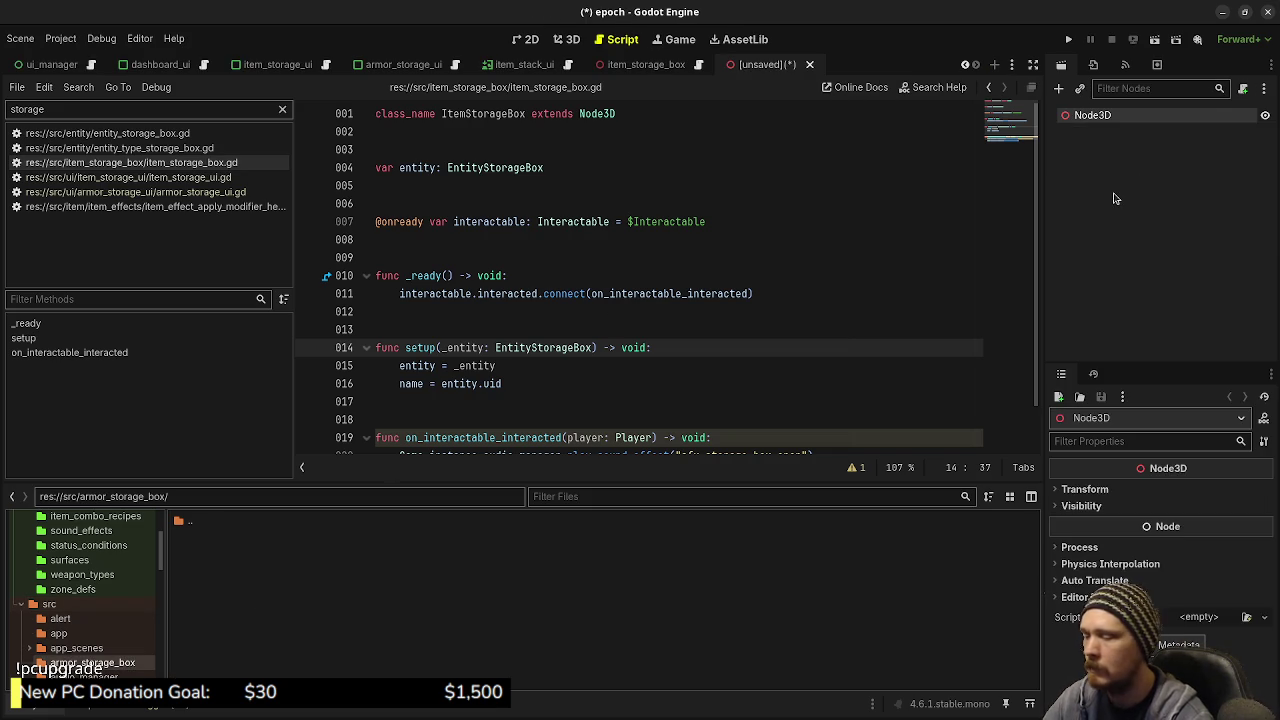
key(F2)
text(ArmorStorageBox)
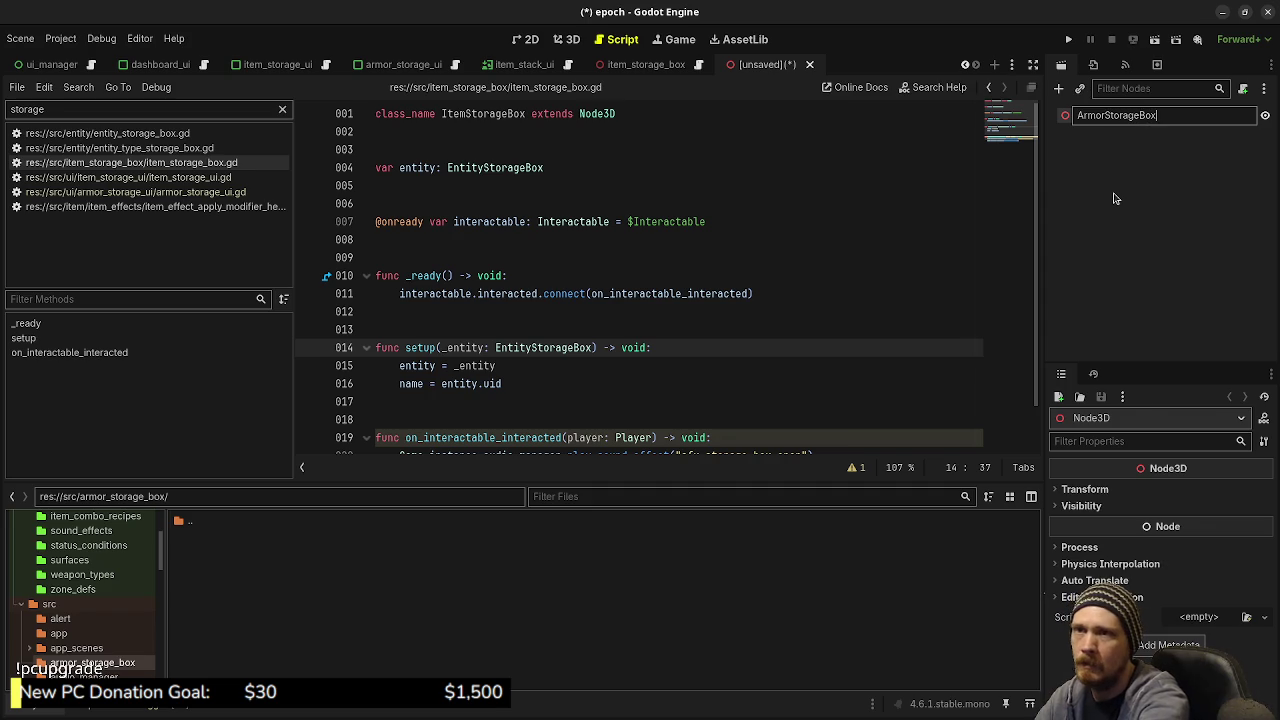
key(Return)
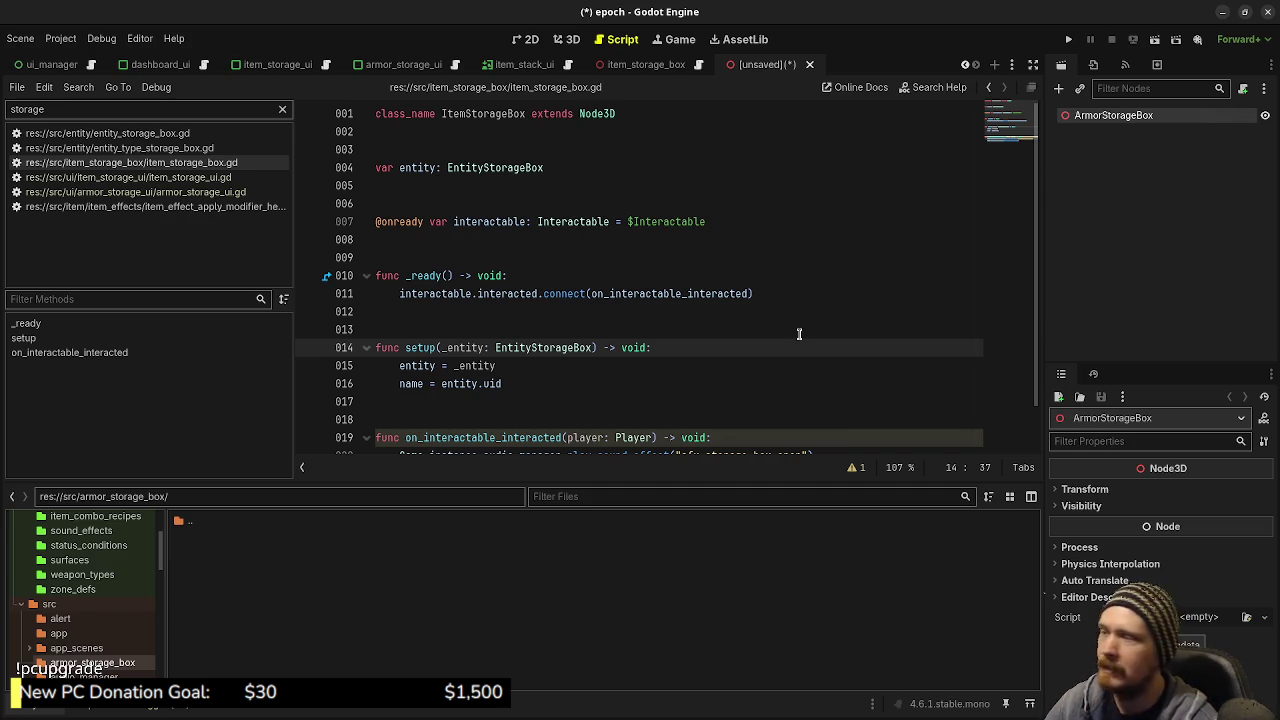
Save it as armor_storage_box.tscn in the src/armor_storage_box folder
click(1106, 117)
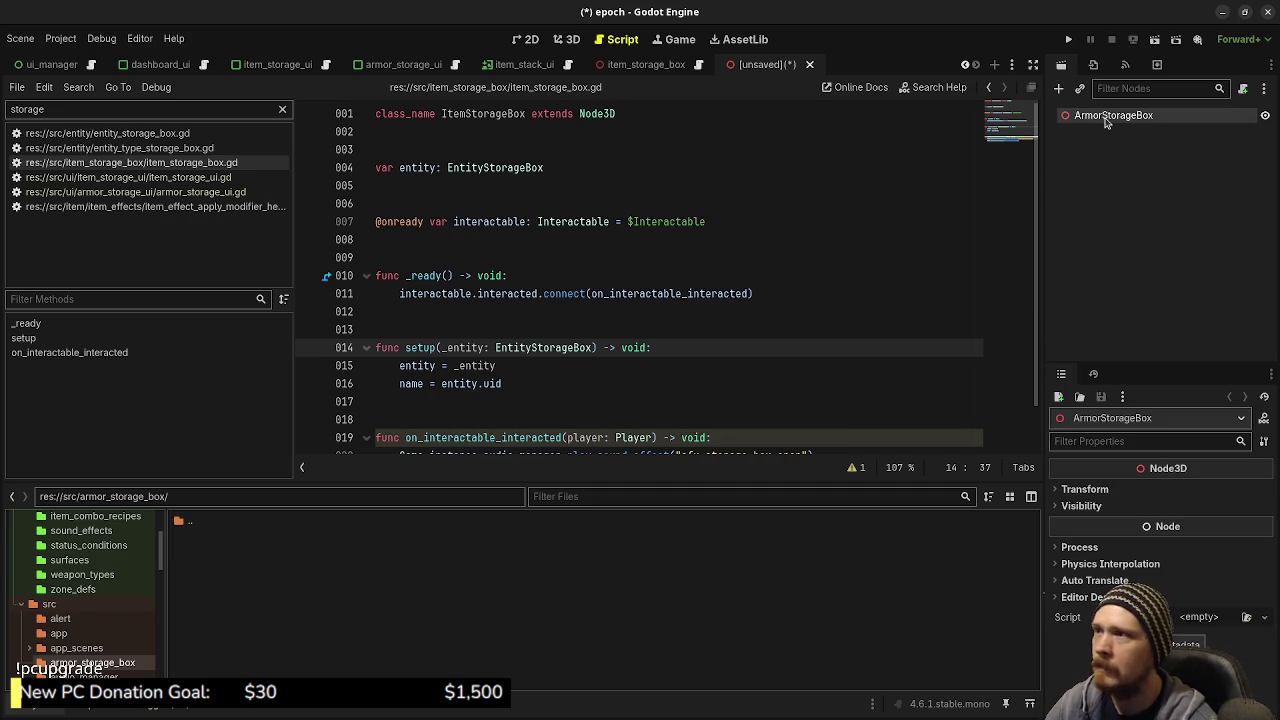
key(ctrl+s)
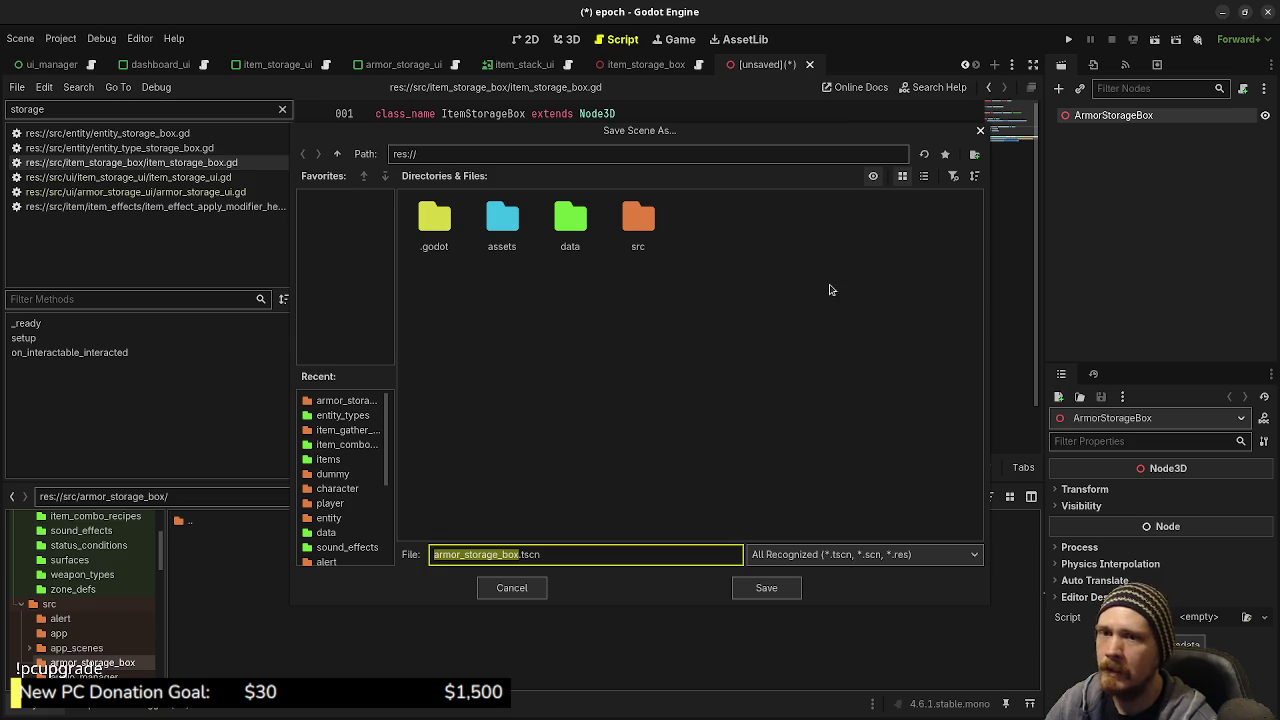
double_click(637, 220)
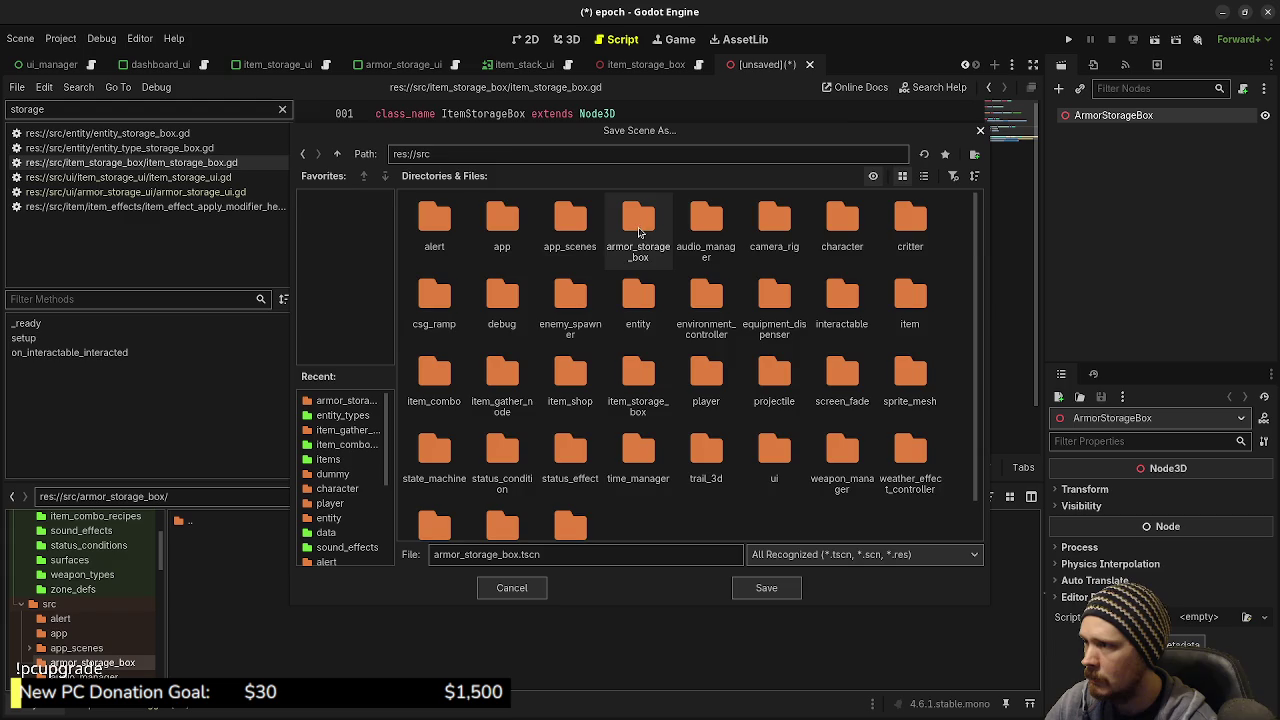
double_click(640, 230)
click(763, 589)
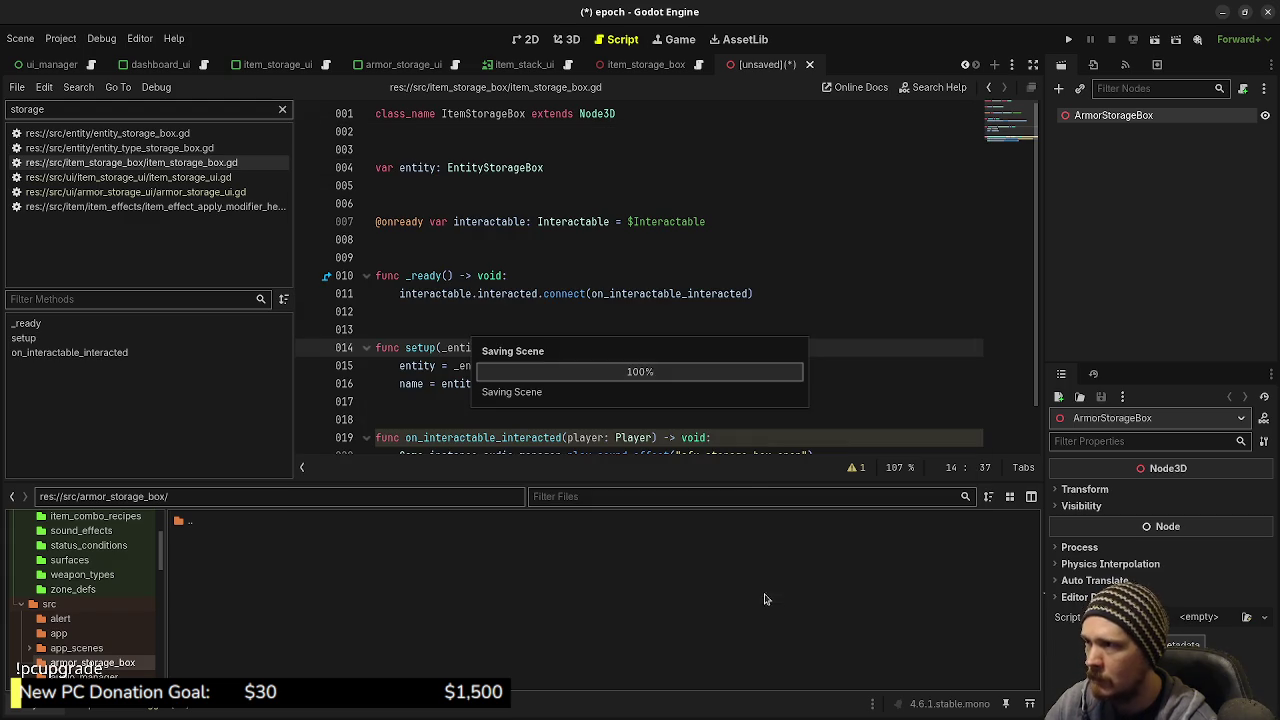
key(alt+Tab)
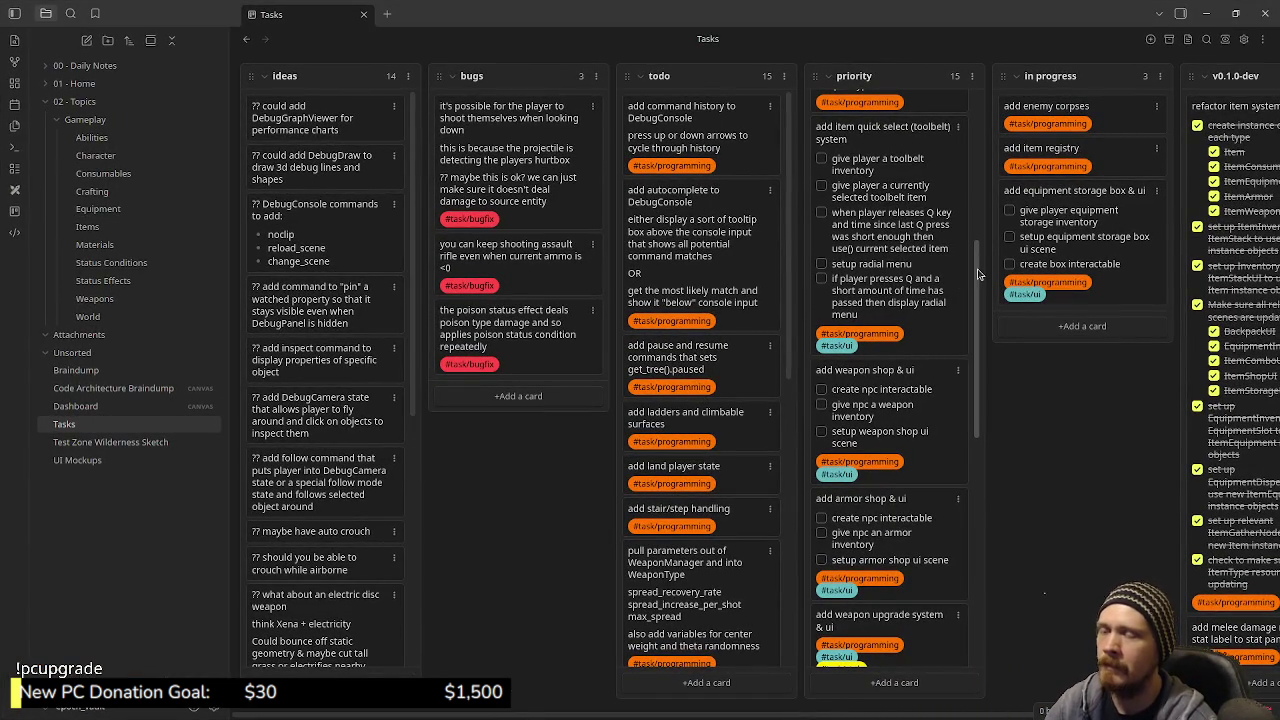
drag(978, 274, 984, 106)
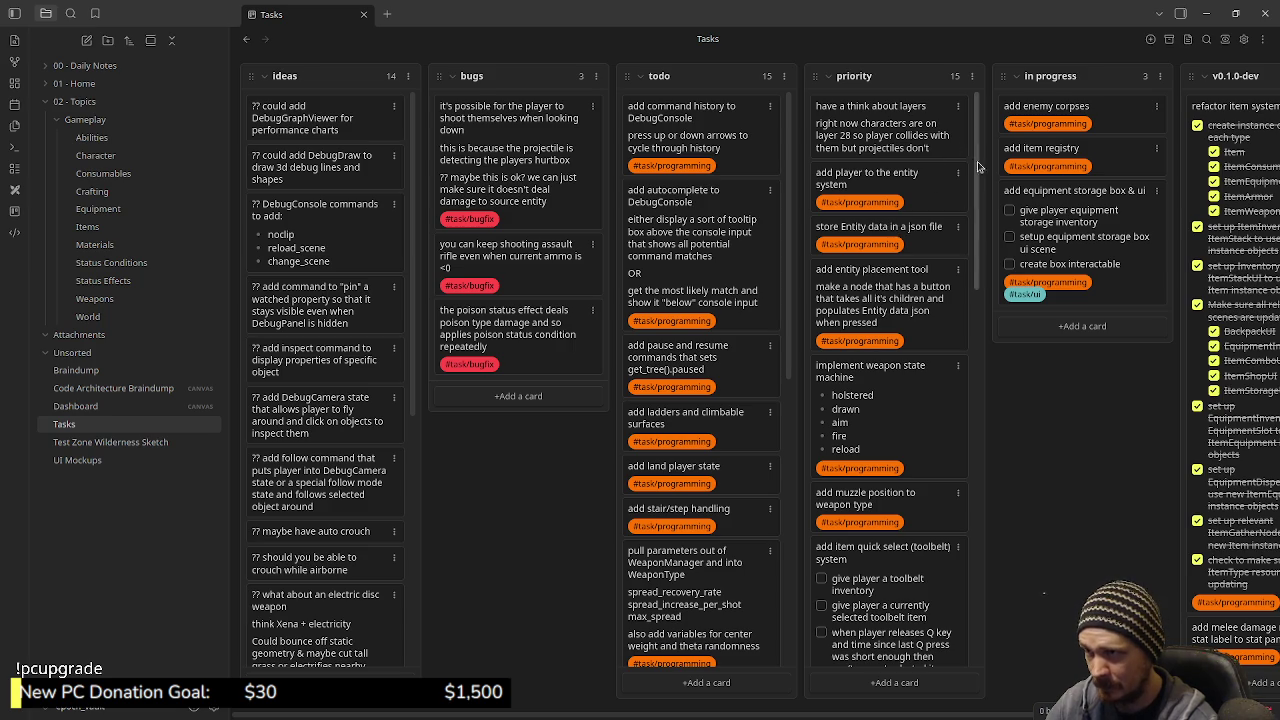
scroll(975, 180, down, 2)
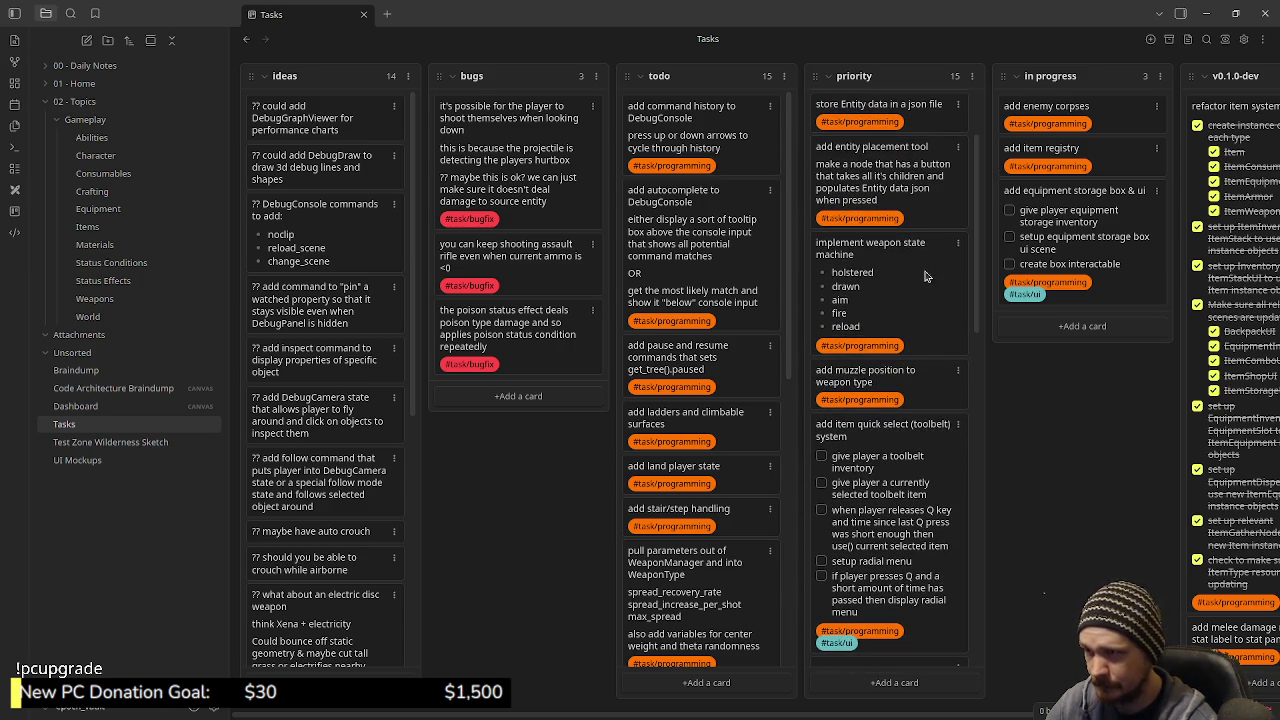
scroll(980, 259, down, 1)
scroll(982, 275, down, 1)
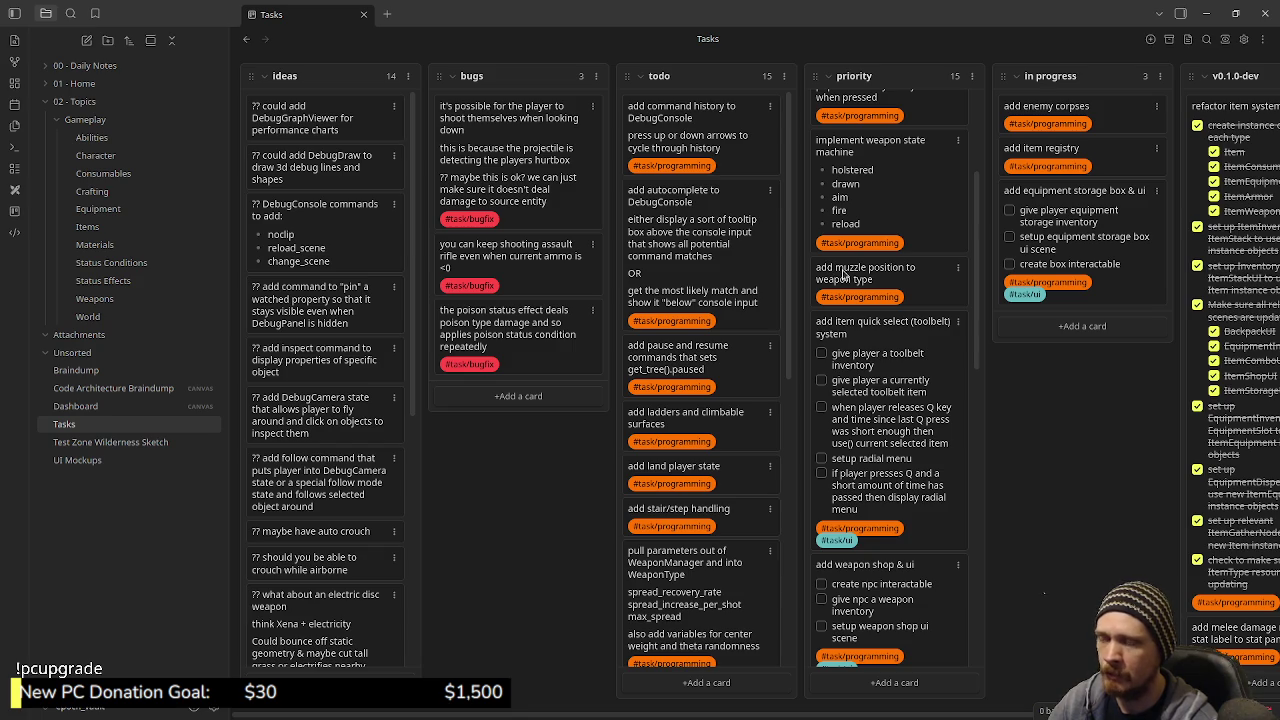
scroll(978, 278, down, 3)
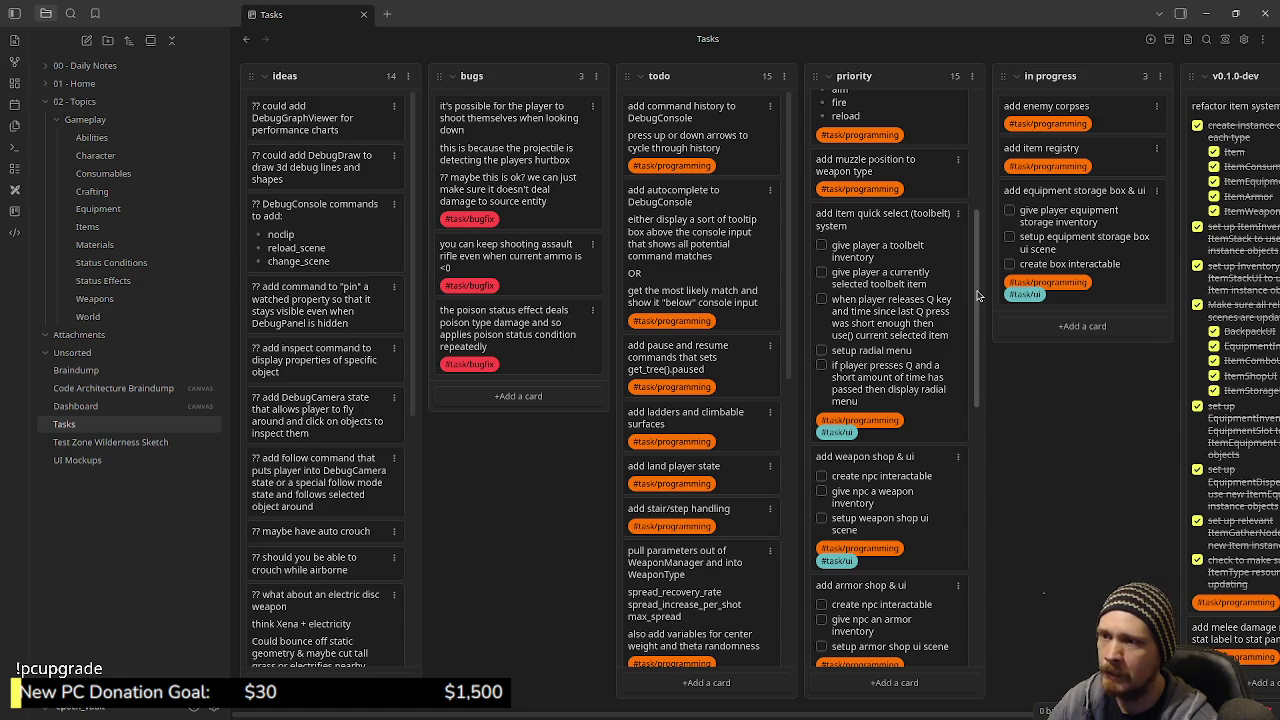
scroll(979, 295, down, 4)
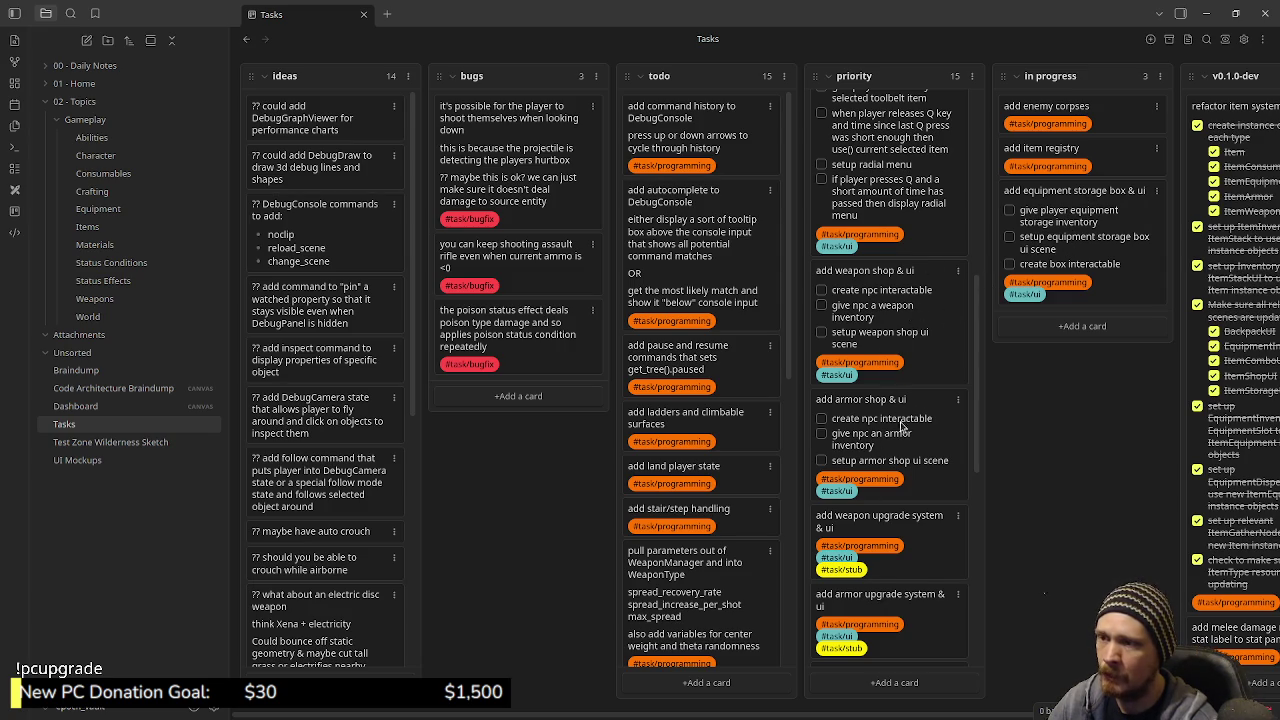
scroll(990, 430, down, 5)
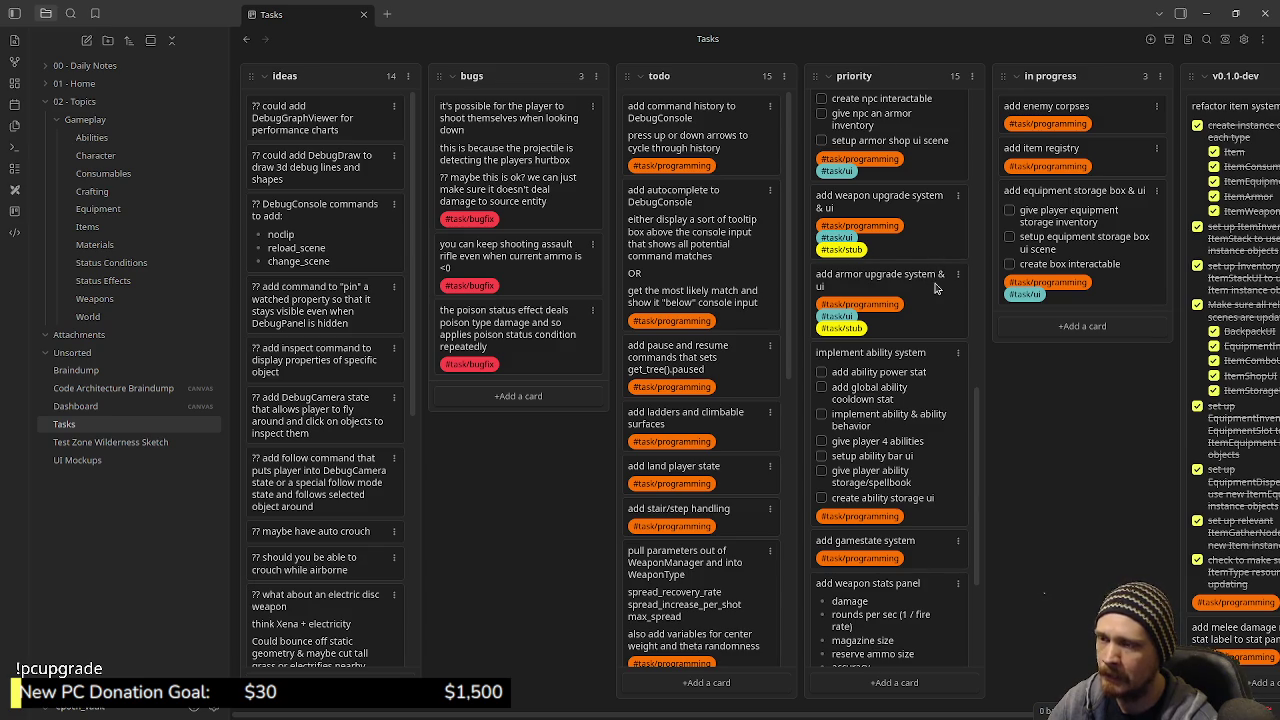
scroll(940, 292, down, 1)
scroll(940, 335, down, 1)
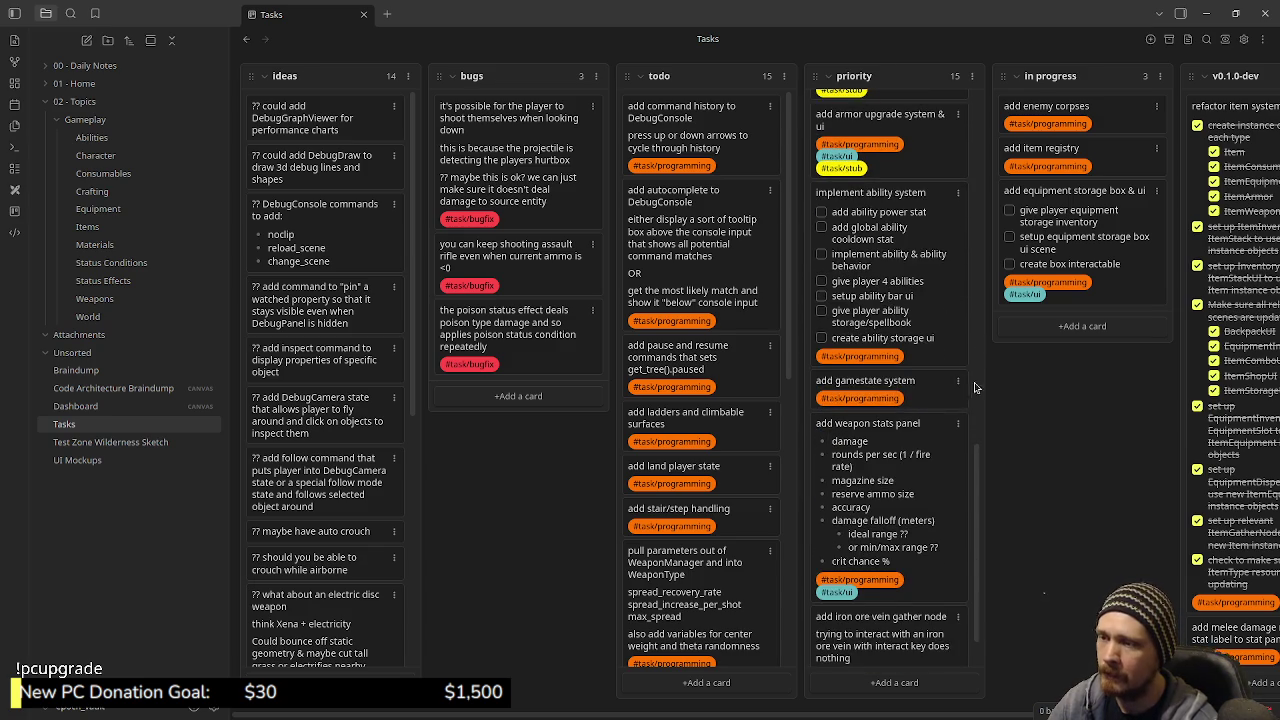
scroll(906, 285, down, 1)
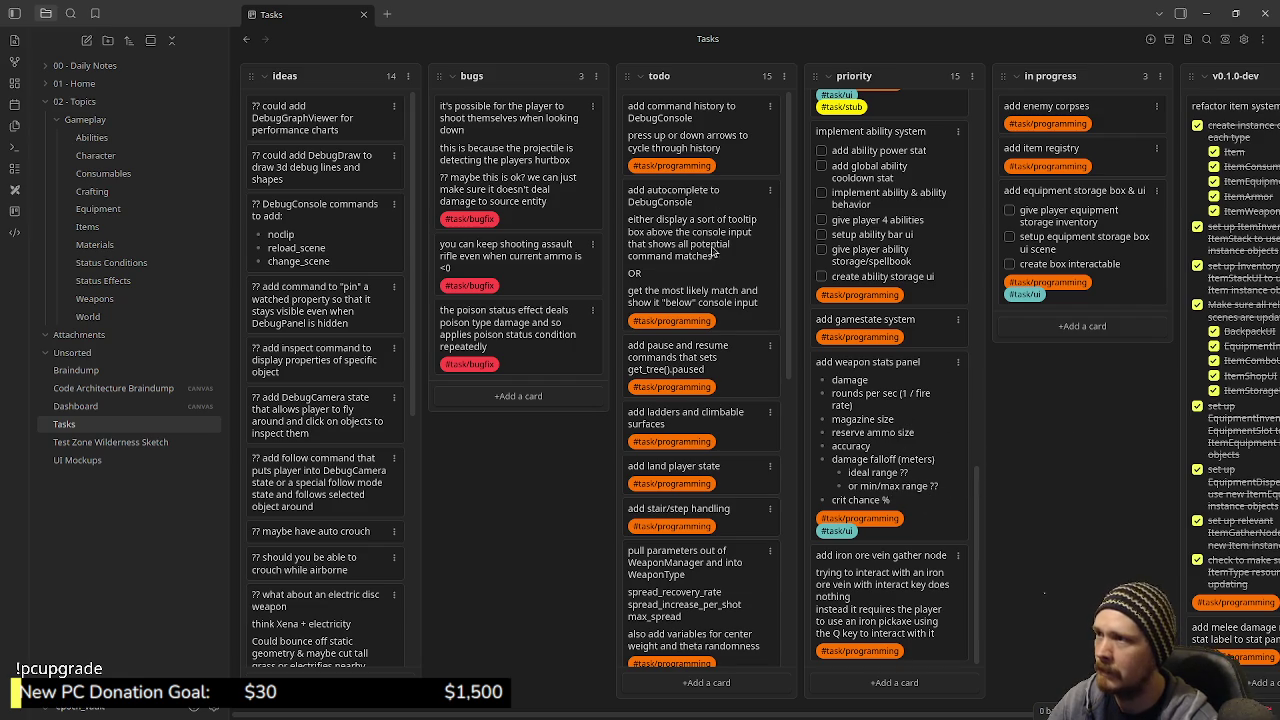
scroll(791, 219, down, 1)
drag(800, 268, 802, 508)
scroll(802, 508, down, 5)
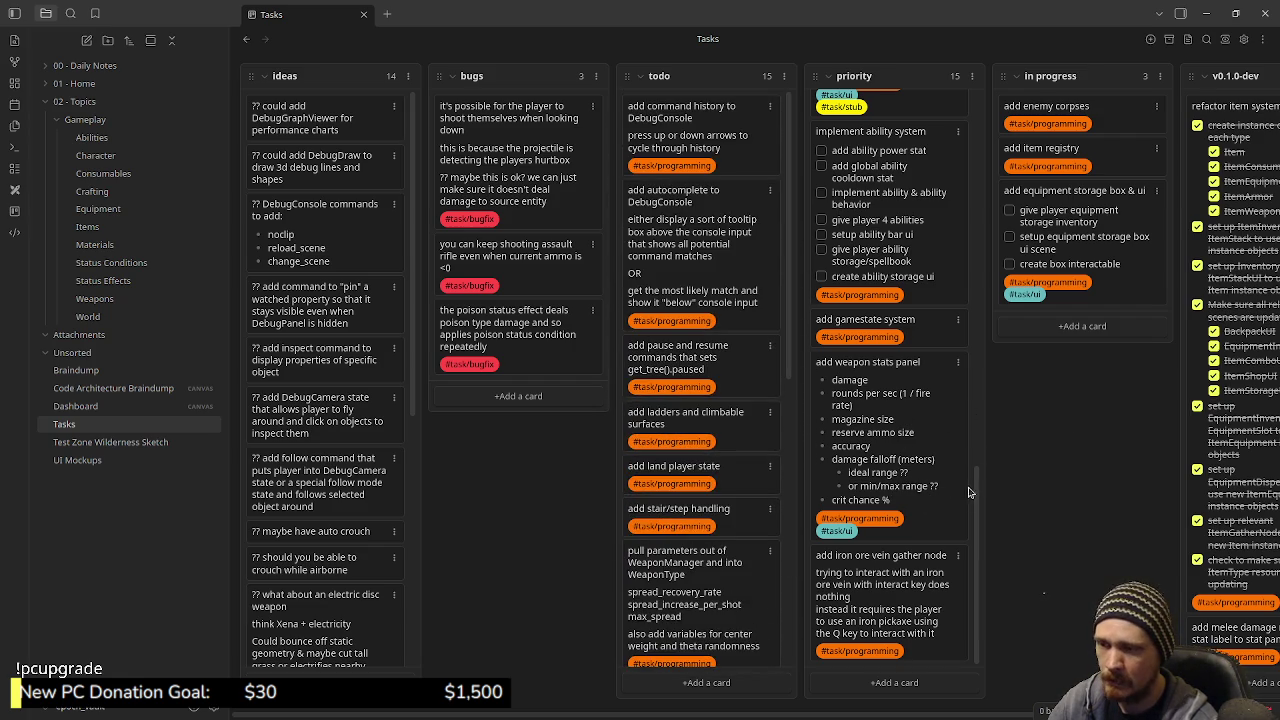
drag(980, 502, 966, 165)
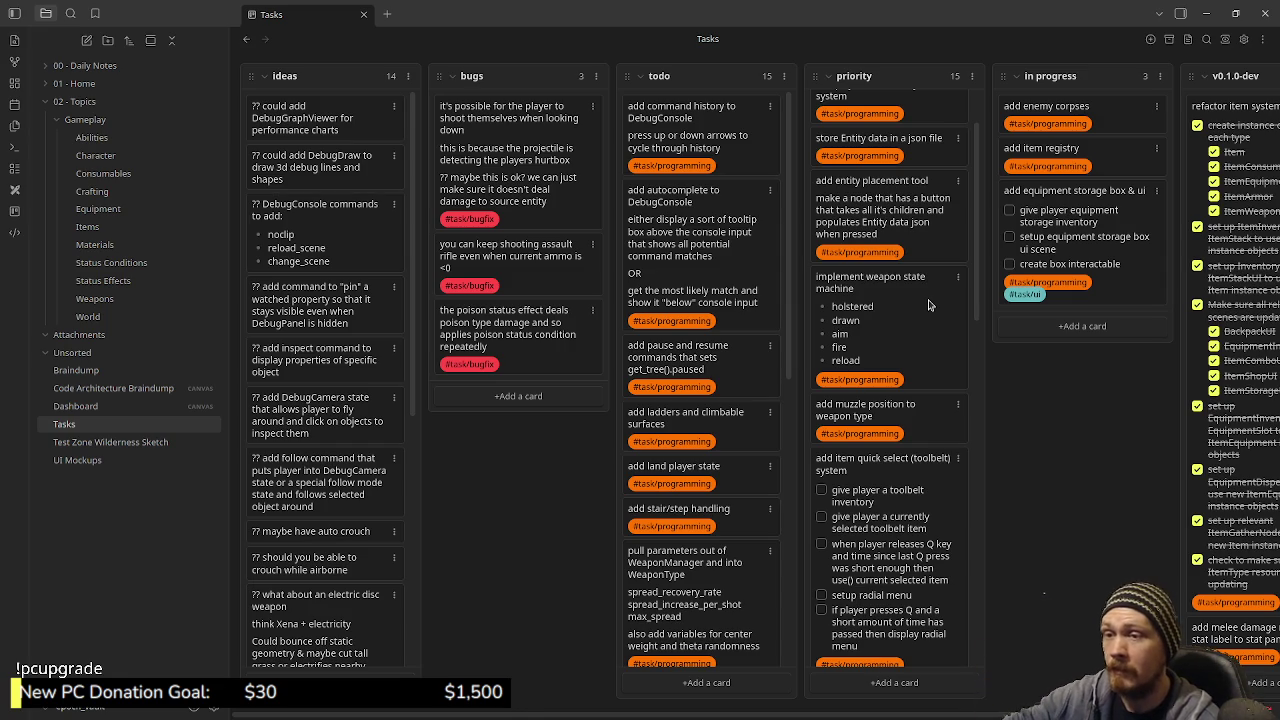
click(1206, 14)
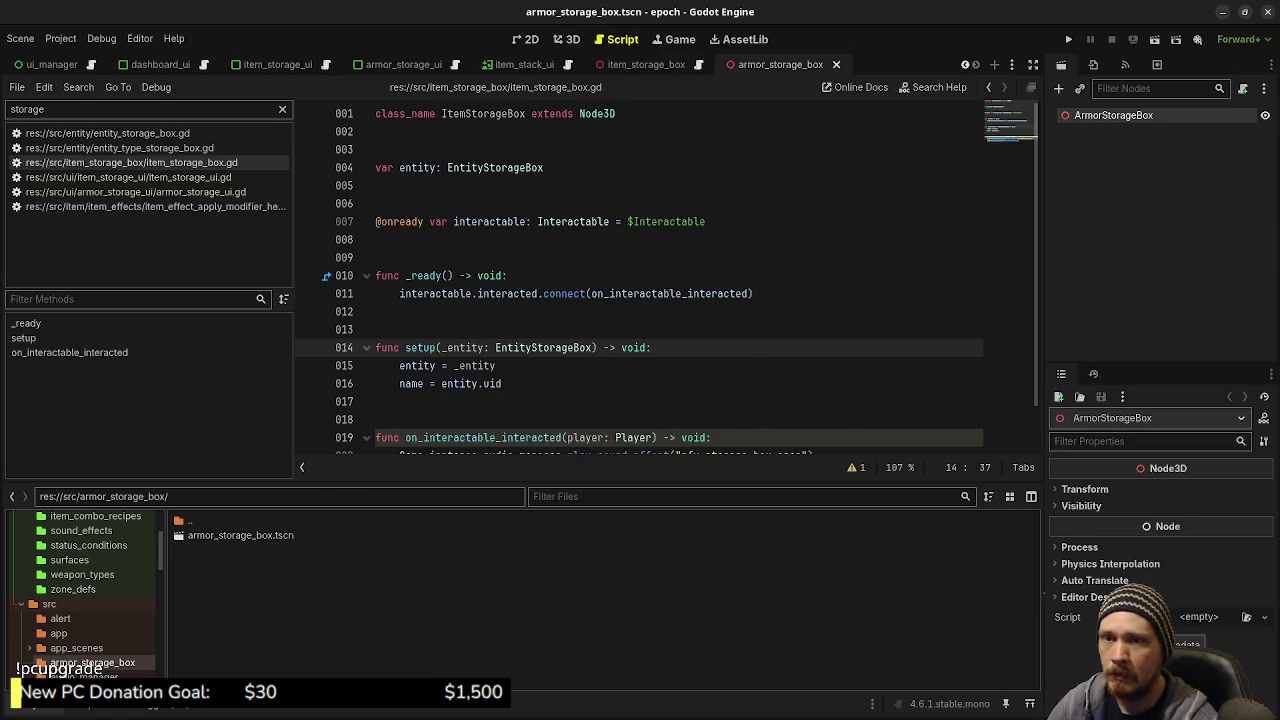
Launch the epoch game in debug from the Run Project button
click(1135, 42)
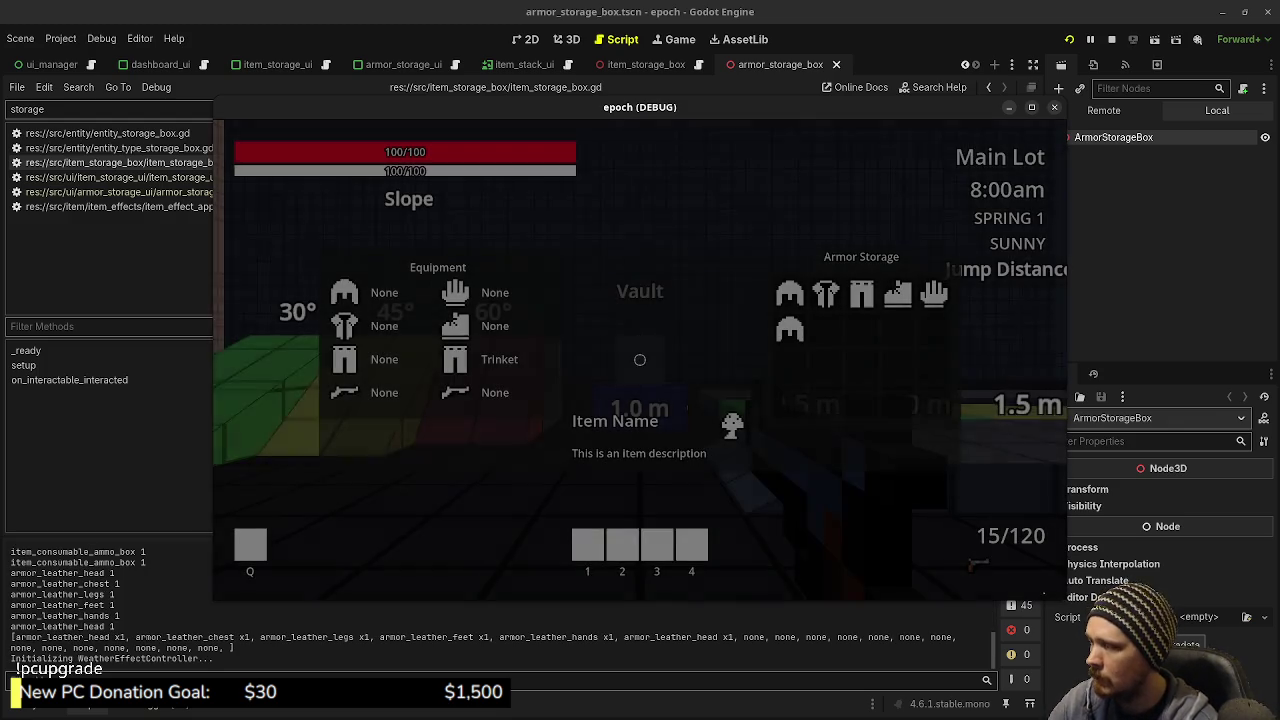
Close the storage screen, walk to the armor boxes and equip armor, raising max health to 150
key(Escape)
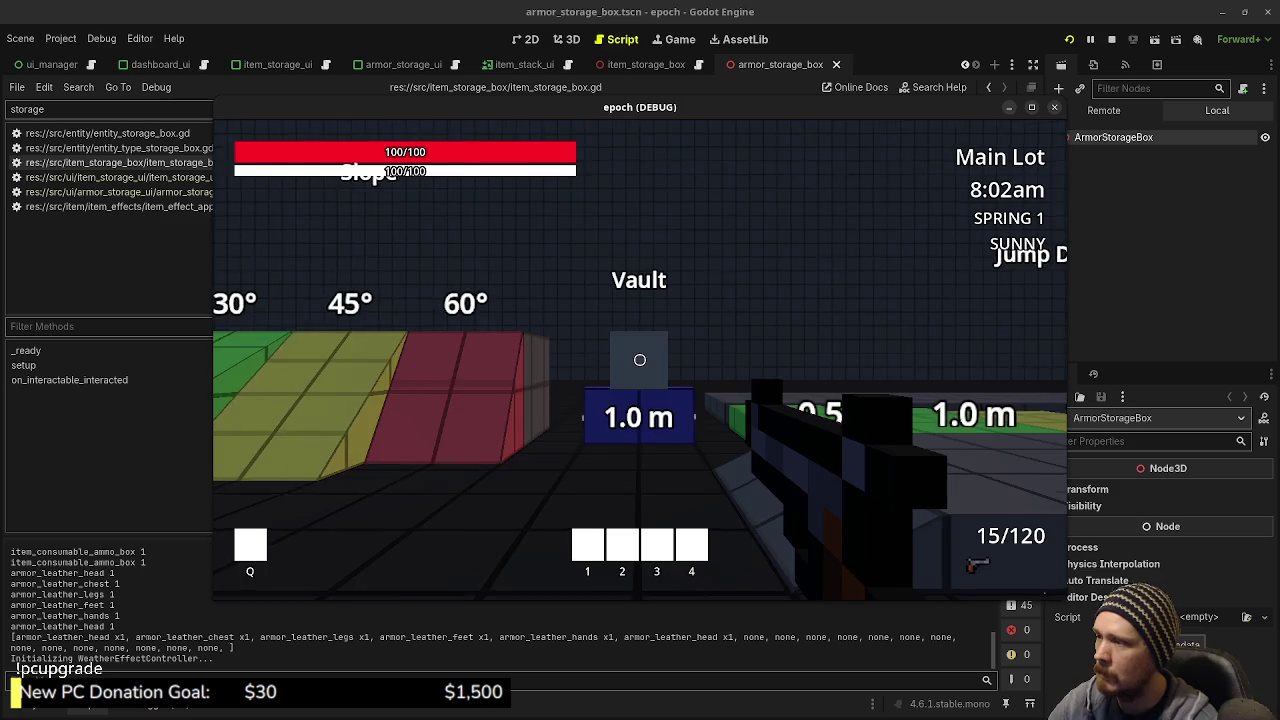
key(shift+w)
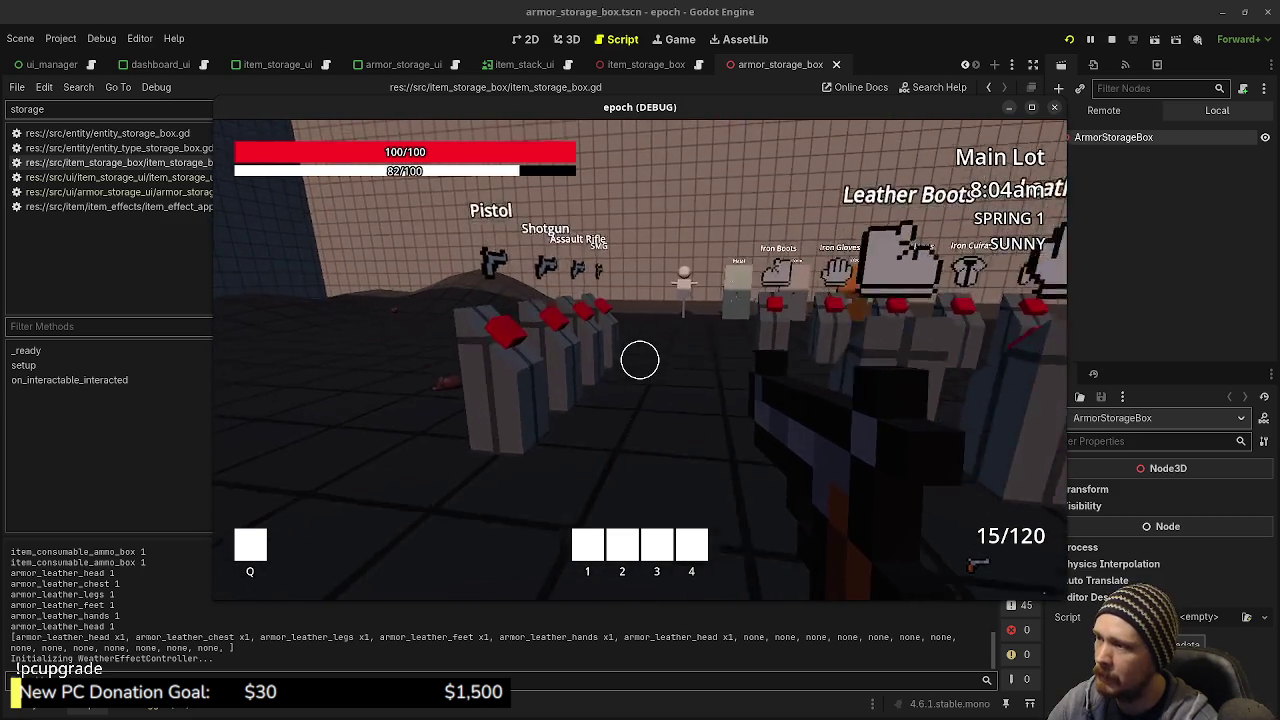
key(w)
scroll(640, 360, down, 1)
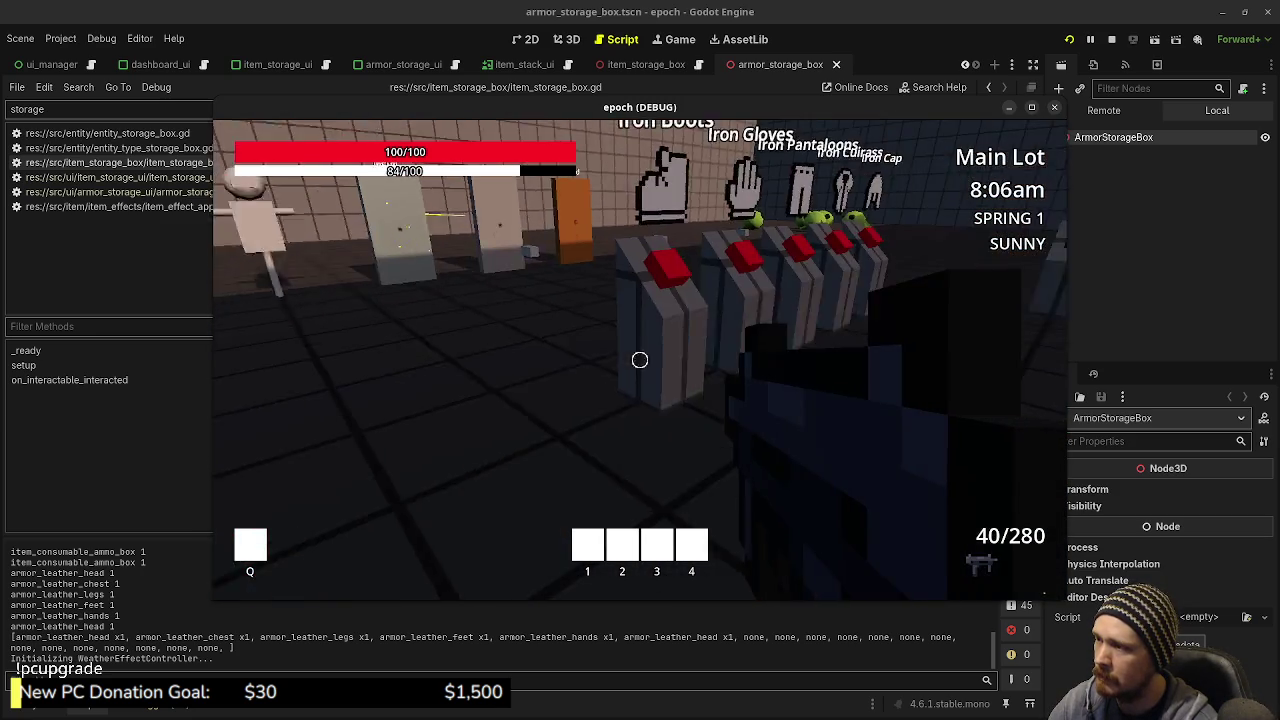
key(s)
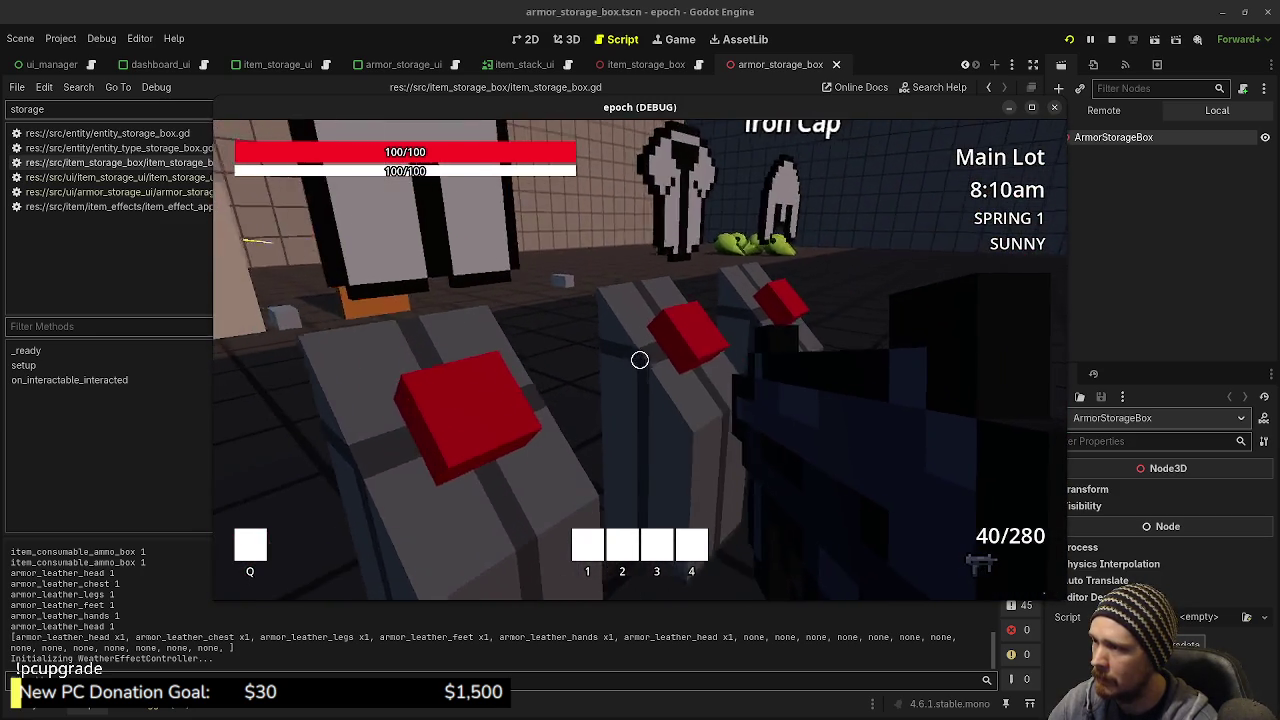
key(s)
key(w)
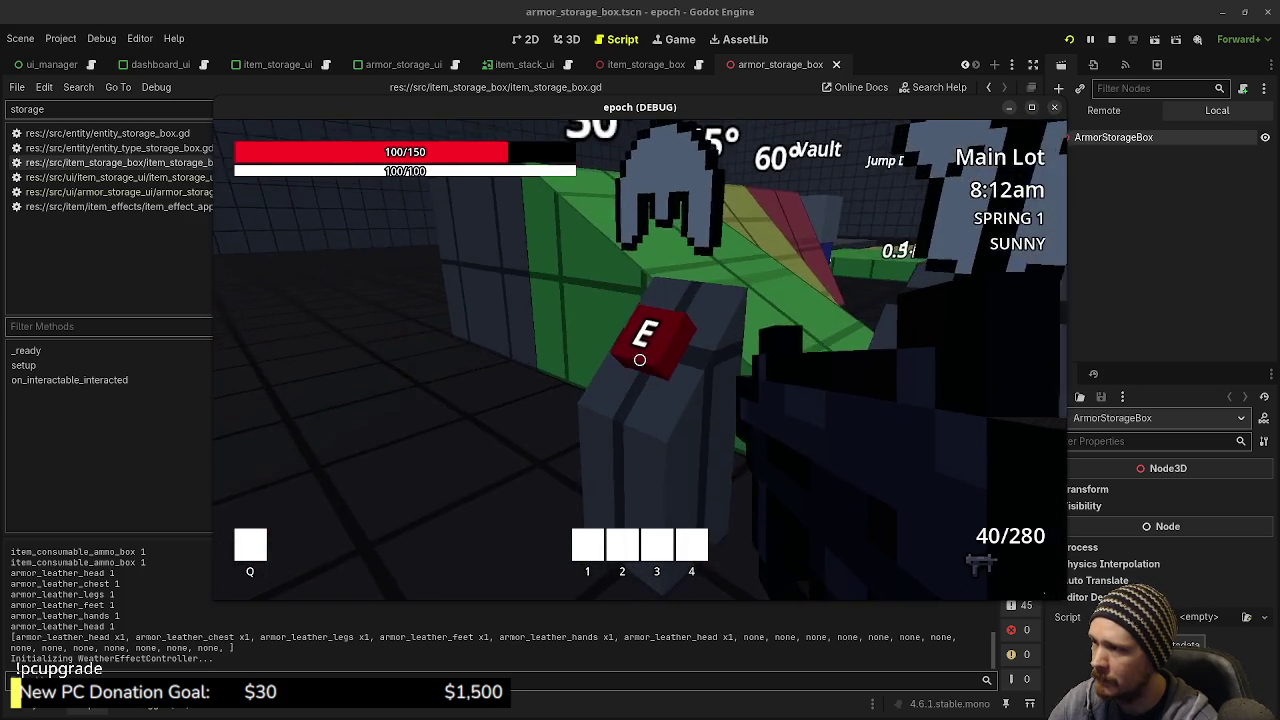
key(e)
key(w)
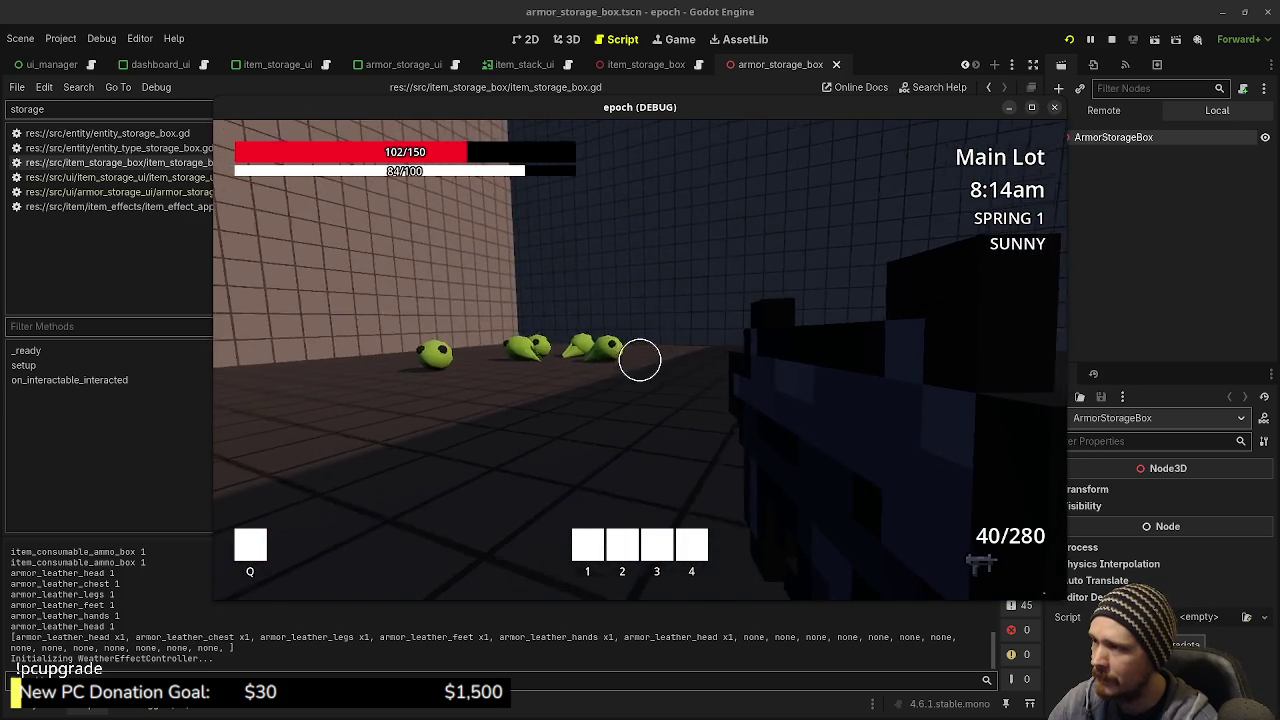
Shoot the green slimes, switching weapons to fire the shotgun at them
drag(640, 360, 640, 360)
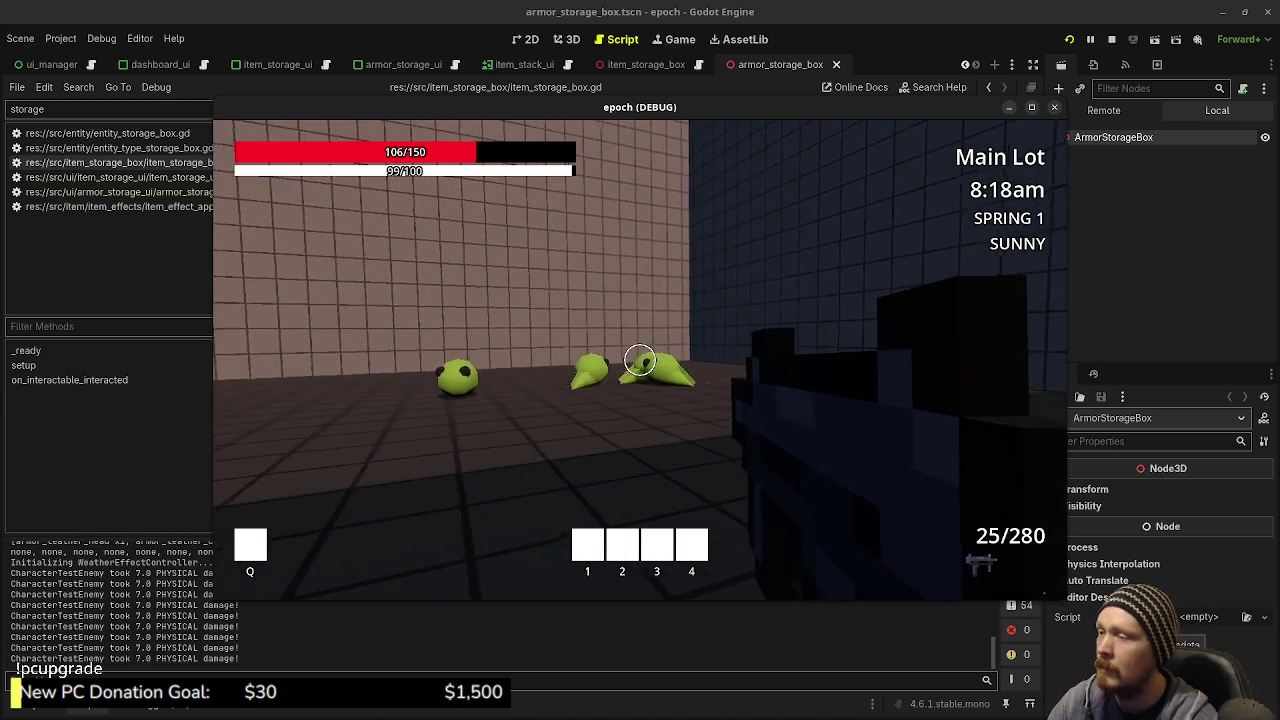
drag(640, 360, 640, 360)
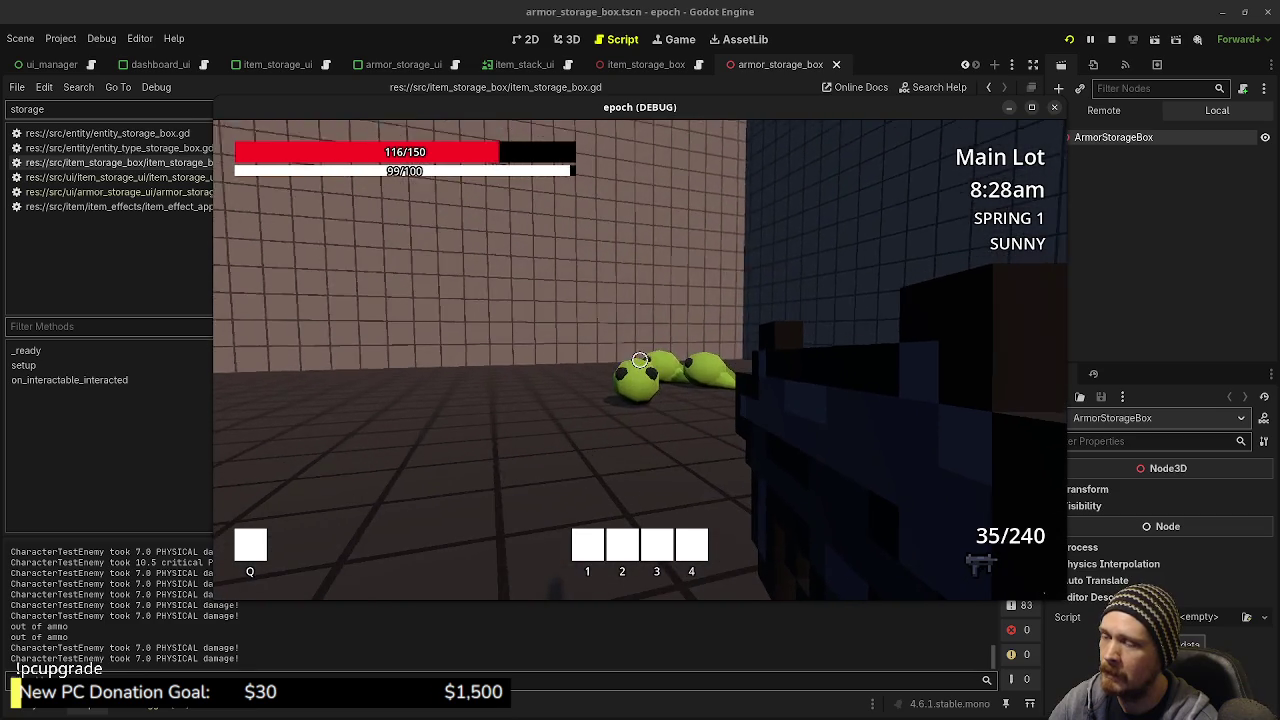
scroll(640, 360, down, 1)
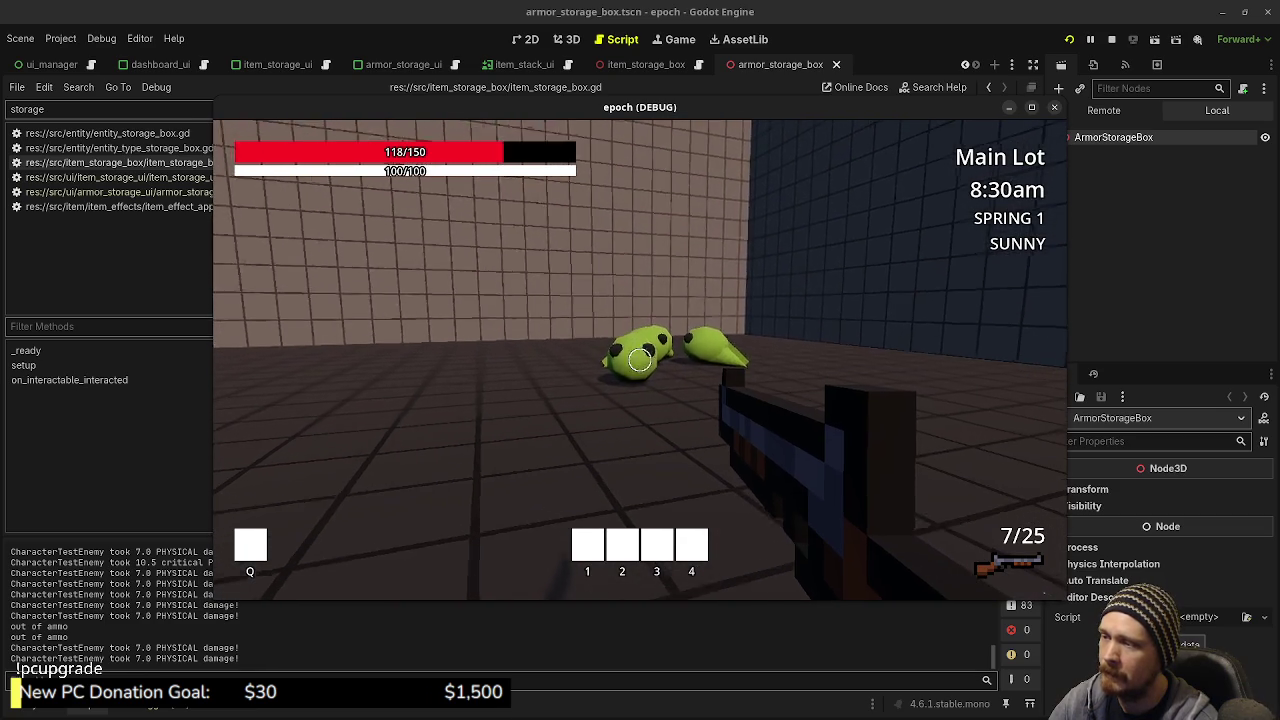
click(640, 360)
click(640, 360)
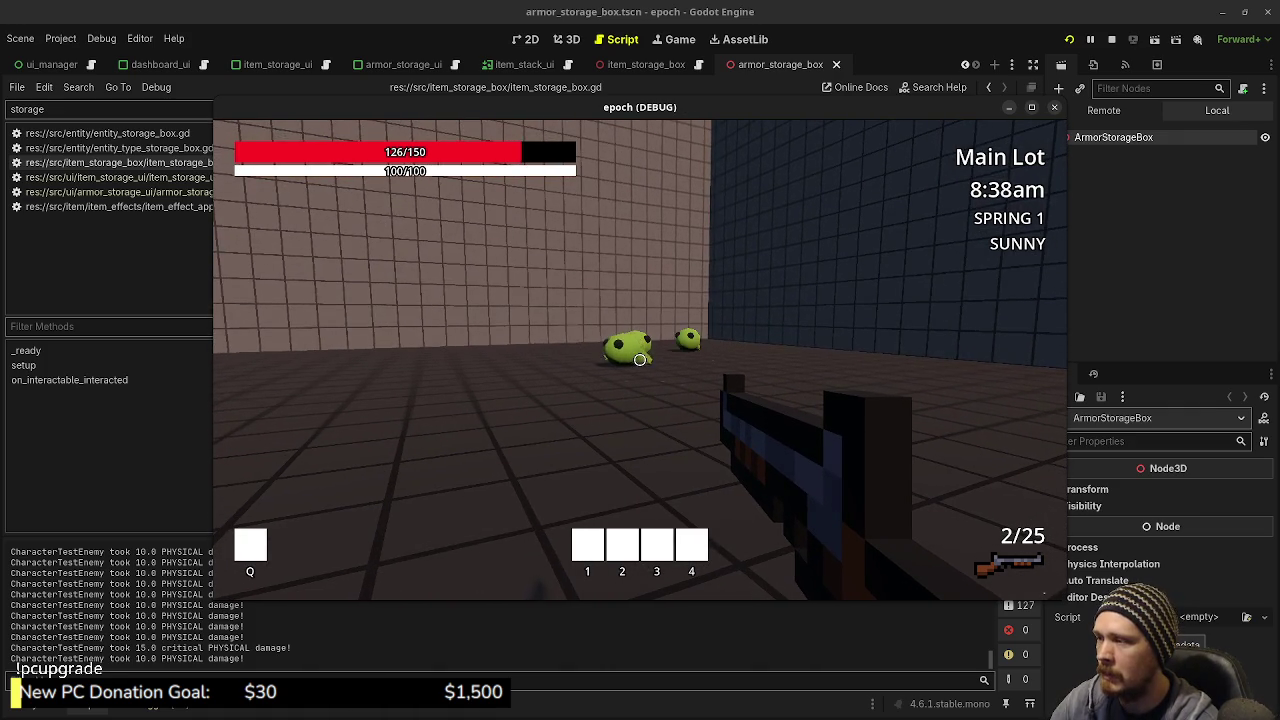
scroll(640, 360, down, 1)
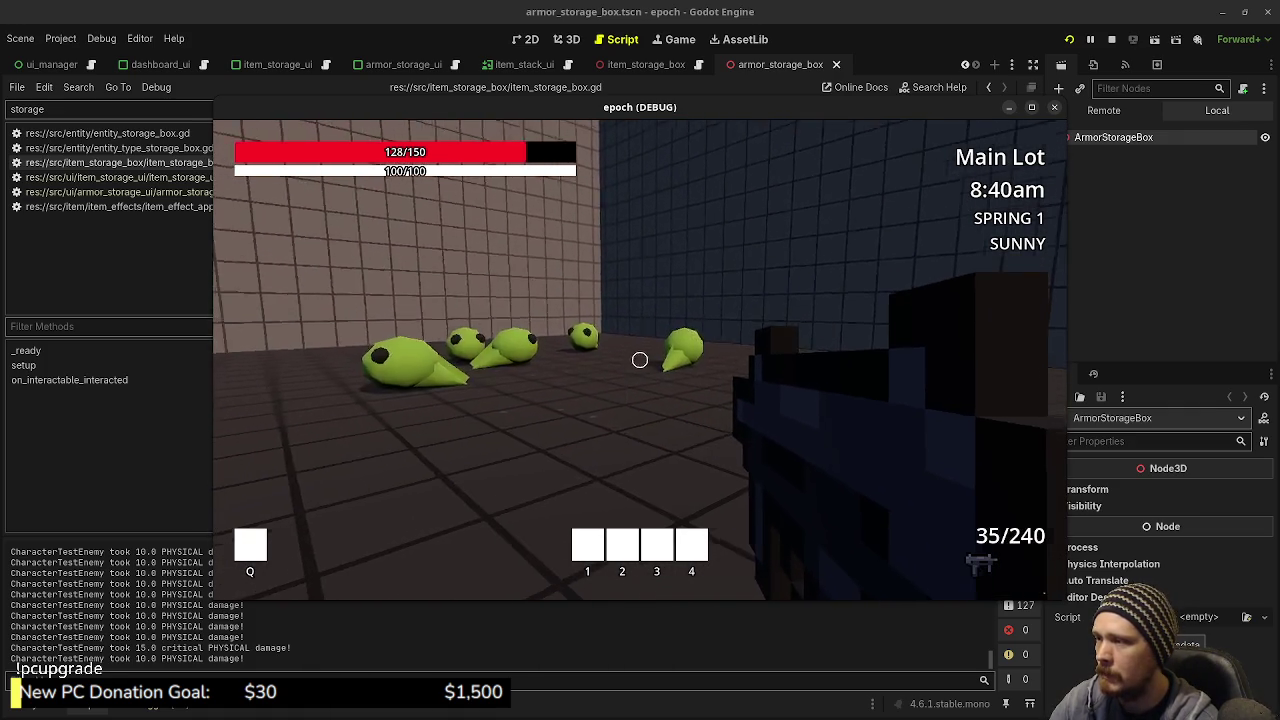
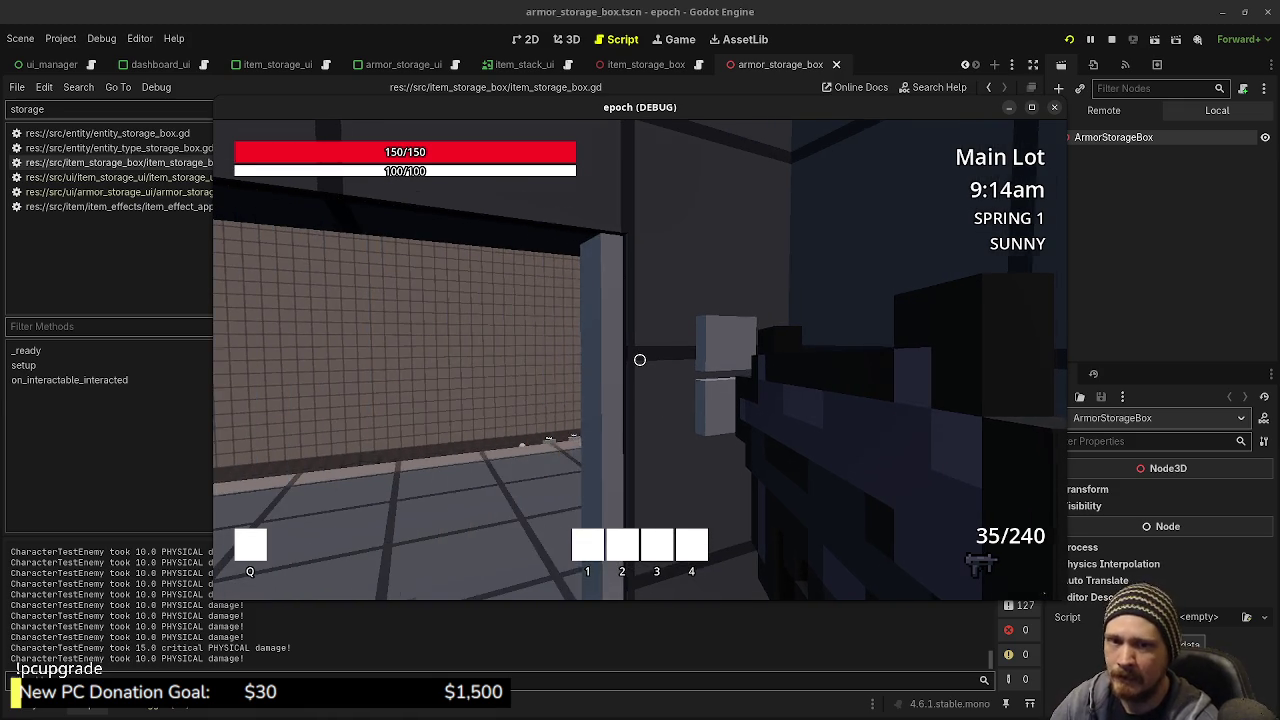
Walk the player forward toward the blue Main Lot portal box in the corridor
key(w)
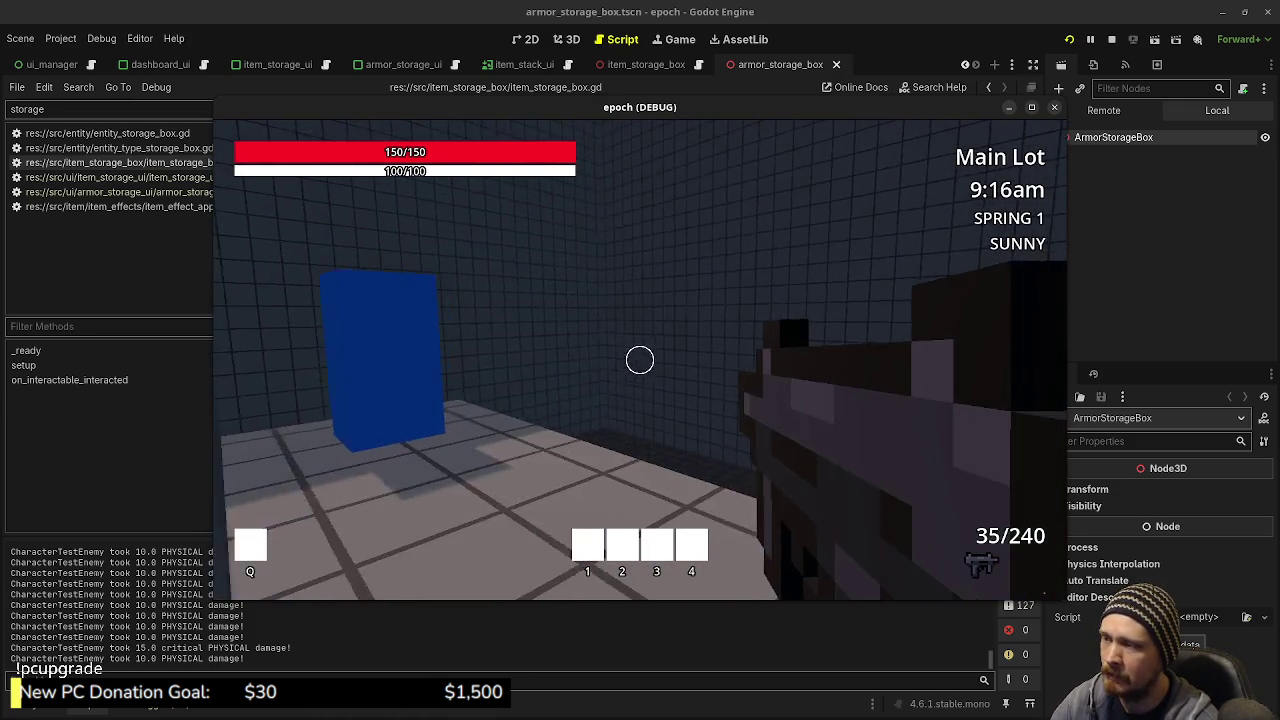
key(w)
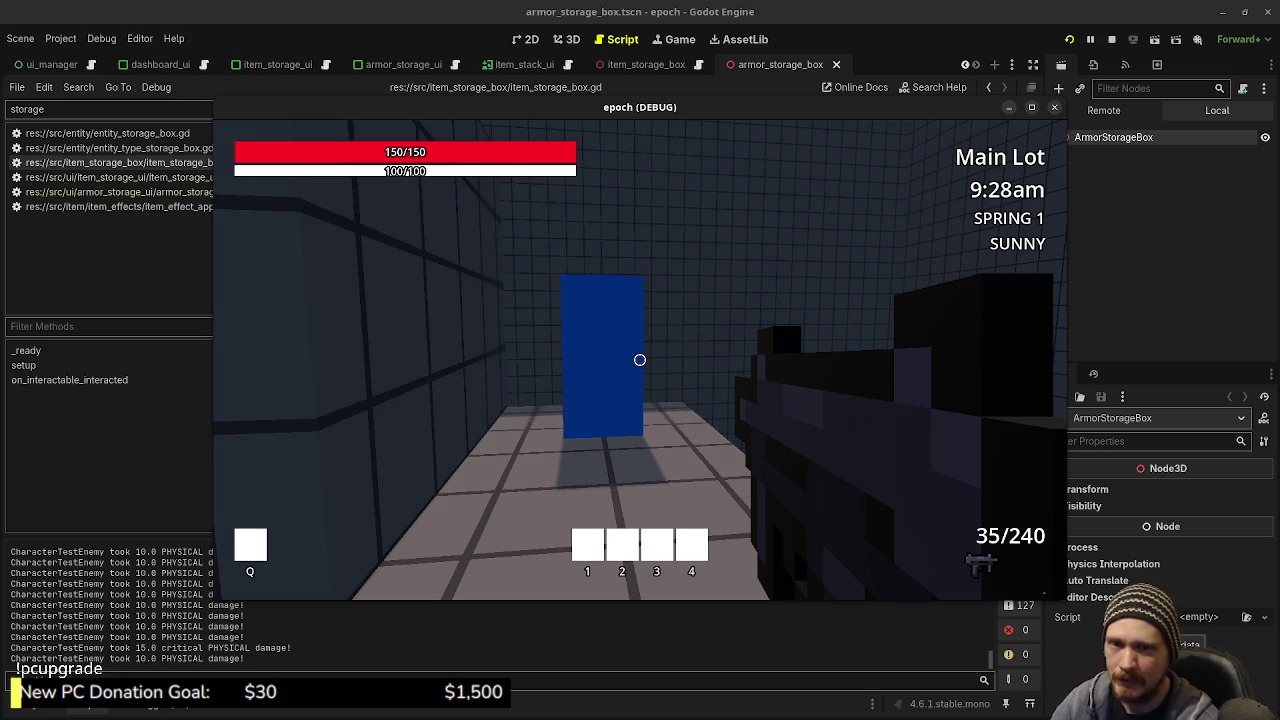
Walk through the Main Lot and Town portal boxes into the Wilderness field
key(w)
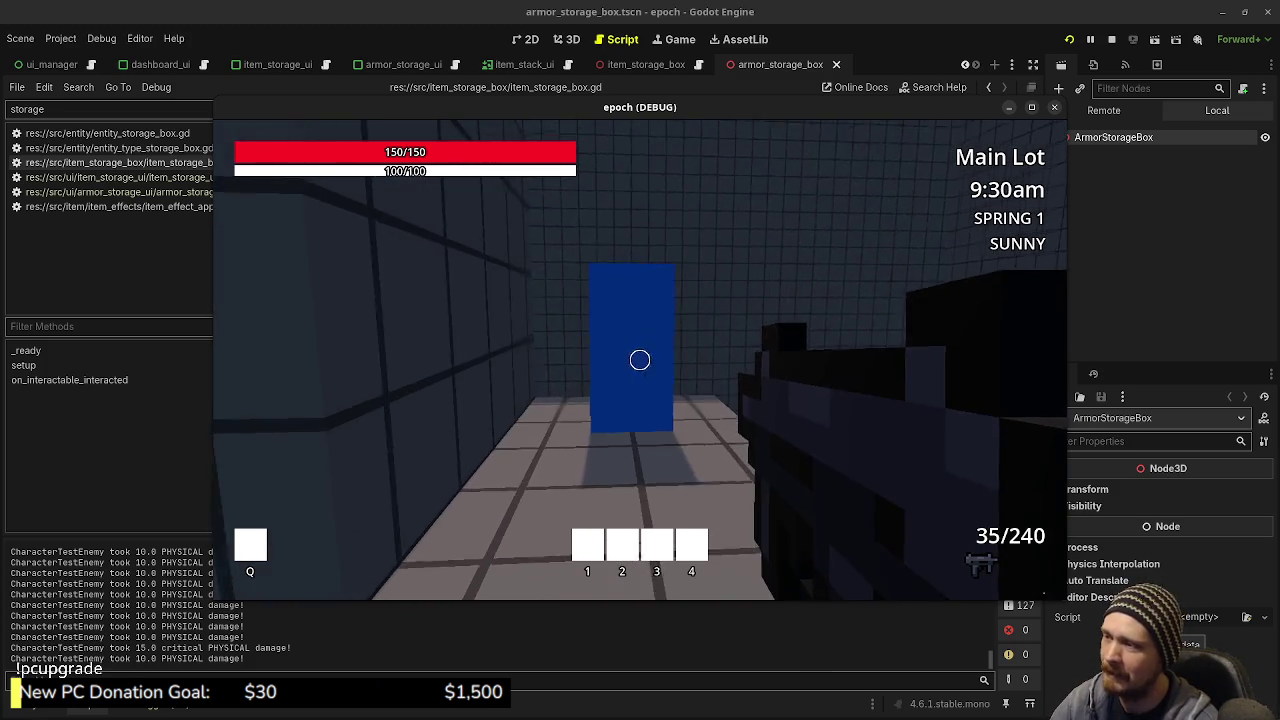
key(w)
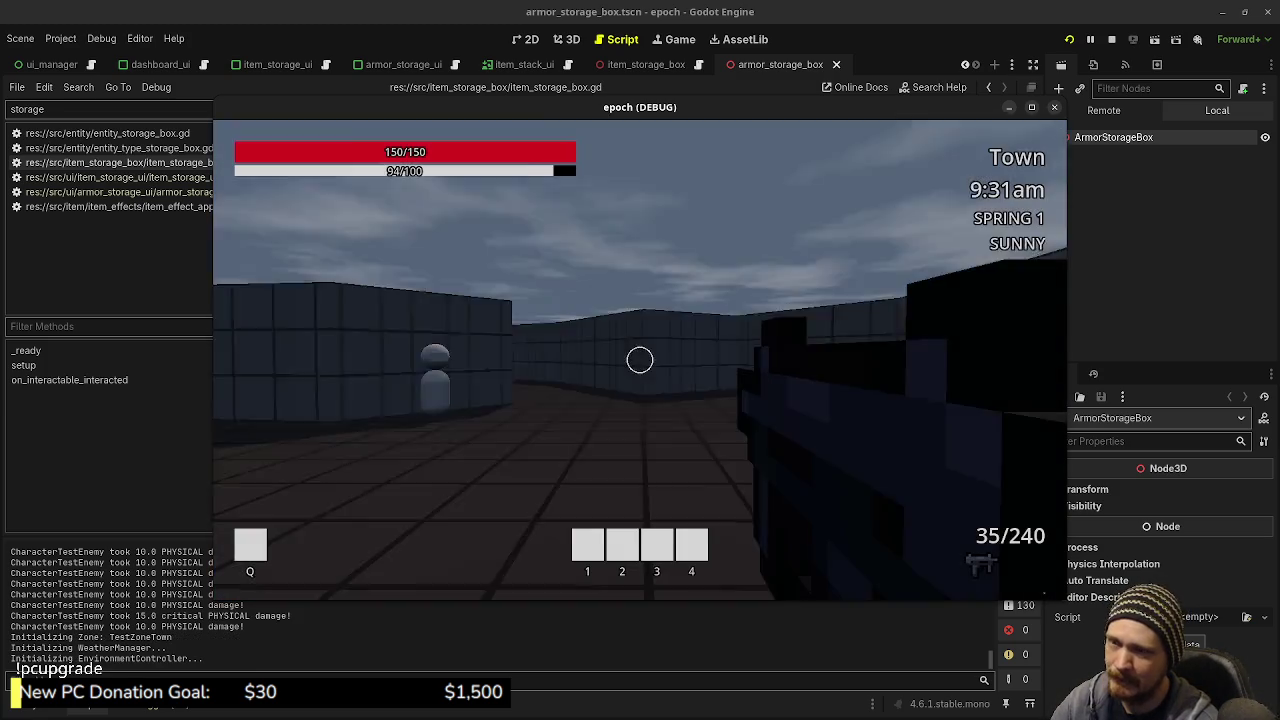
key(w)
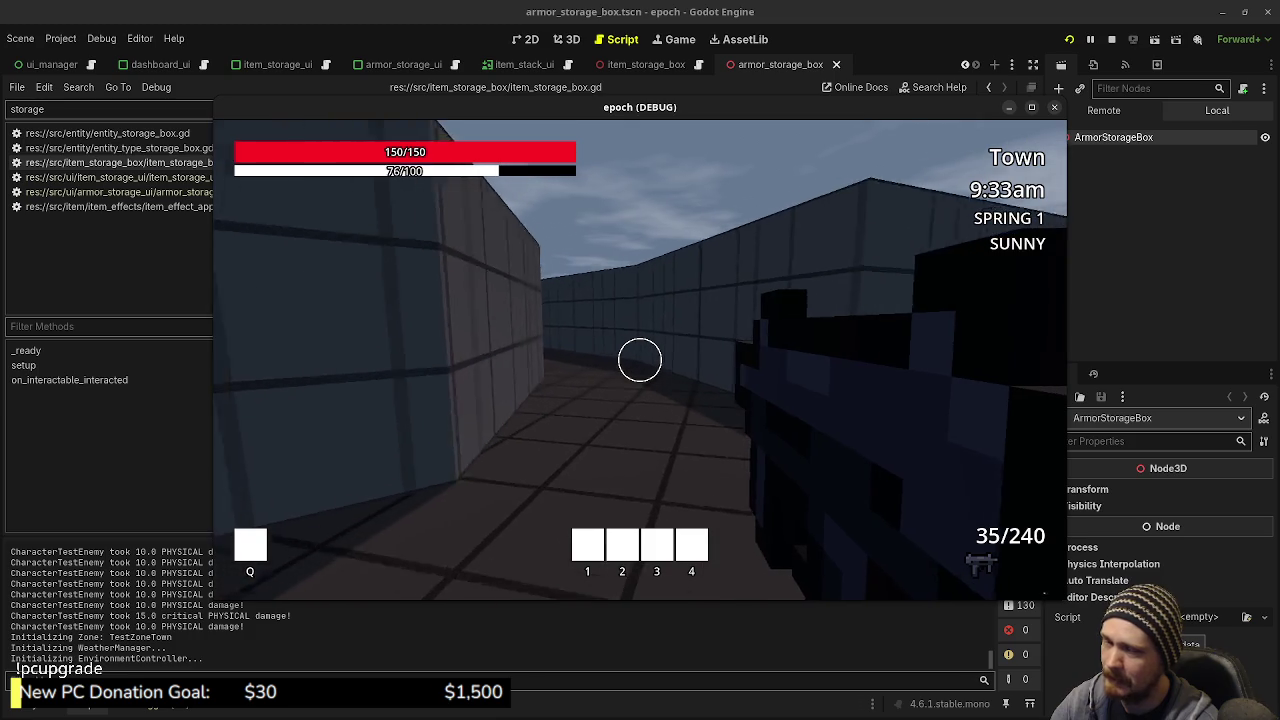
key(w)
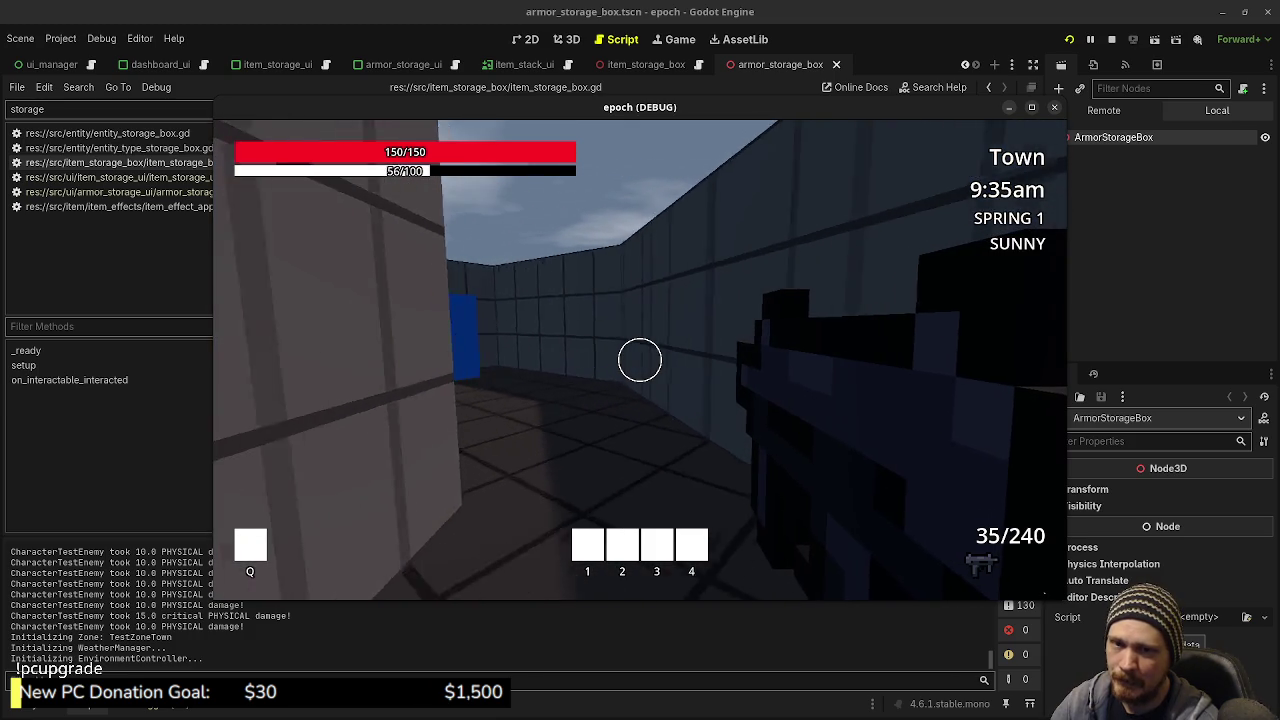
key(w)
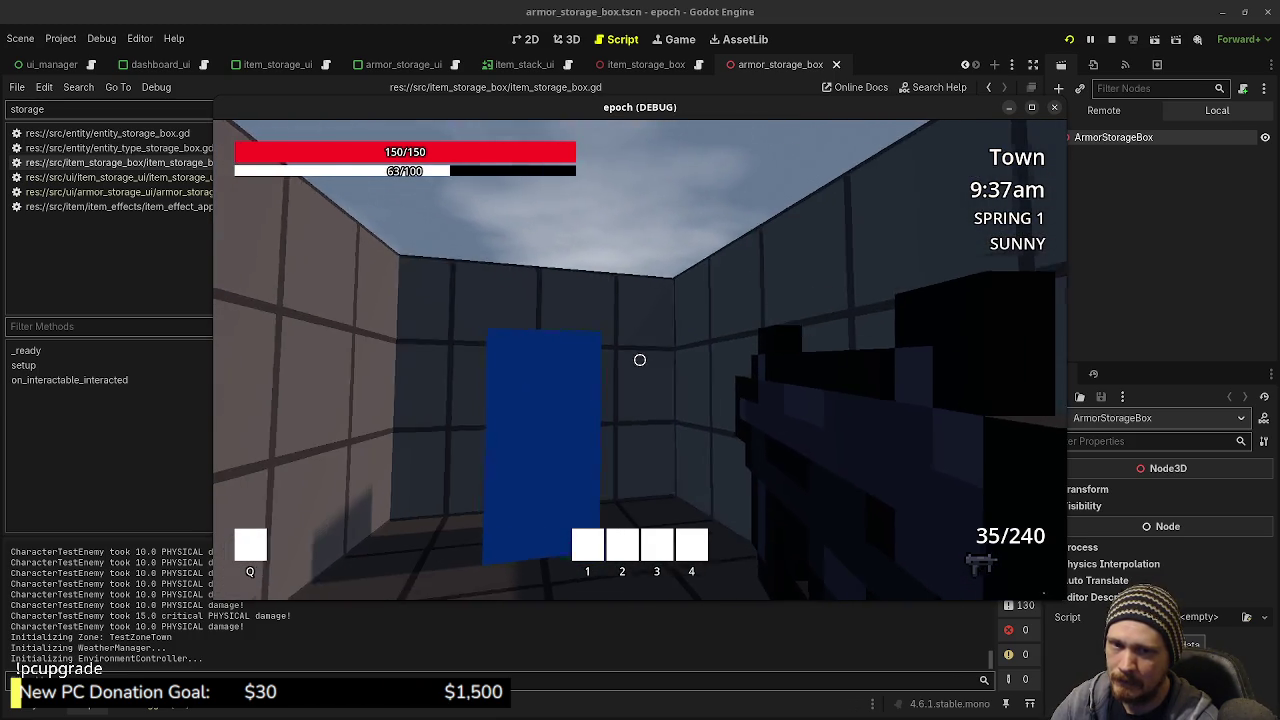
key(w)
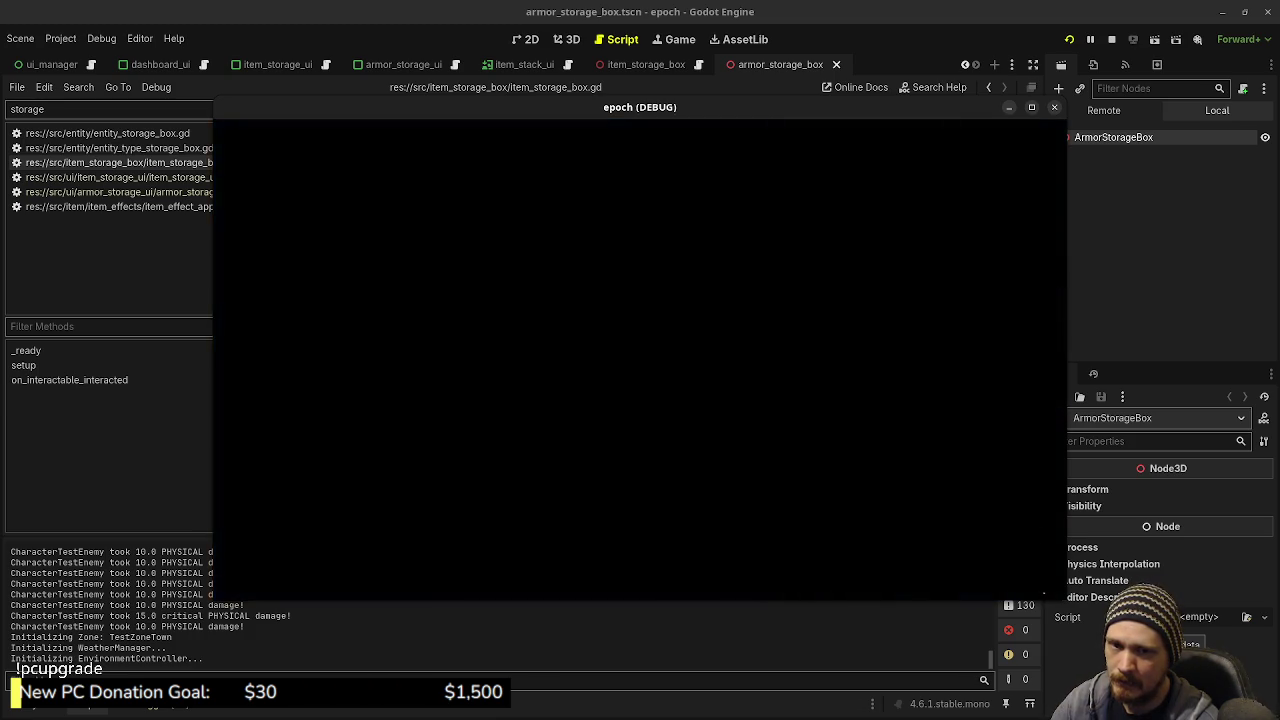
key(w)
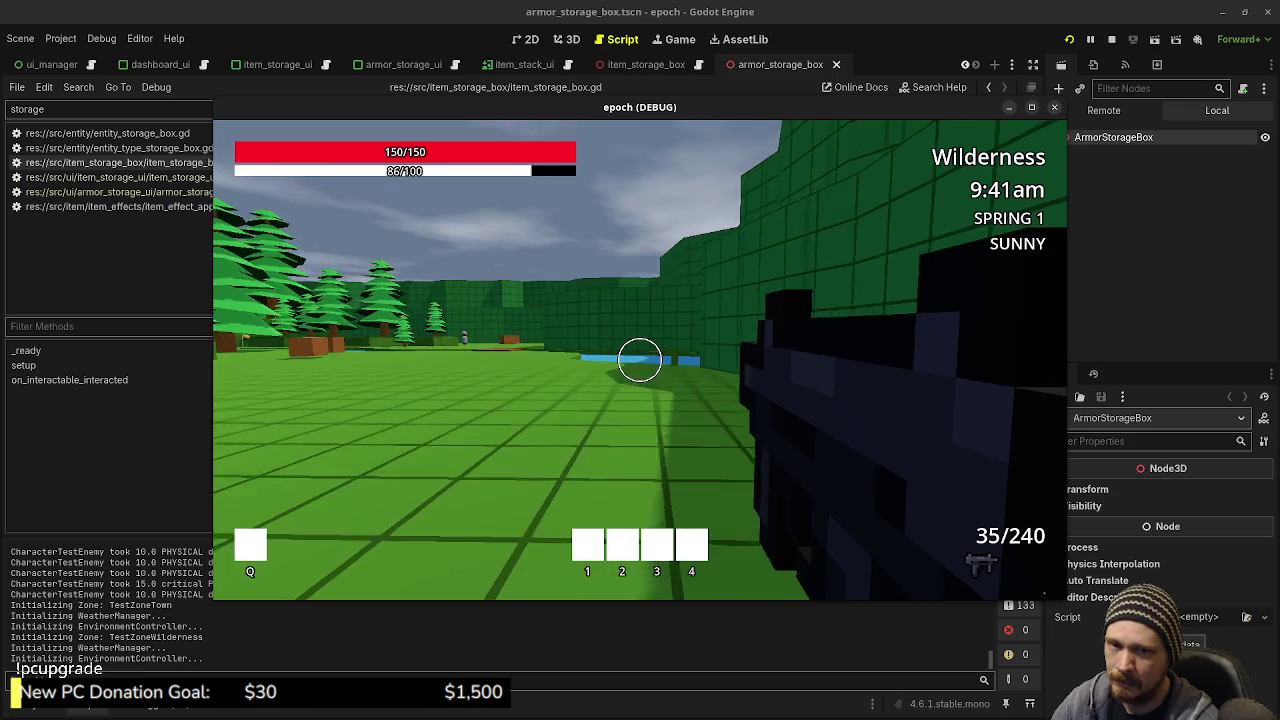
key(shift+w)
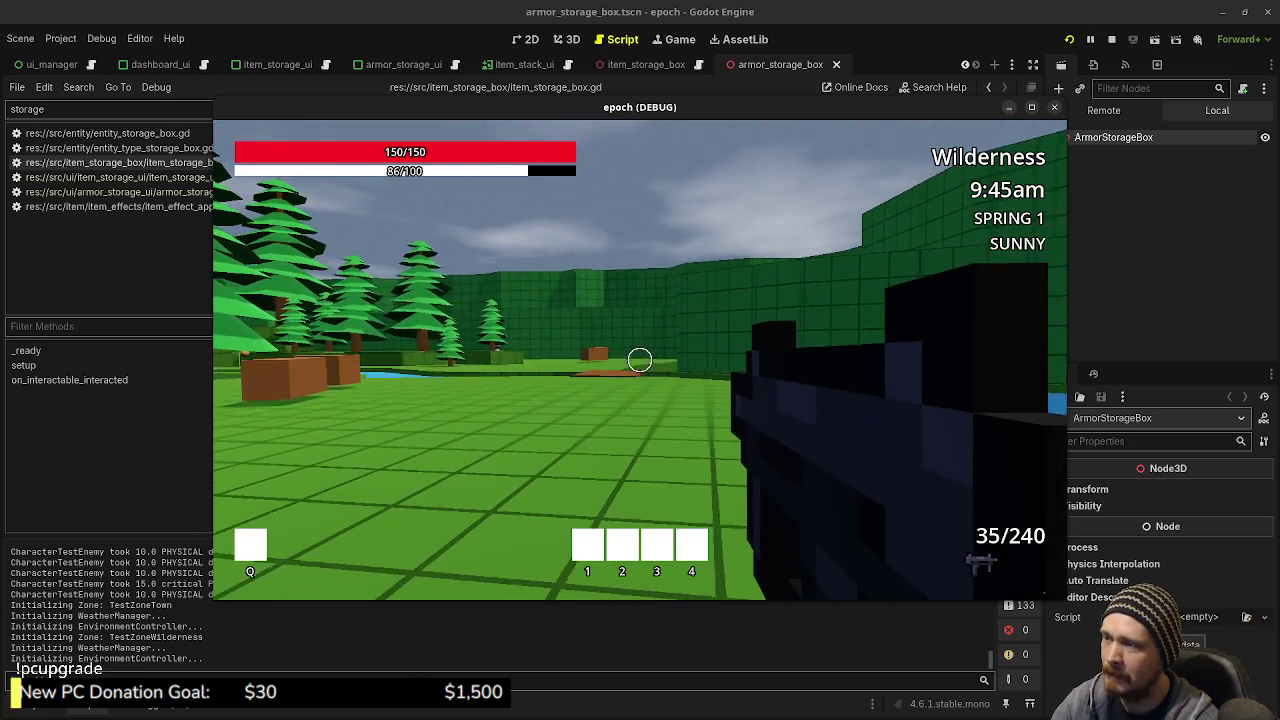
key(Escape)
Pick up an insect and a herb, then combine them into an antidote
mouse_move(788, 112)
mouse_down()
mouse_move(834, 556)
mouse_move(690, 516)
mouse_move(726, 164)
mouse_move(714, 118)
mouse_up()
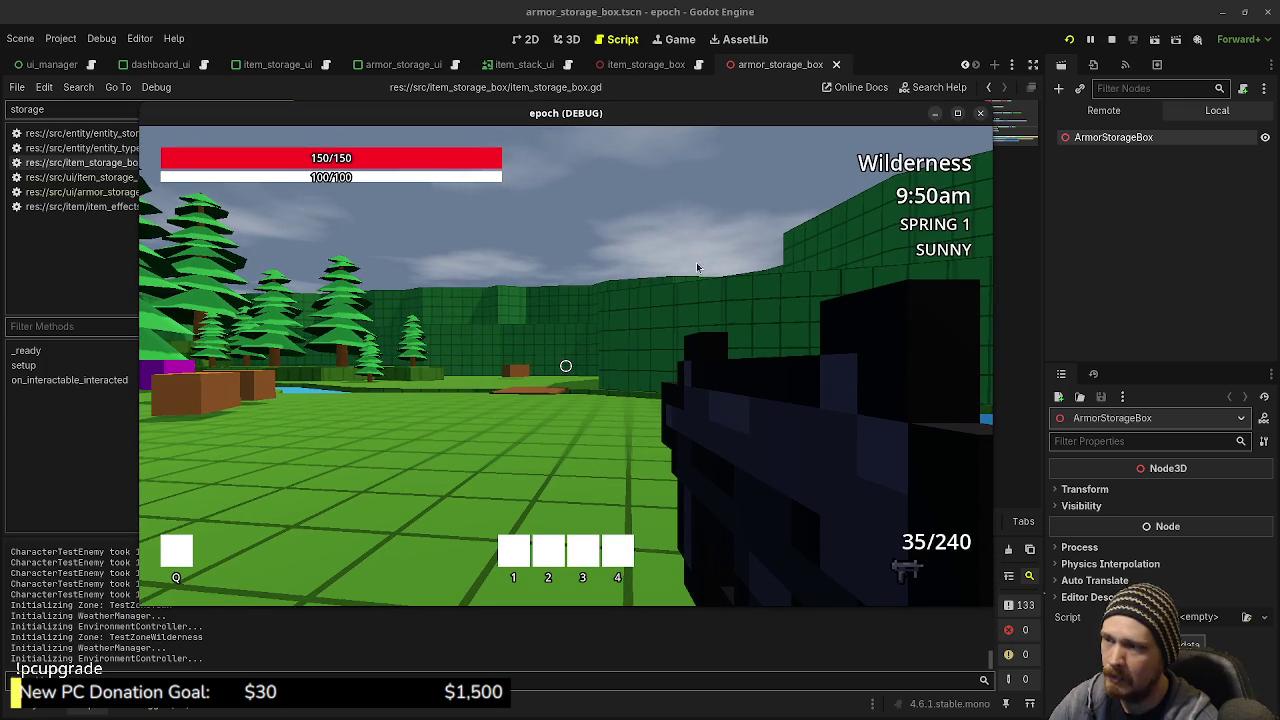
click(697, 267)
key(w)
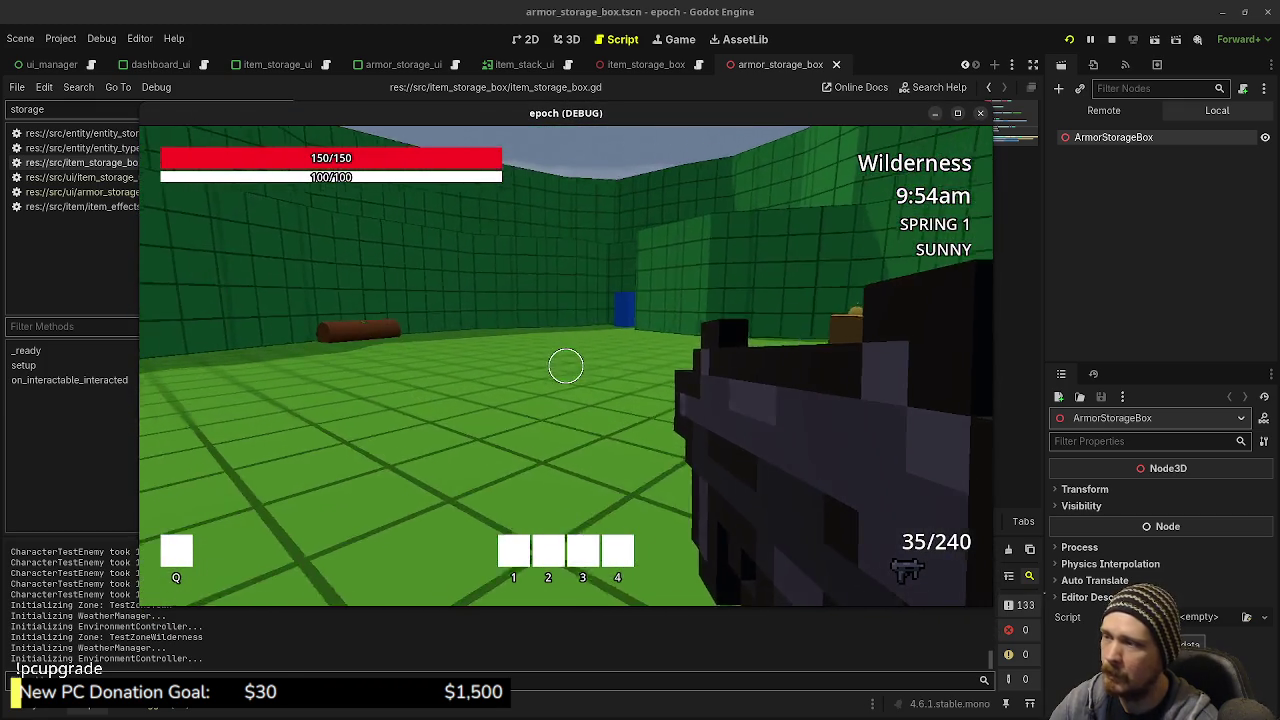
key(space)
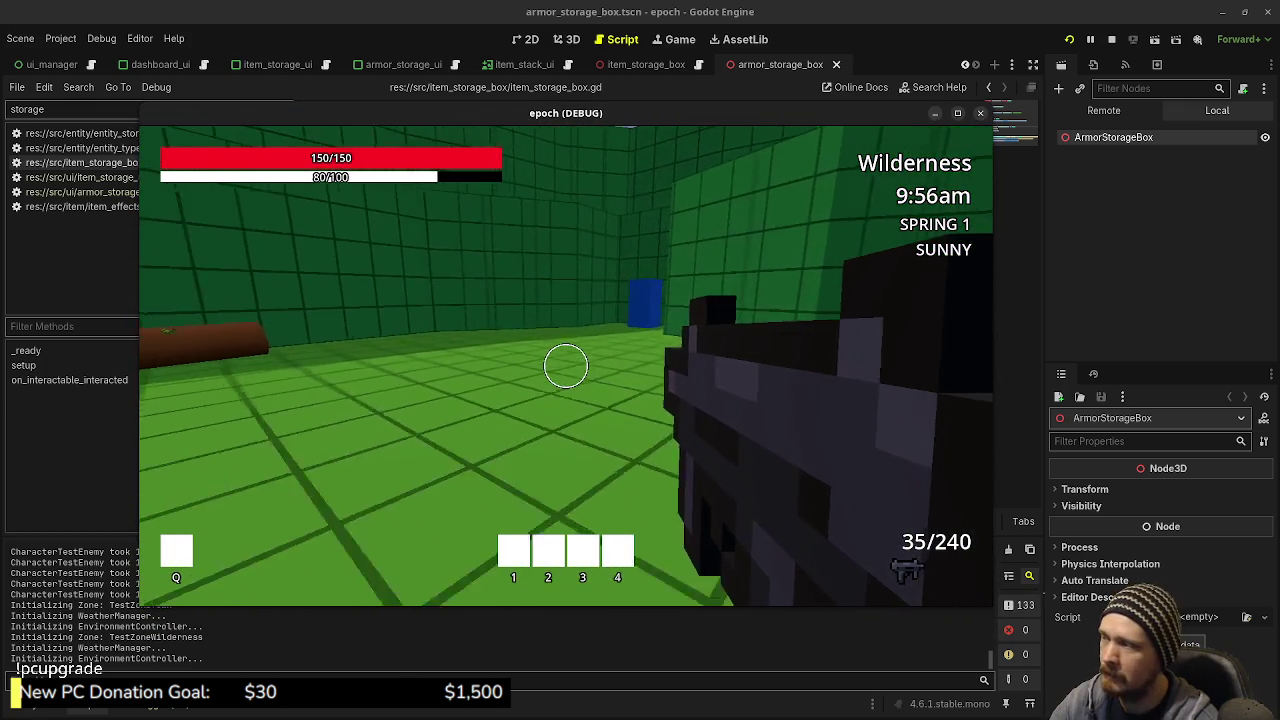
key(space)
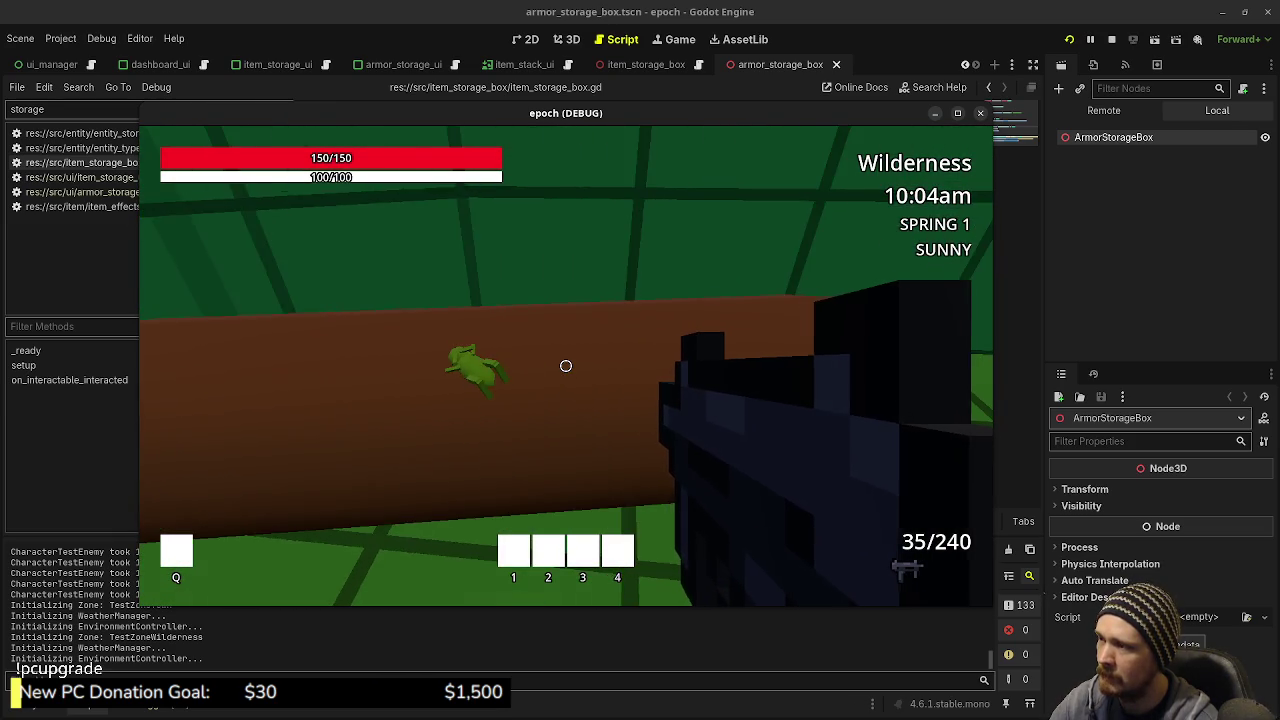
key(e)
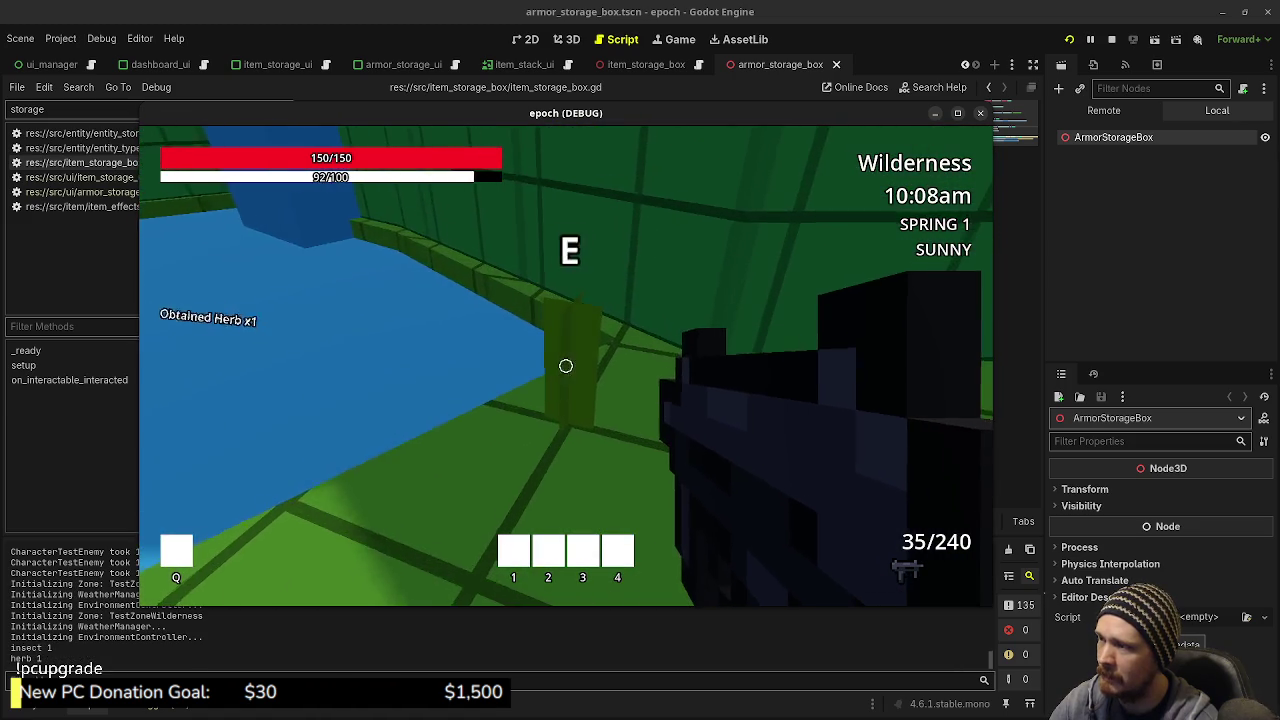
key(e)
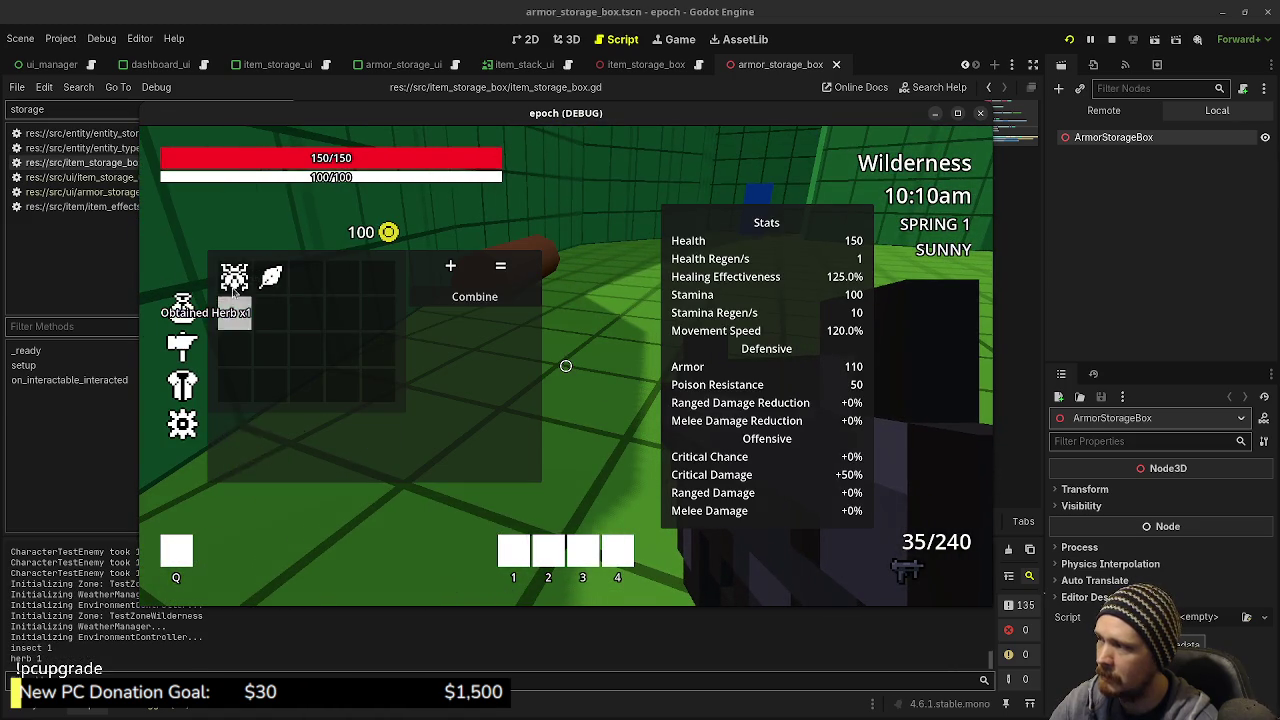
click(475, 297)
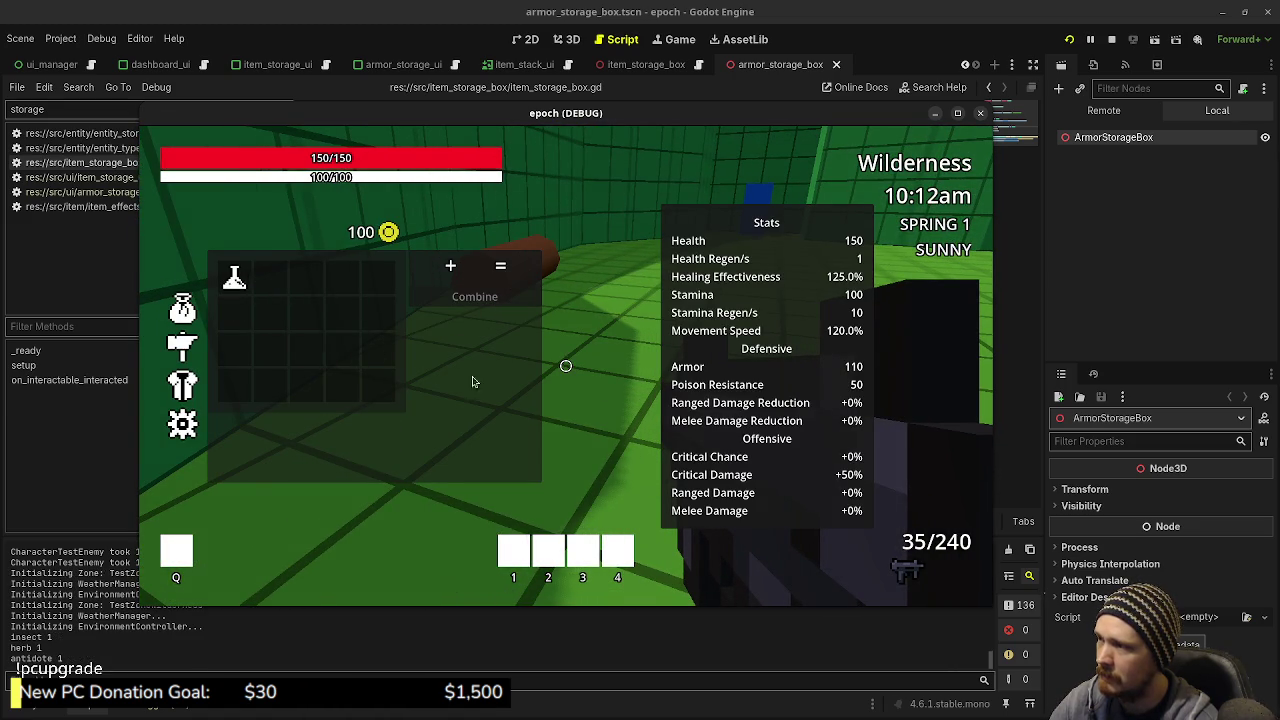
Sprint past the pine trees and brown boxes into the blue block back to Town
key(shift+w)
key(w)
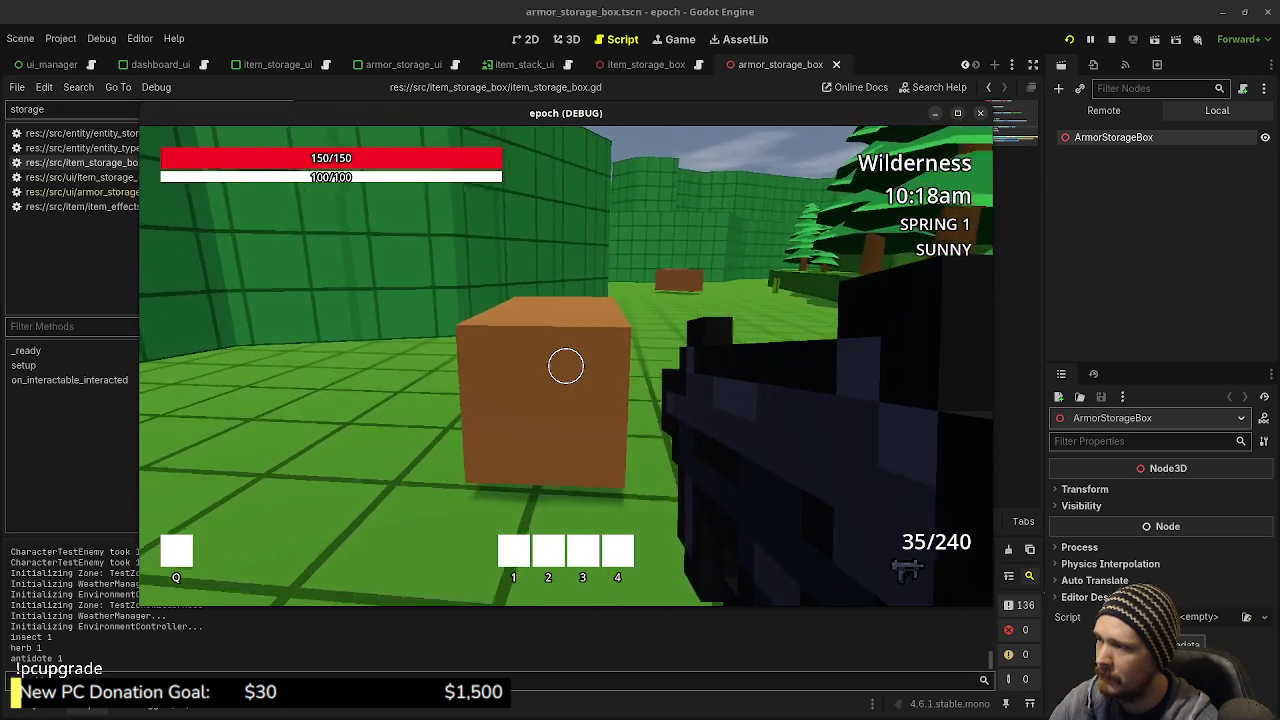
key(shift+w)
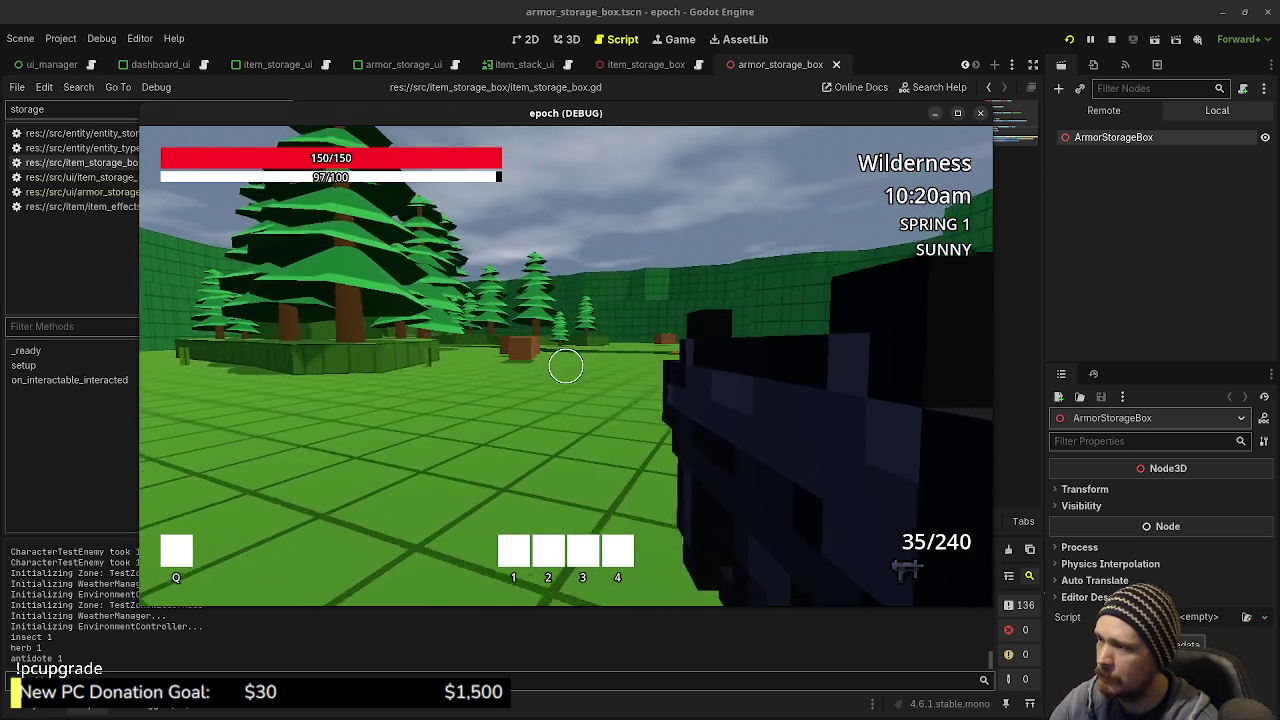
key(shift+w)
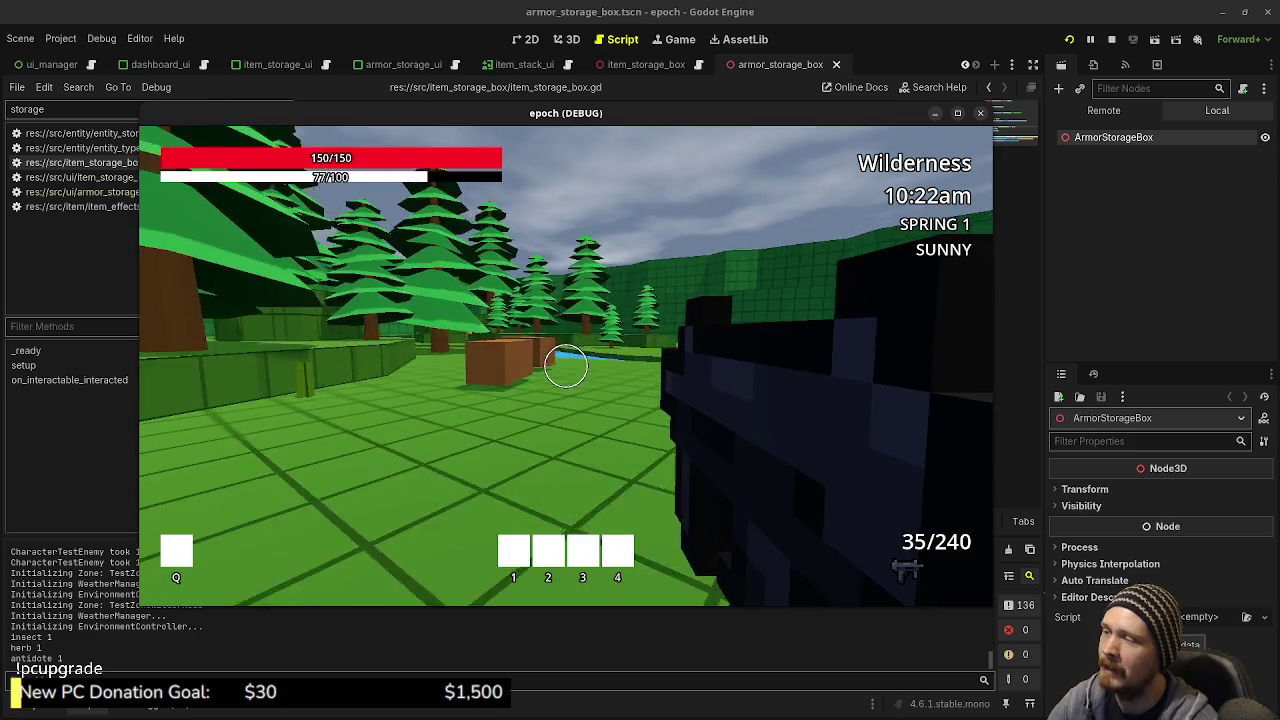
key(shift+w)
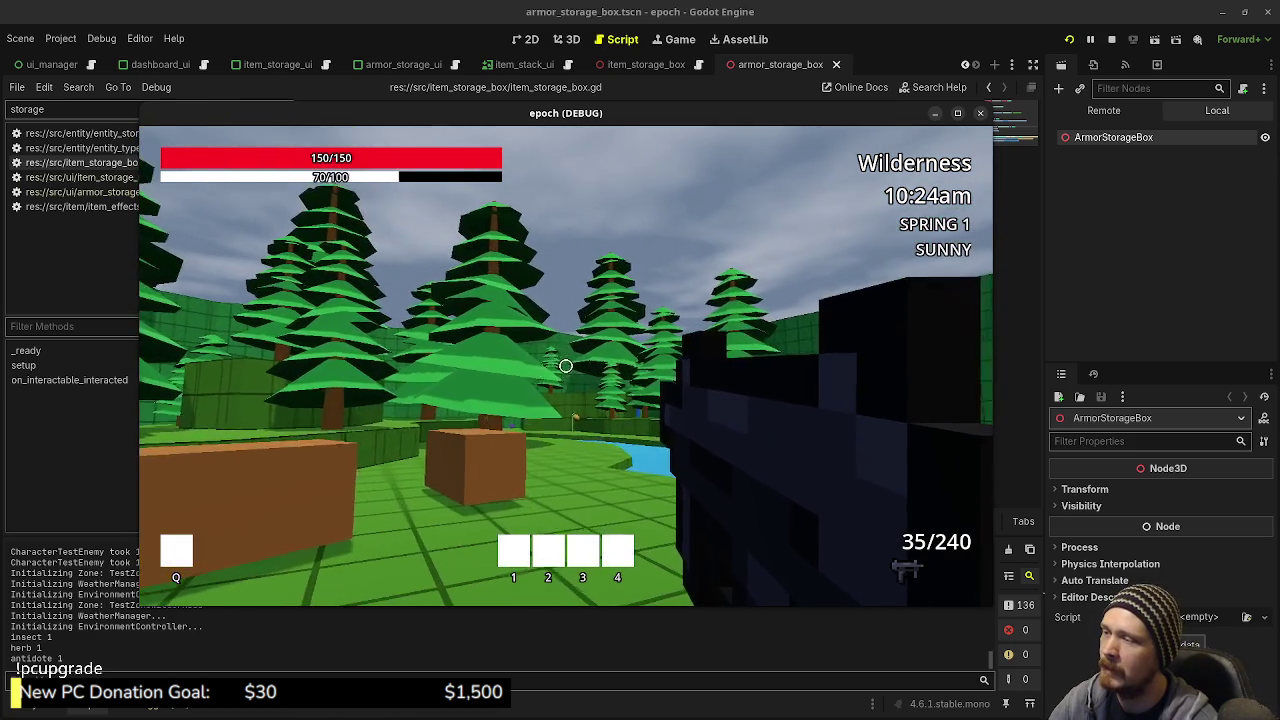
key(w)
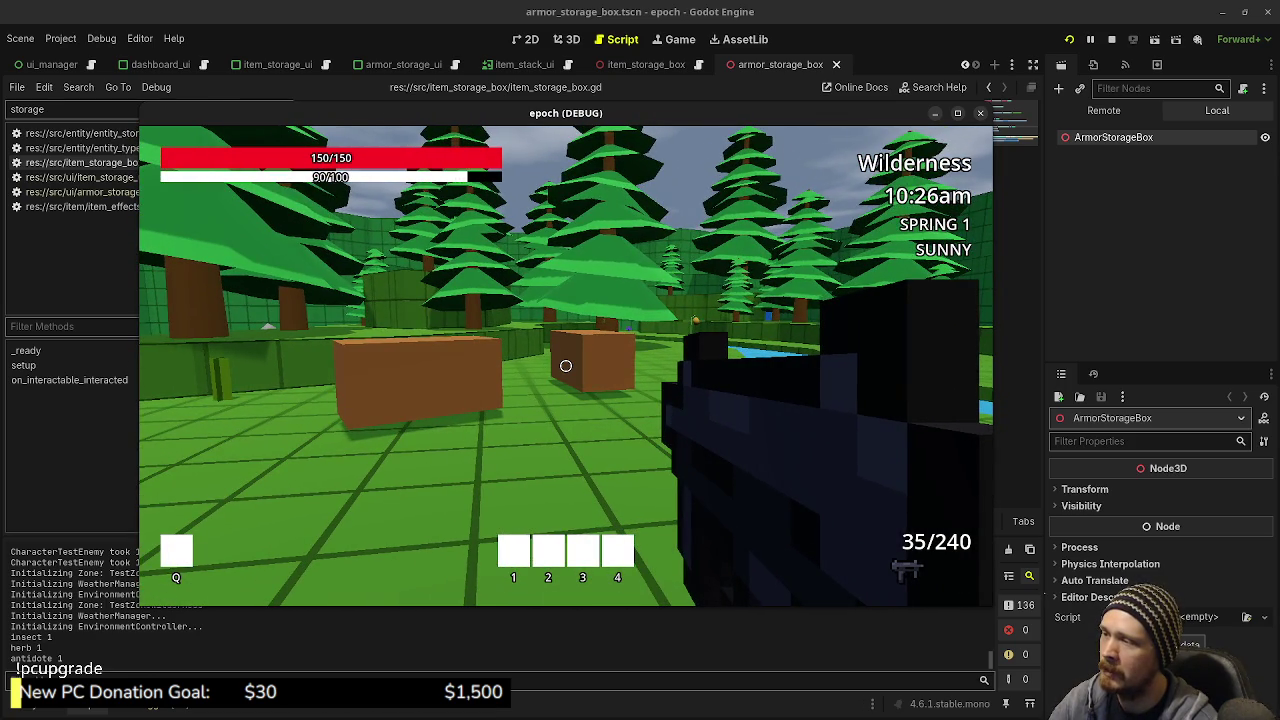
mouse_move(565, 366)
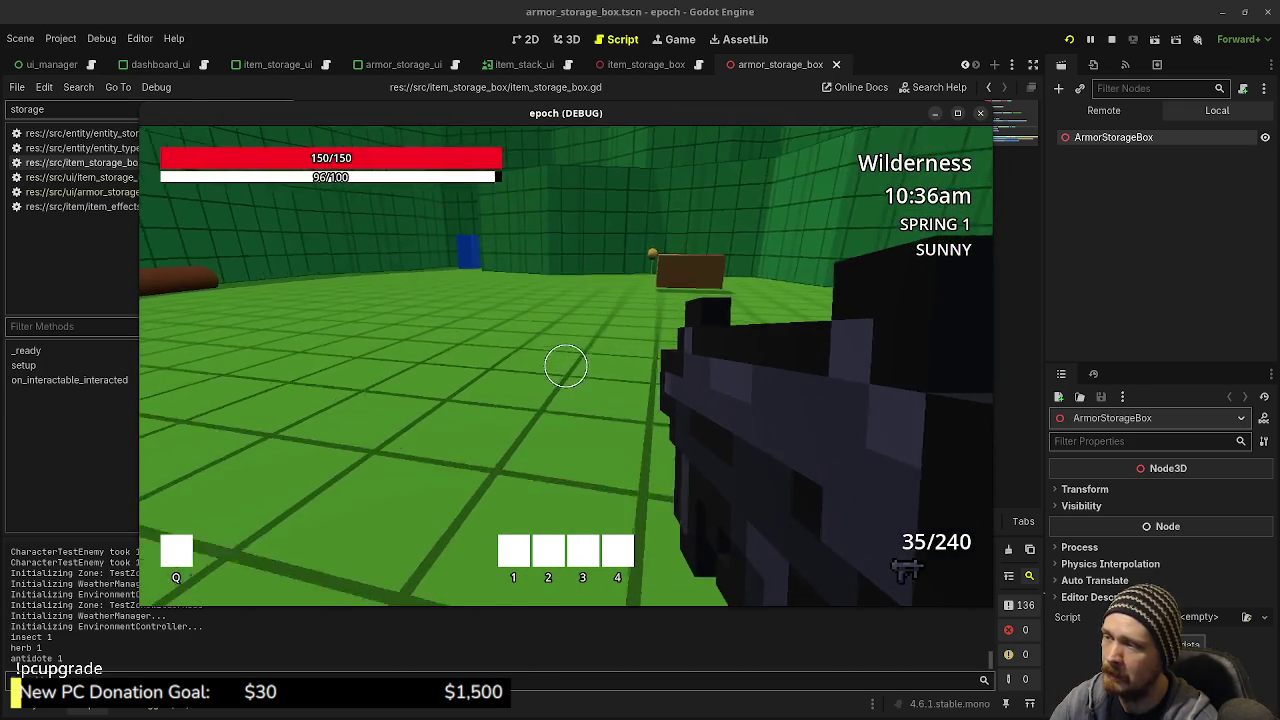
key(shift+w)
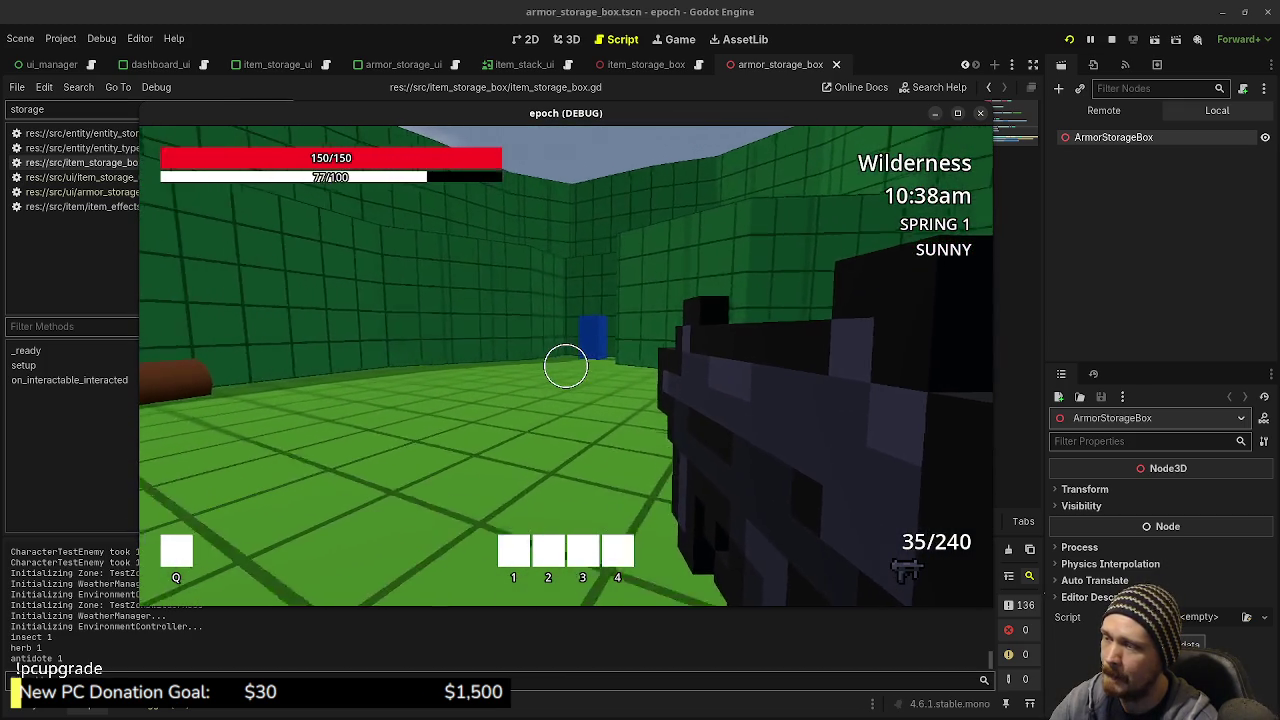
key(w)
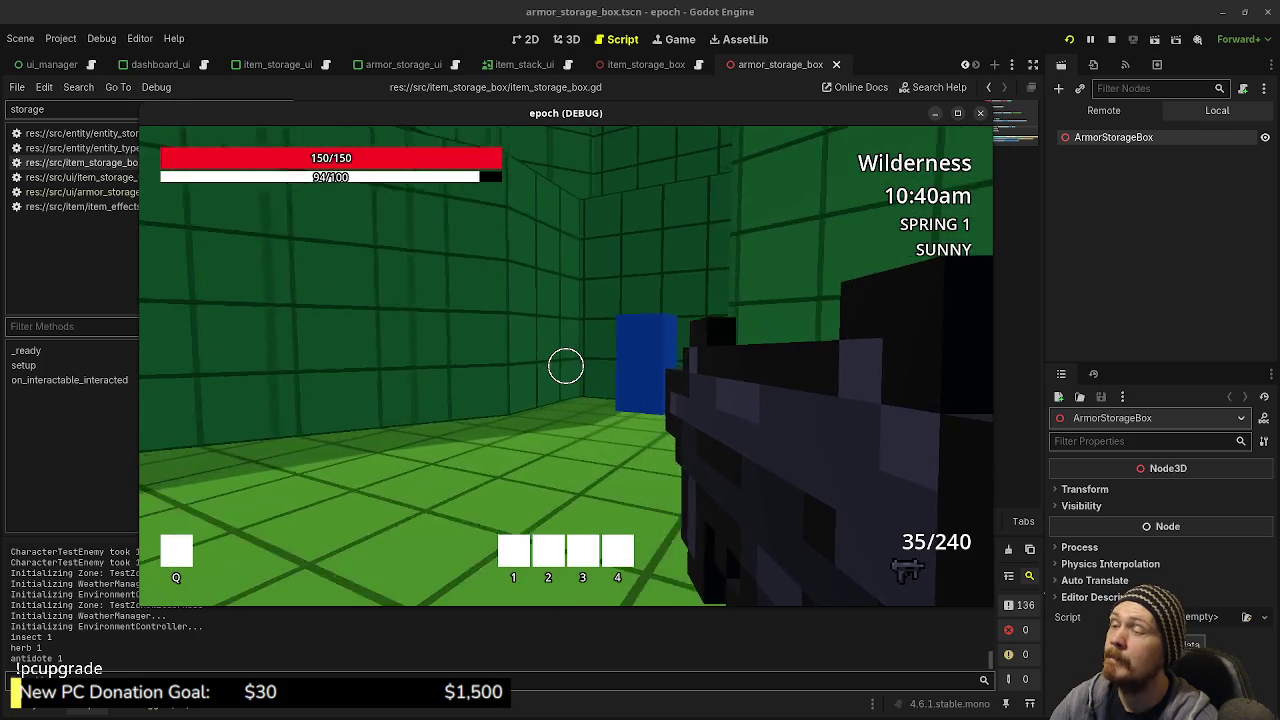
key(w)
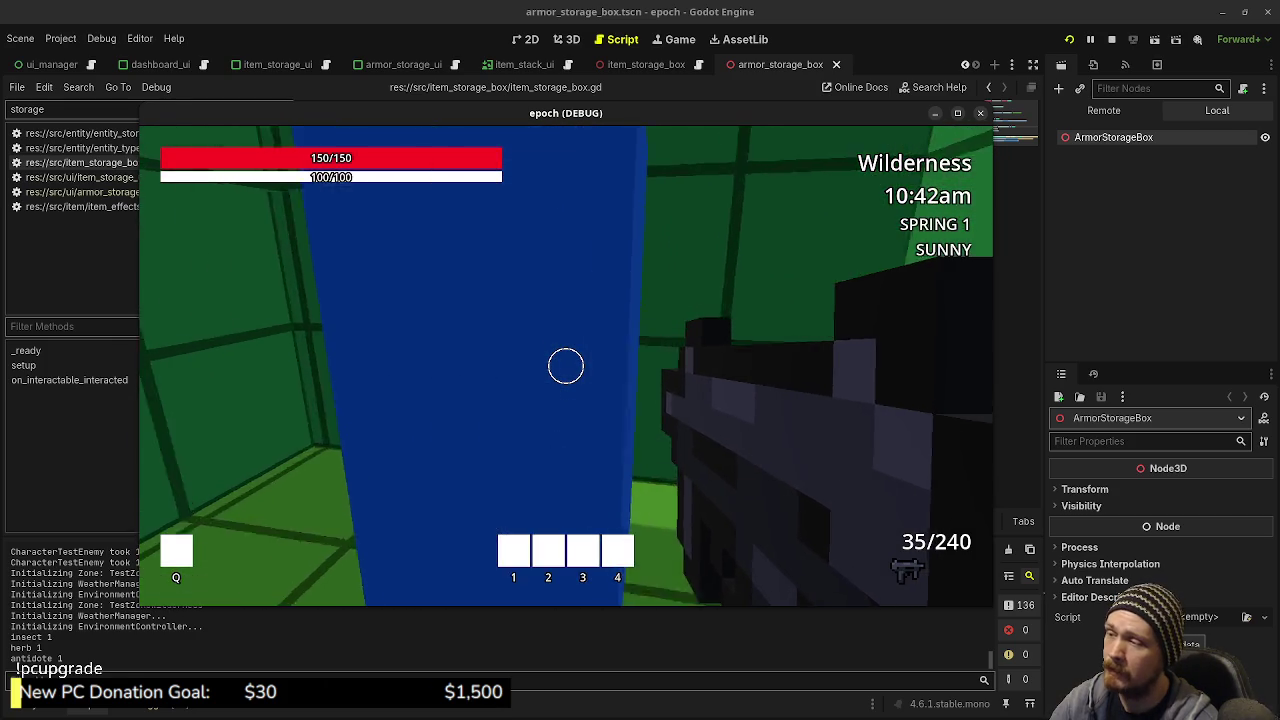
key(shift+w)
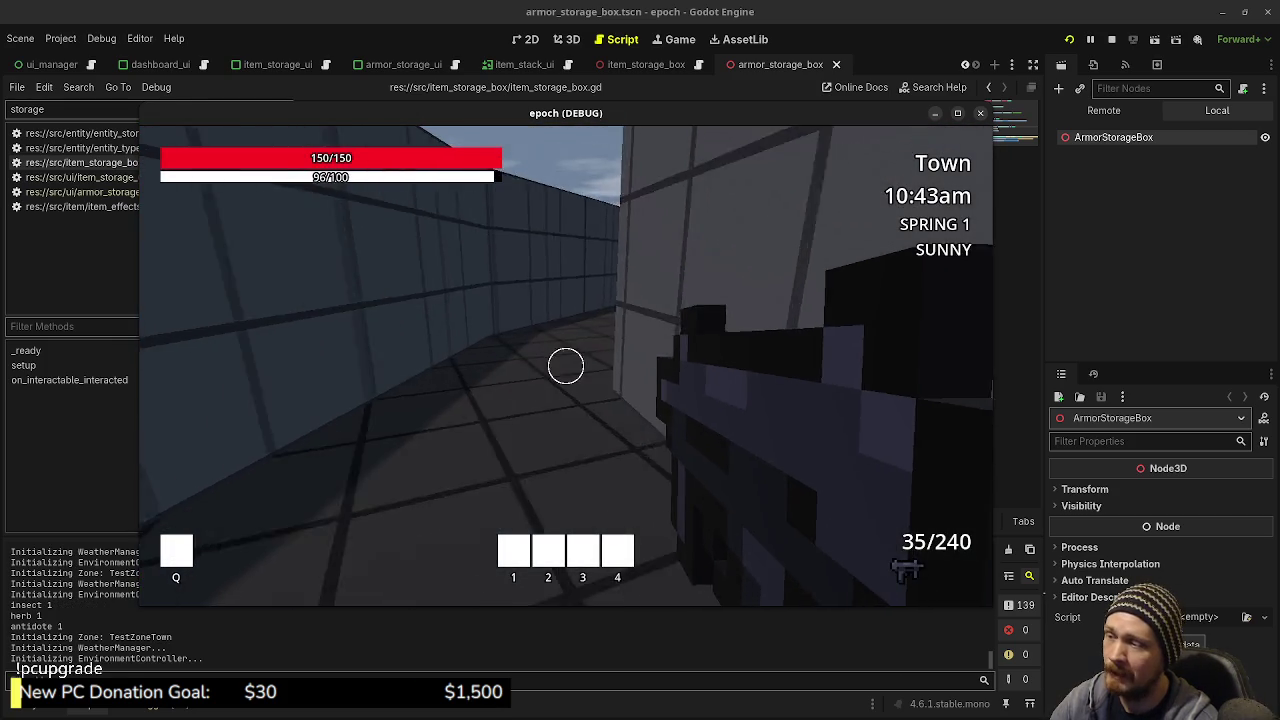
Walk from the Town courtyard through the door into the Main Lot ramp area
key(shift+w)
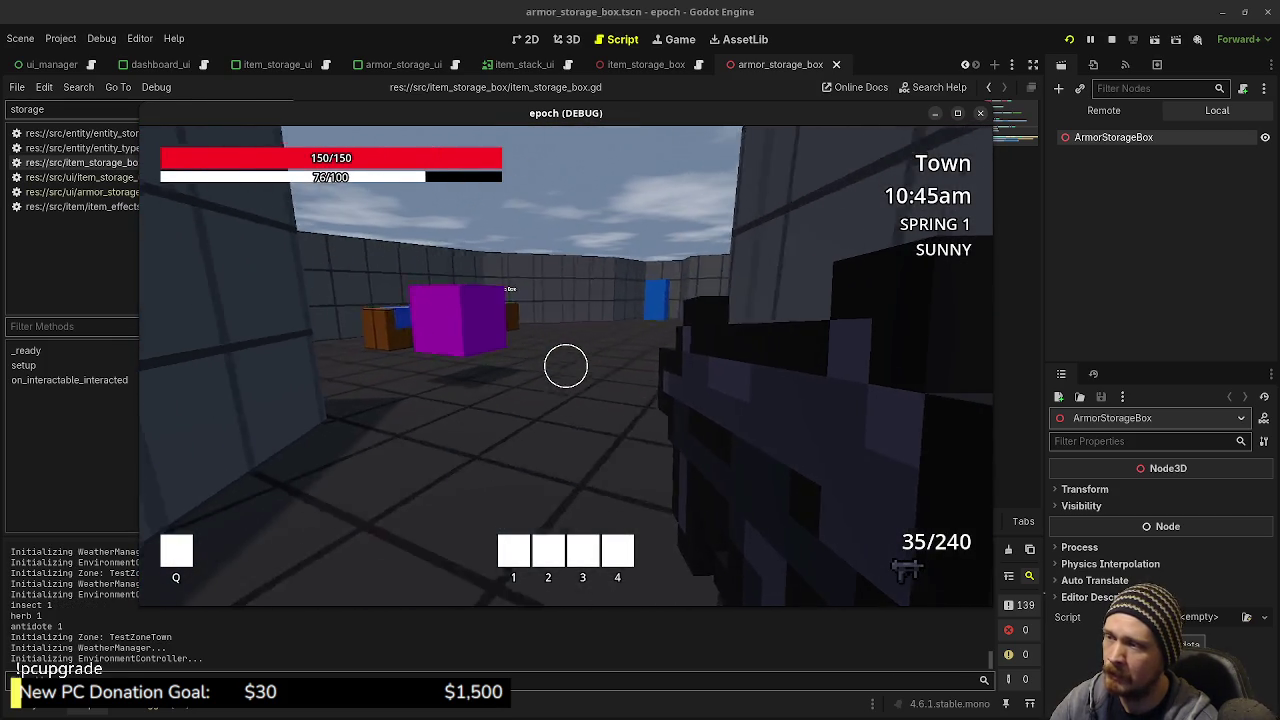
key(shift+w)
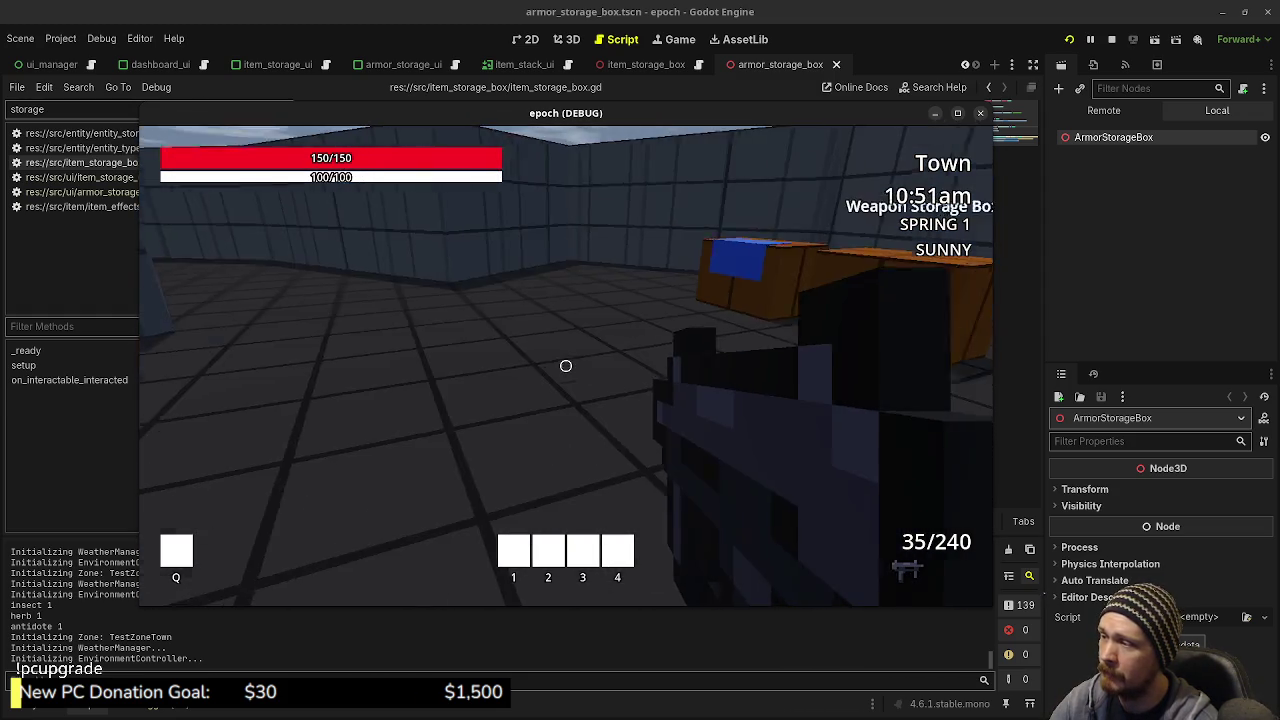
key(shift+w)
key(w)
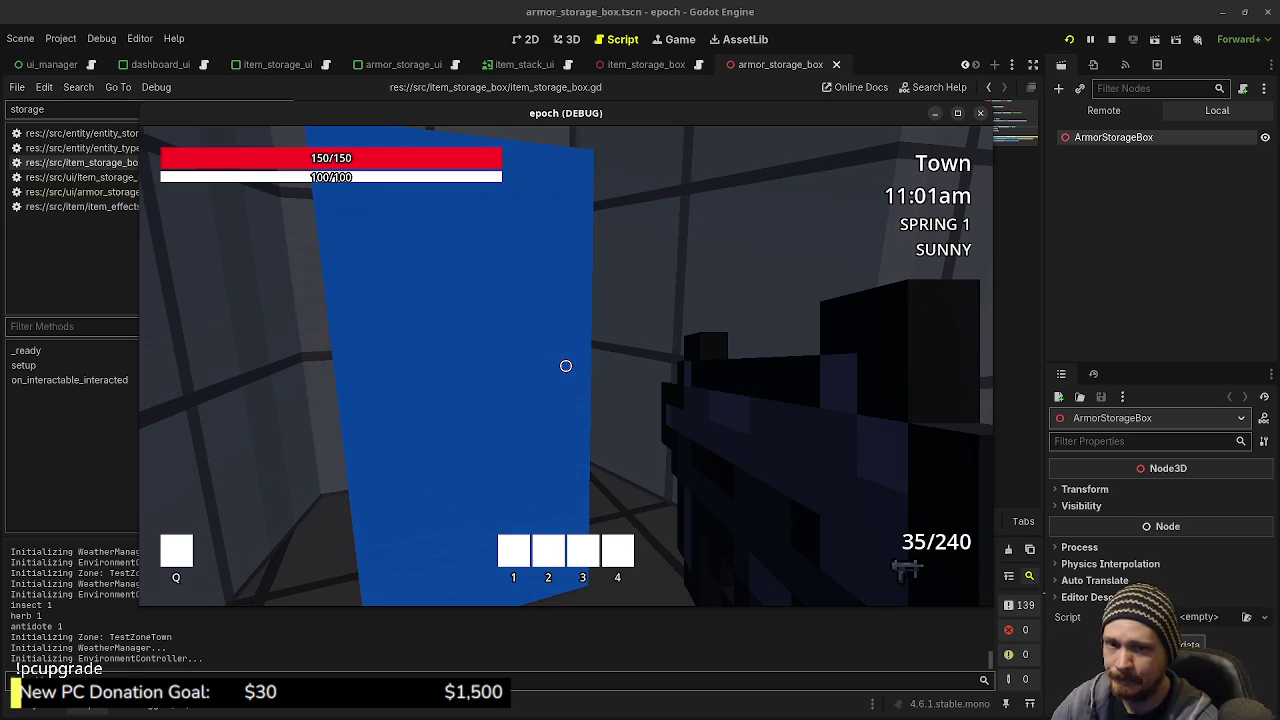
key(w)
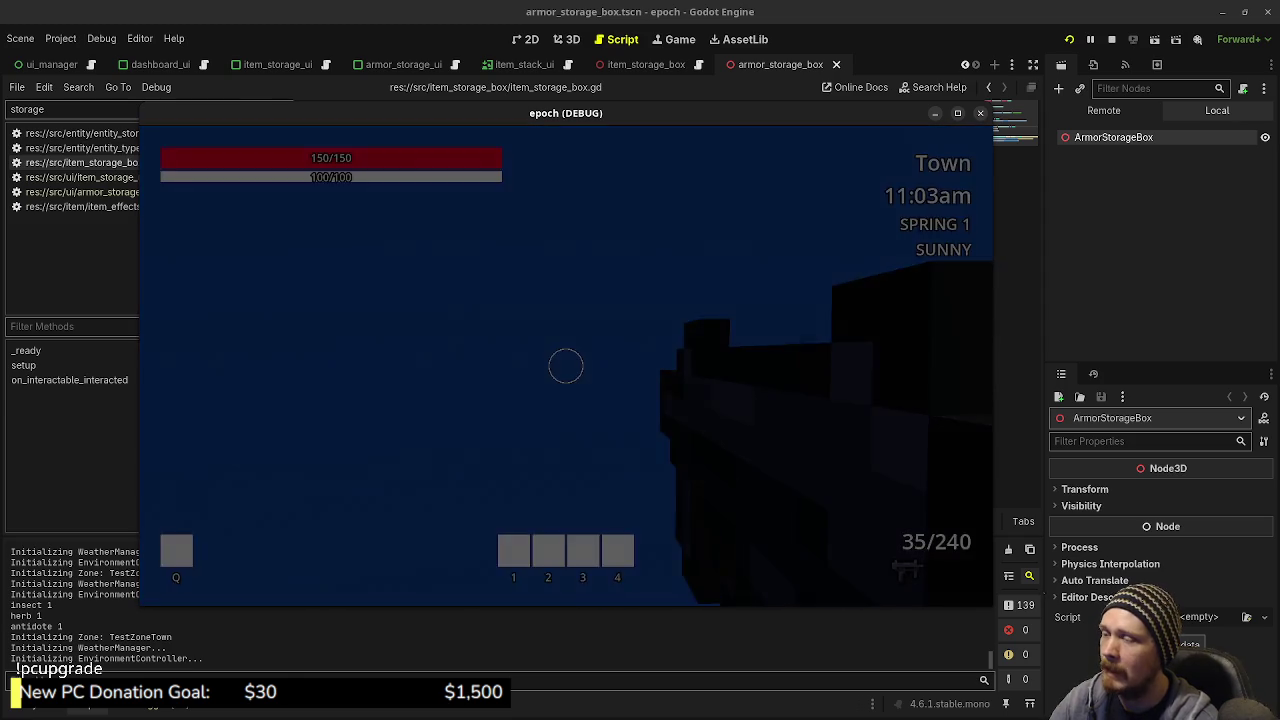
key(w)
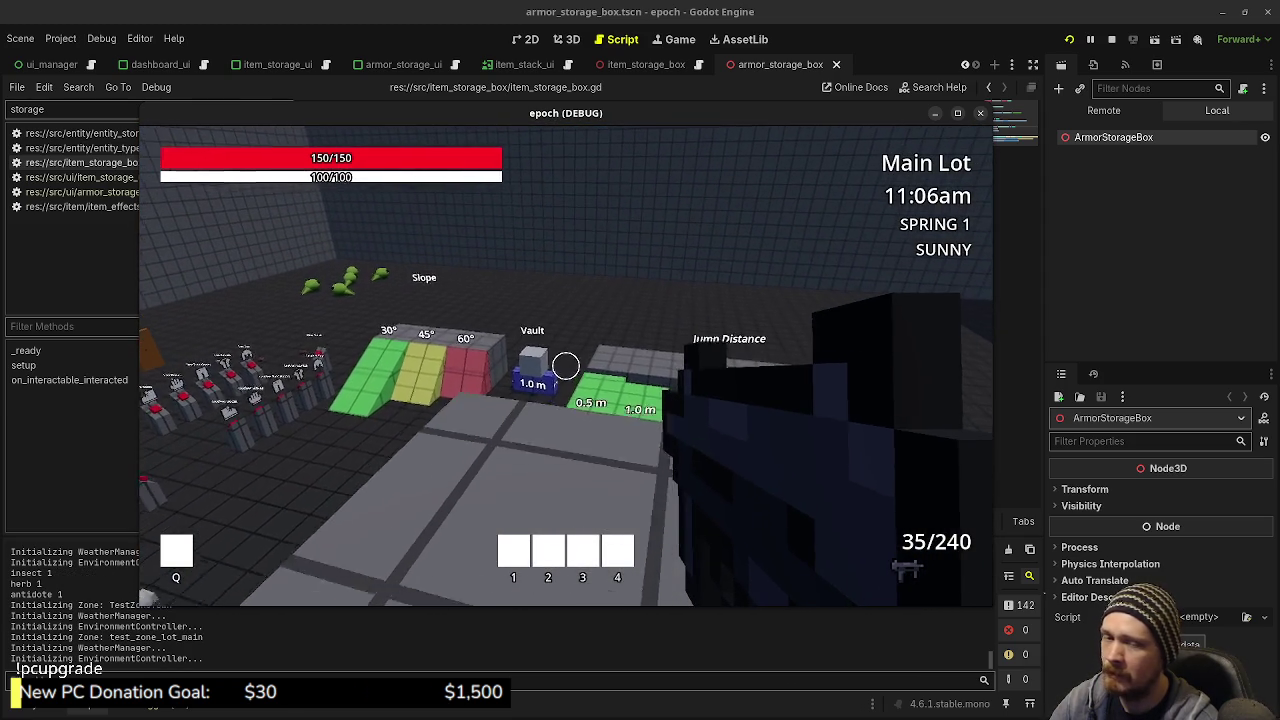
key(w)
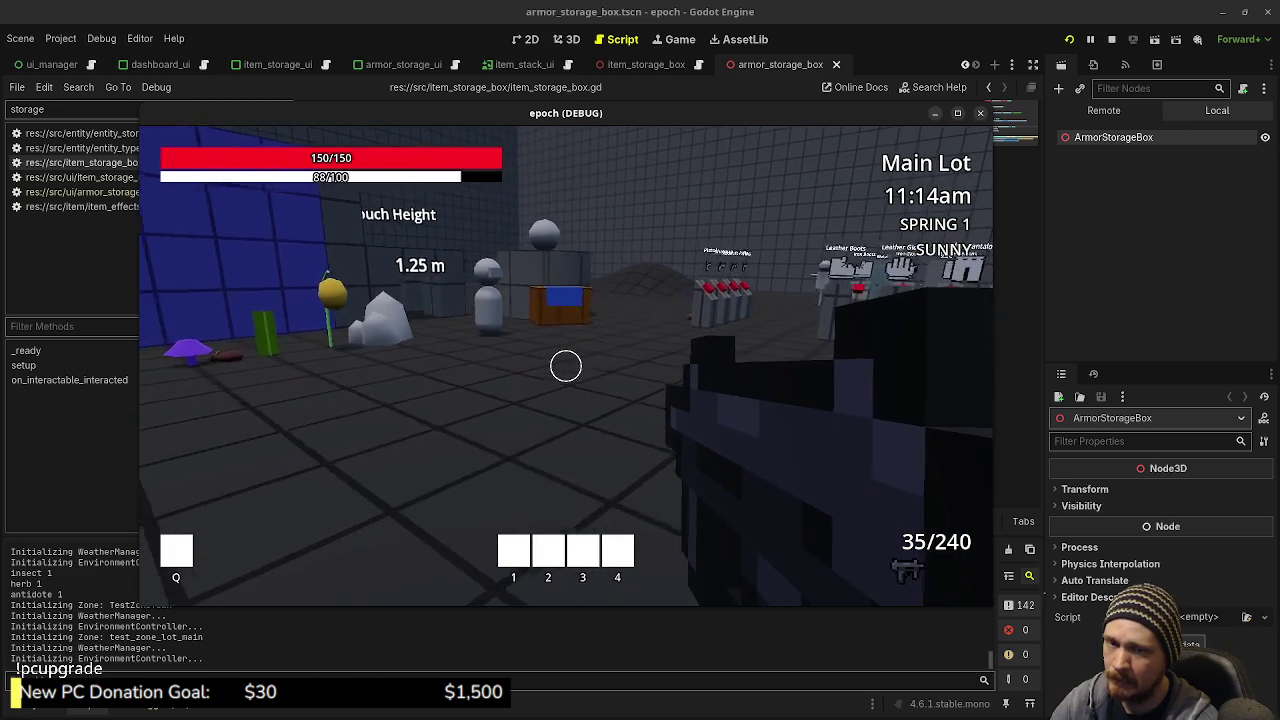
Explore the test area past the weapon racks to the Crouch Height box, then stop the game
key(d)
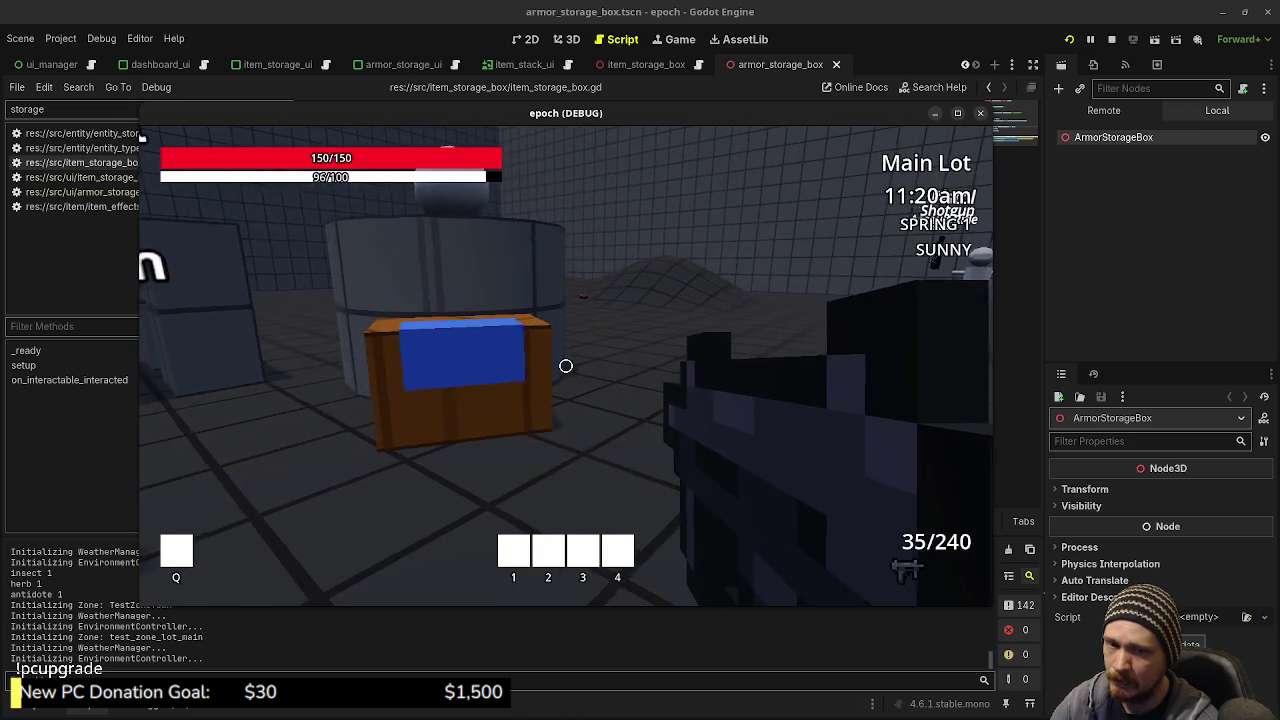
key(d)
key(a)
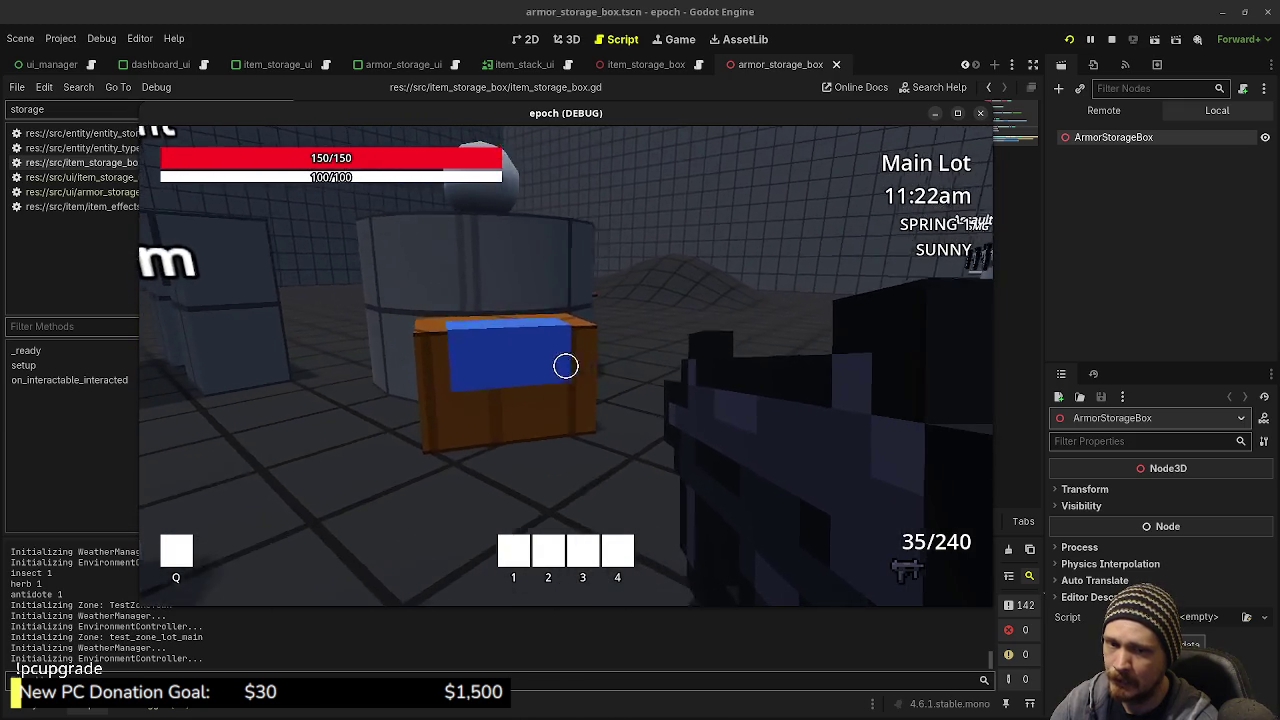
key(space)
key(shift+w)
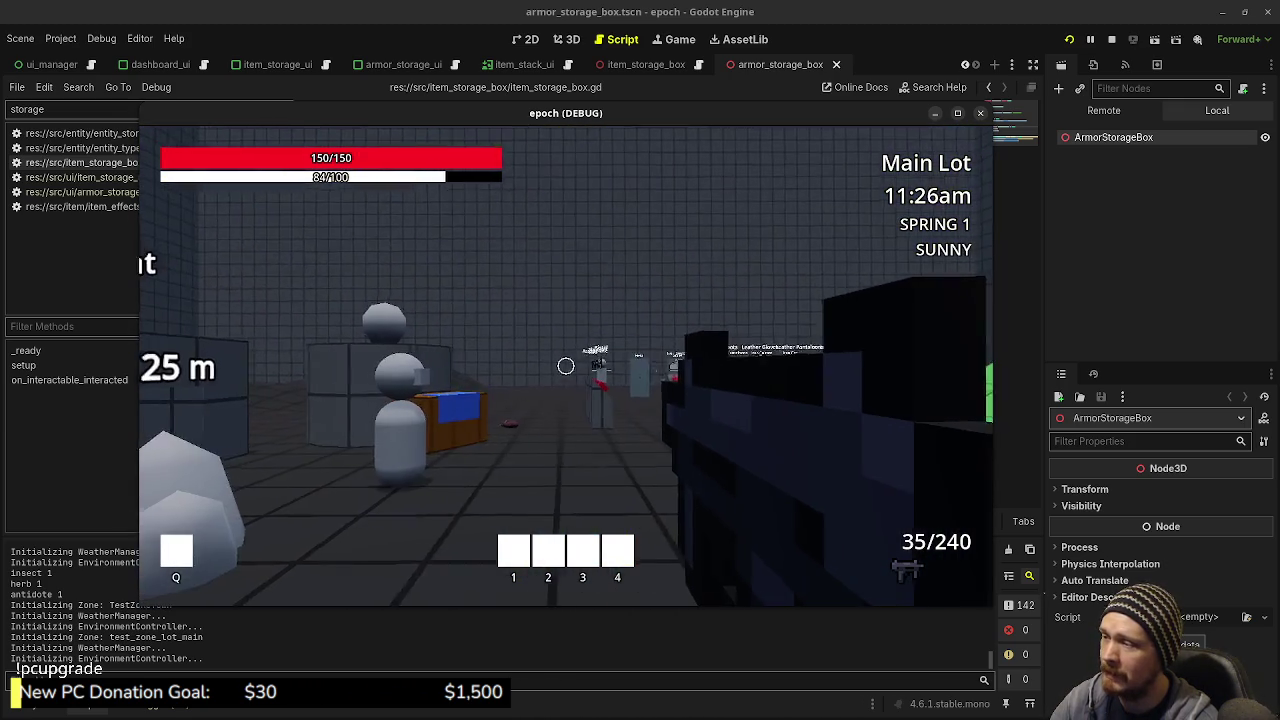
key(a)
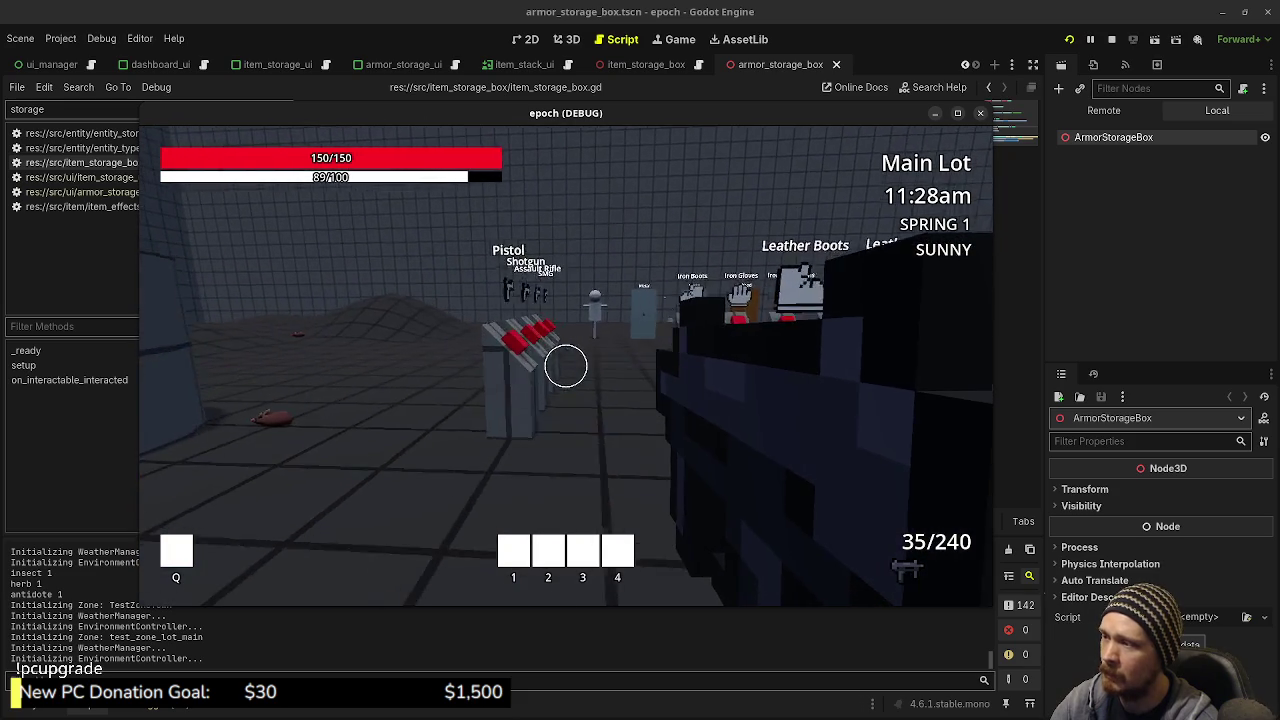
key(w)
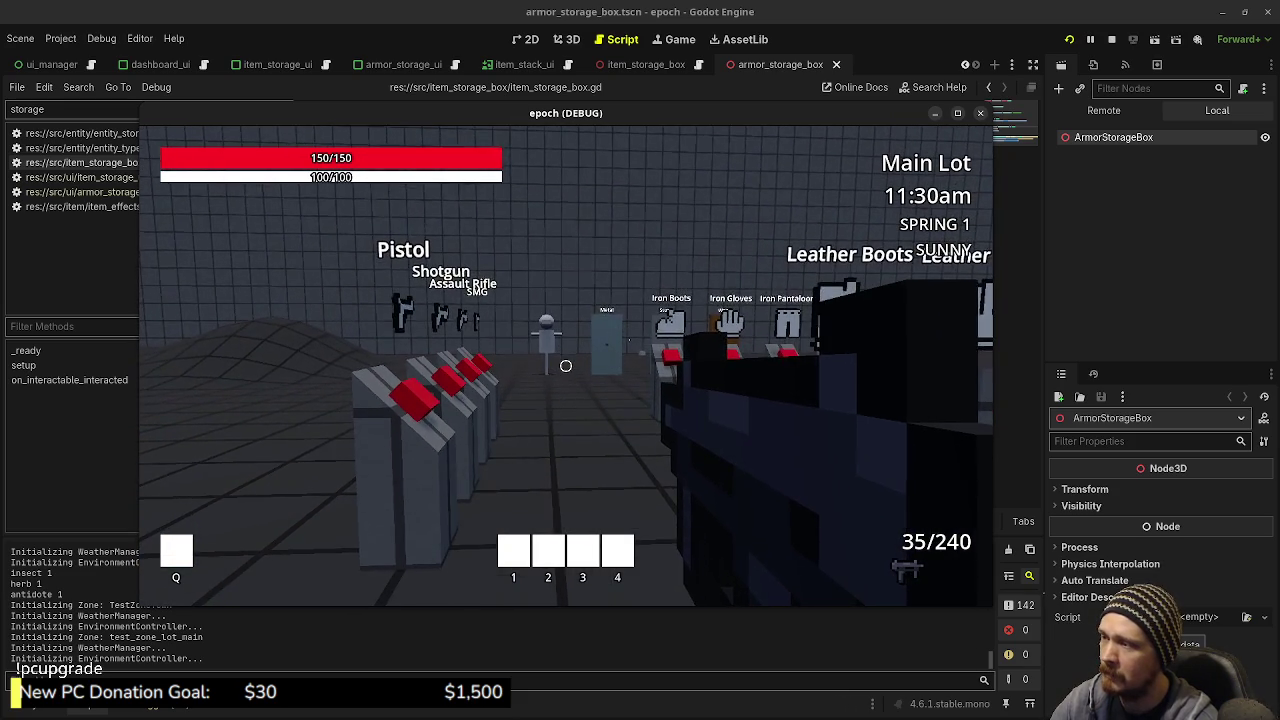
key(w)
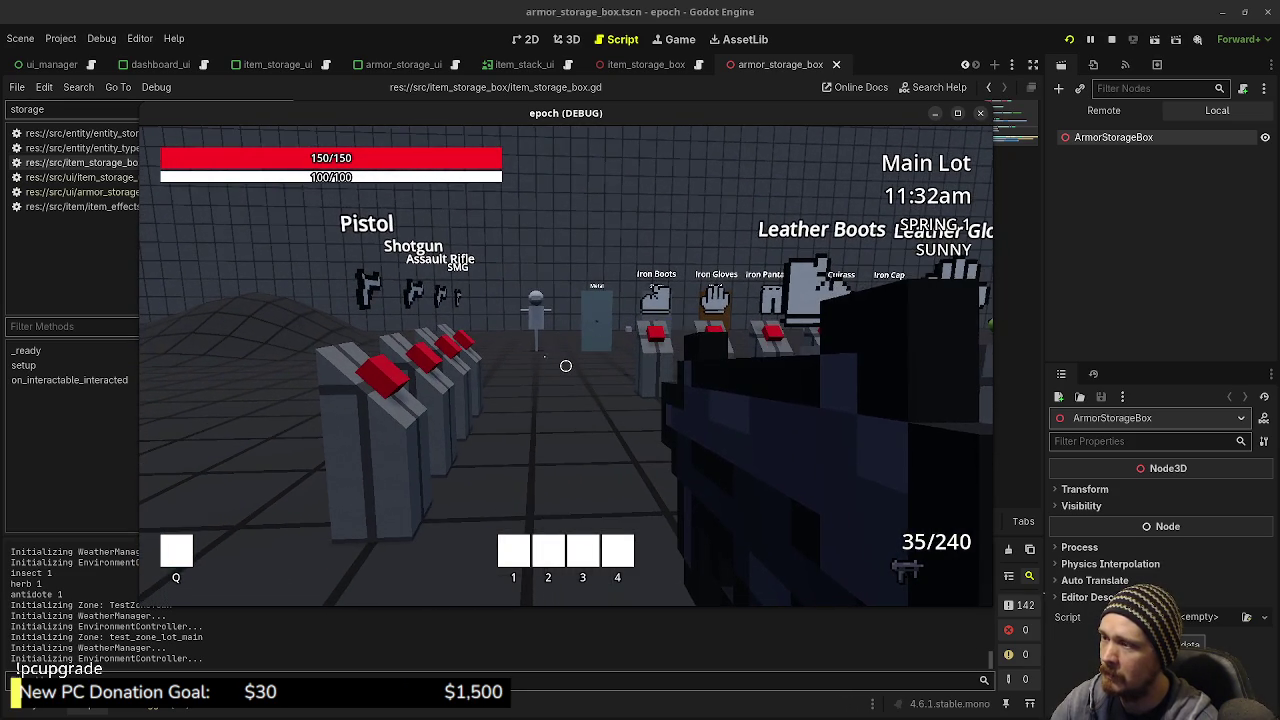
key(d)
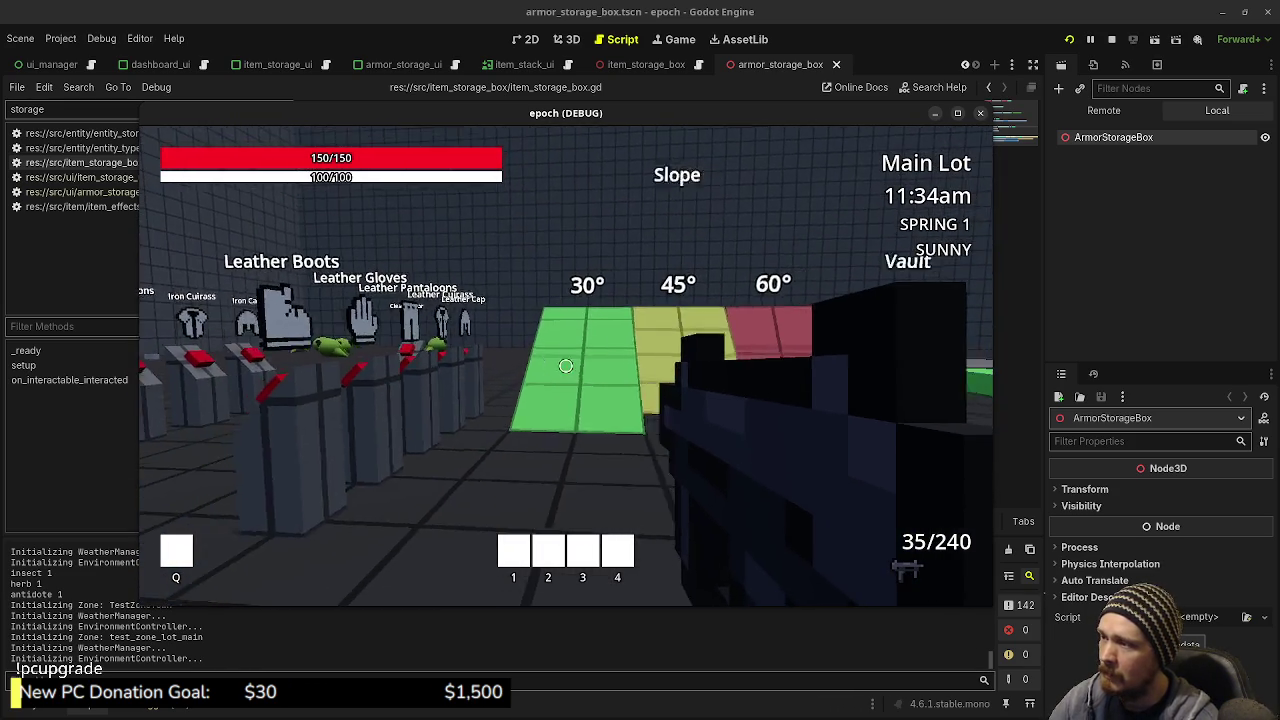
key(w)
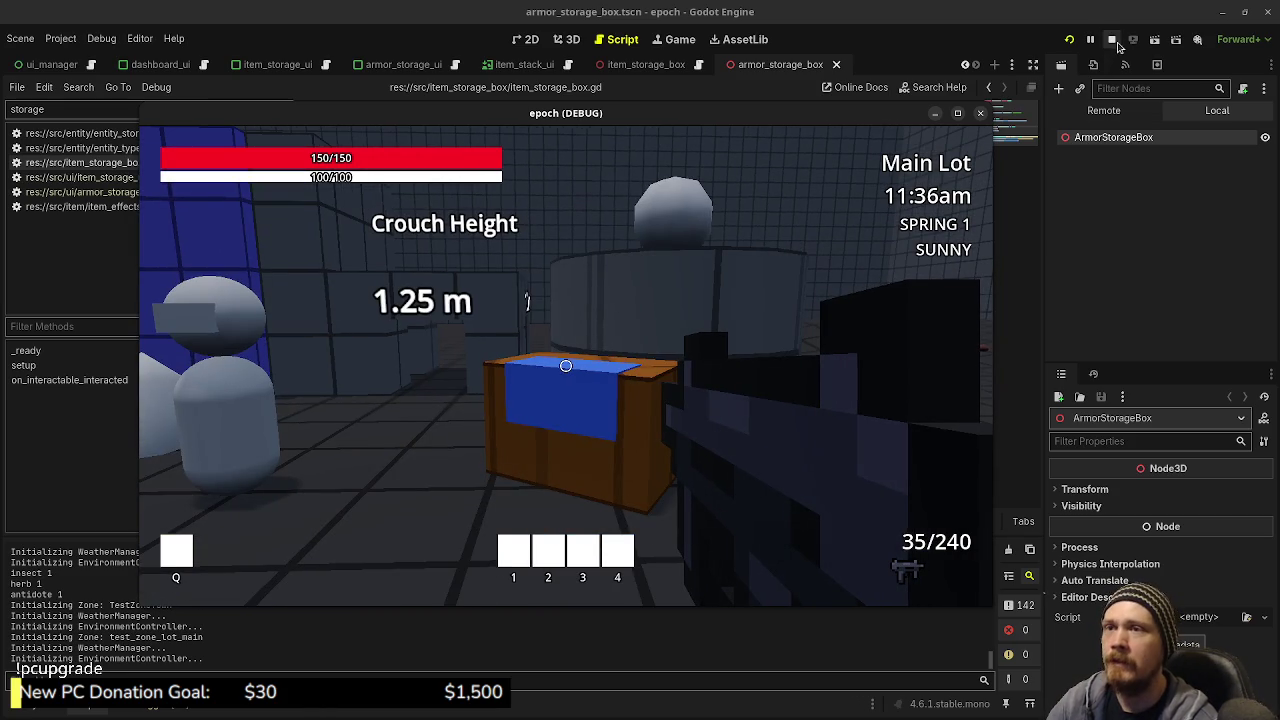
click(1117, 43)
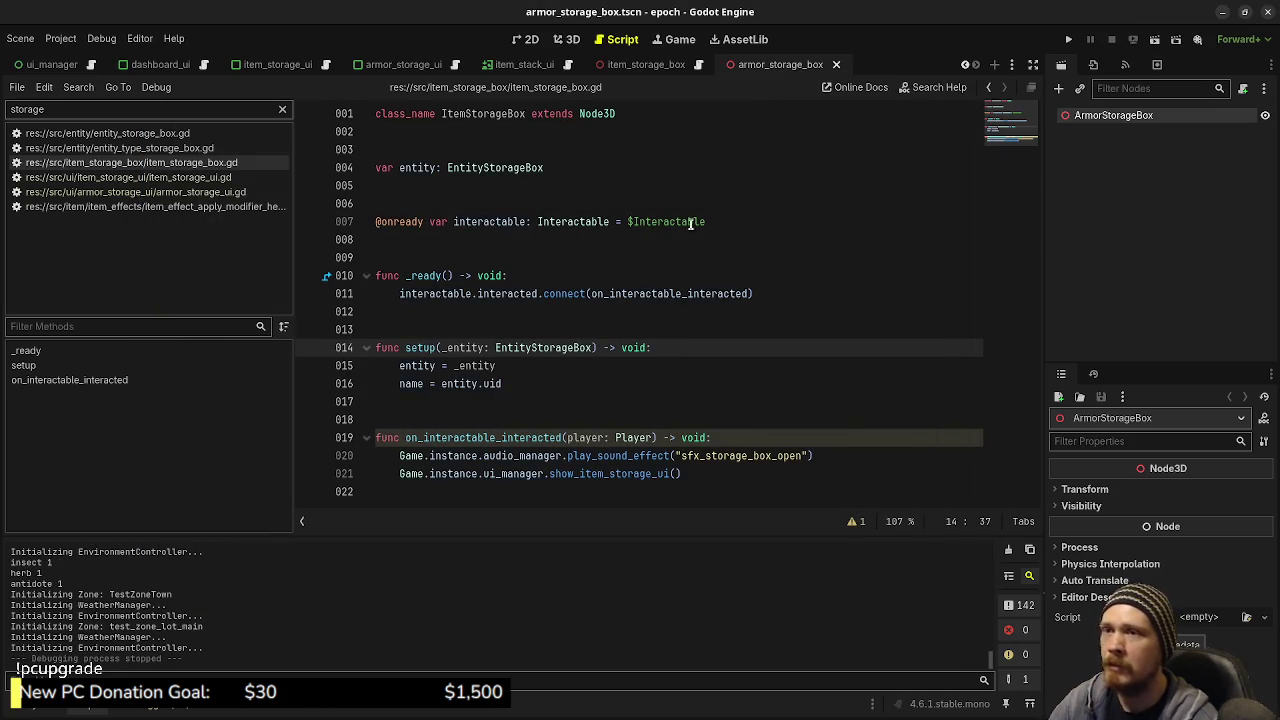
Attach a new armor_storage_box.gd script to the ArmorStorageBox root and save the scene
click(44, 707)
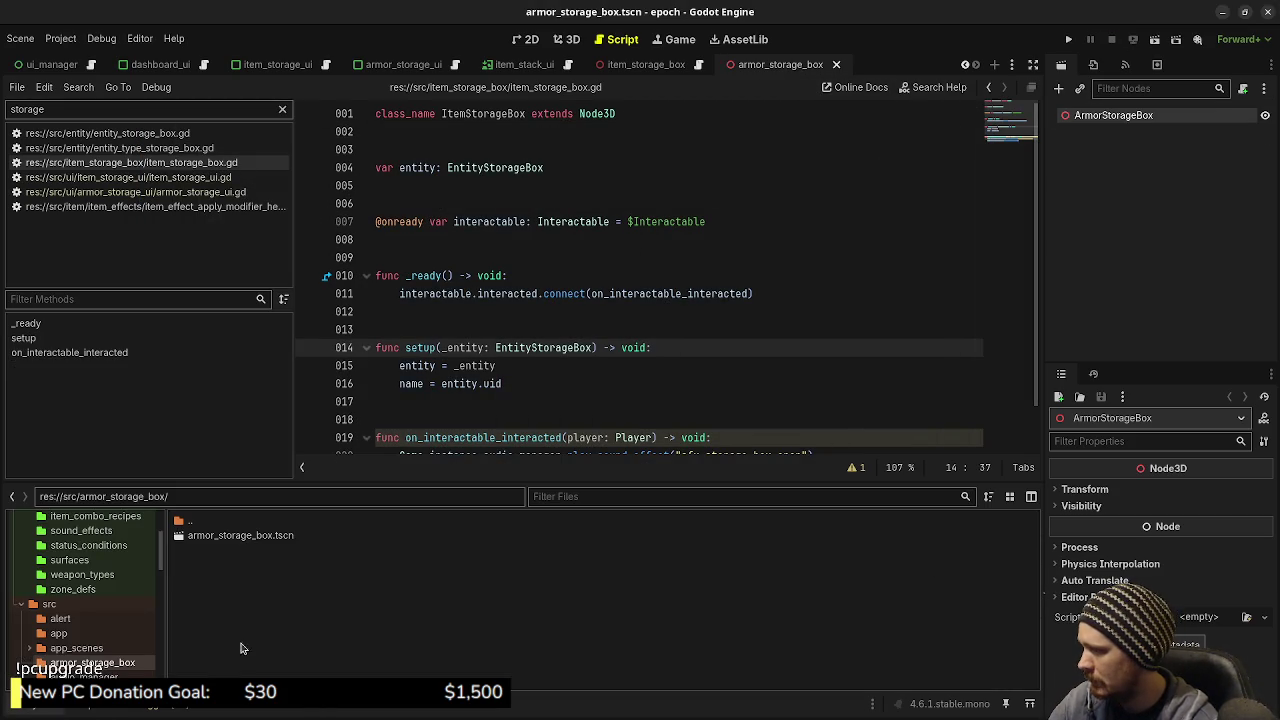
click(1244, 88)
click(705, 484)
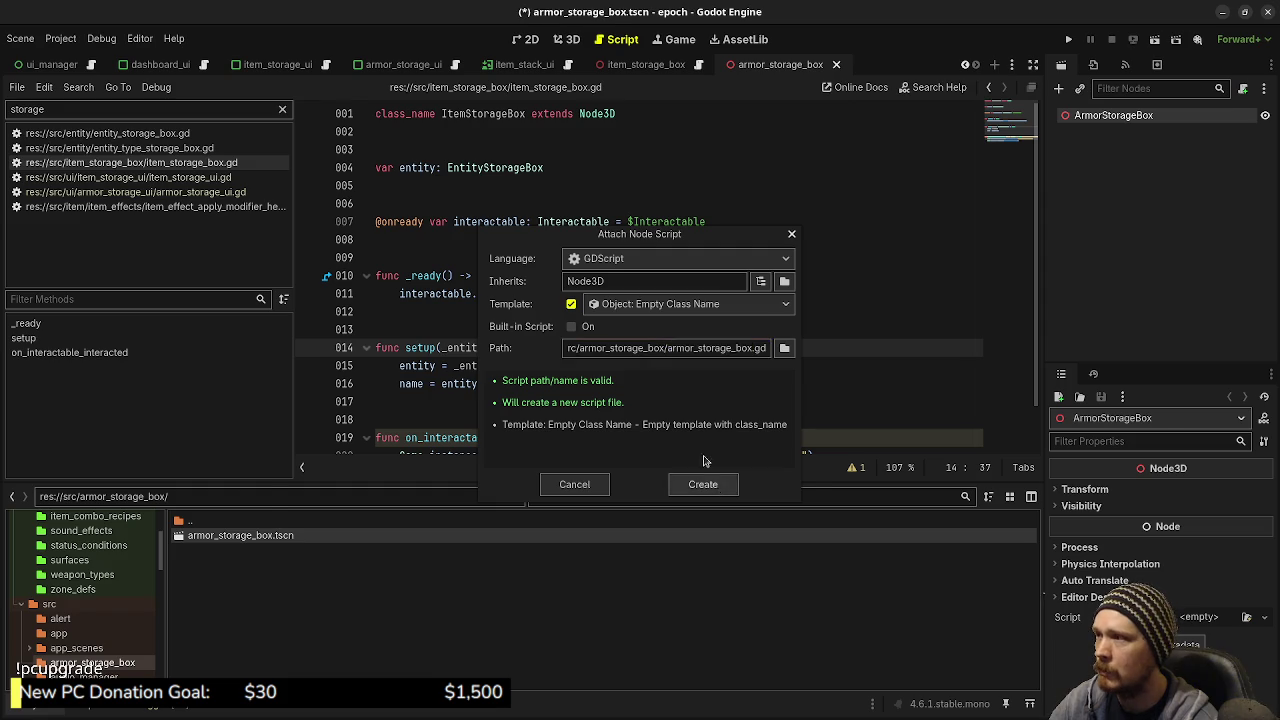
key(ctrl+s)
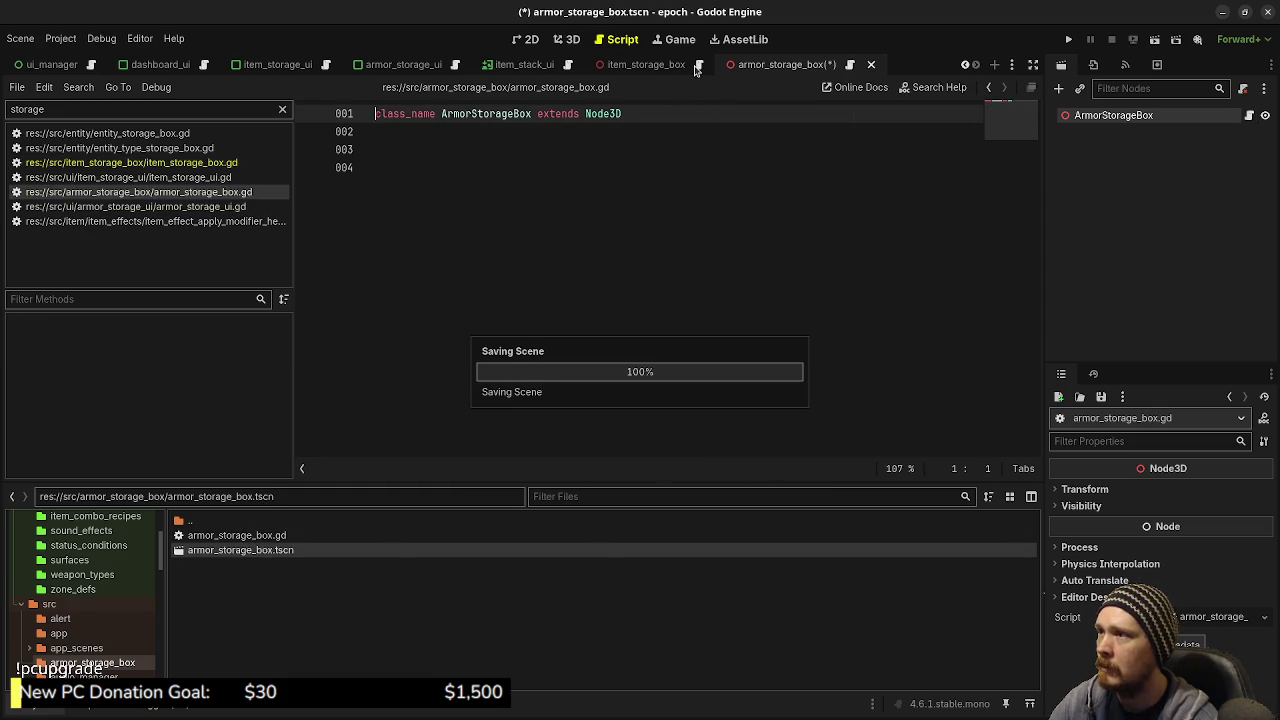
click(655, 72)
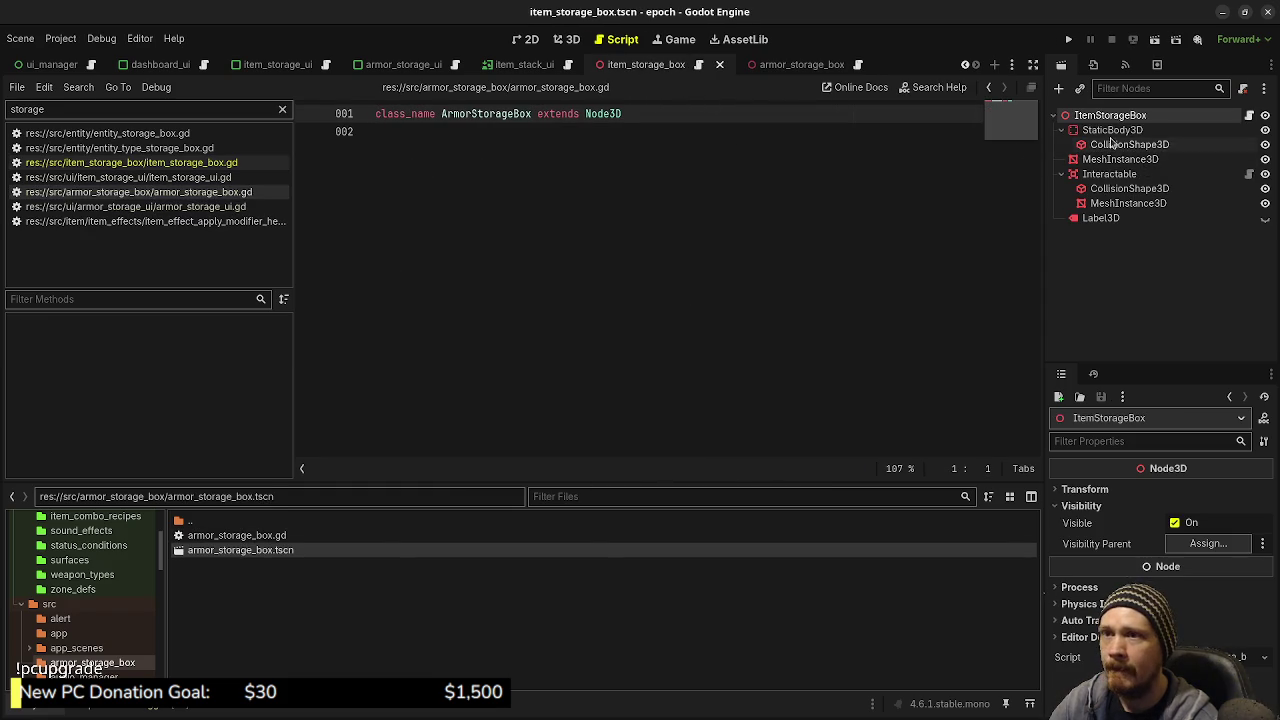
Copy the StaticBody3D node into ArmorStorageBox and save the scene
click(1108, 131)
right_click(1108, 131)
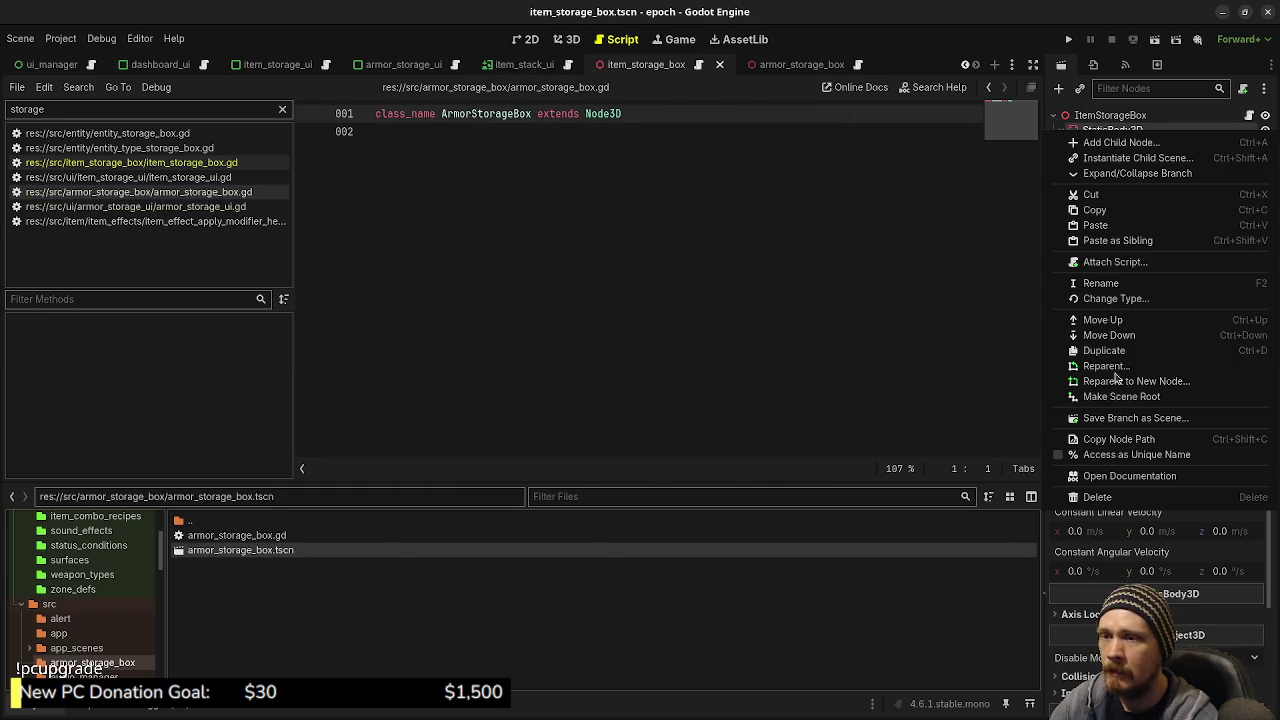
click(1092, 210)
click(780, 64)
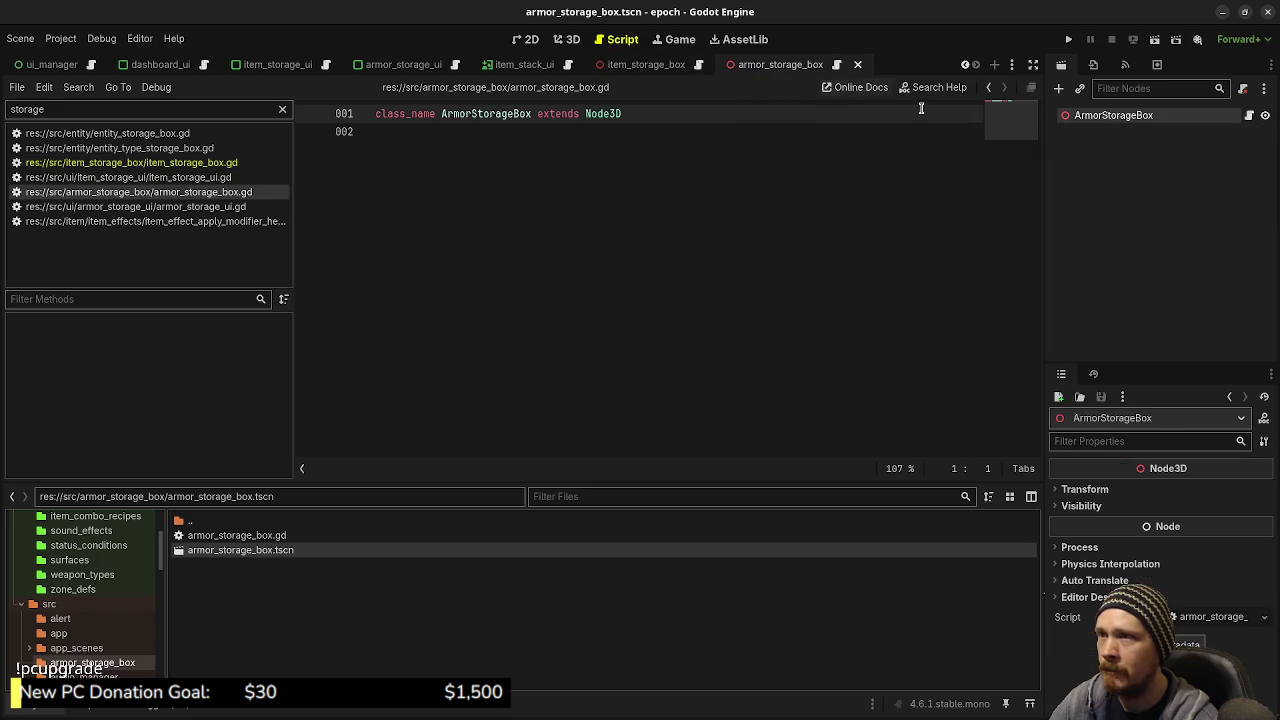
right_click(1080, 122)
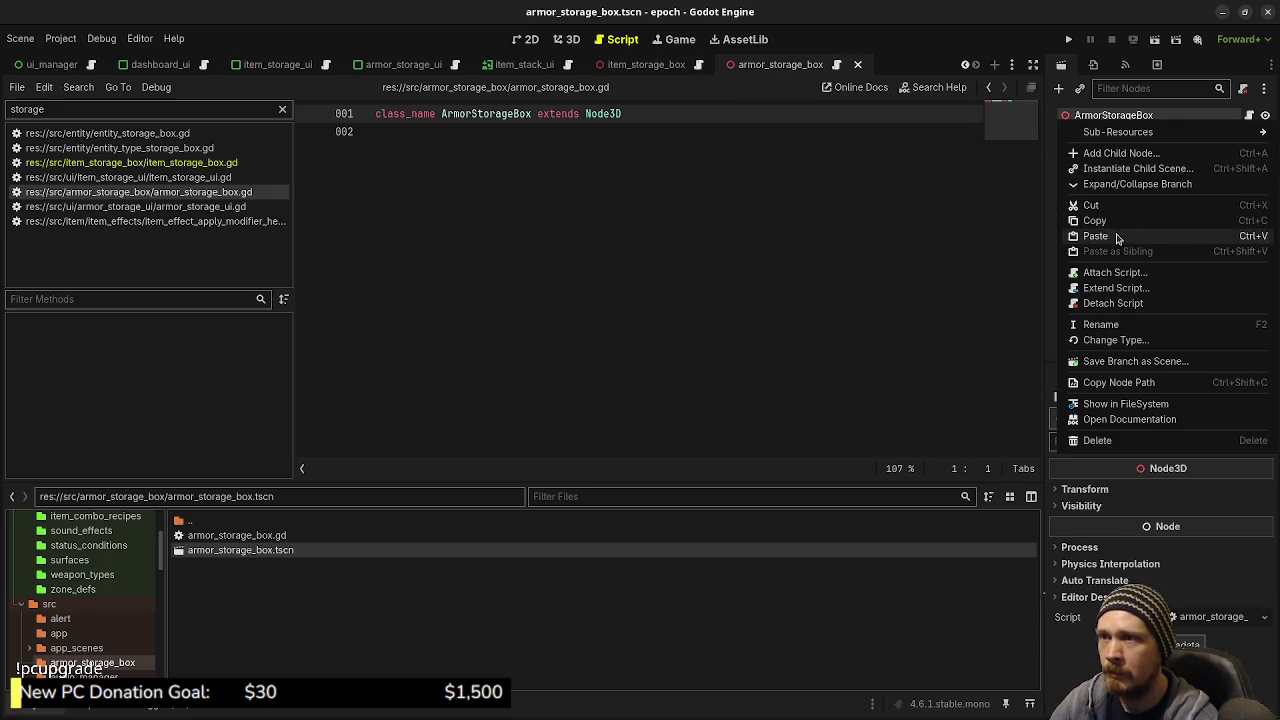
click(1095, 233)
key(ctrl+s)
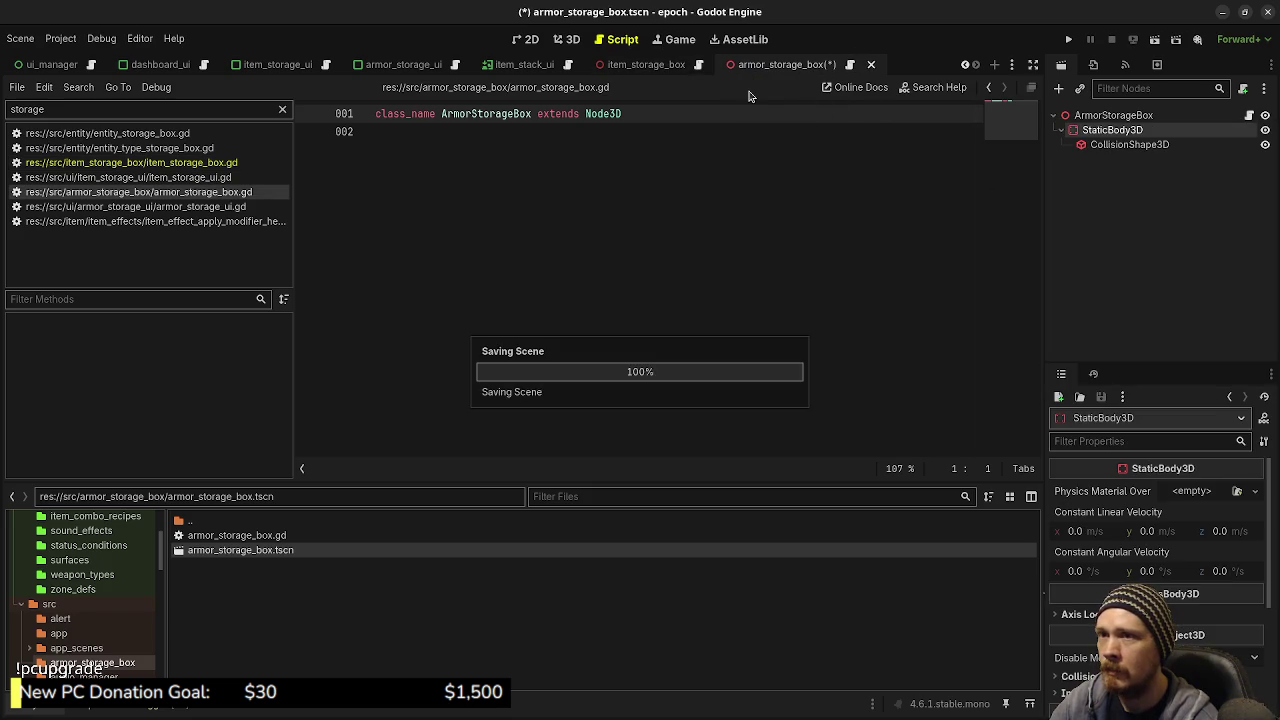
click(567, 39)
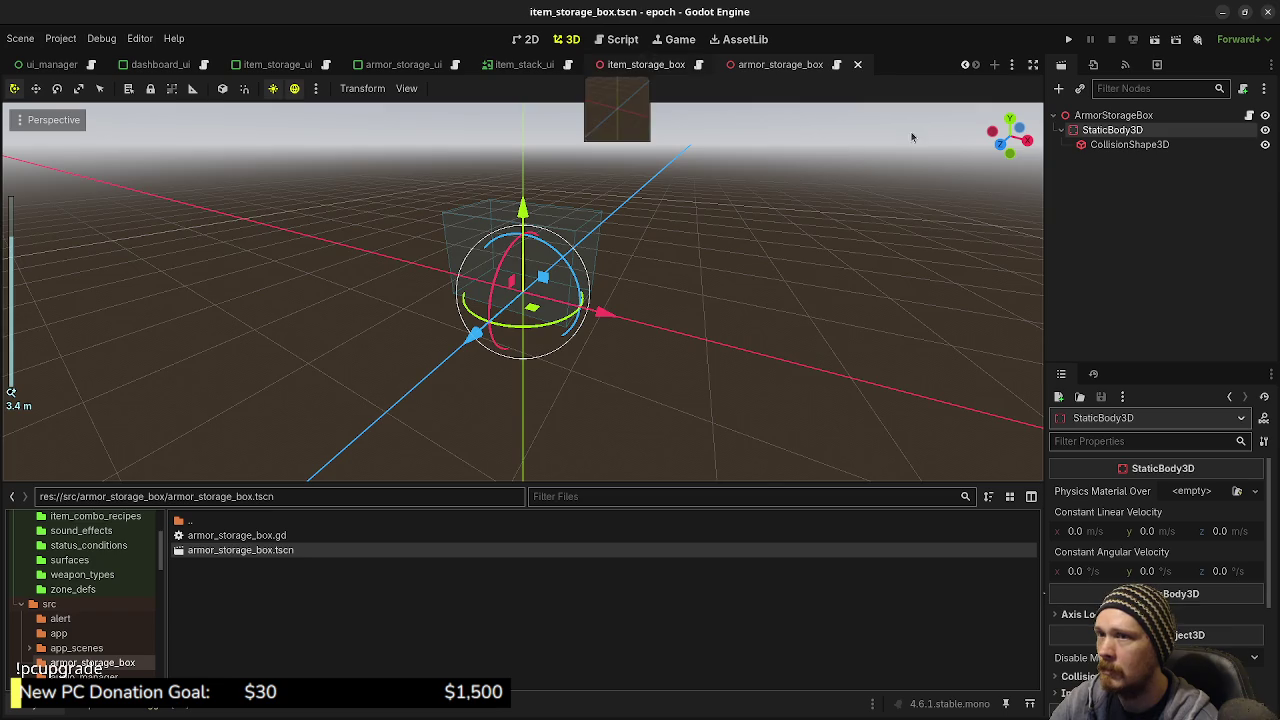
Copy the MeshInstance3D box mesh into ArmorStorageBox and save
click(646, 64)
click(1120, 159)
right_click(1120, 159)
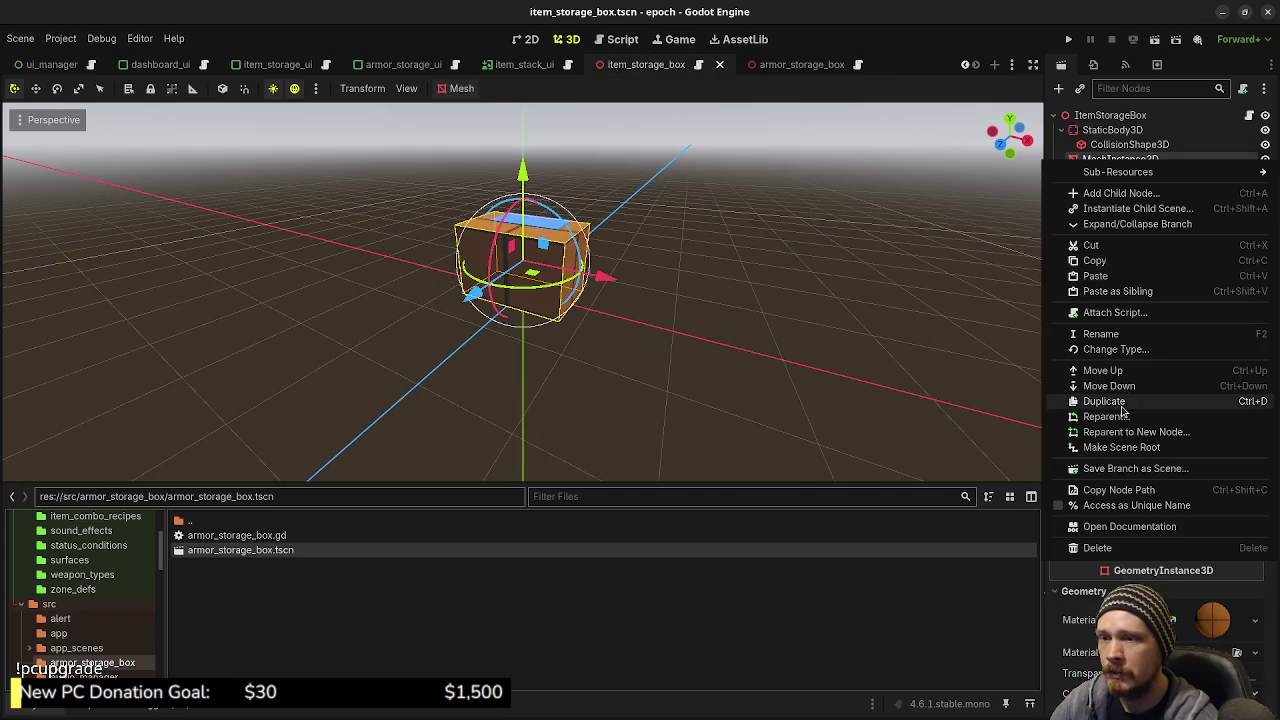
click(766, 117)
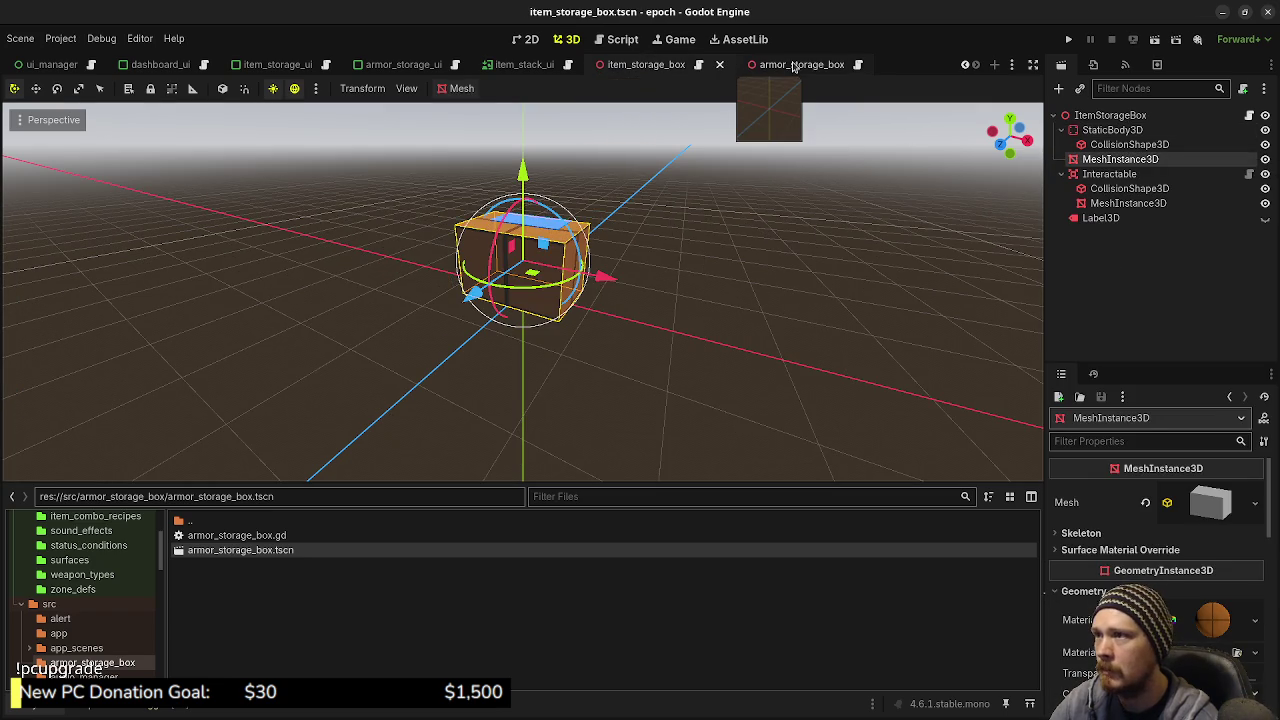
click(793, 64)
click(1112, 115)
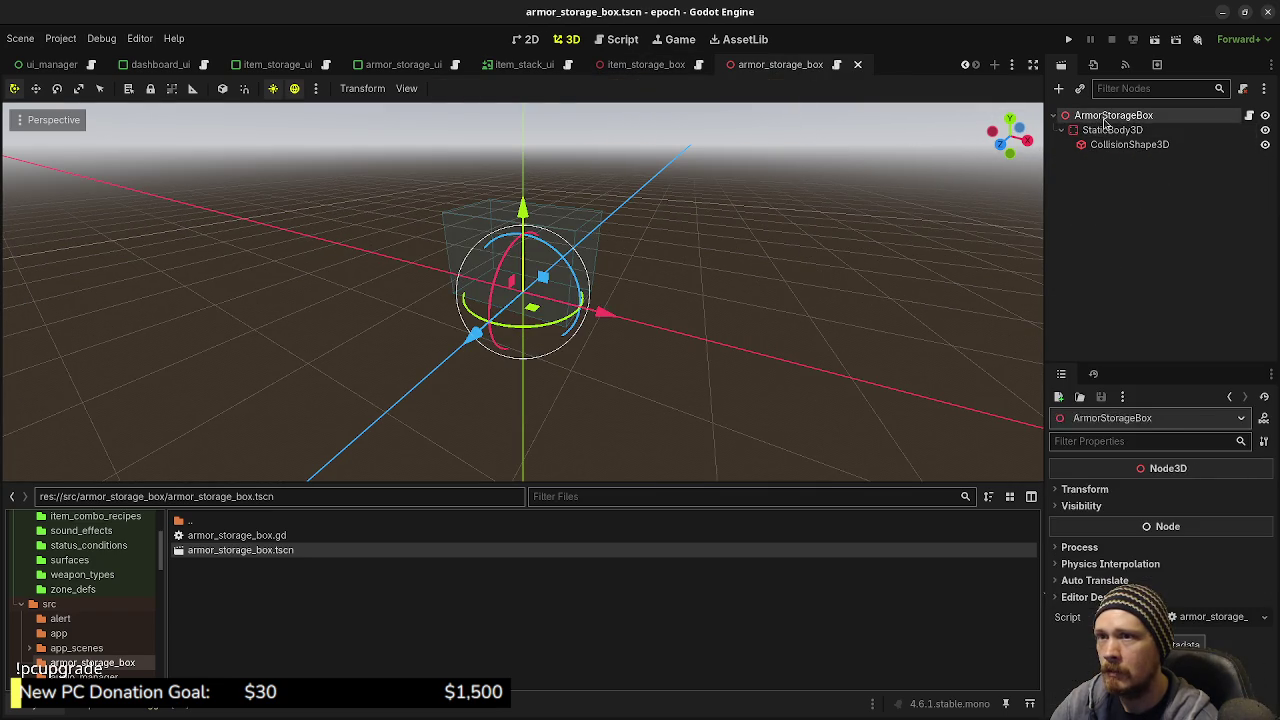
right_click(1112, 115)
click(1137, 236)
key(ctrl+s)
Copy the Interactable and Label3D nodes into ArmorStorageBox and save
click(657, 68)
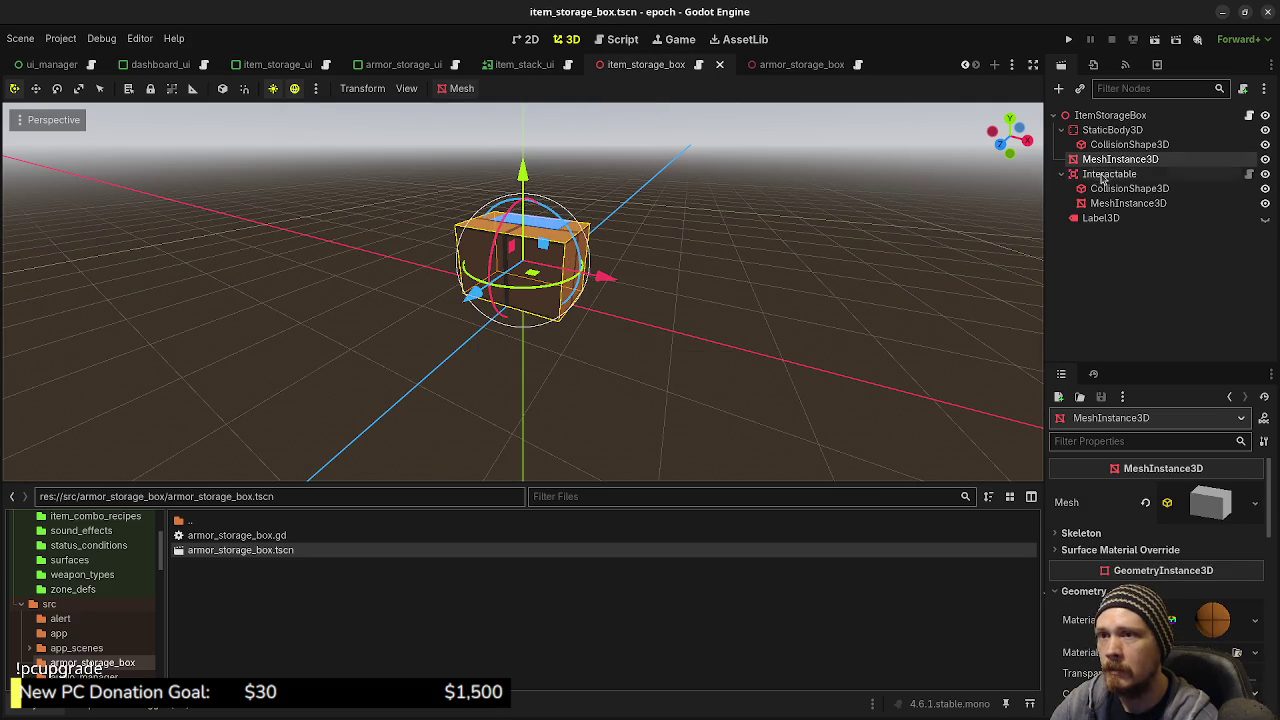
click(1104, 175)
ctrl+click(1098, 220)
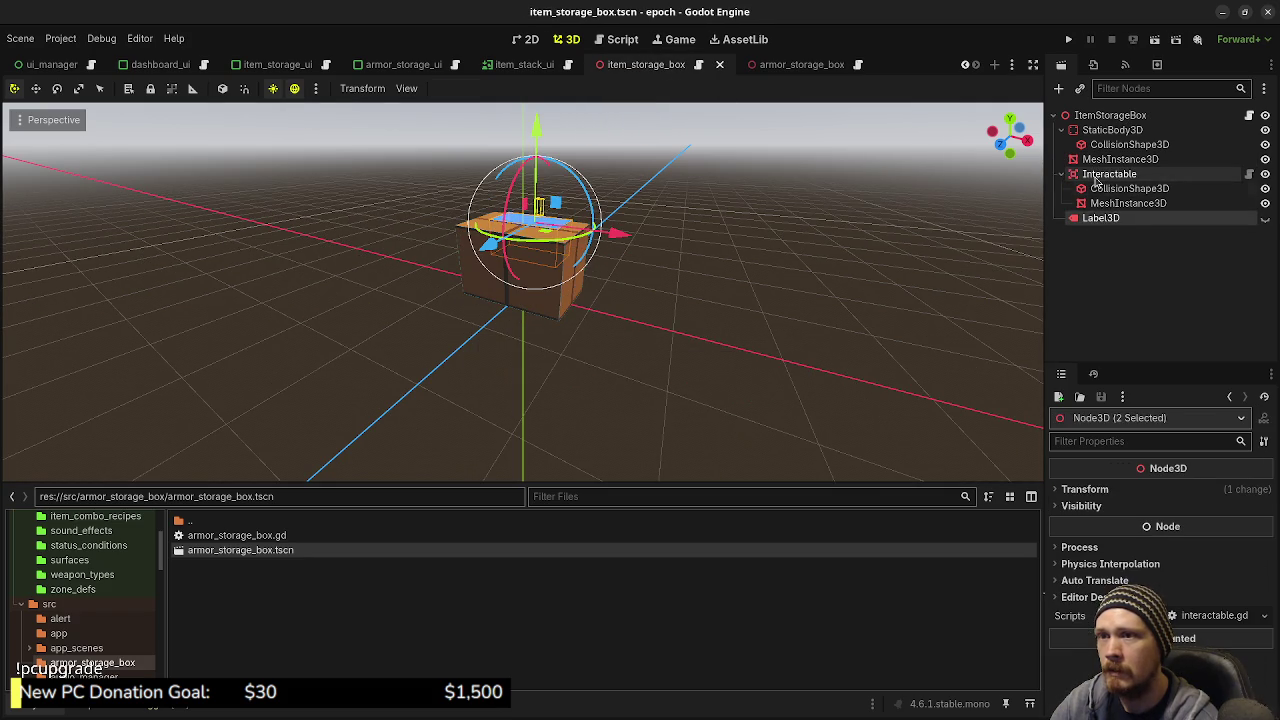
right_click(1098, 178)
click(1100, 206)
click(805, 65)
click(1112, 115)
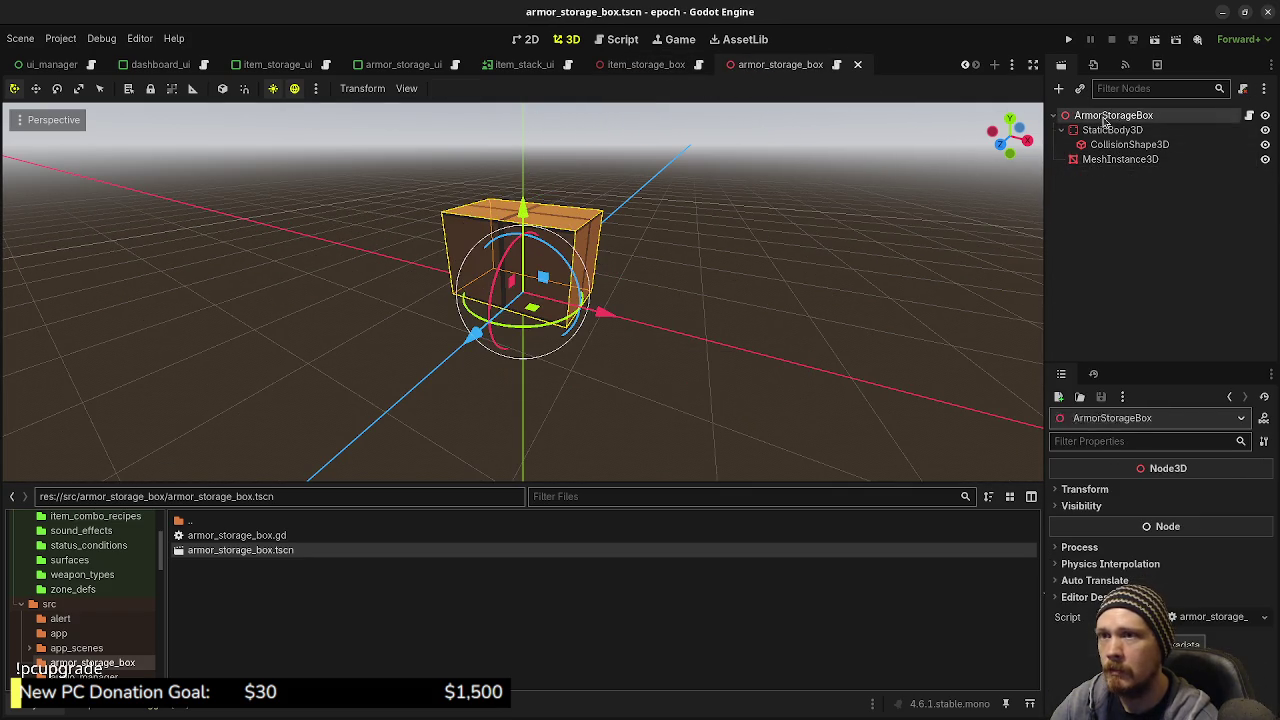
right_click(1110, 116)
click(1100, 236)
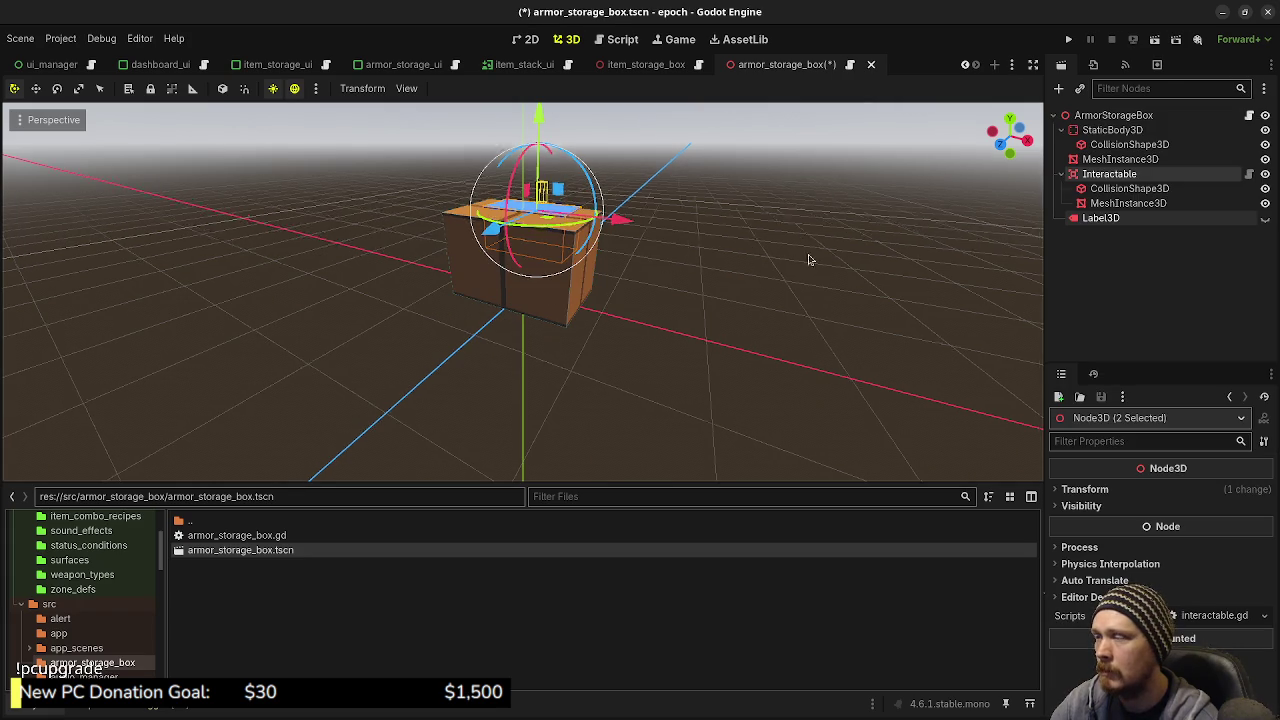
drag(814, 254, 661, 284)
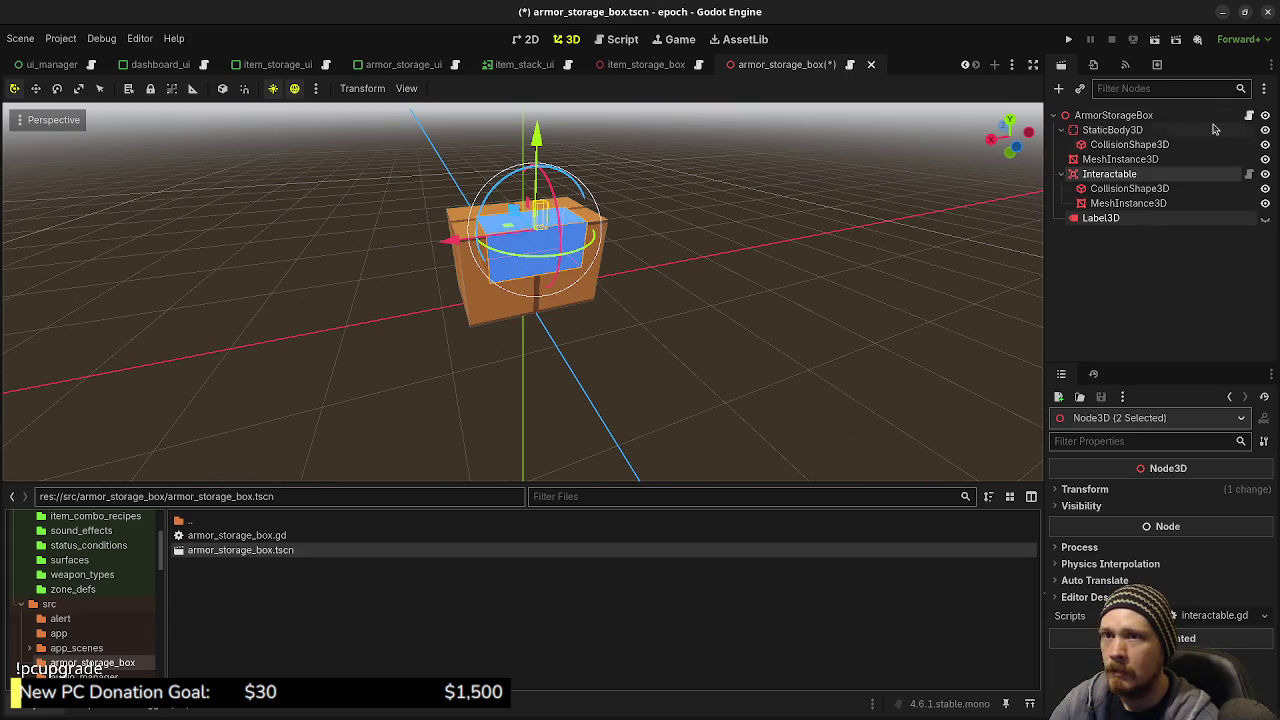
key(ctrl+s)
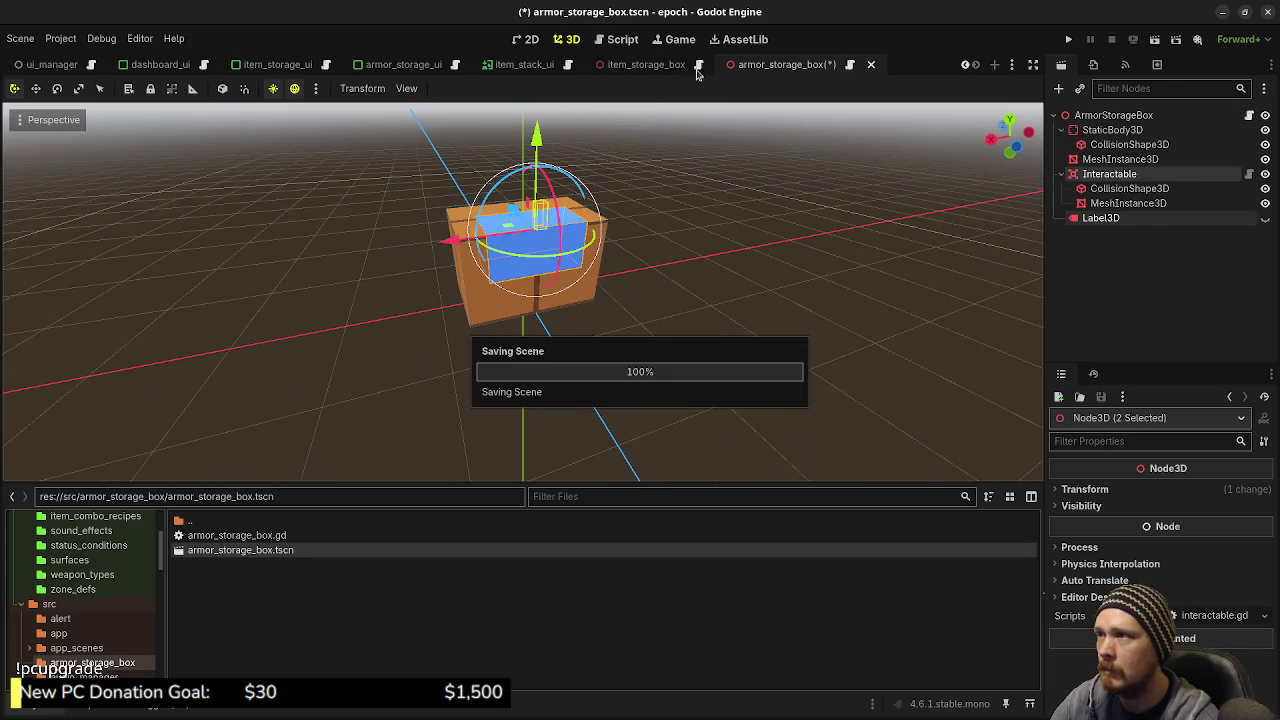
key(ctrl+F3)
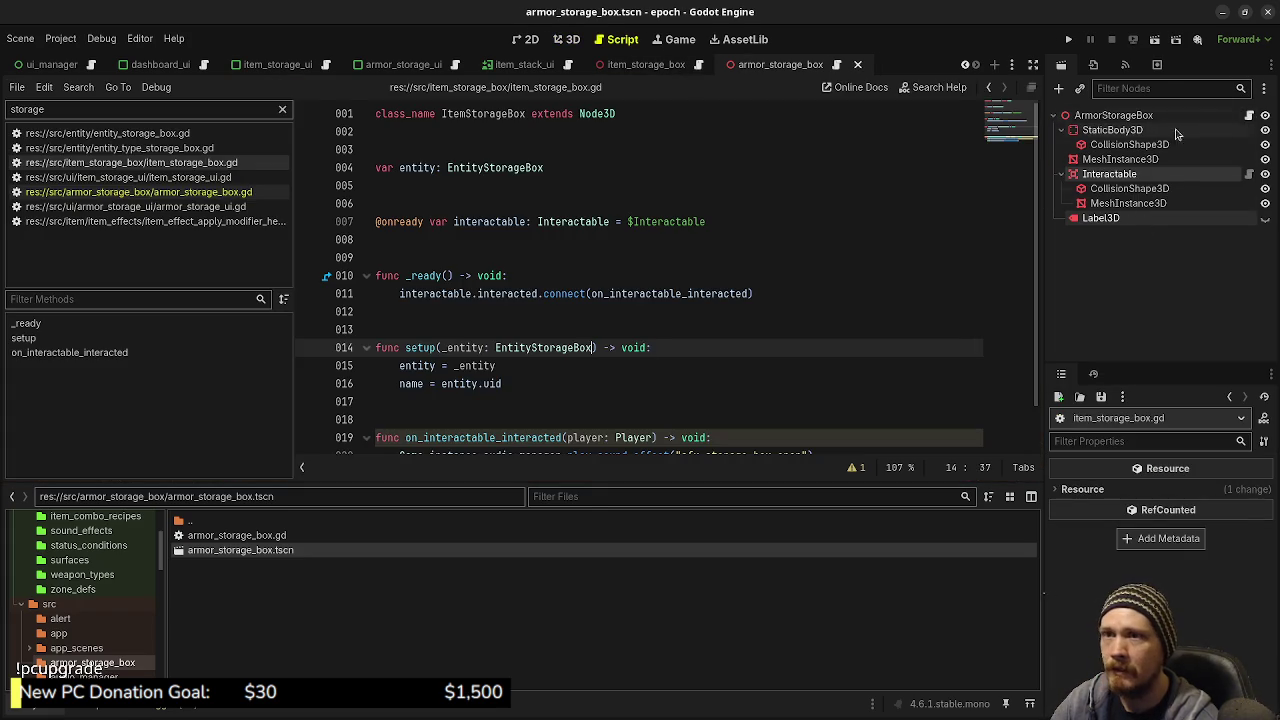
Paste the storage box code from item_storage_box.gd below class_name in armor_storage_box.gd
click(1248, 116)
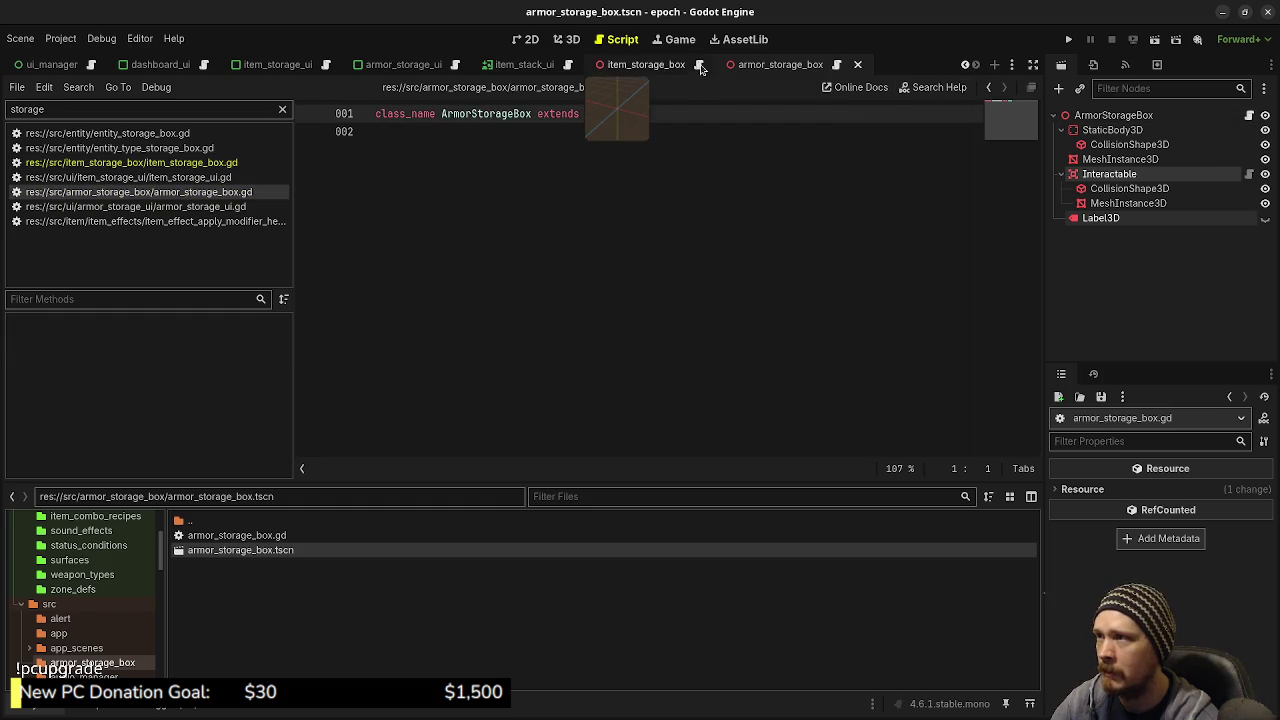
click(698, 64)
scroll(825, 215, down, 1)
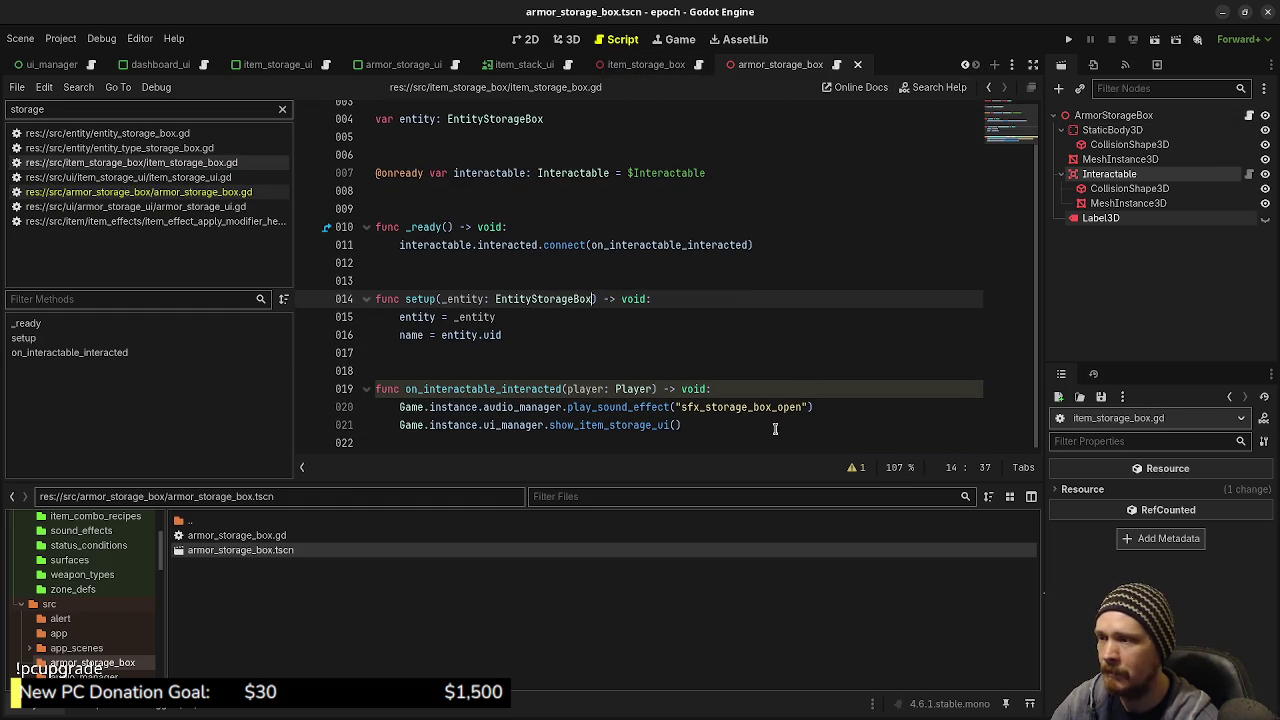
mouse_move(737, 442)
mouse_down()
mouse_move(378, 278)
mouse_move(362, 130)
mouse_move(365, 166)
mouse_up()
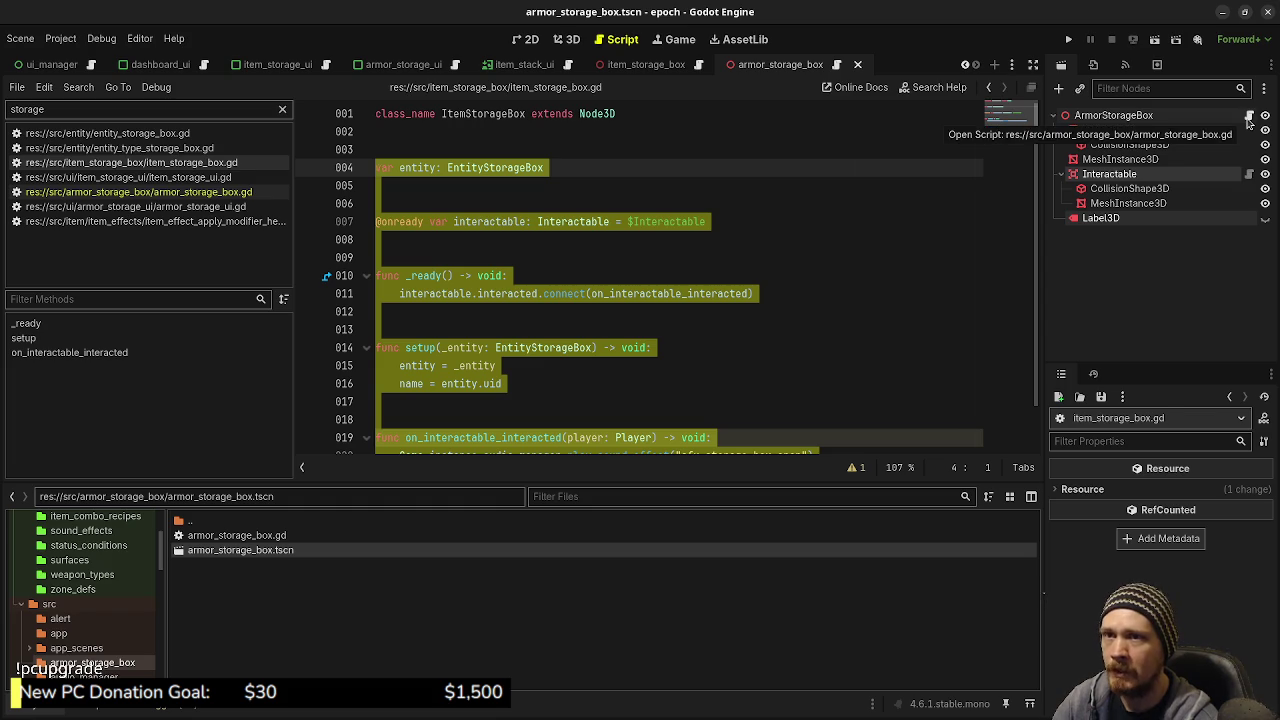
click(1249, 115)
click(624, 247)
key(Return)
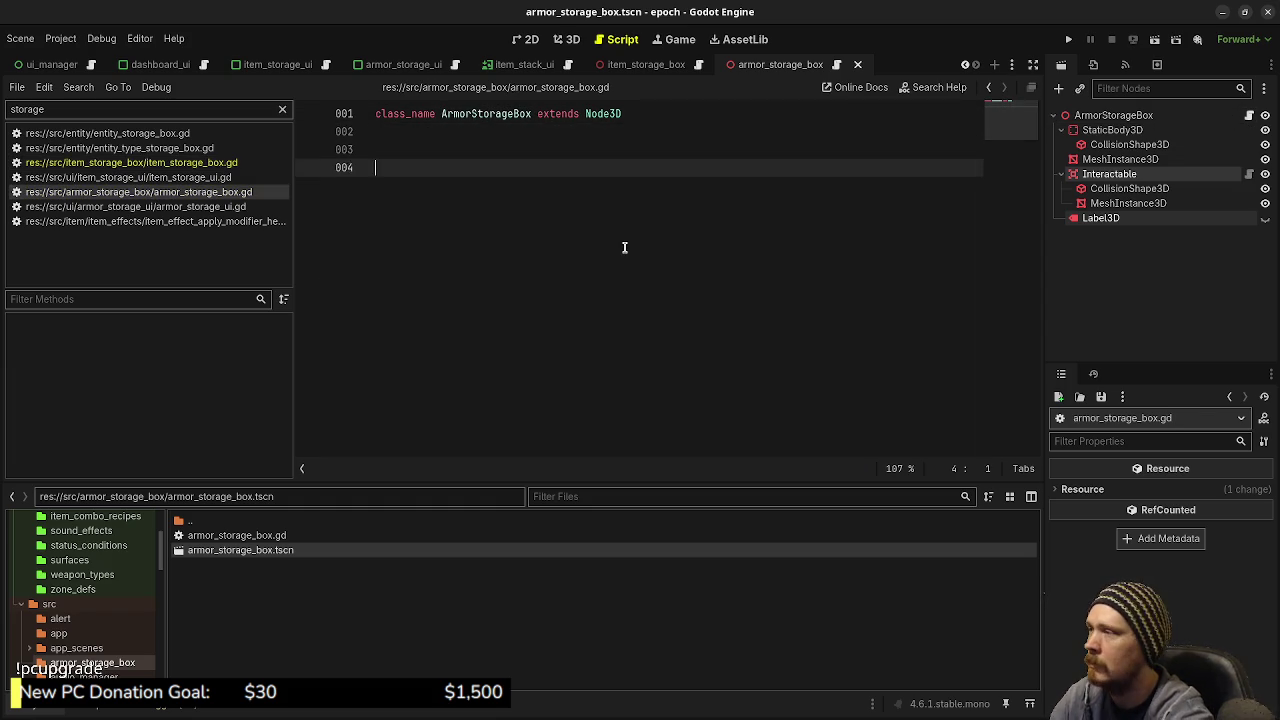
key(ctrl+v)
Jump to the EntityStorageBox class definition and select its class name
scroll(624, 247, up, 1)
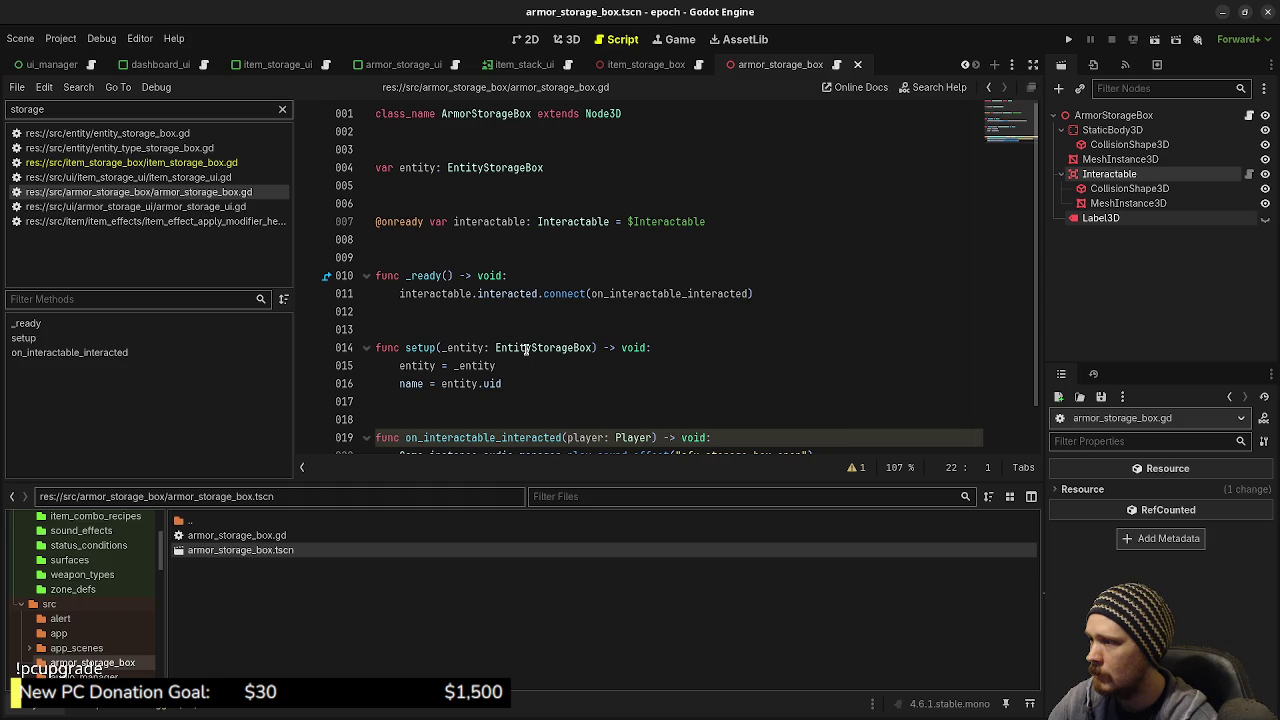
click(535, 352)
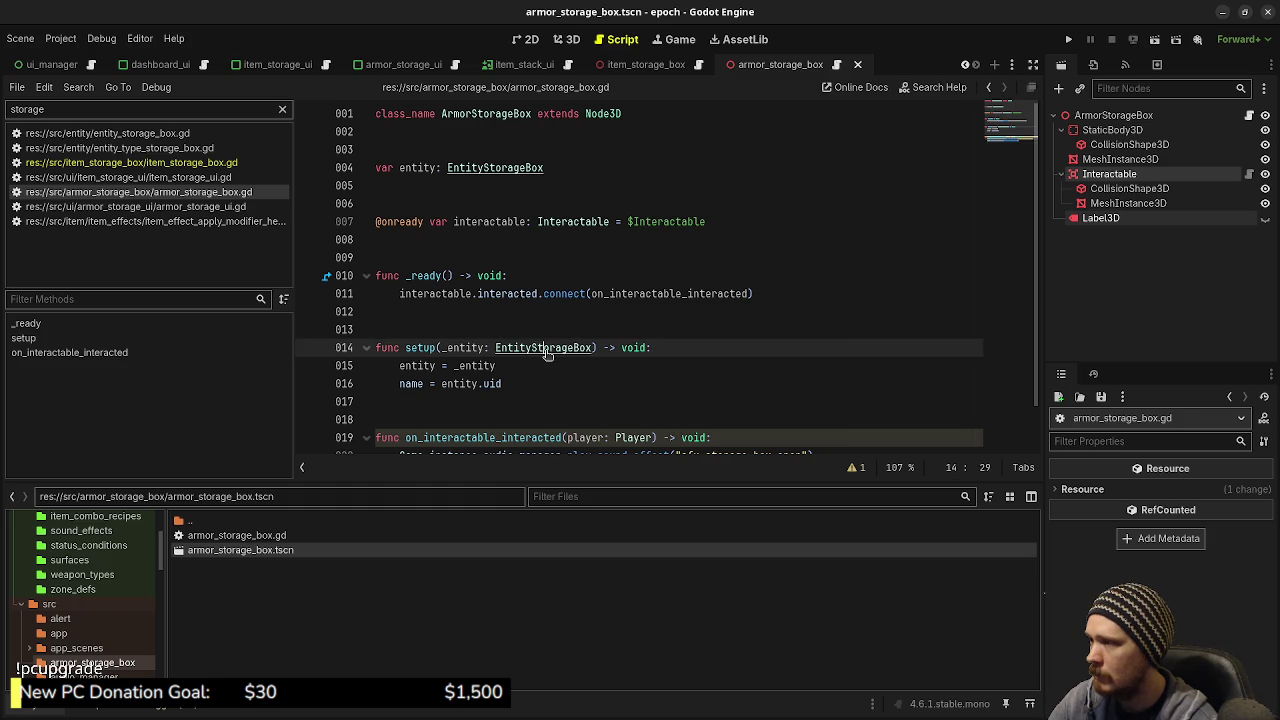
ctrl+click(546, 350)
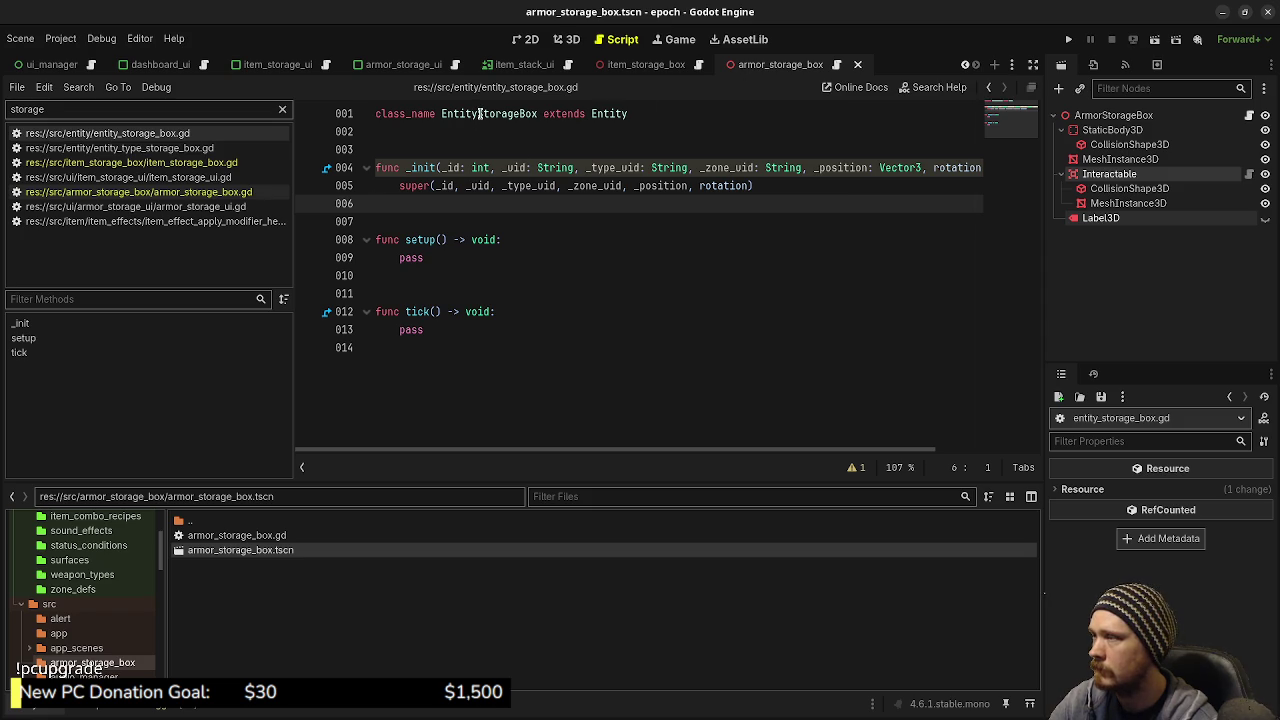
double_click(479, 113)
Run Find in Files for EntityStorageBox across the project
click(78, 87)
click(113, 178)
click(648, 440)
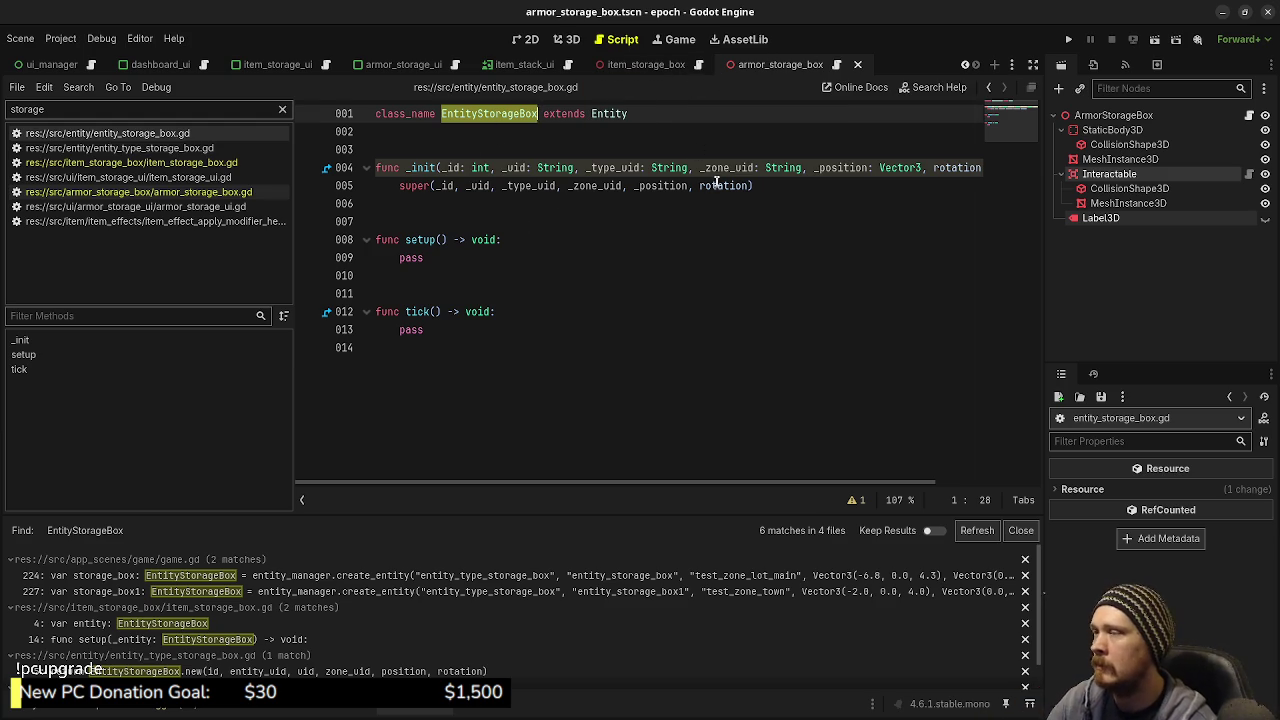
click(651, 141)
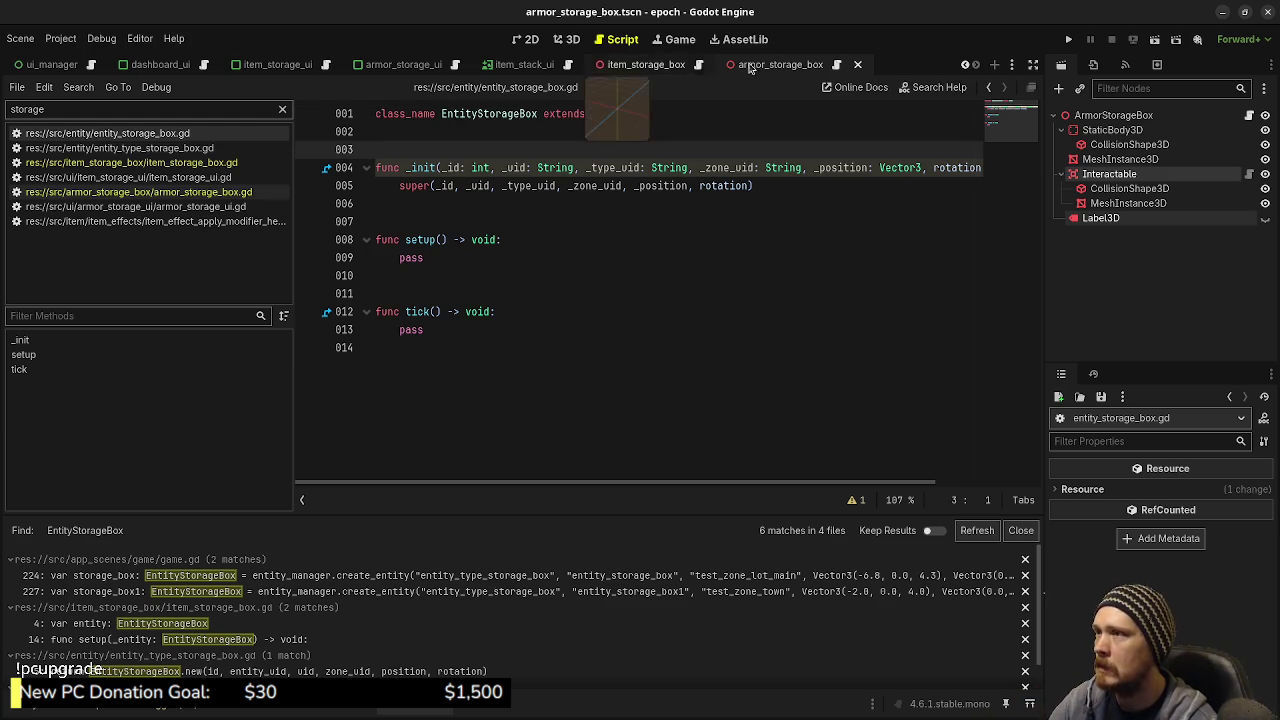
click(838, 65)
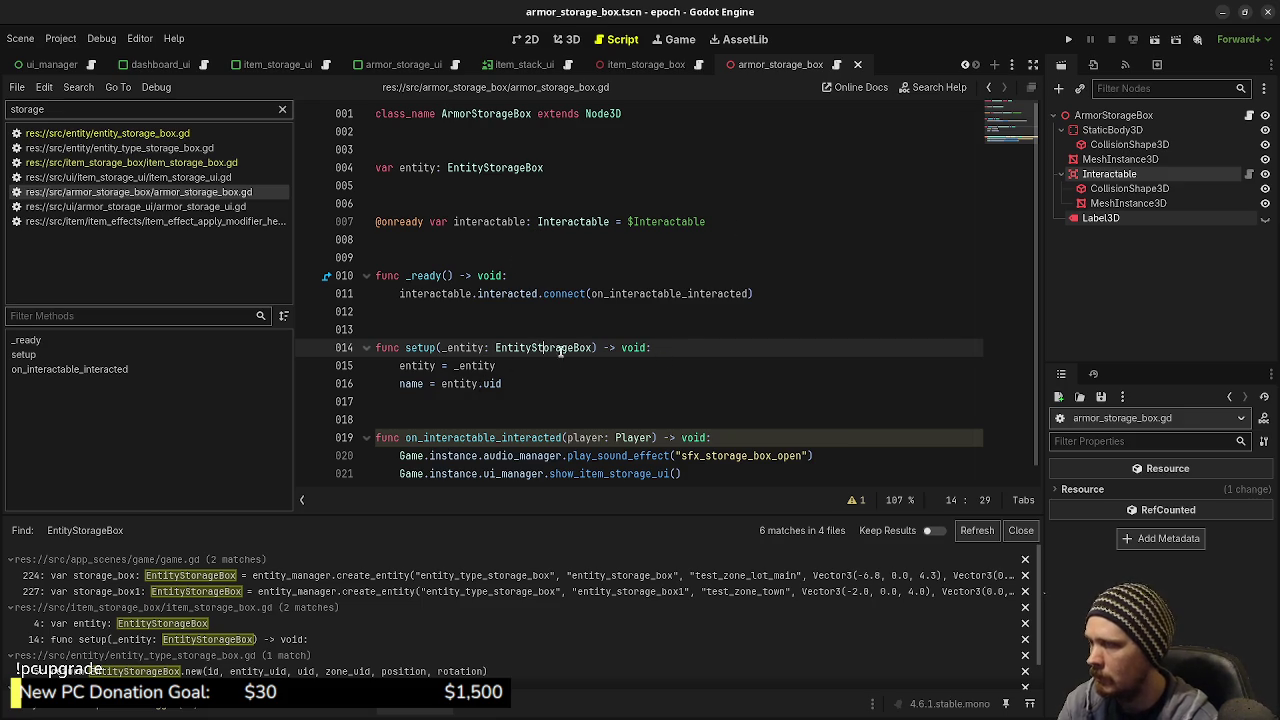
Rename the show_item_storage_ui call to show_armor_storage_ui in armor_storage_box.gd
click(484, 168)
key(Right)
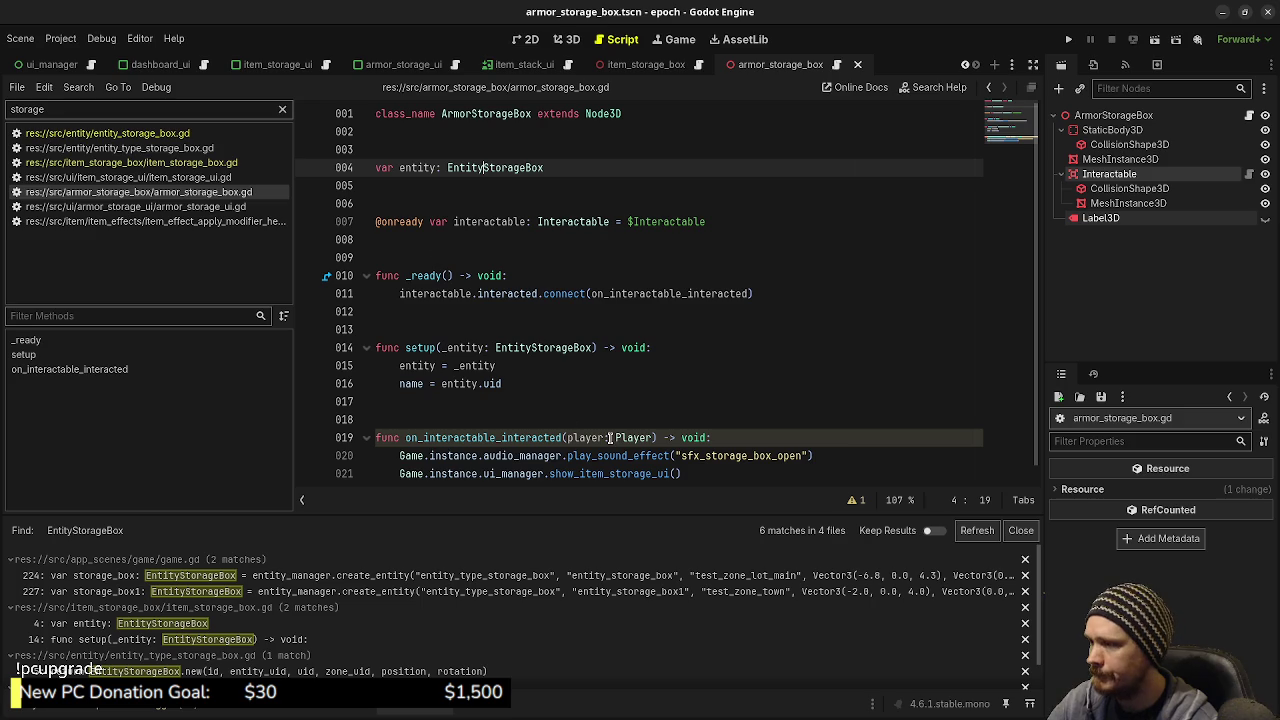
scroll(610, 439, down, 1)
drag(579, 459, 605, 459)
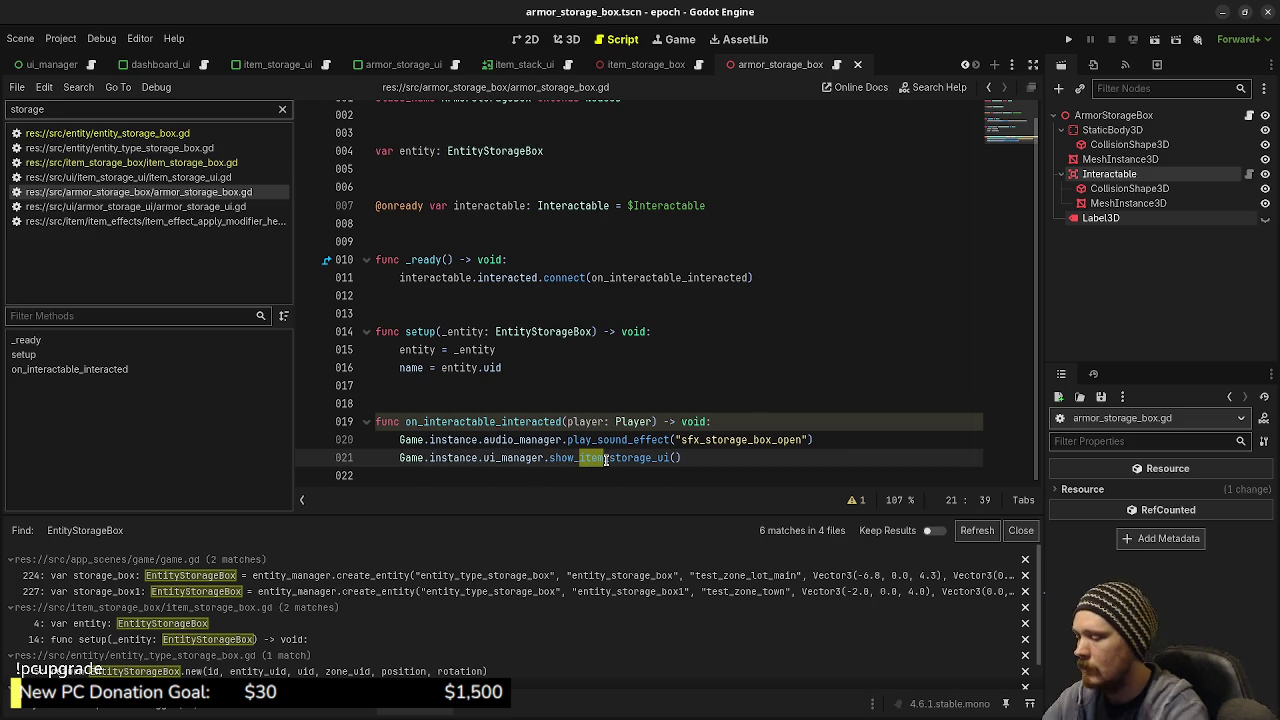
text(armor)
click(530, 331)
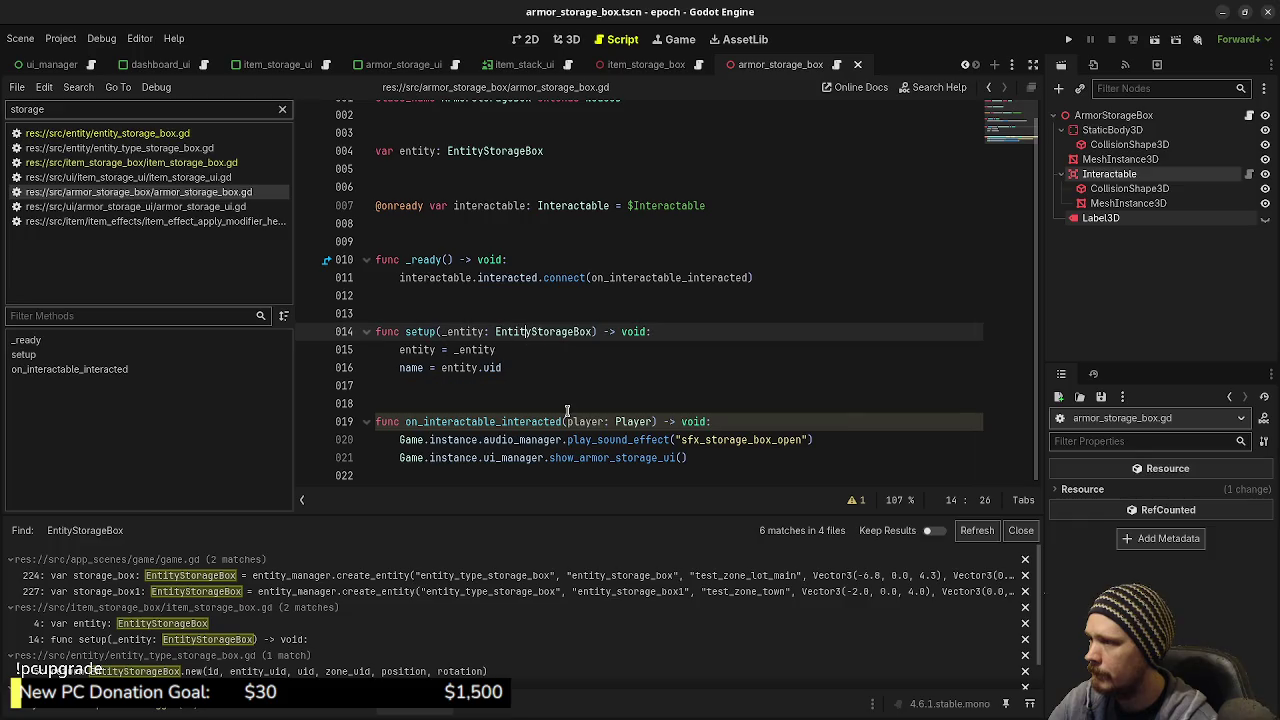
click(523, 349)
click(531, 331)
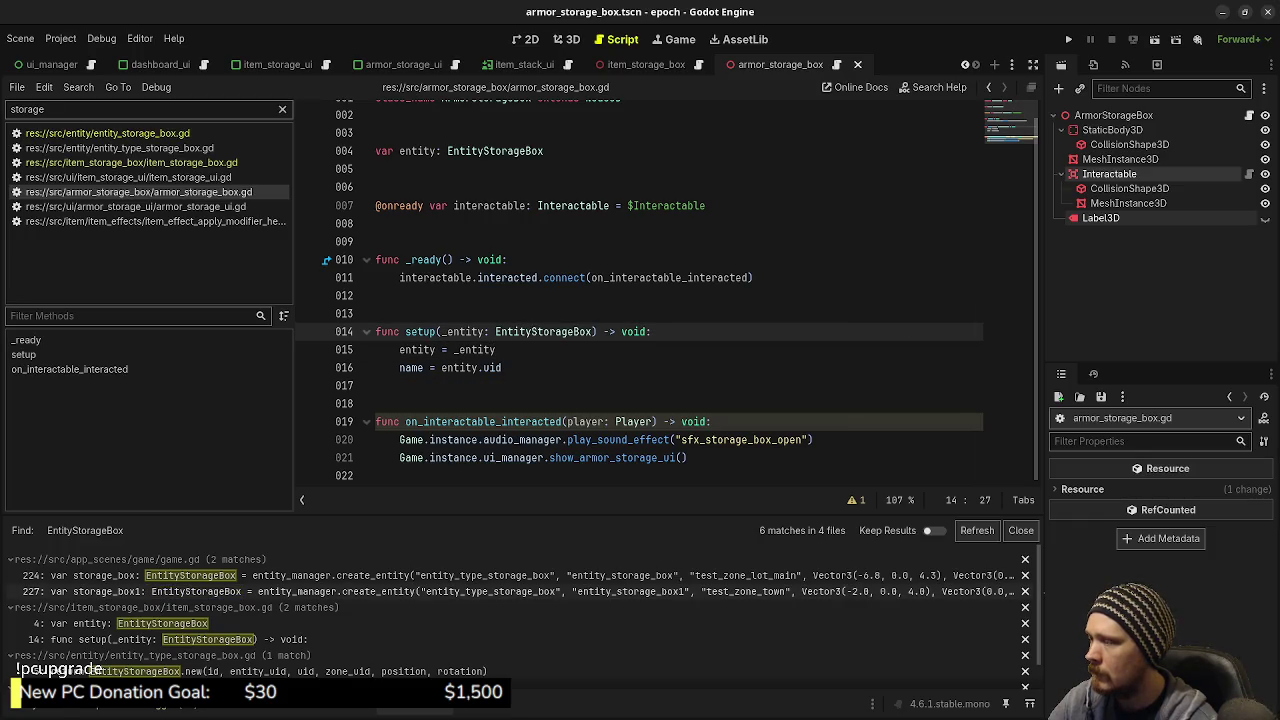
Enlarge the FileSystem dock and browse the res://src/entity/ folder
click(41, 710)
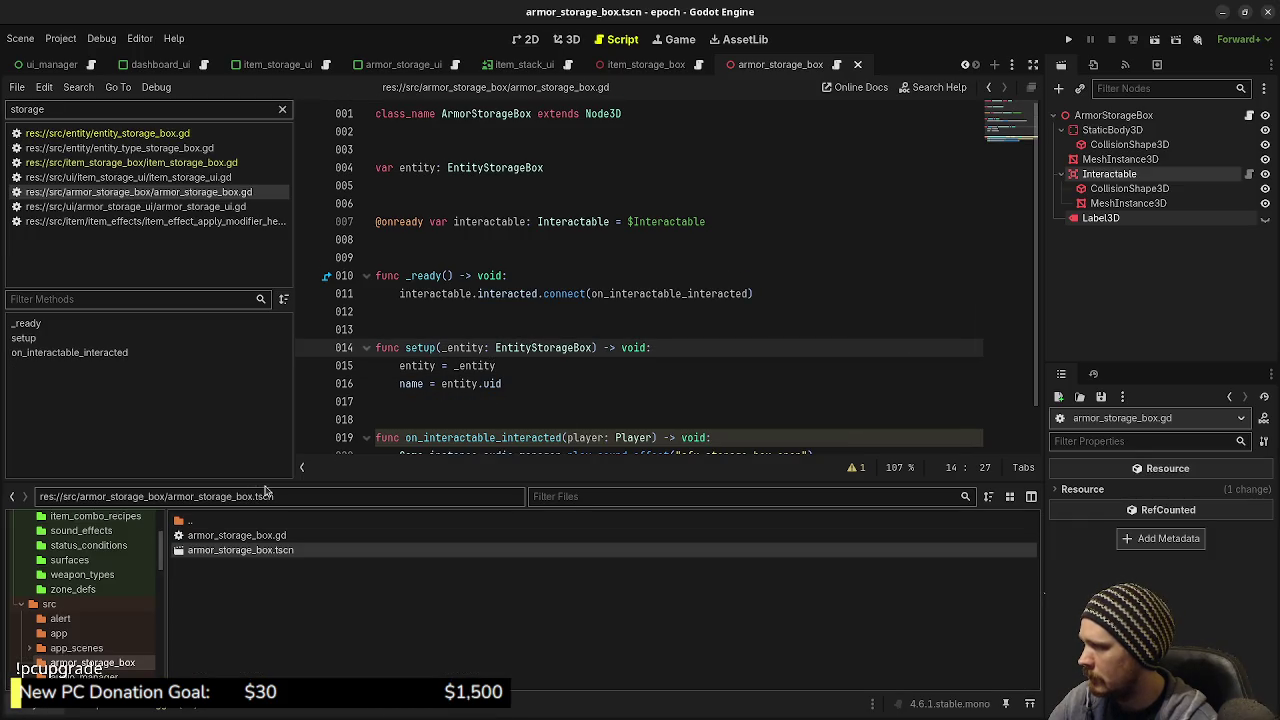
drag(268, 482, 268, 421)
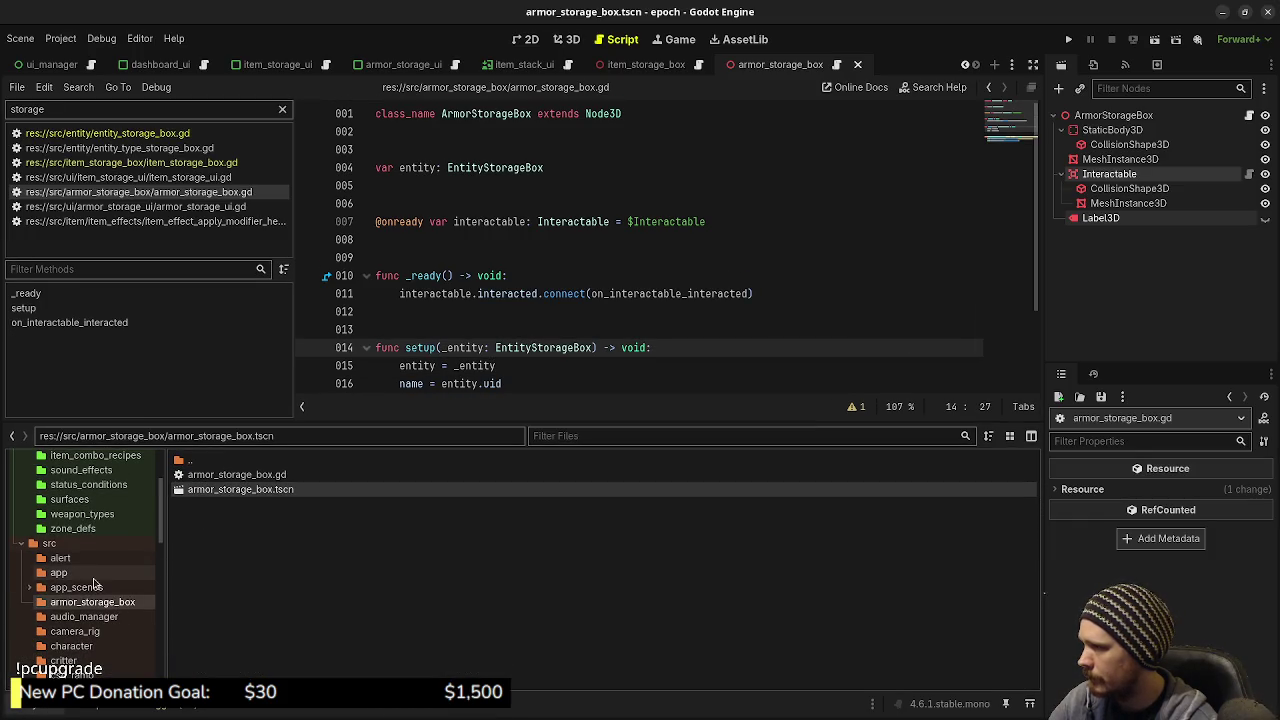
scroll(88, 573, down, 4)
click(64, 573)
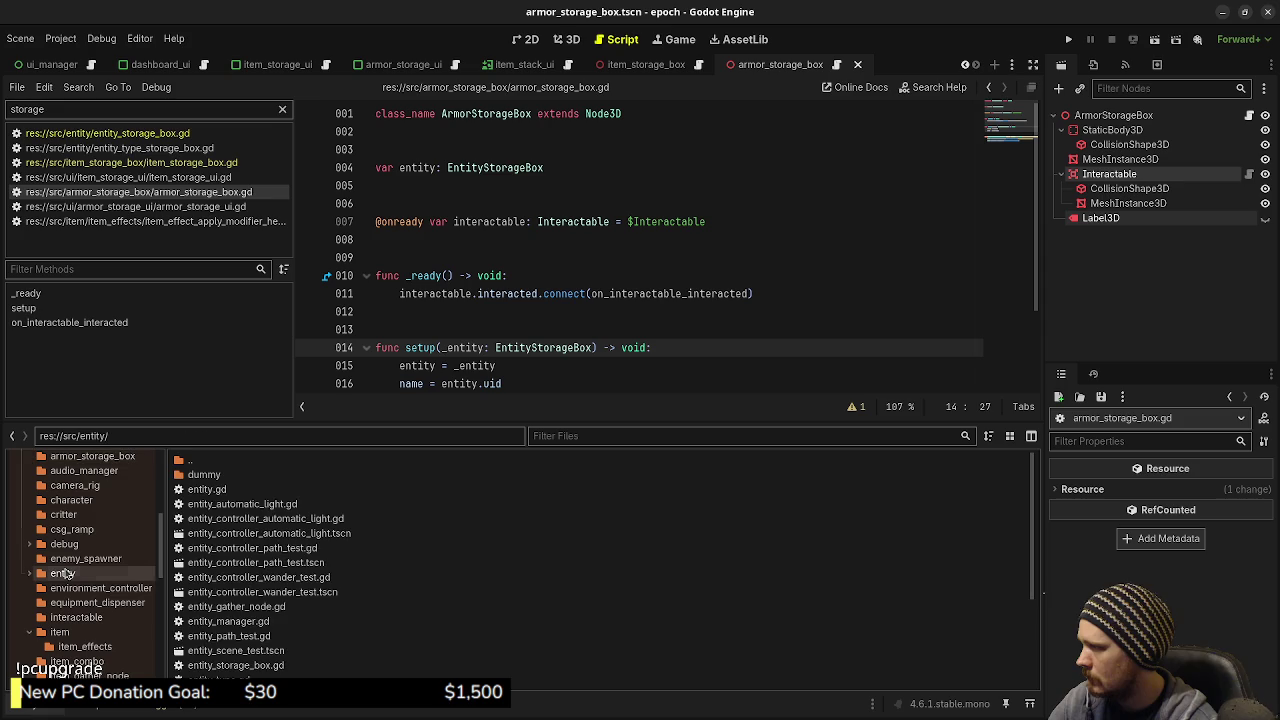
scroll(317, 597, down, 5)
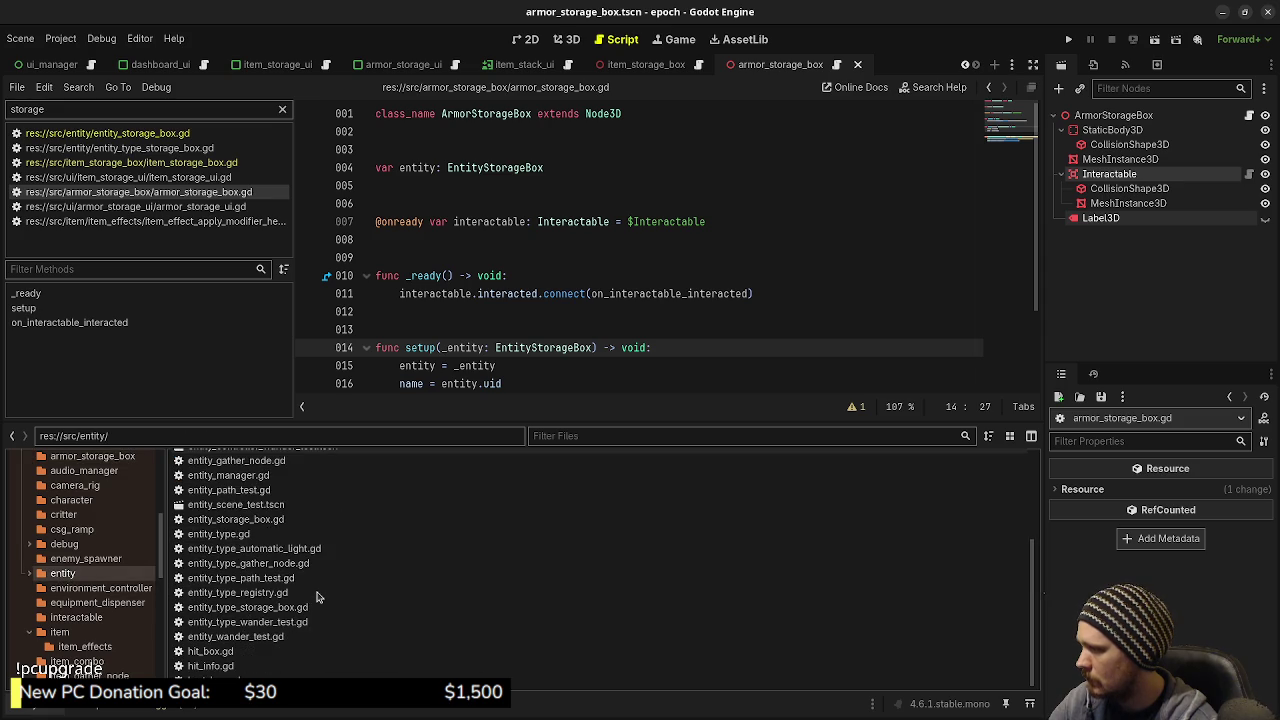
scroll(317, 597, up, 3)
scroll(310, 590, down, 3)
scroll(290, 565, up, 5)
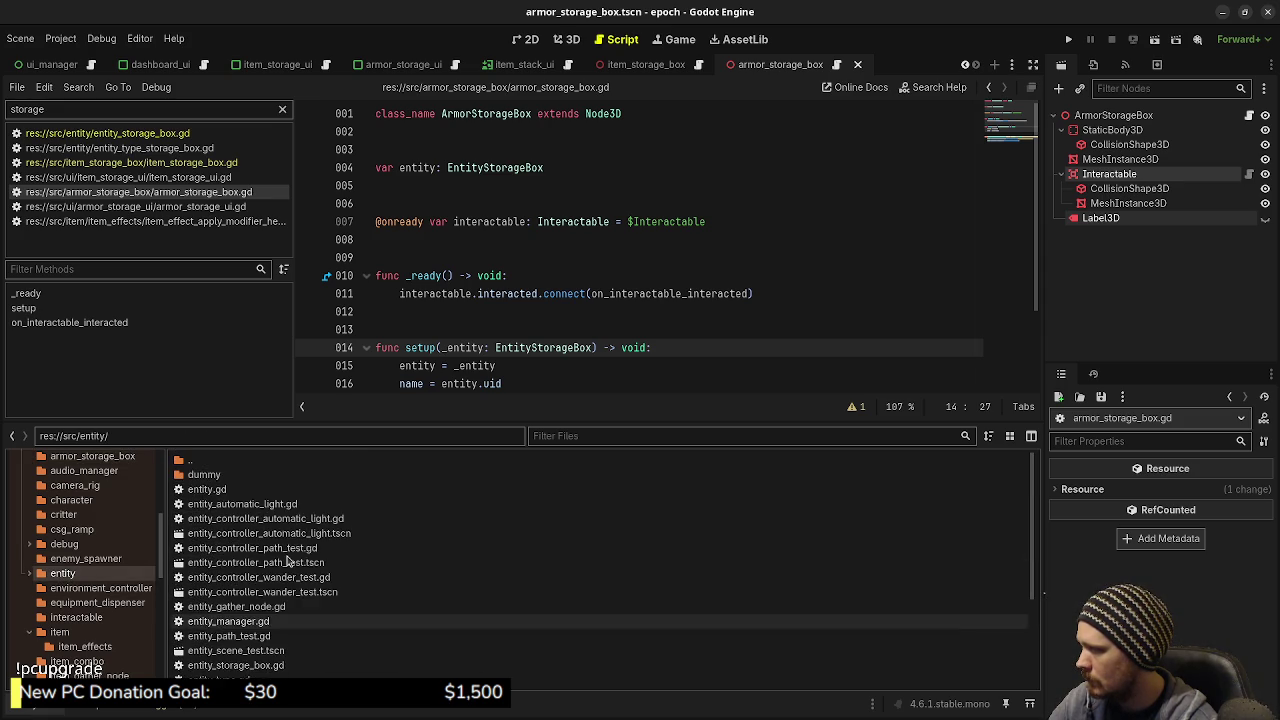
Create a new entity_armor_storage_box.gd script in the entity folder
right_click(113, 578)
mouse_move(275, 488)
click(358, 513)
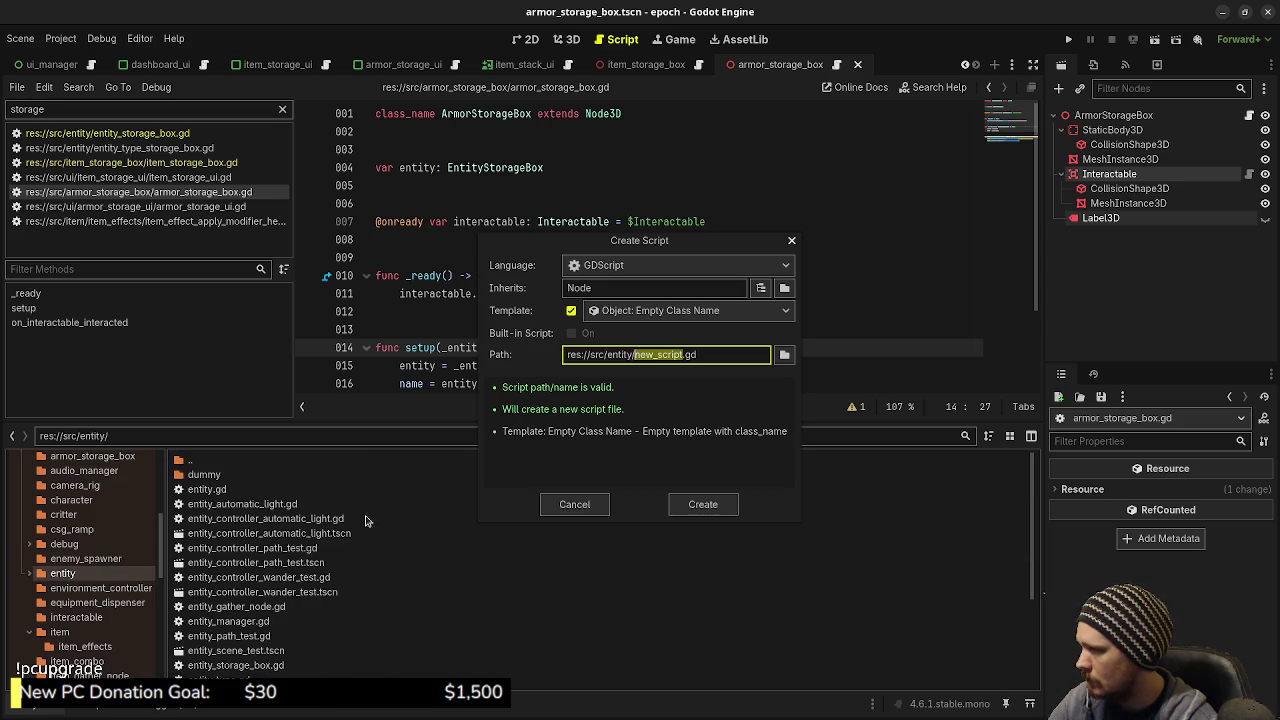
text(entity)
text(_armor_st)
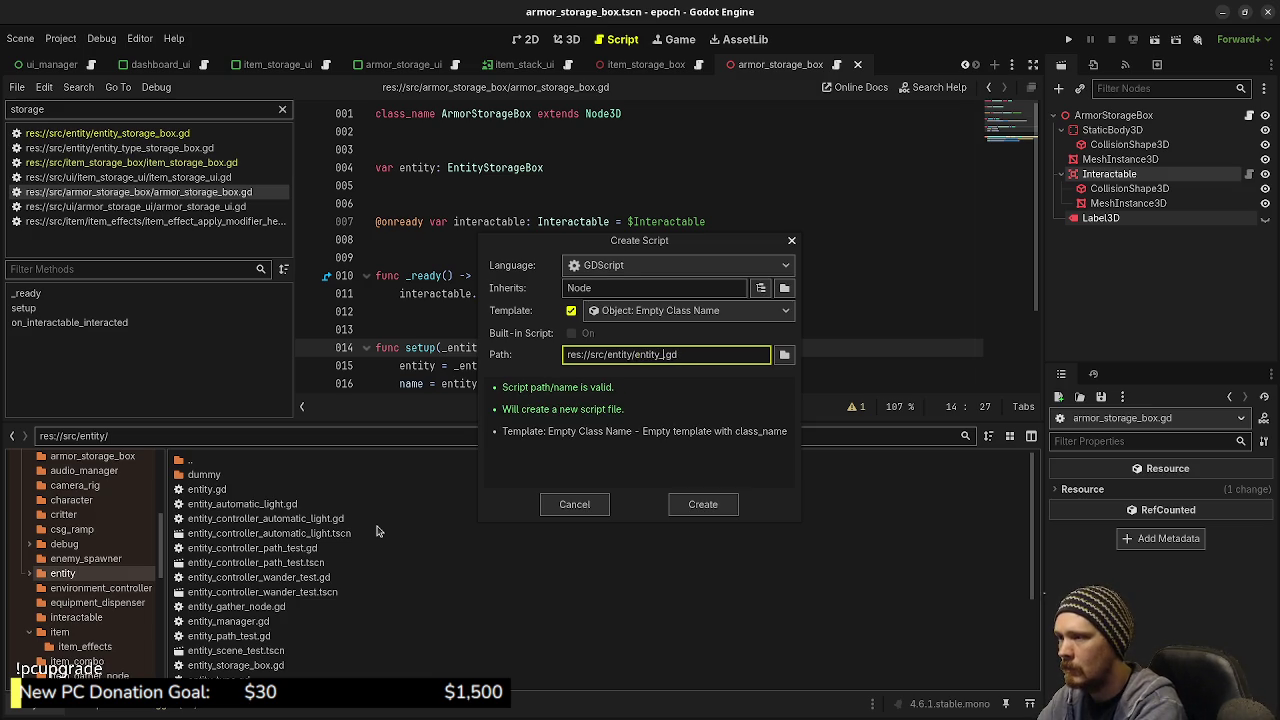
text(orage_box)
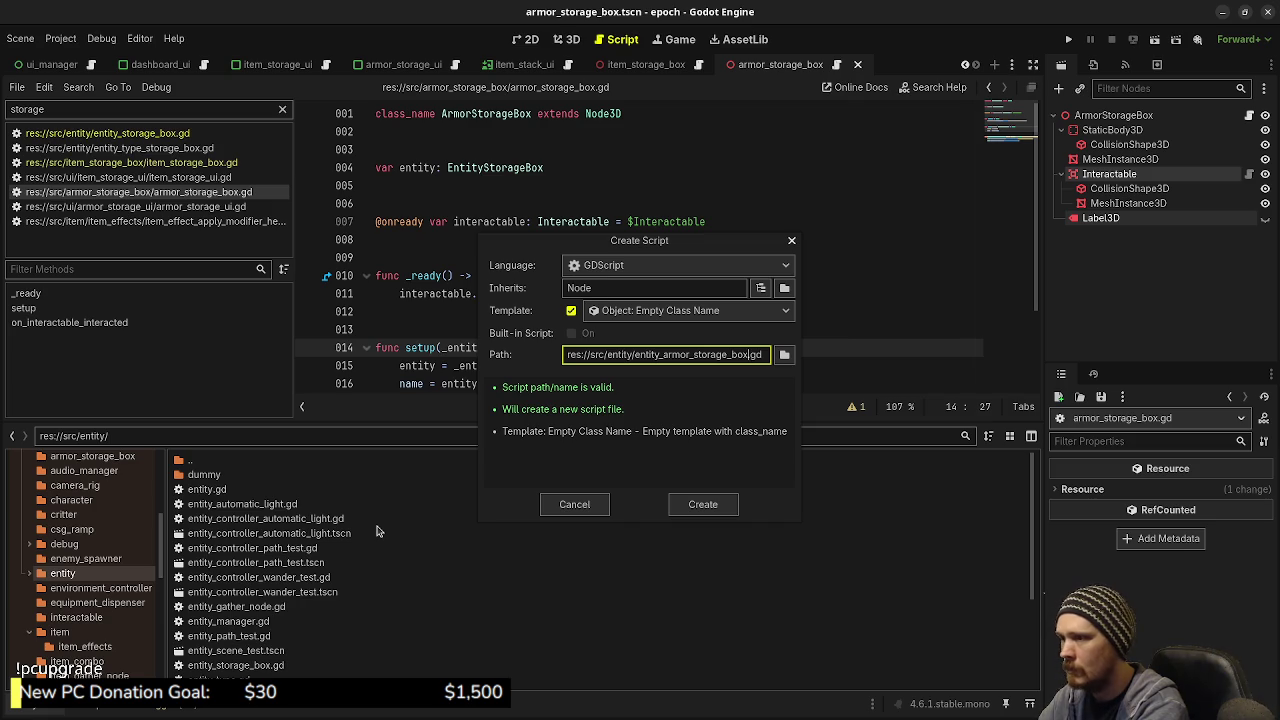
key(Return)
Paste _init, setup and tick from entity_storage_box.gd, set the base class to Entity, and save
scroll(310, 600, down, 3)
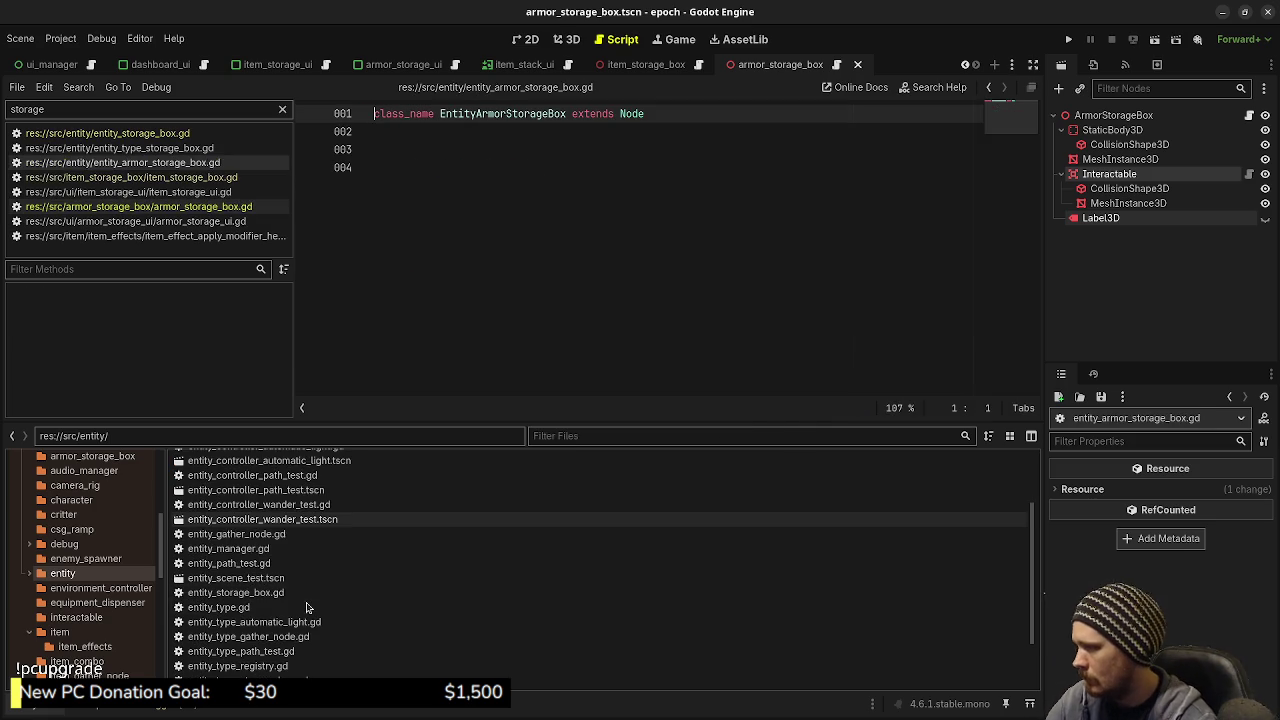
double_click(300, 592)
mouse_move(468, 329)
mouse_down()
mouse_move(326, 203)
mouse_move(323, 163)
mouse_up()
key(ctrl+c)
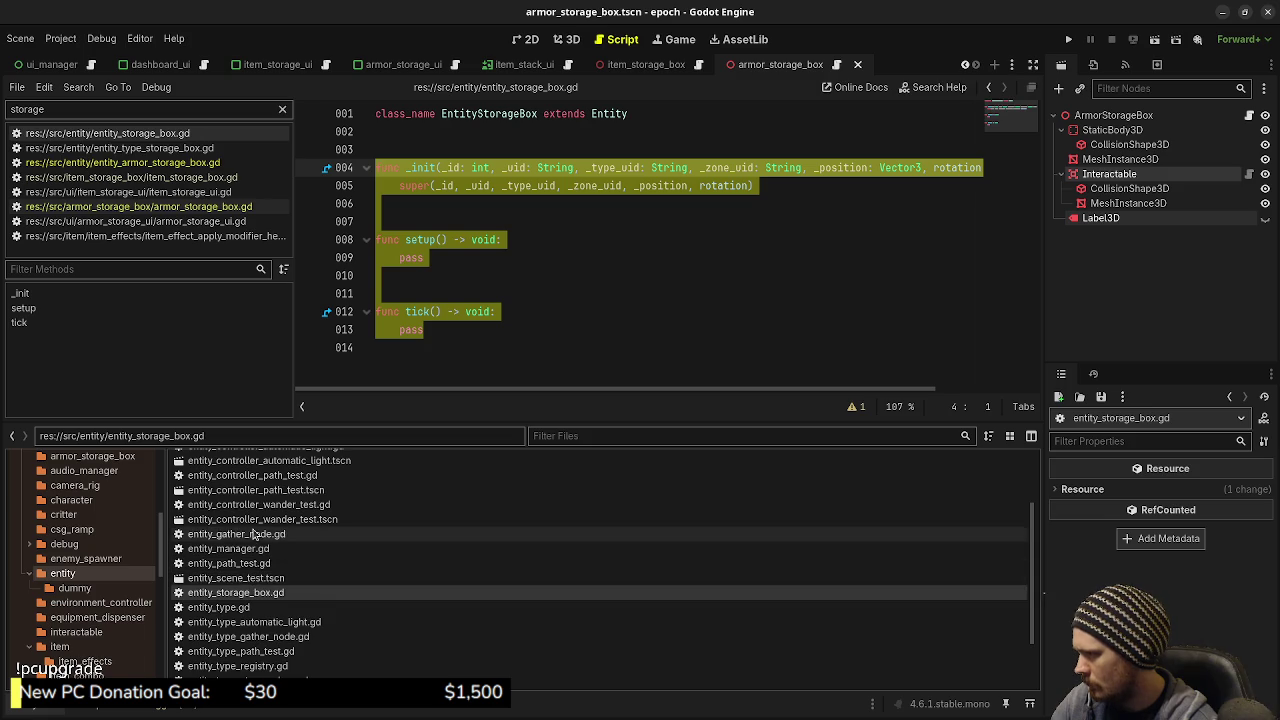
scroll(253, 534, up, 3)
double_click(284, 505)
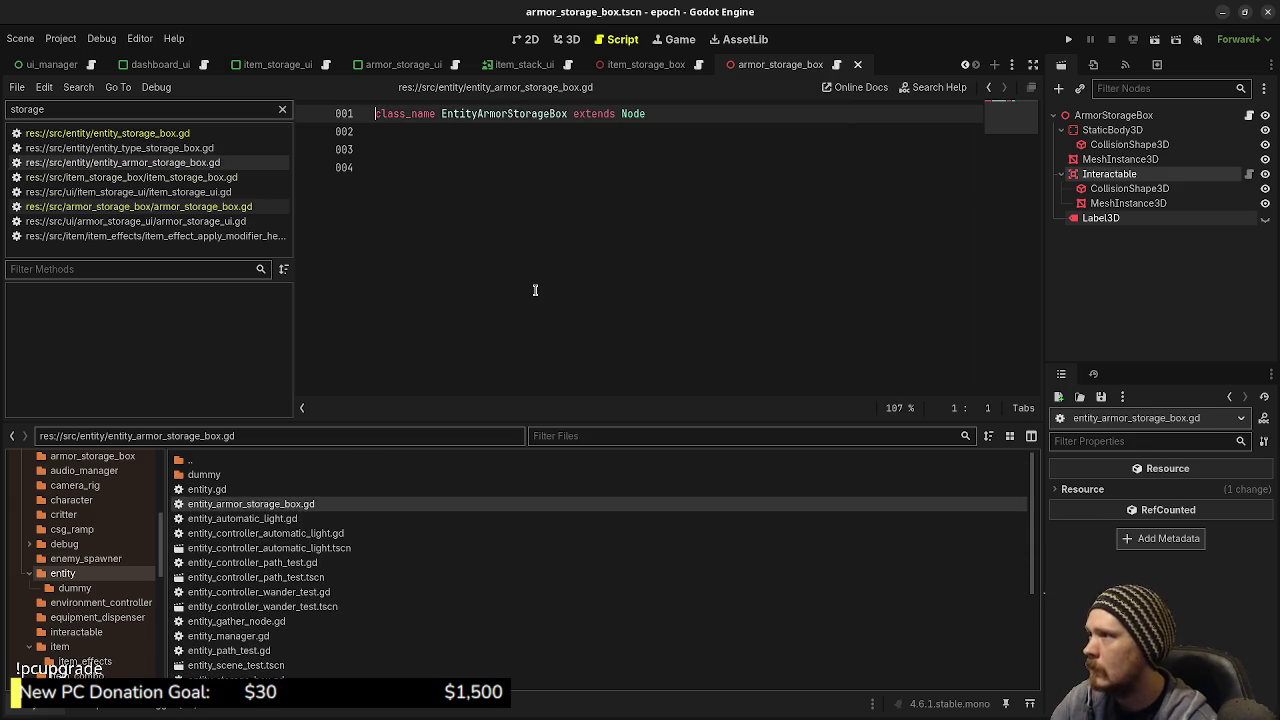
key(ctrl+End)
key(ctrl+v)
double_click(633, 113)
text(E)
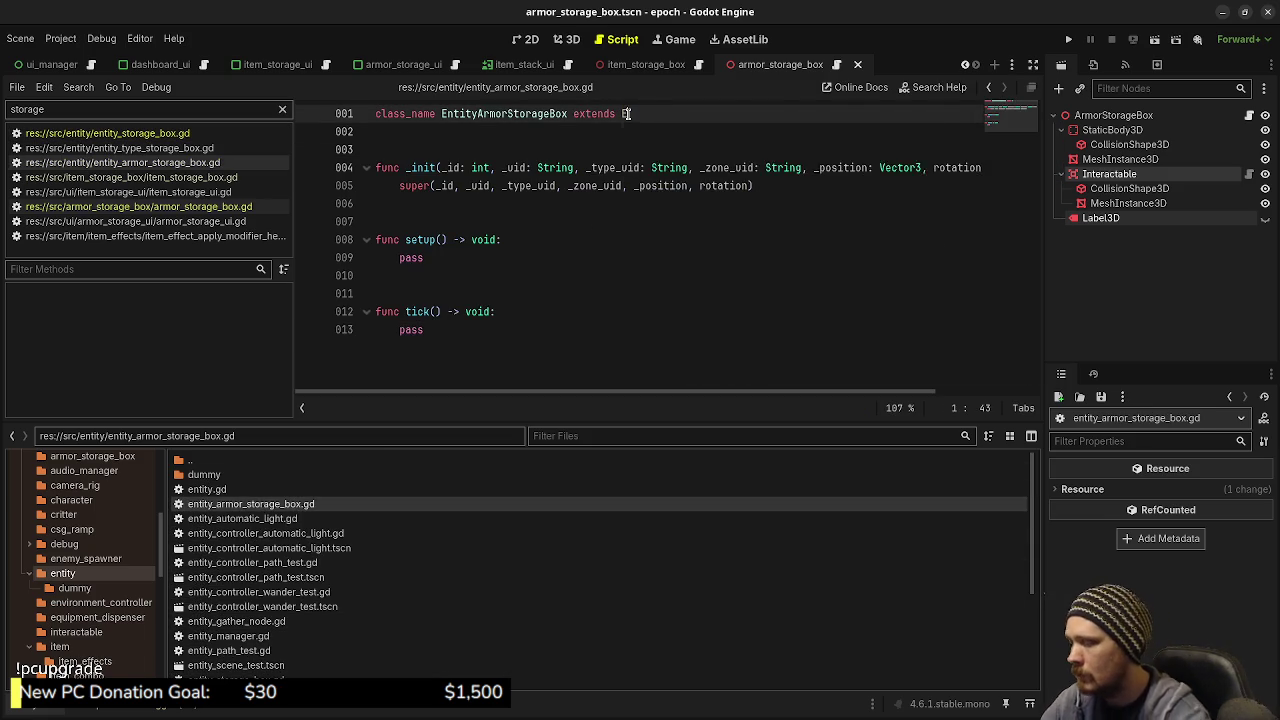
text(ntity)
key(ctrl+s)
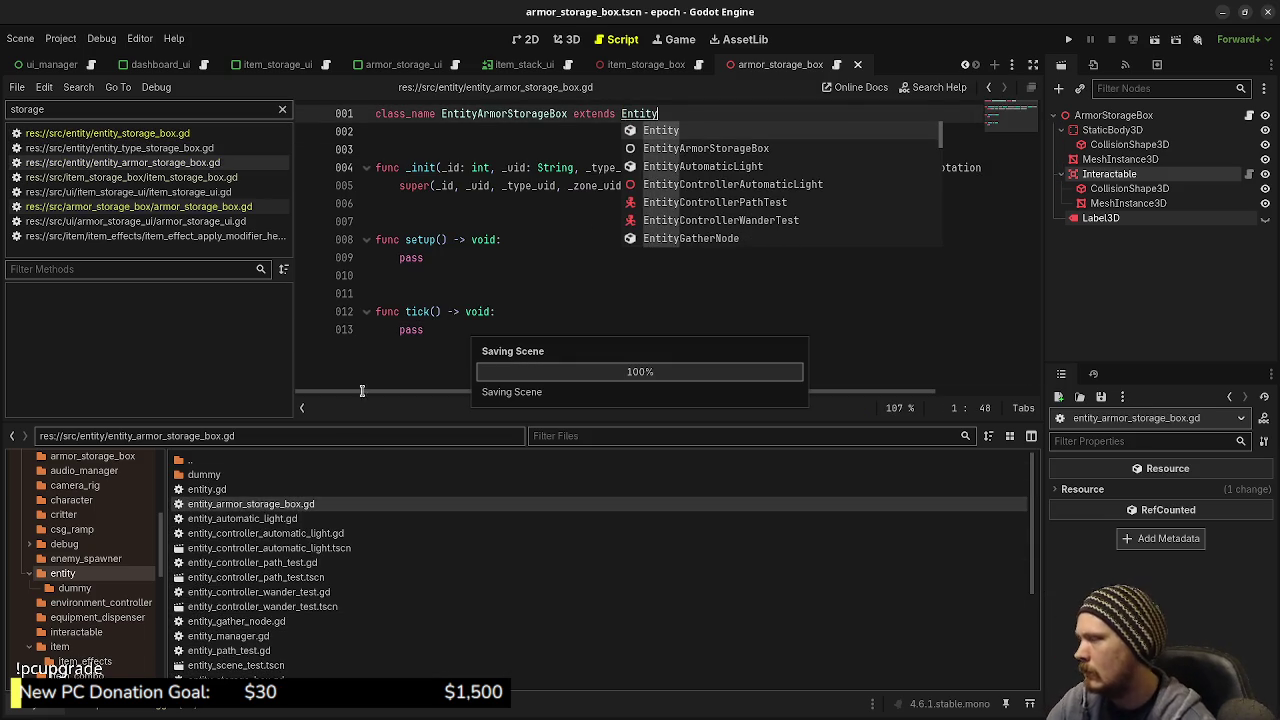
Compare with entity_storage_box.gd and save the armor storage box entity script again
scroll(249, 622, down, 2)
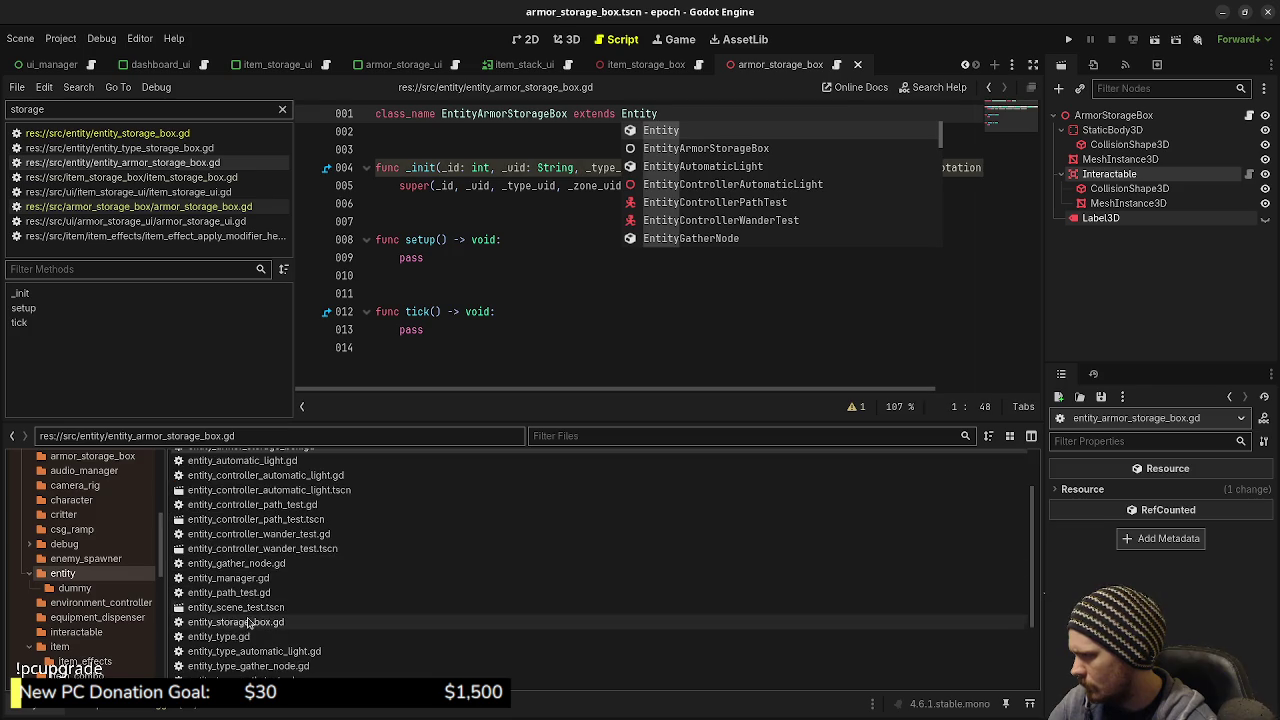
double_click(249, 622)
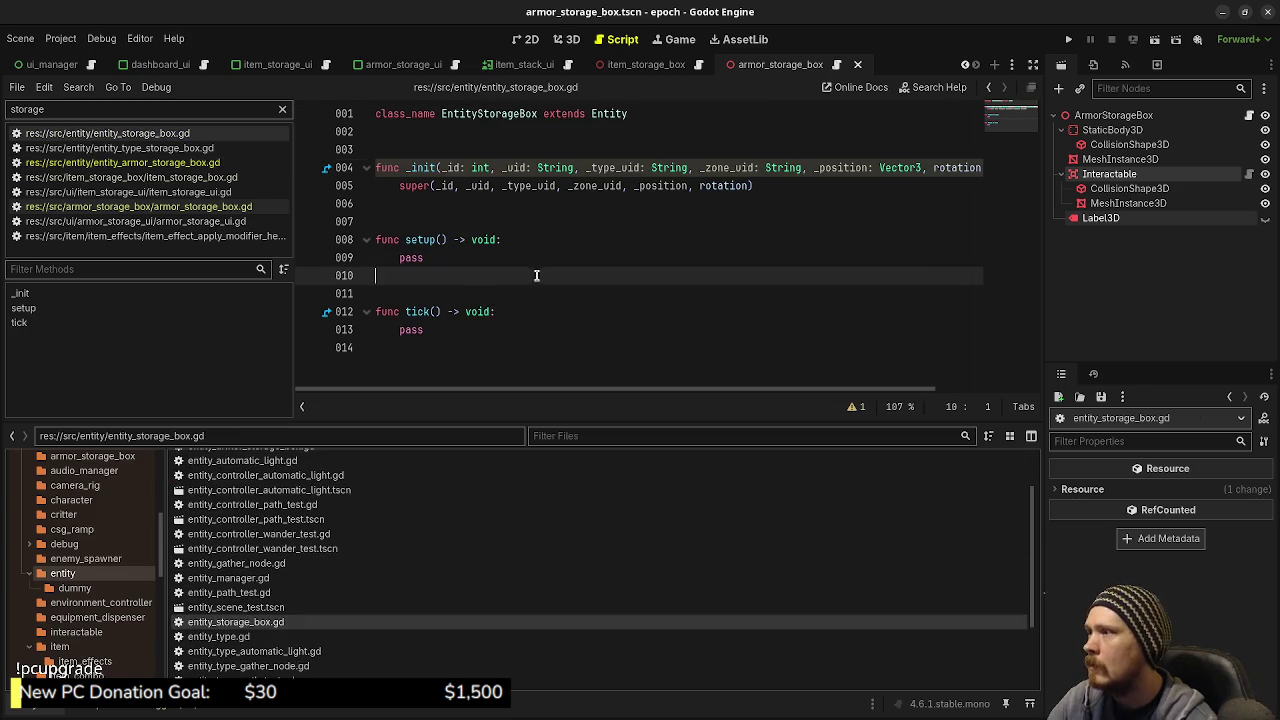
scroll(267, 560, up, 2)
double_click(267, 505)
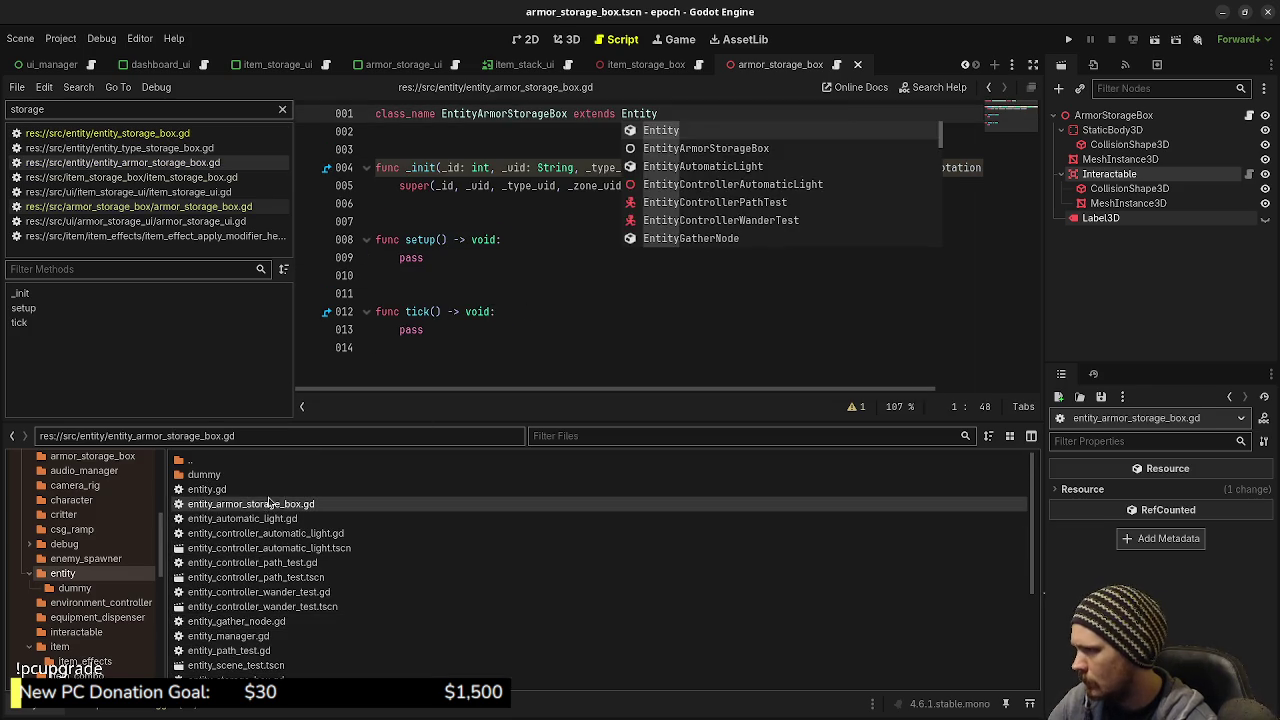
click(535, 301)
key(ctrl+s)
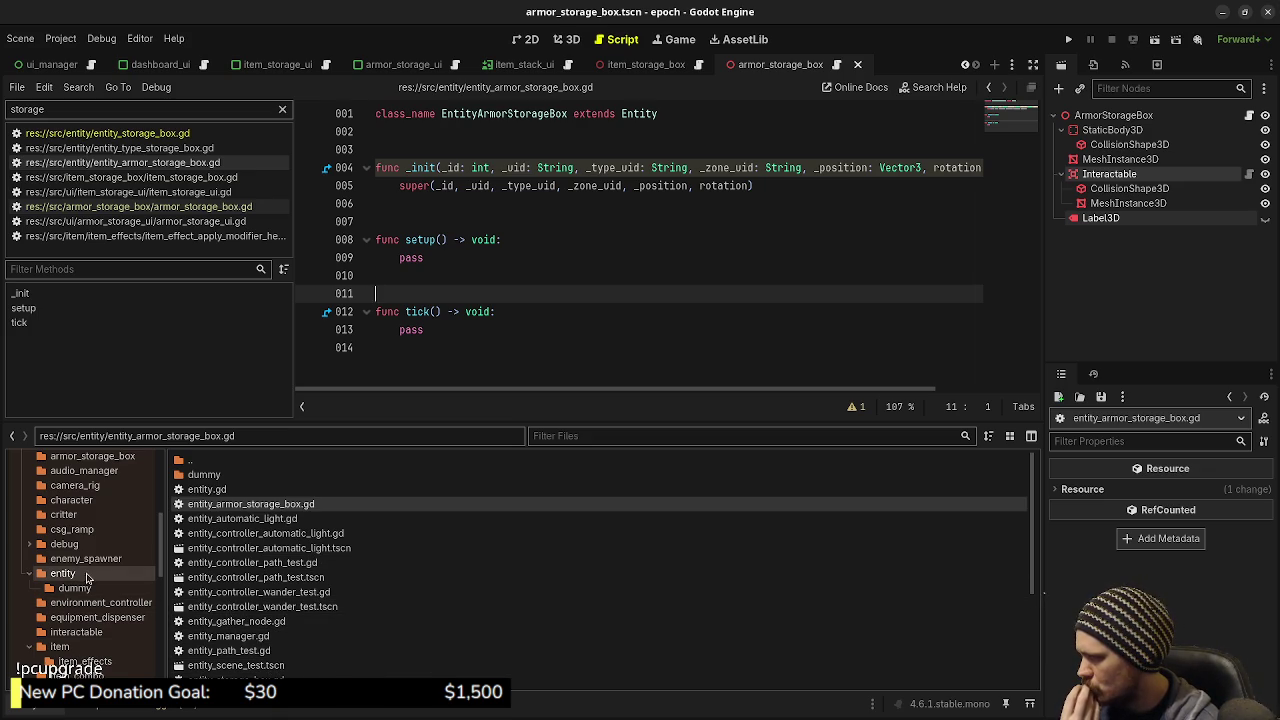
Show the res://data/entity_types/ folder and bring up its file actions
scroll(91, 577, up, 5)
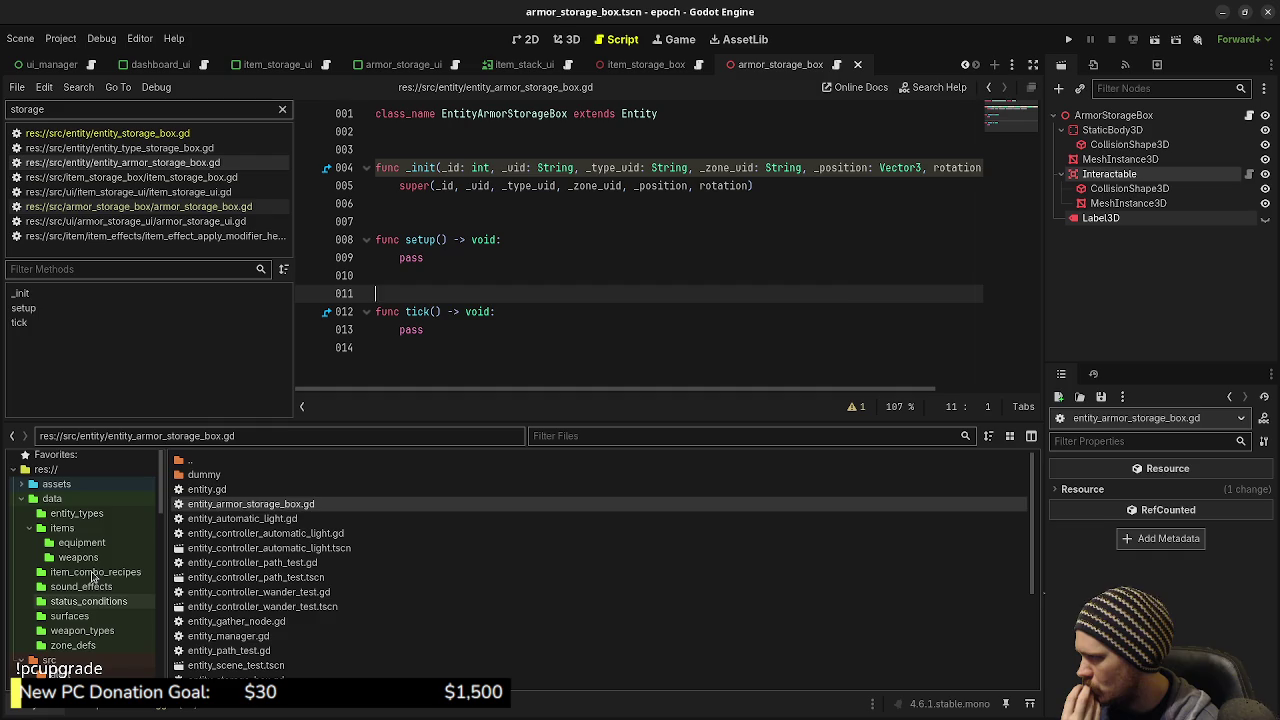
click(80, 514)
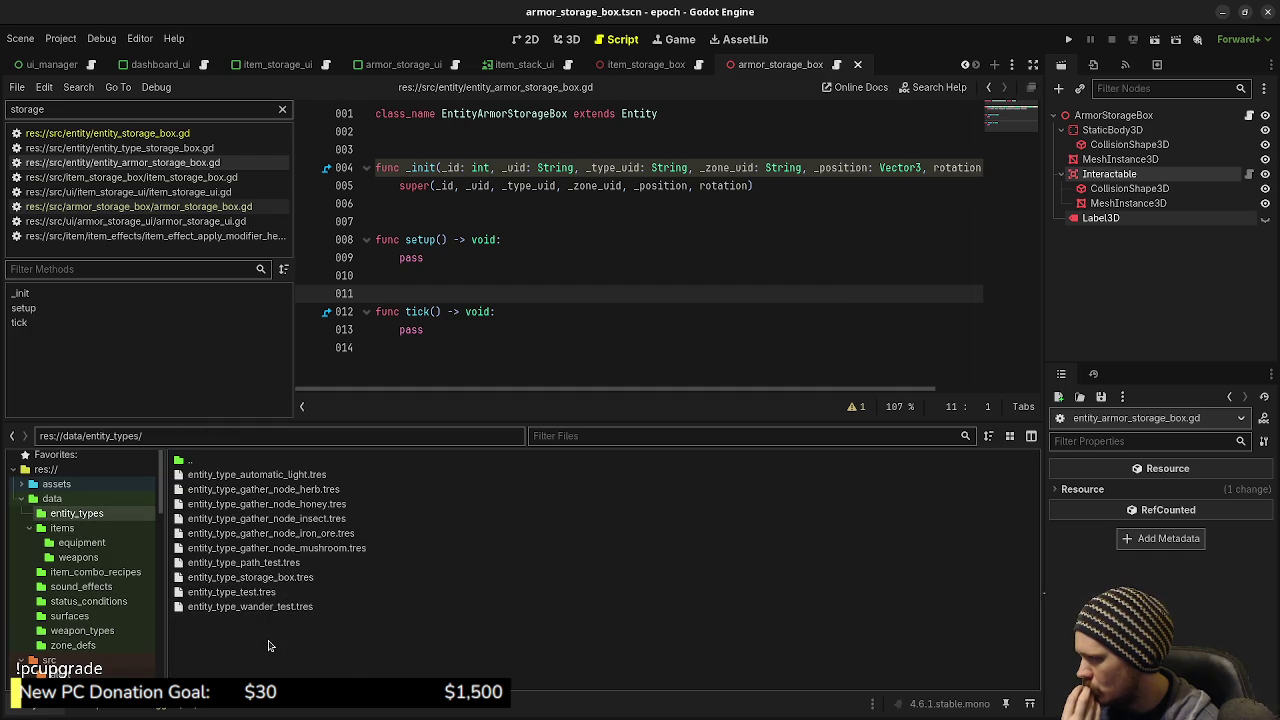
right_click(268, 645)
click(325, 654)
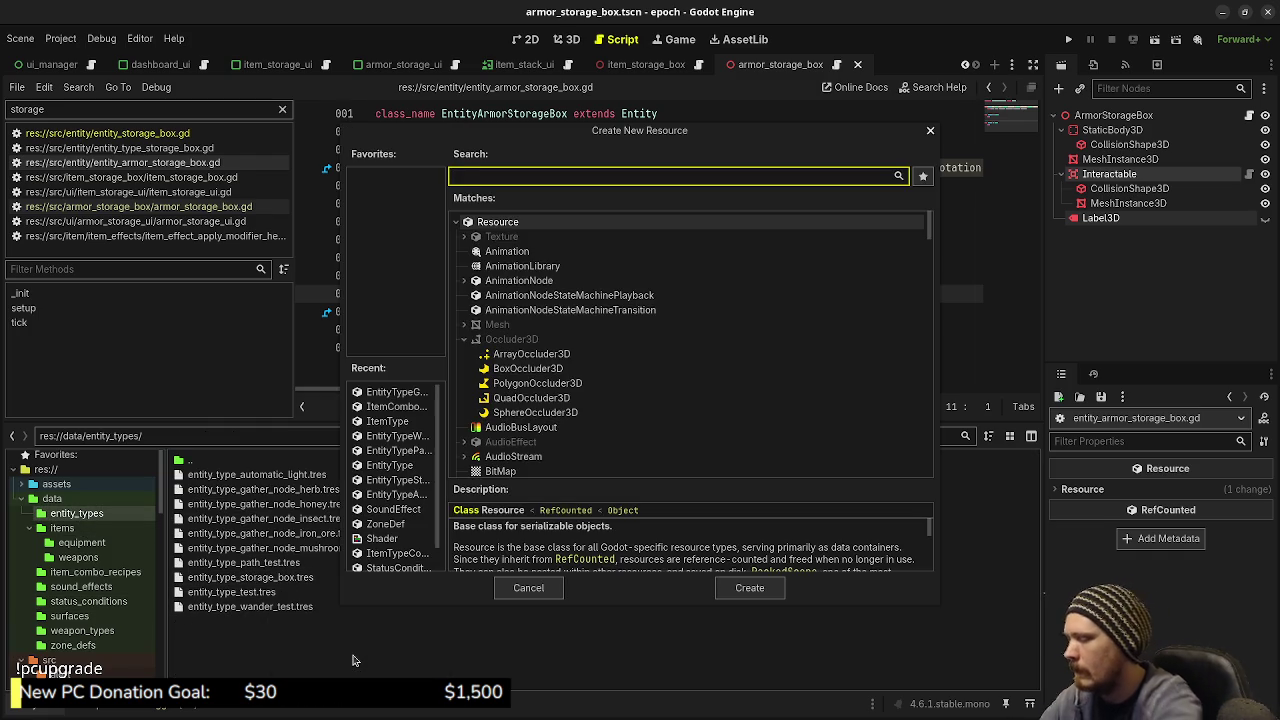
text(armorst)
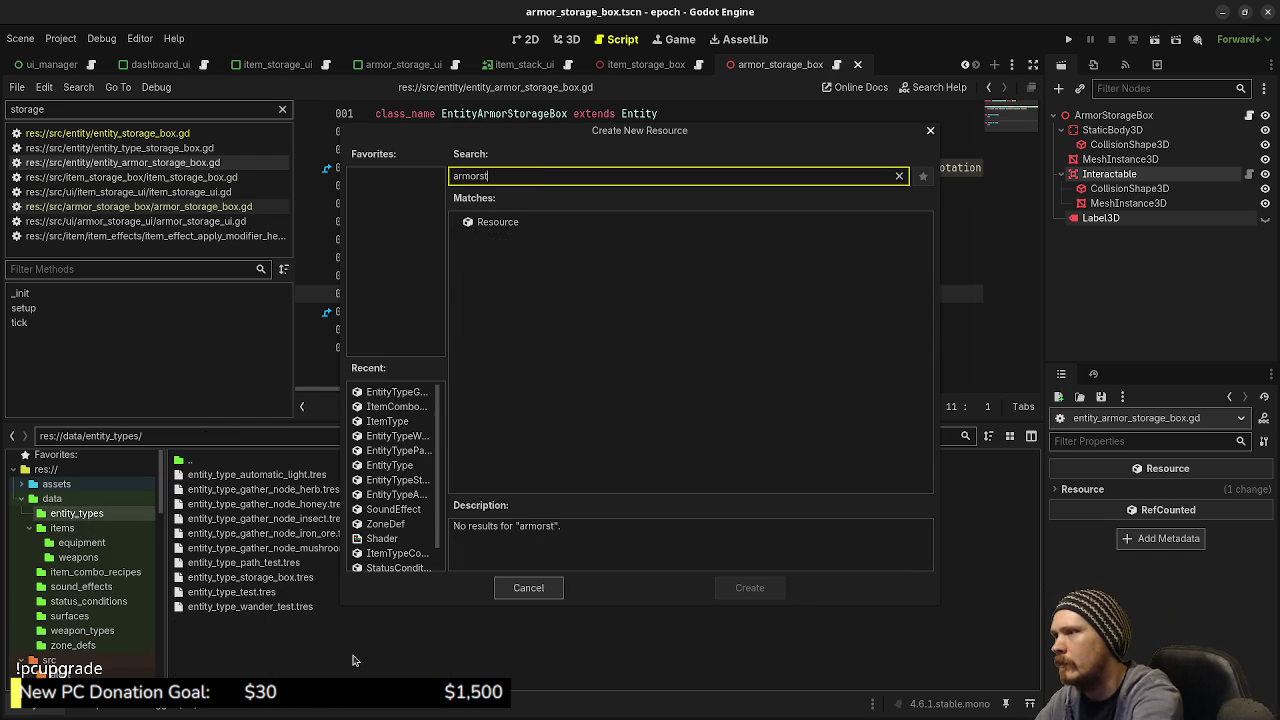
key(BackSpace)
text(tor)
key(BackSpace)
key(BackSpace)
key(BackSpace)
text(entity)
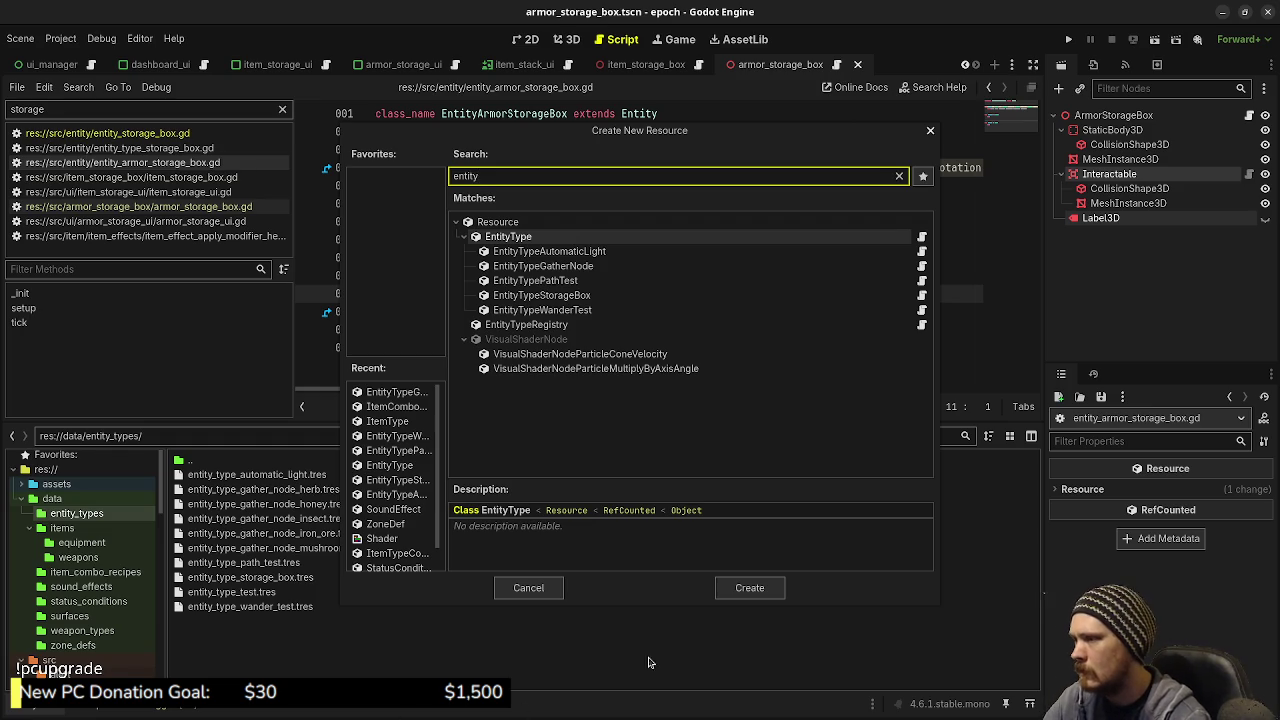
click(530, 590)
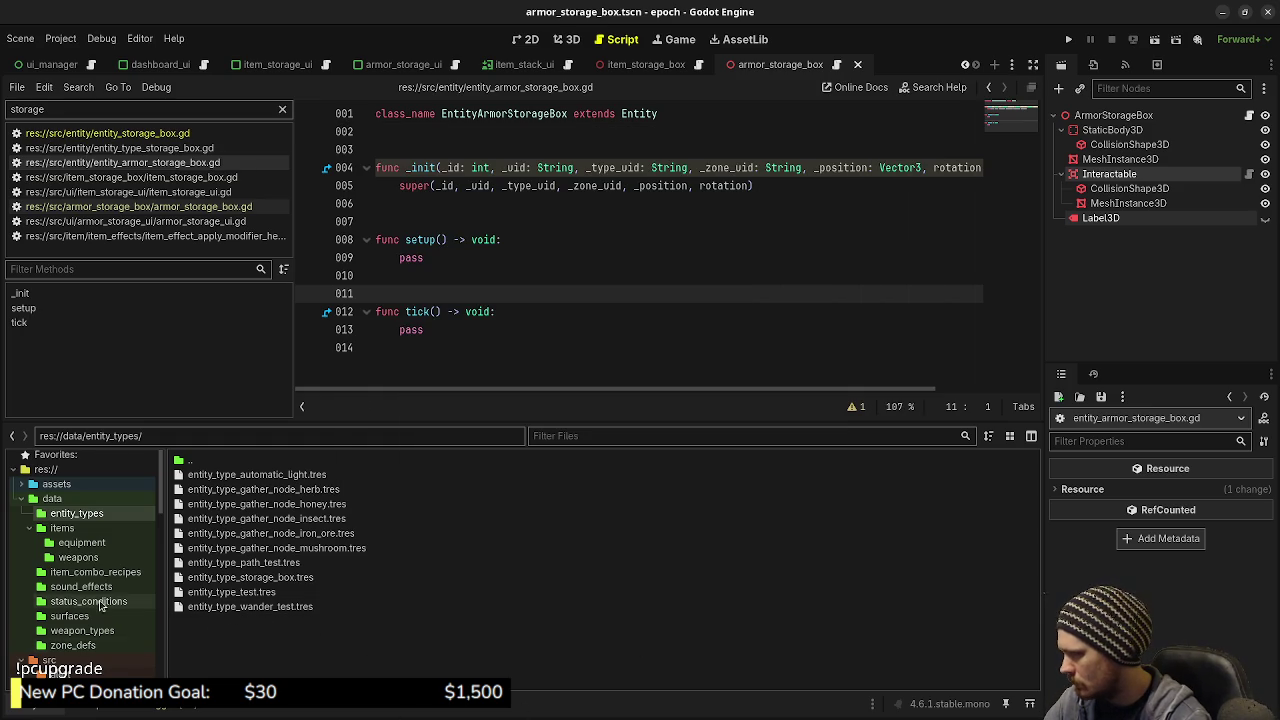
Expand the src/entity folder in the FileSystem dock to list its files
scroll(100, 604, down, 5)
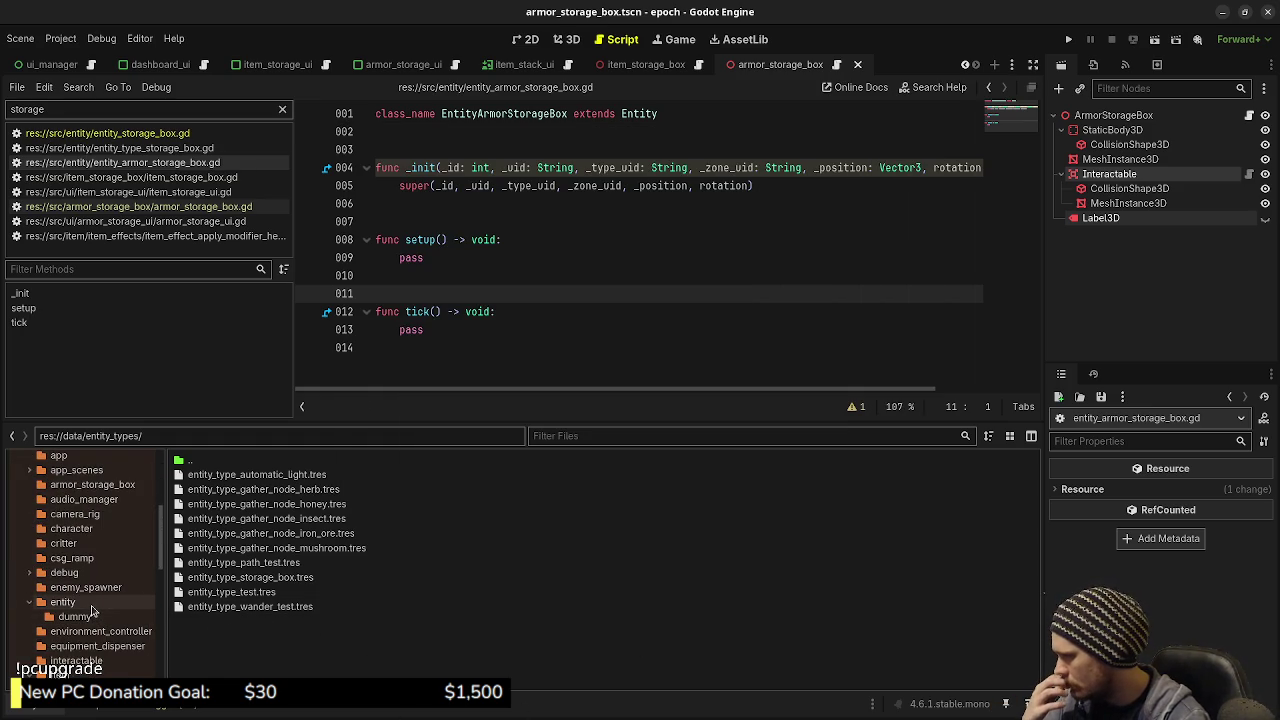
click(92, 604)
scroll(377, 604, down, 2)
scroll(377, 604, up, 3)
scroll(357, 614, down, 5)
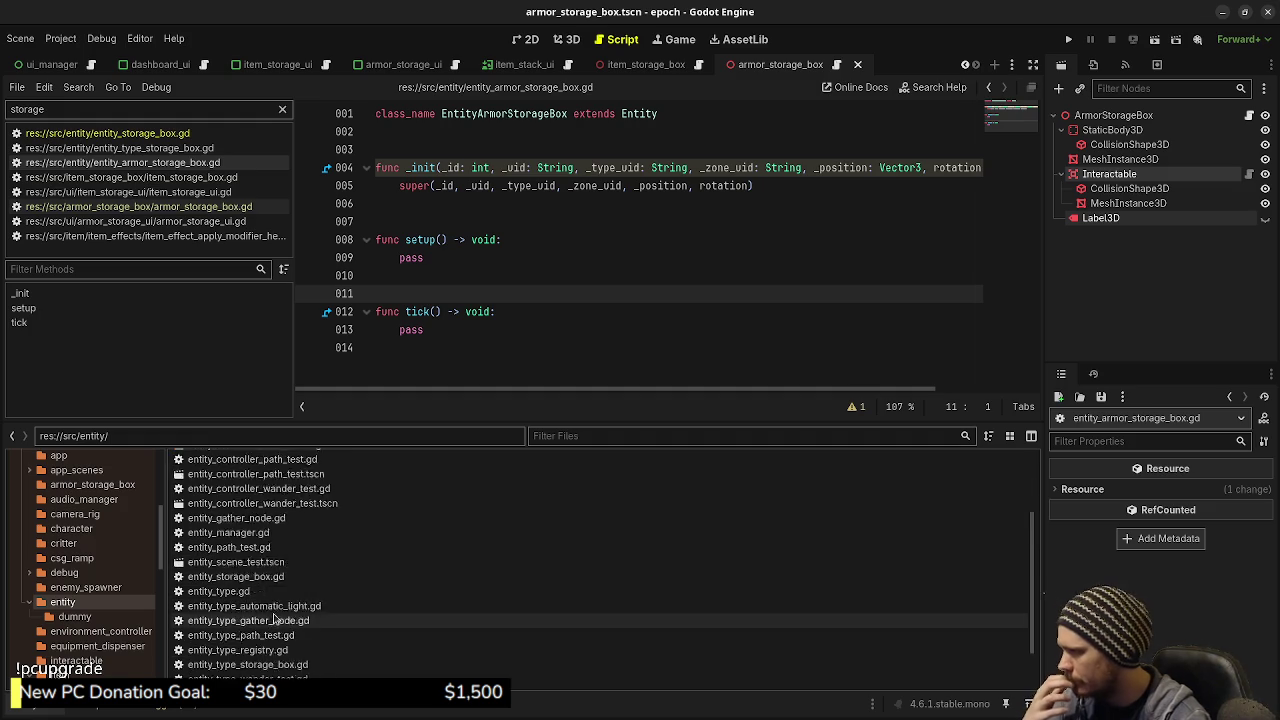
scroll(277, 620, up, 5)
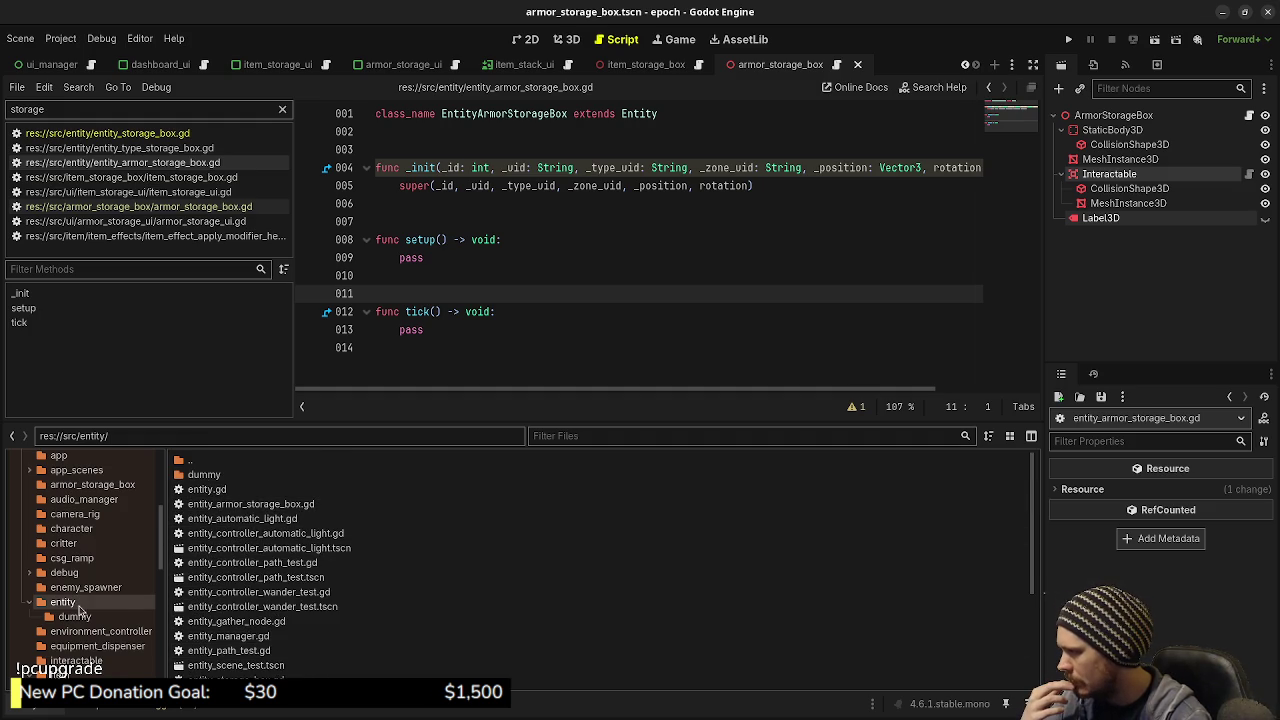
Create the script res://src/entity/entity_type_armor_storage_box.gd in the entity folder
right_click(80, 606)
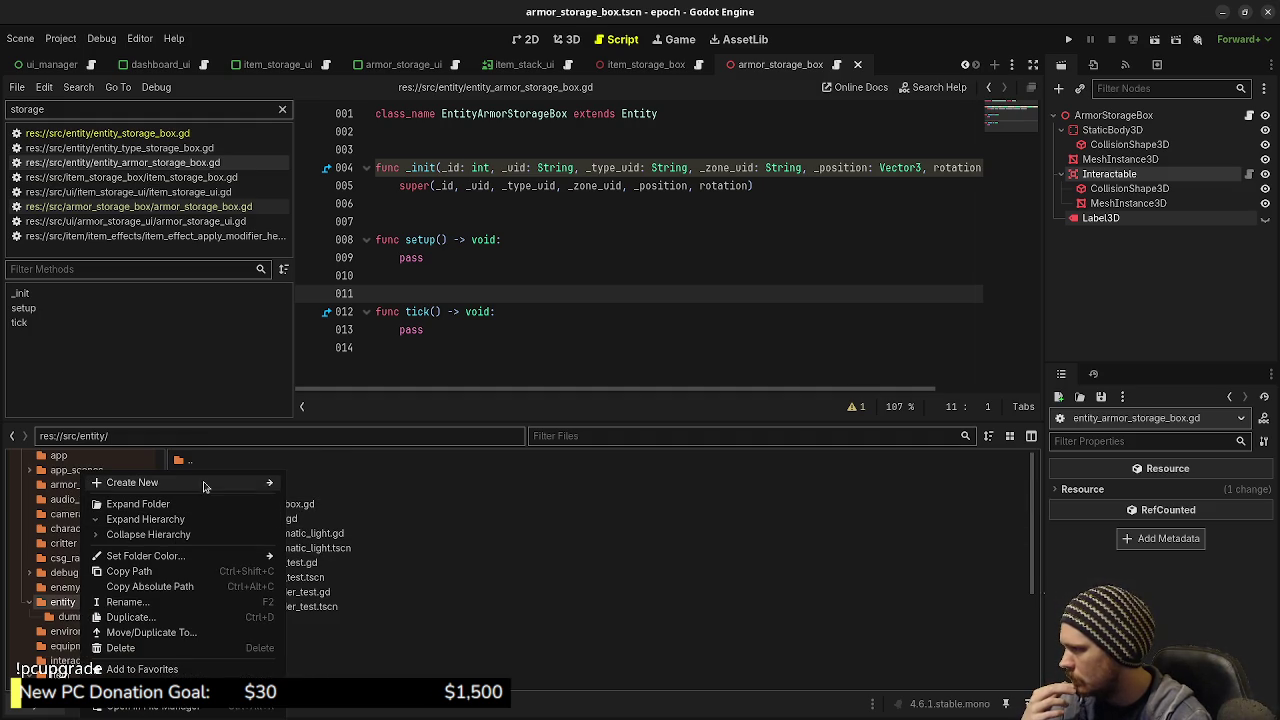
mouse_move(203, 487)
click(310, 512)
text(entity_)
text(type_)
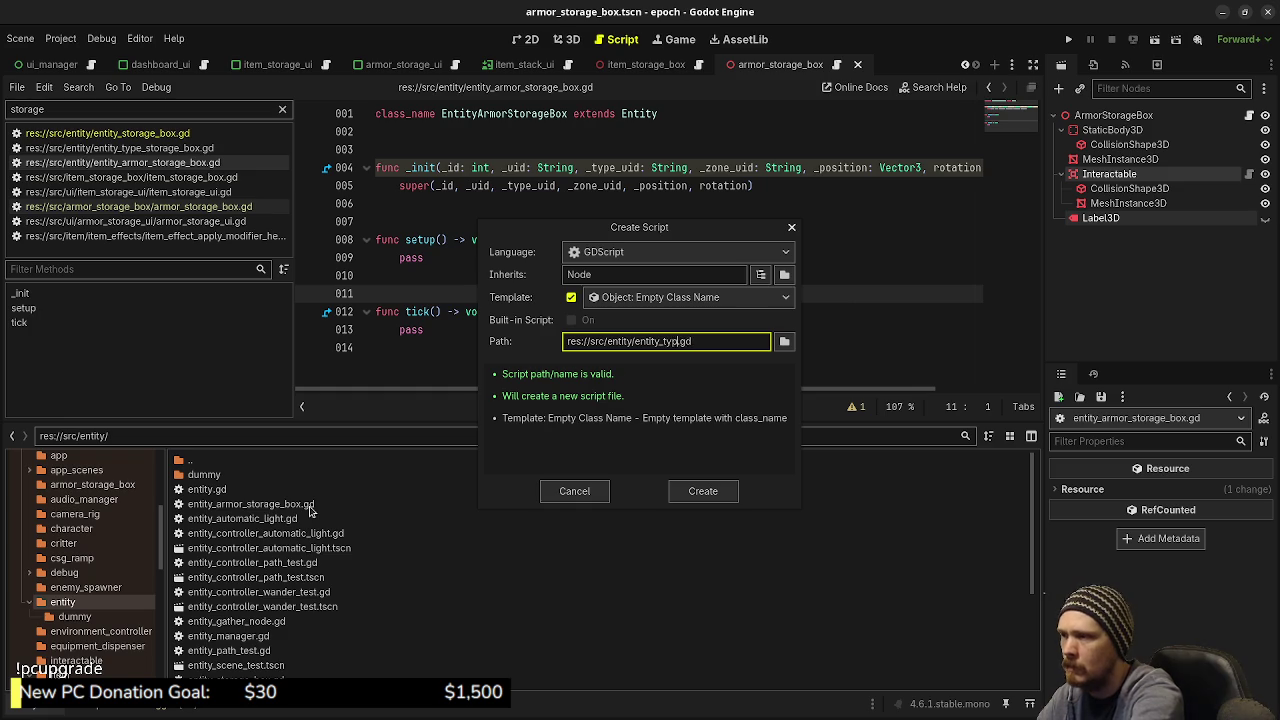
text(armor_storatge)
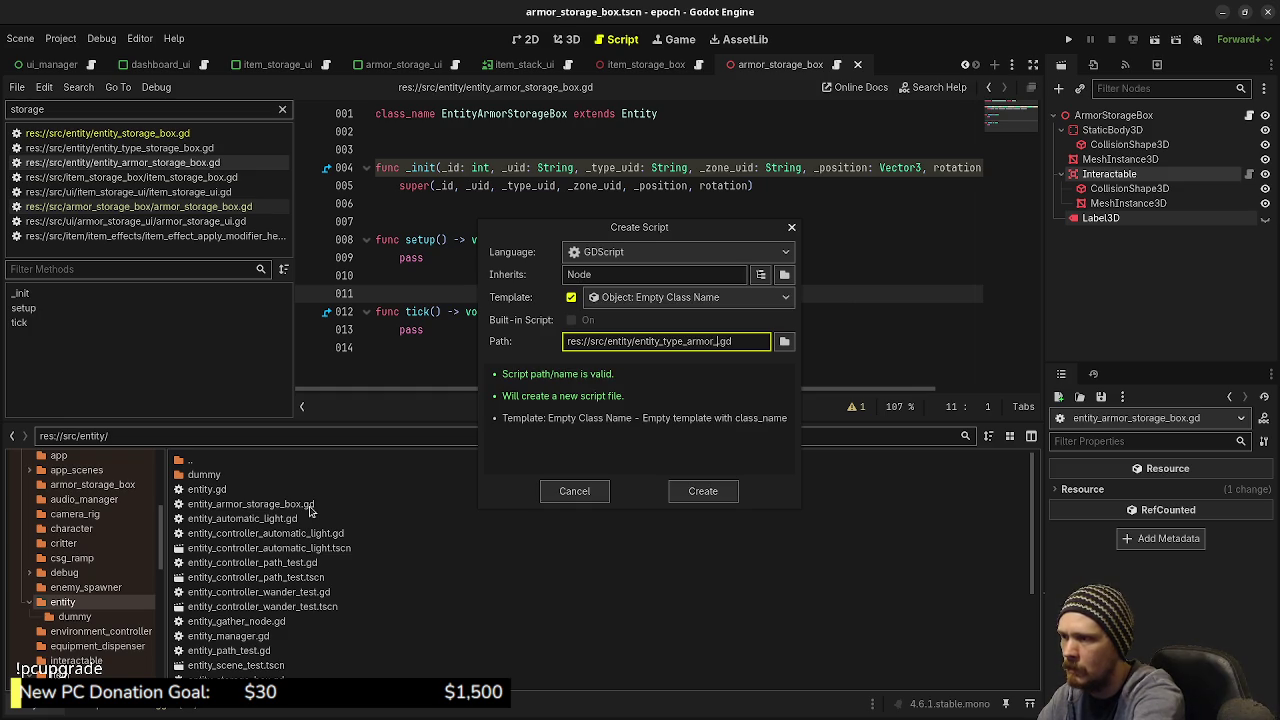
key(BackSpace)
key(BackSpace)
key(BackSpace)
key(BackSpace)
key(BackSpace)
text(ge_box)
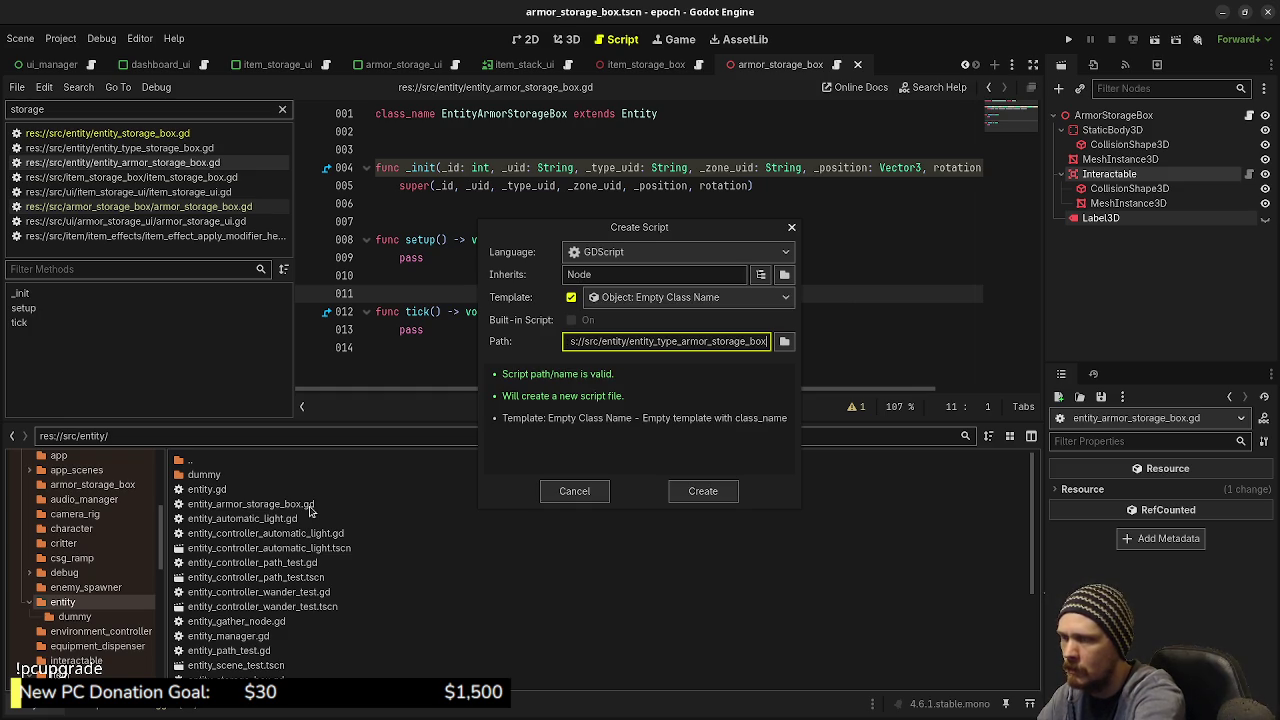
key(Return)
scroll(310, 510, down, 5)
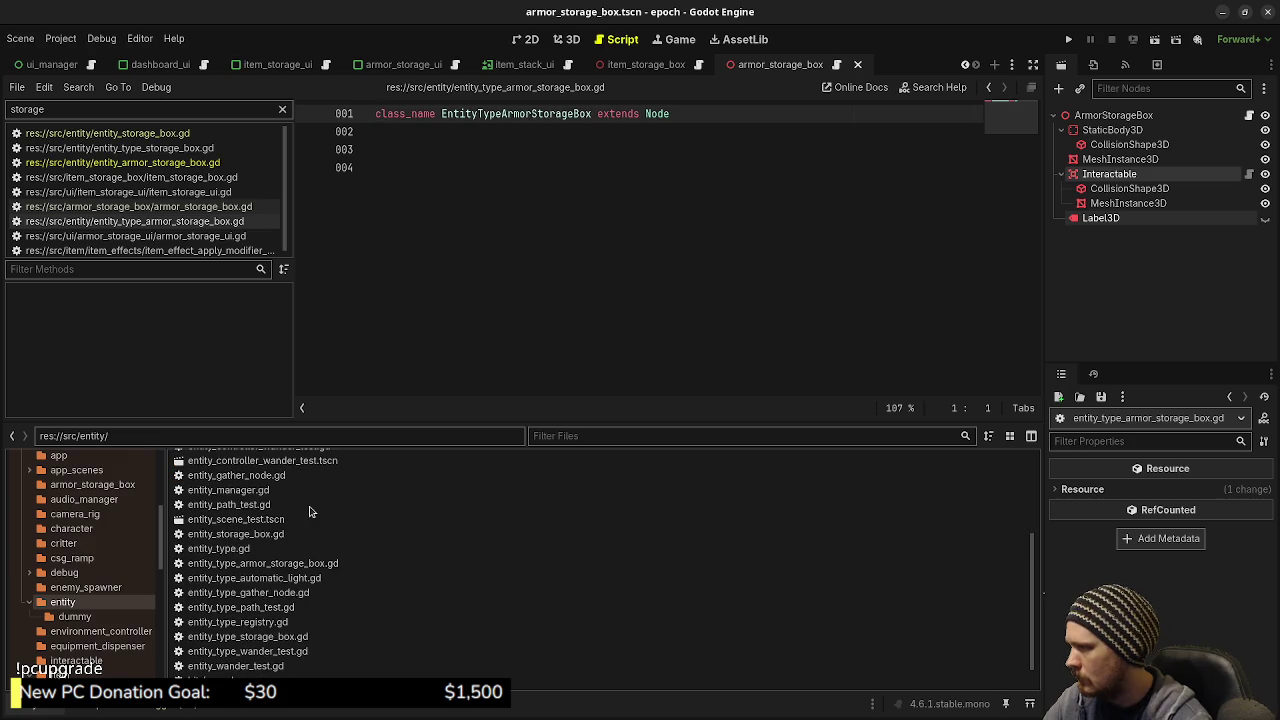
click(245, 638)
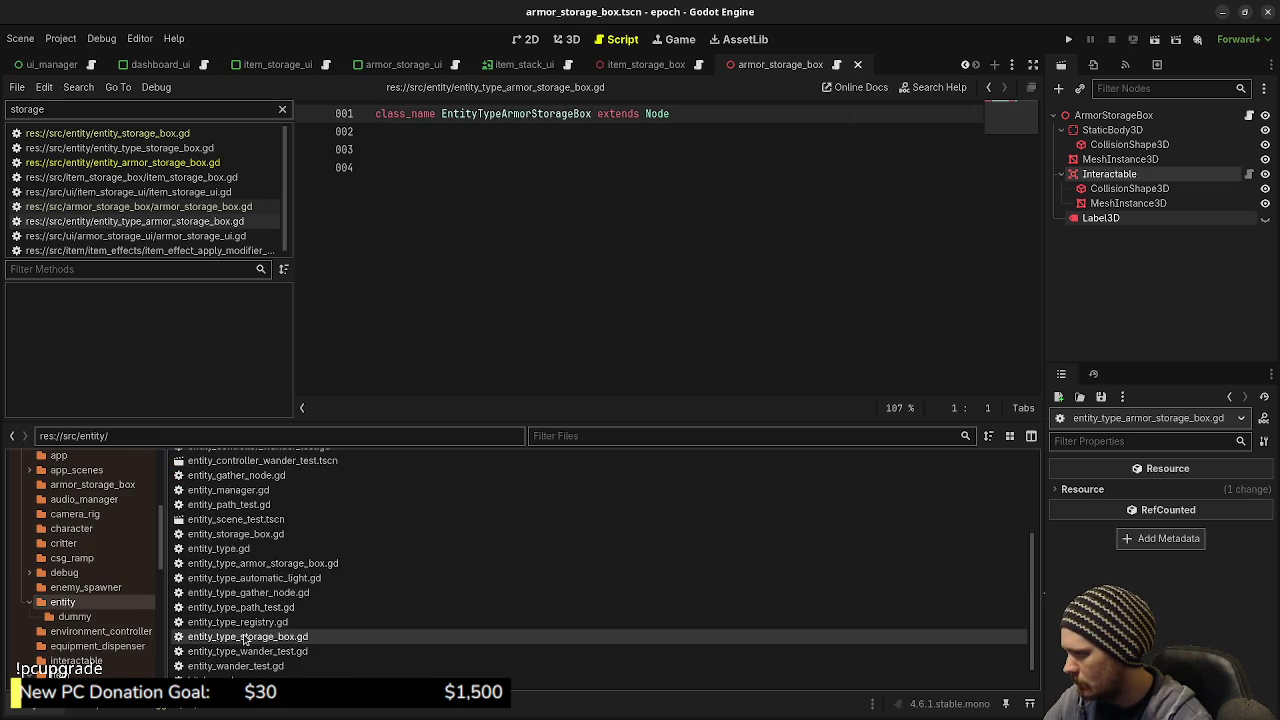
Make the new armor storage box type script extend EntityType and save it
click(252, 563)
click(661, 113)
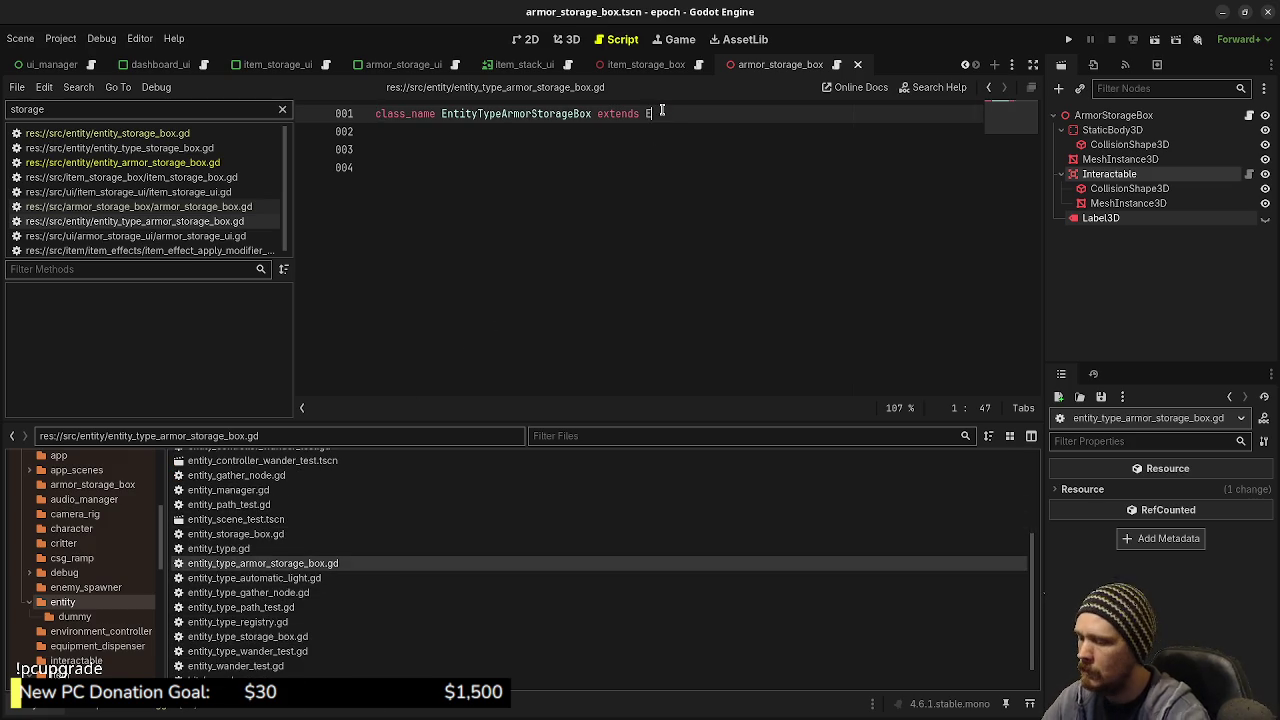
text(ntityType)
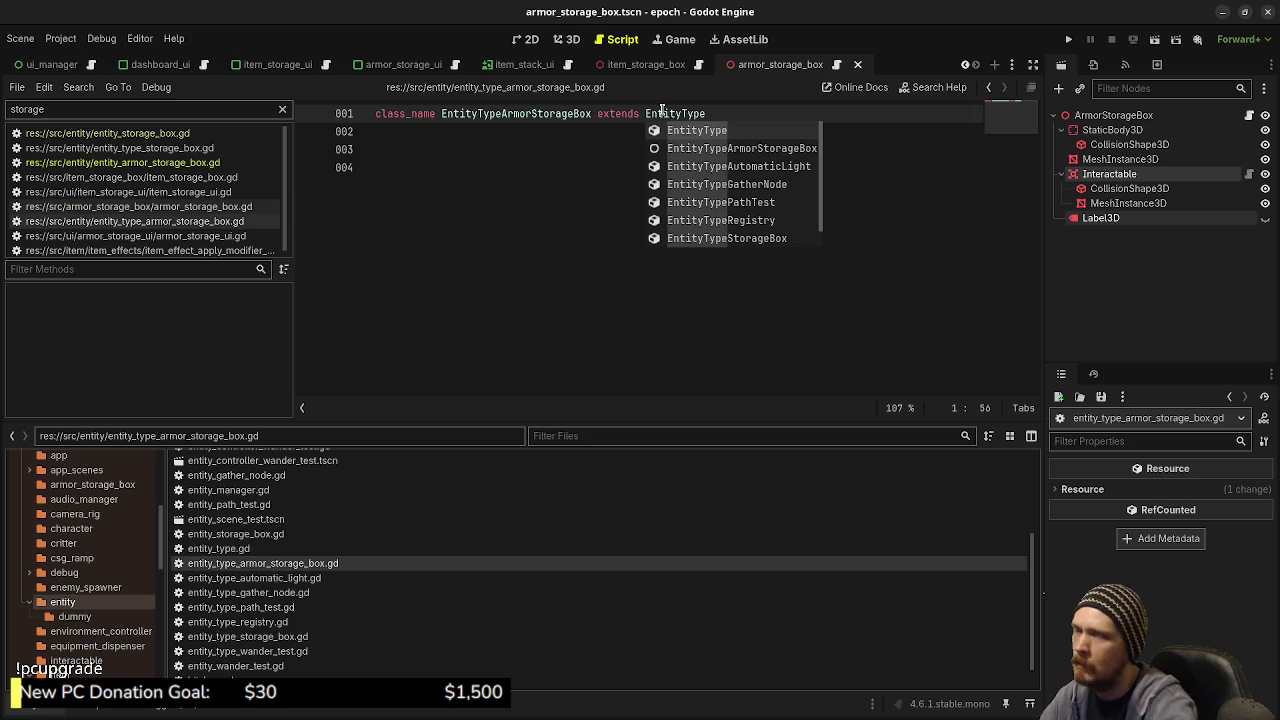
click(553, 236)
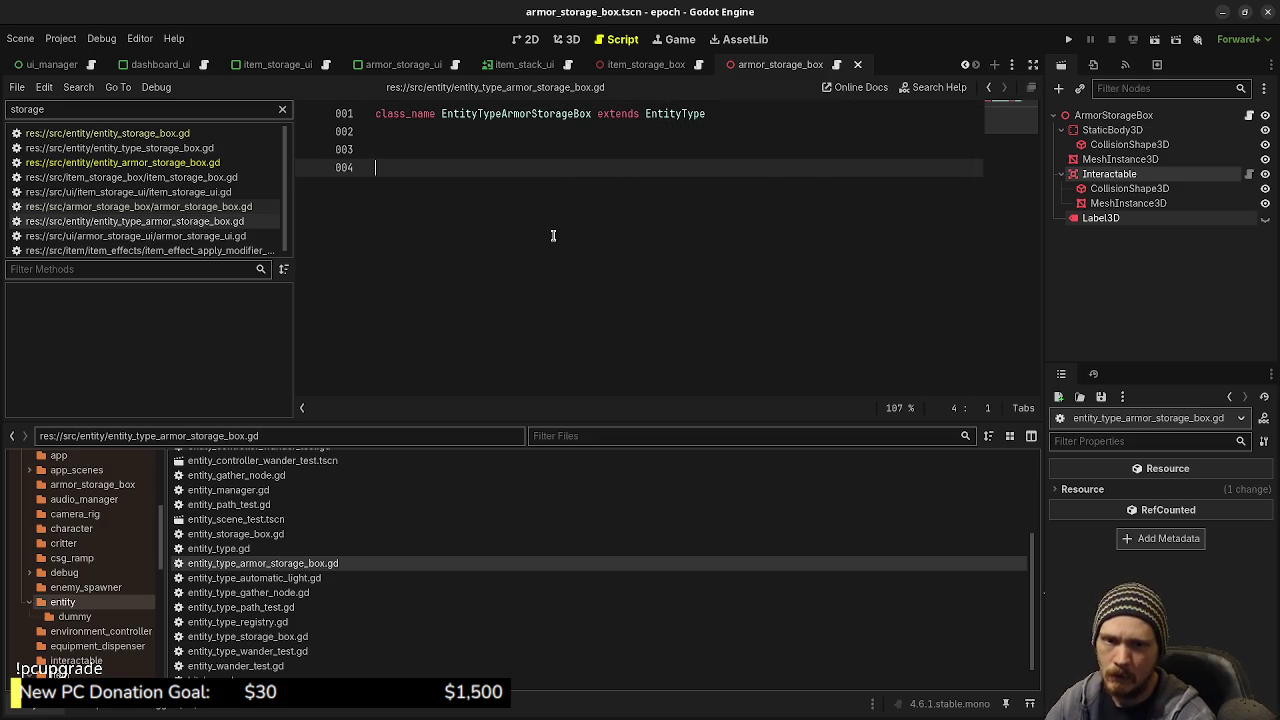
key(ctrl+s)
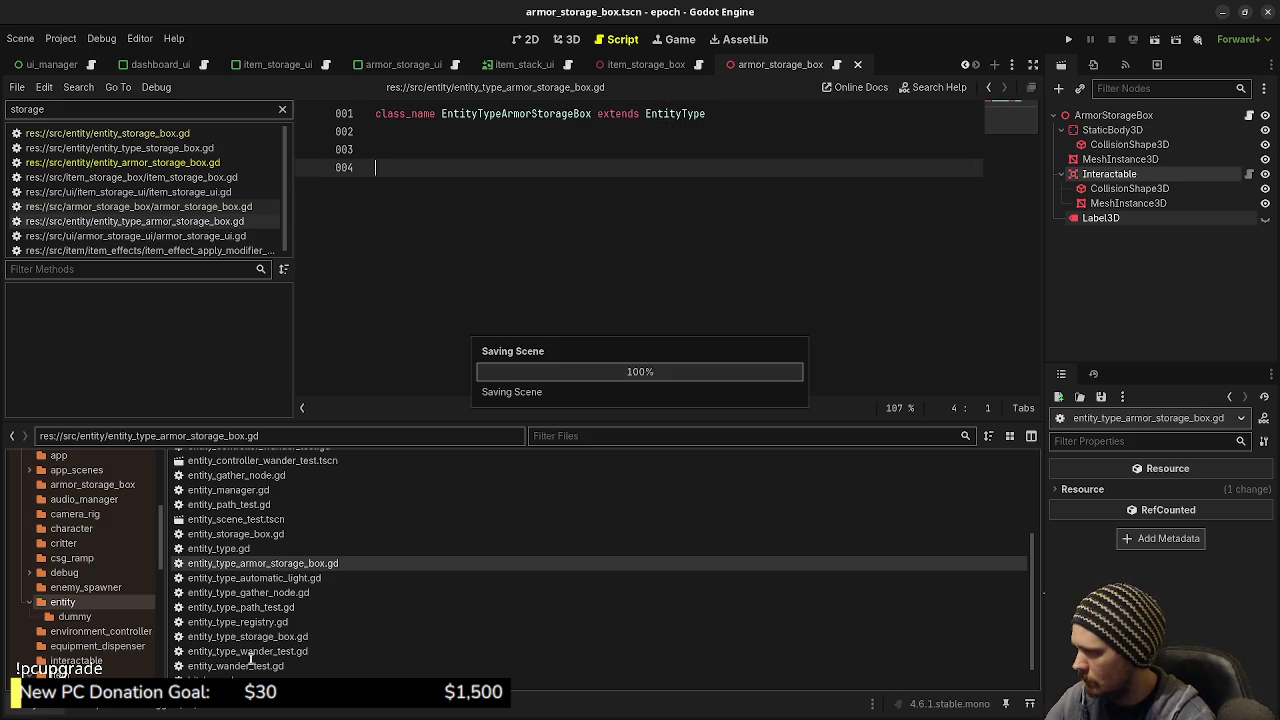
Copy the create_entity function from entity_type_storage_box.gd into the new script and save
double_click(247, 636)
click(770, 205)
key(shift+Up)
key(shift+Up)
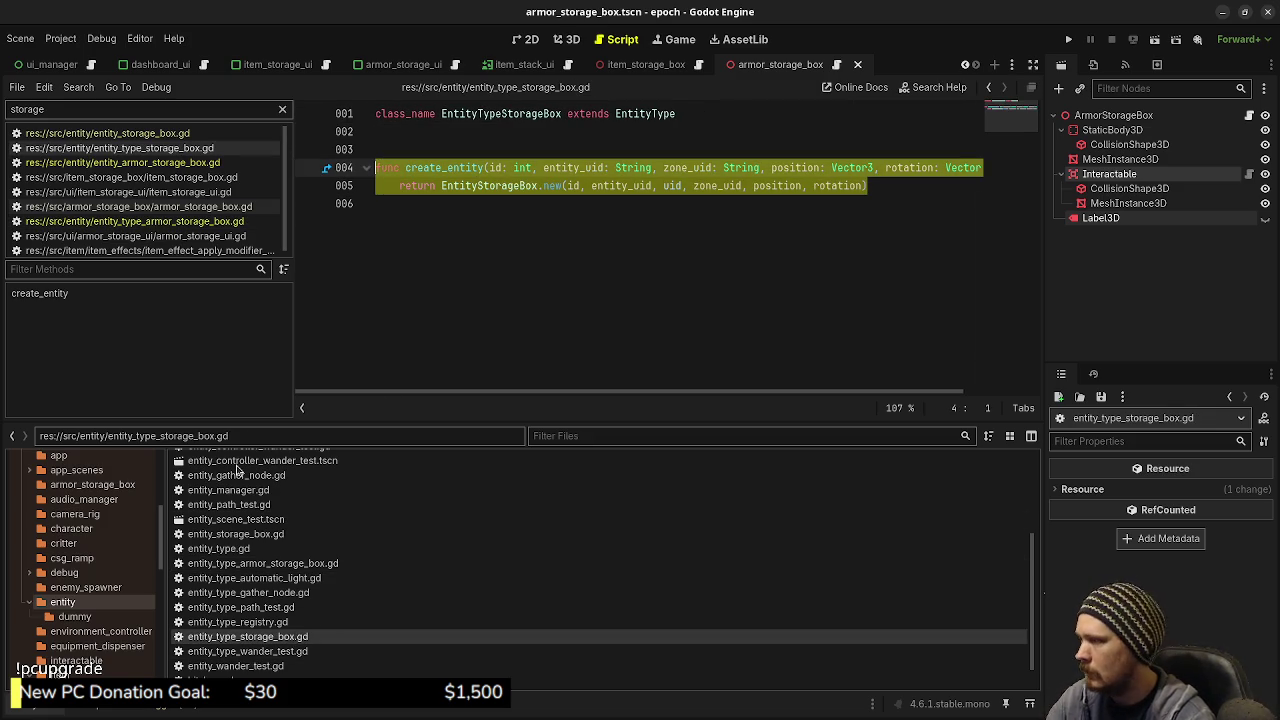
double_click(262, 563)
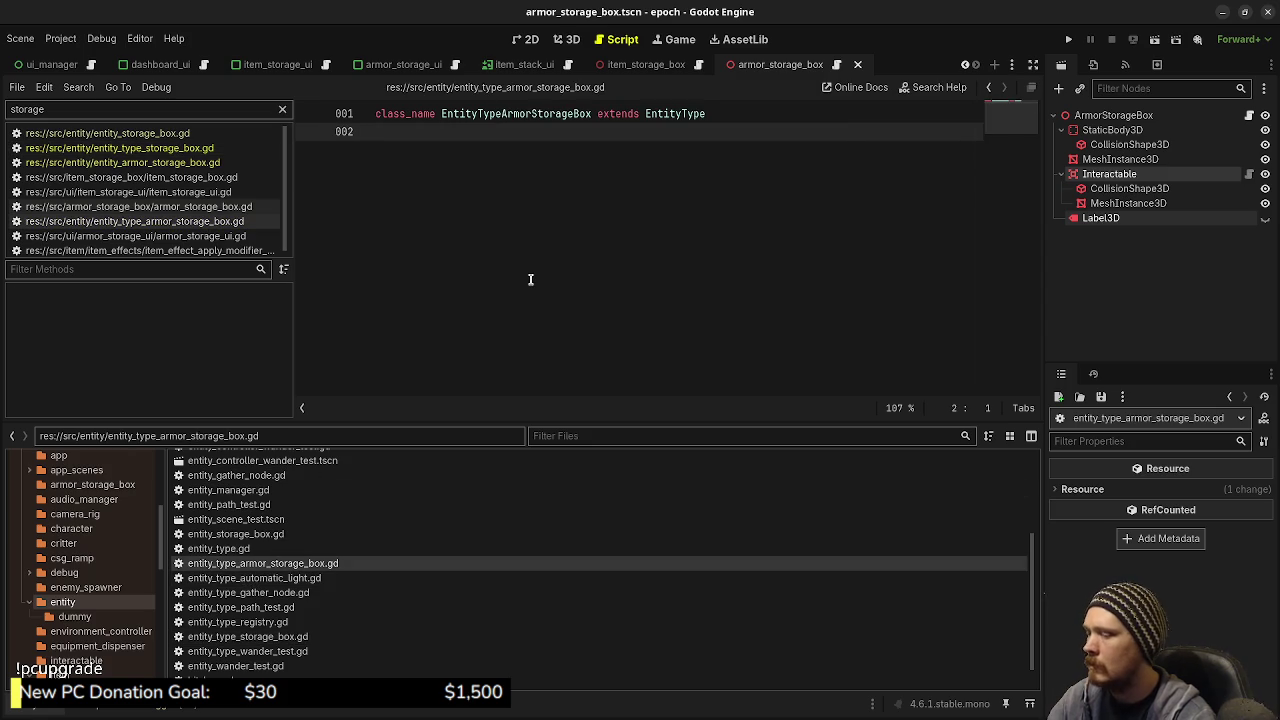
key(Return)
key(Return)
key(ctrl+v)
key(ctrl+s)
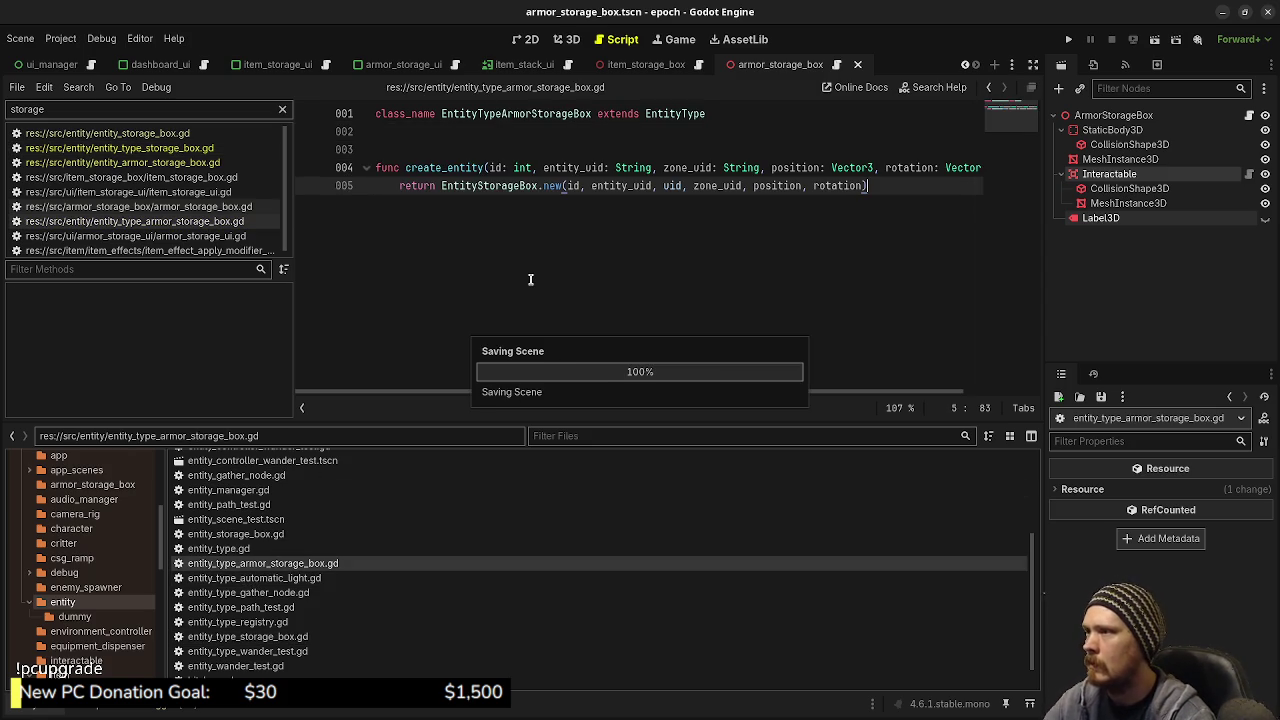
Change create_entity to return EntityArmorStorageBox.new(...) and save the script
click(478, 185)
text(Armor)
key(Tab)
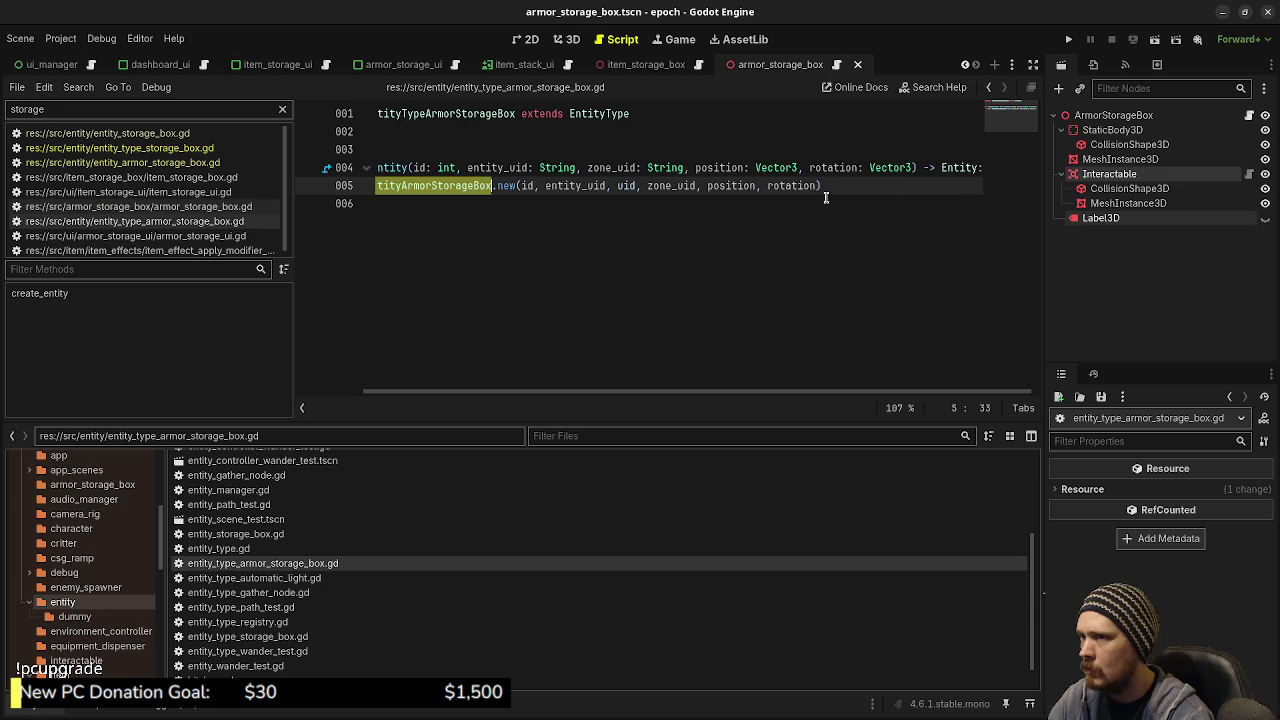
click(586, 297)
key(ctrl+s)
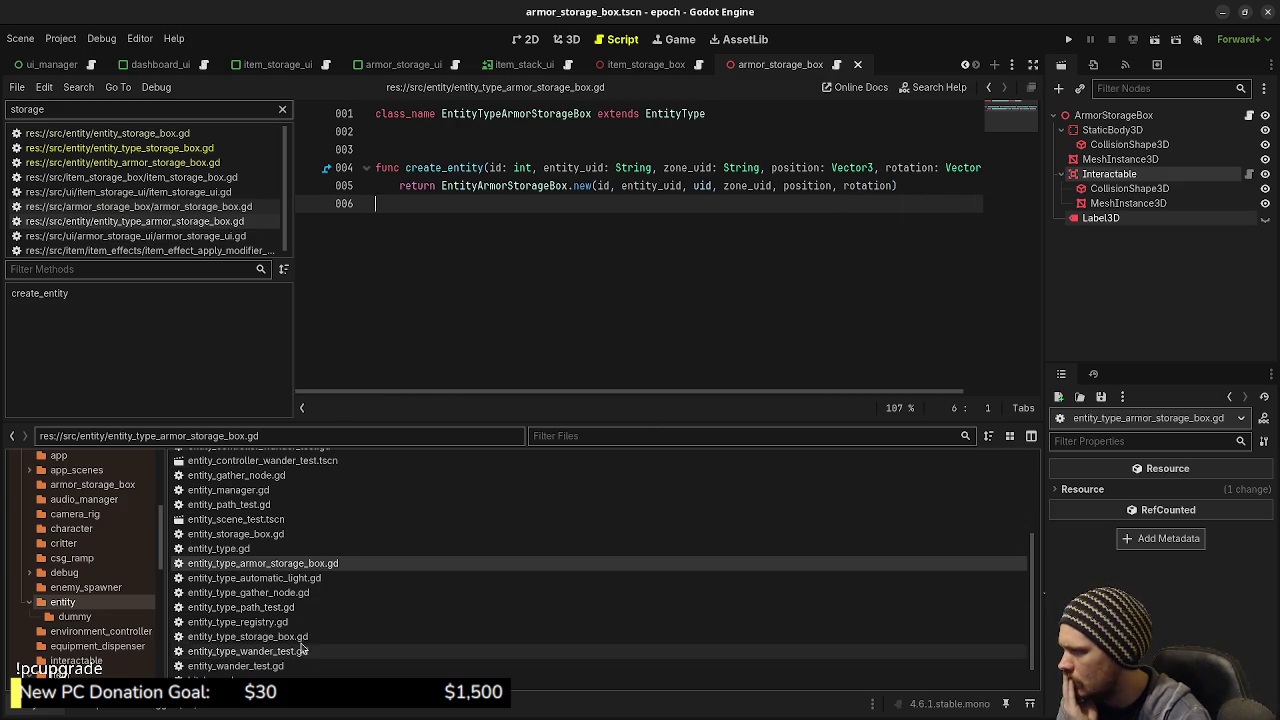
Compare with entity_type_gather_node.gd and entity_type_automatic_light.gd, then expand res://data/entity_types
double_click(248, 592)
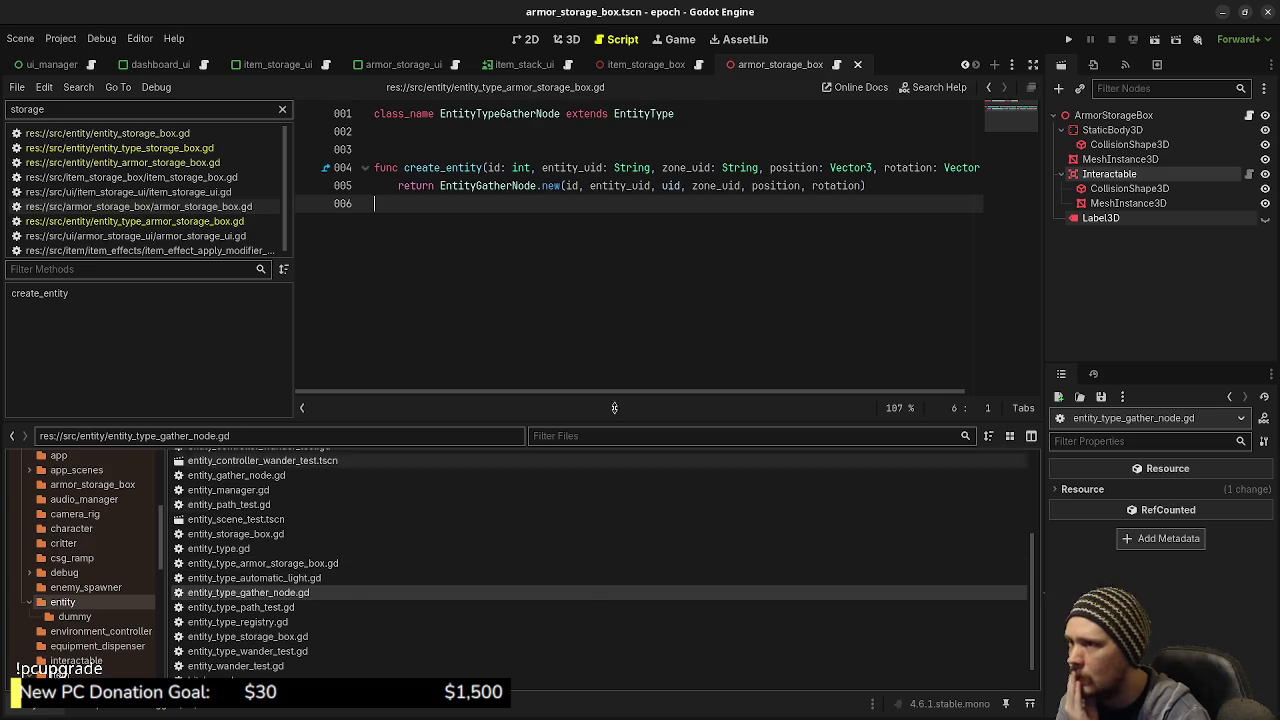
scroll(820, 380, right, 3)
scroll(600, 400, left, 3)
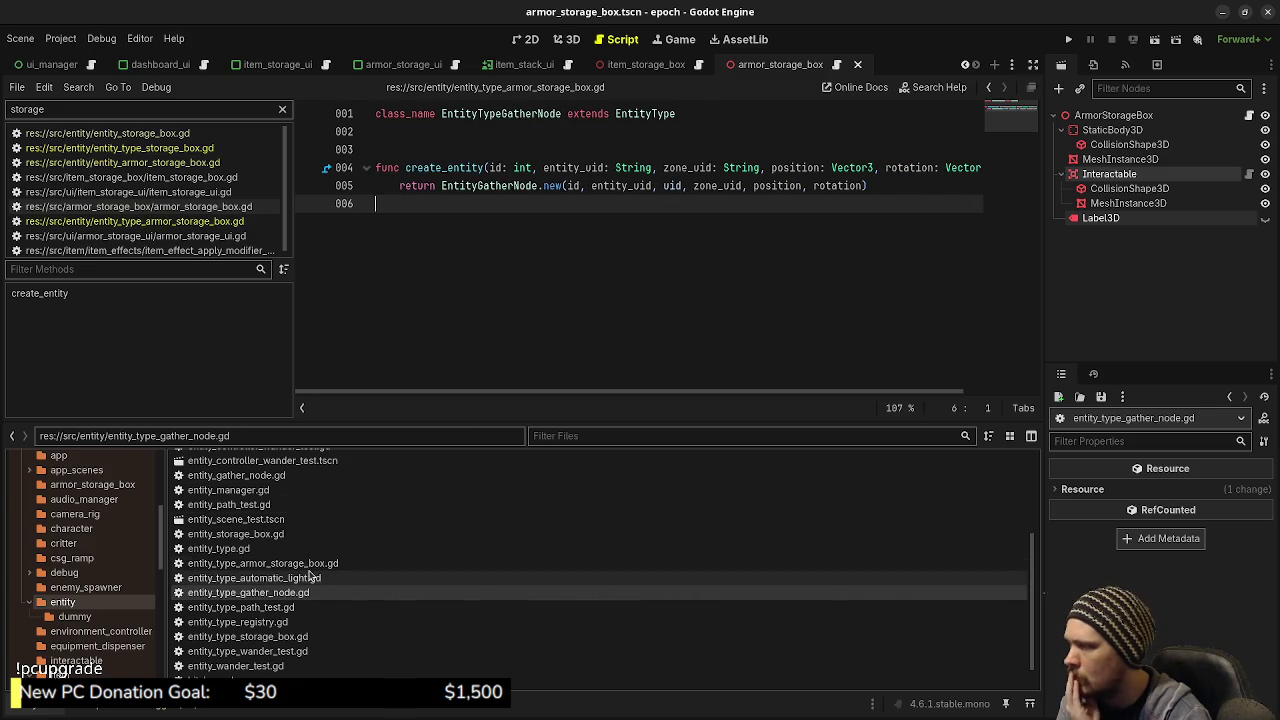
double_click(310, 578)
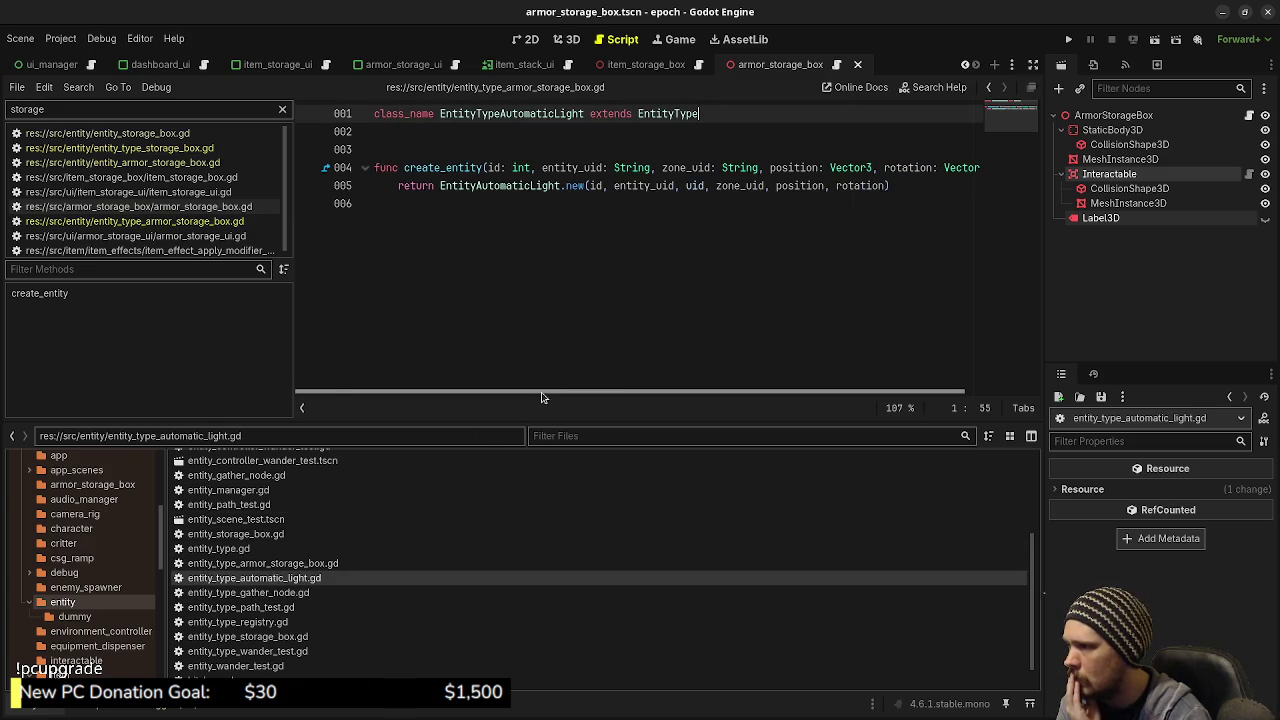
scroll(542, 398, right, 3)
scroll(760, 395, left, 3)
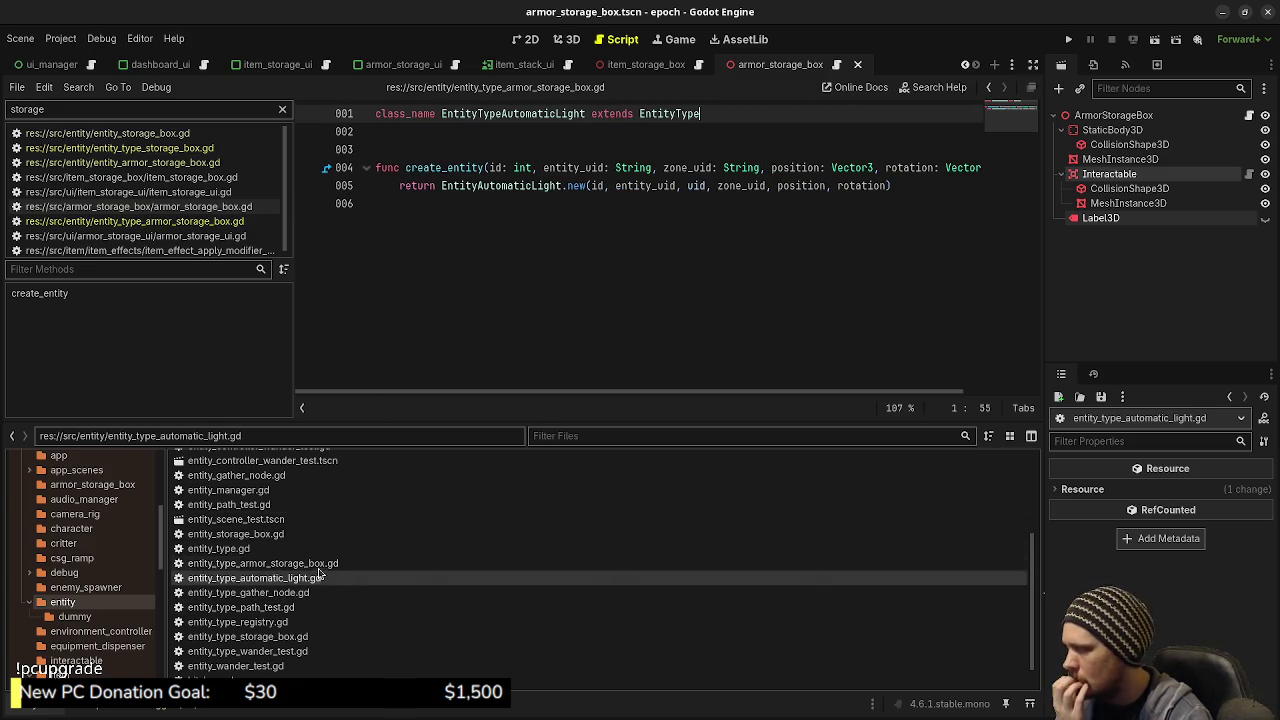
double_click(277, 564)
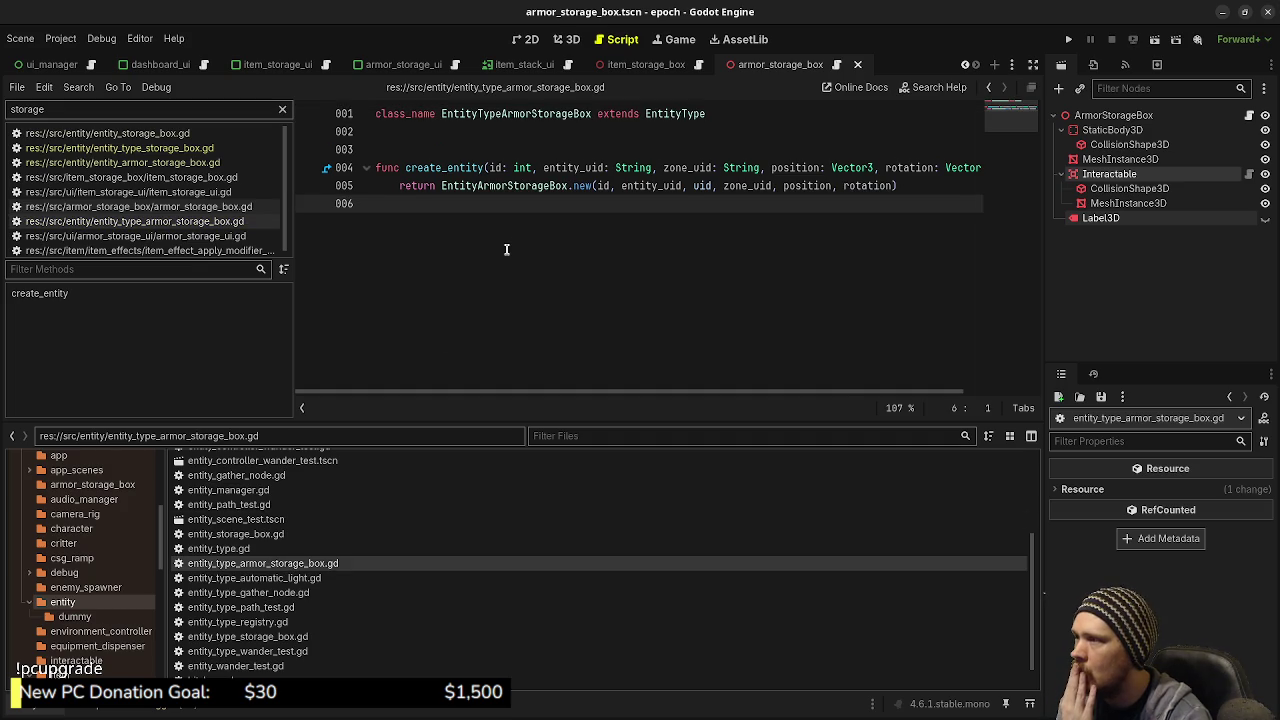
scroll(72, 500, up, 5)
click(75, 485)
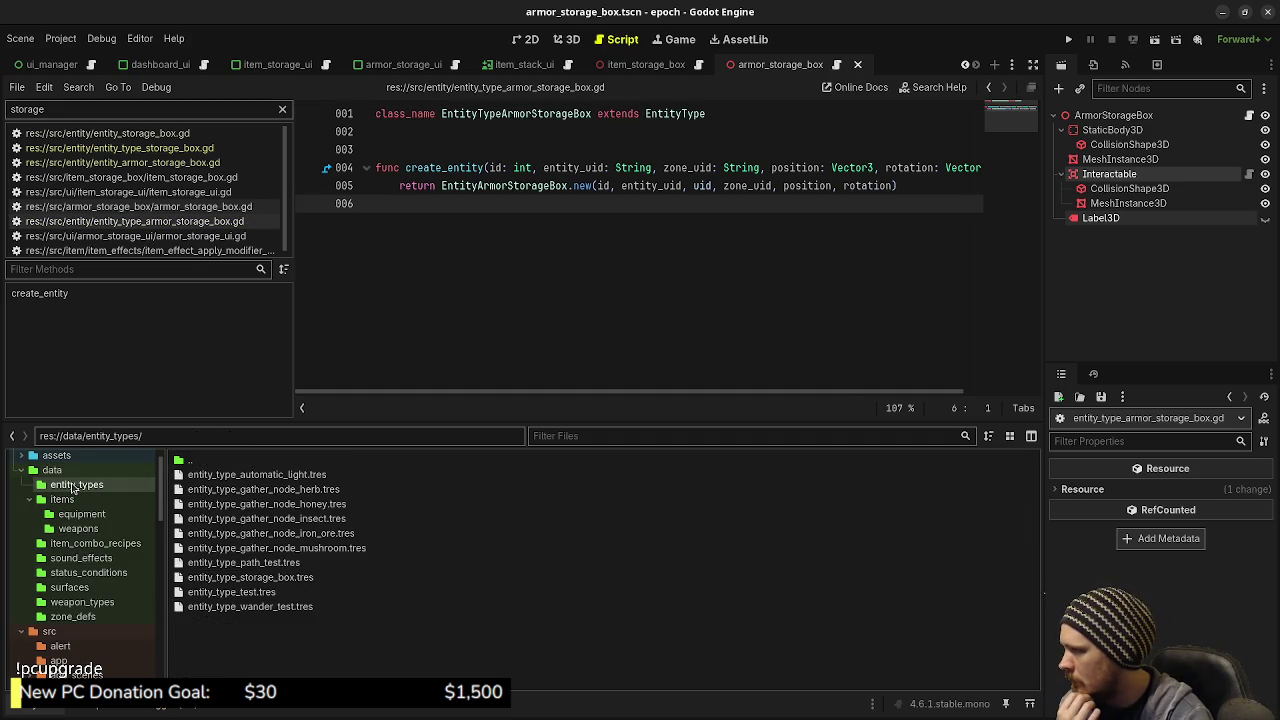
Create an EntityTypeArmorStorageBox resource saved as entity_type_armor_storage_box.tres in data/entity_types
right_click(268, 646)
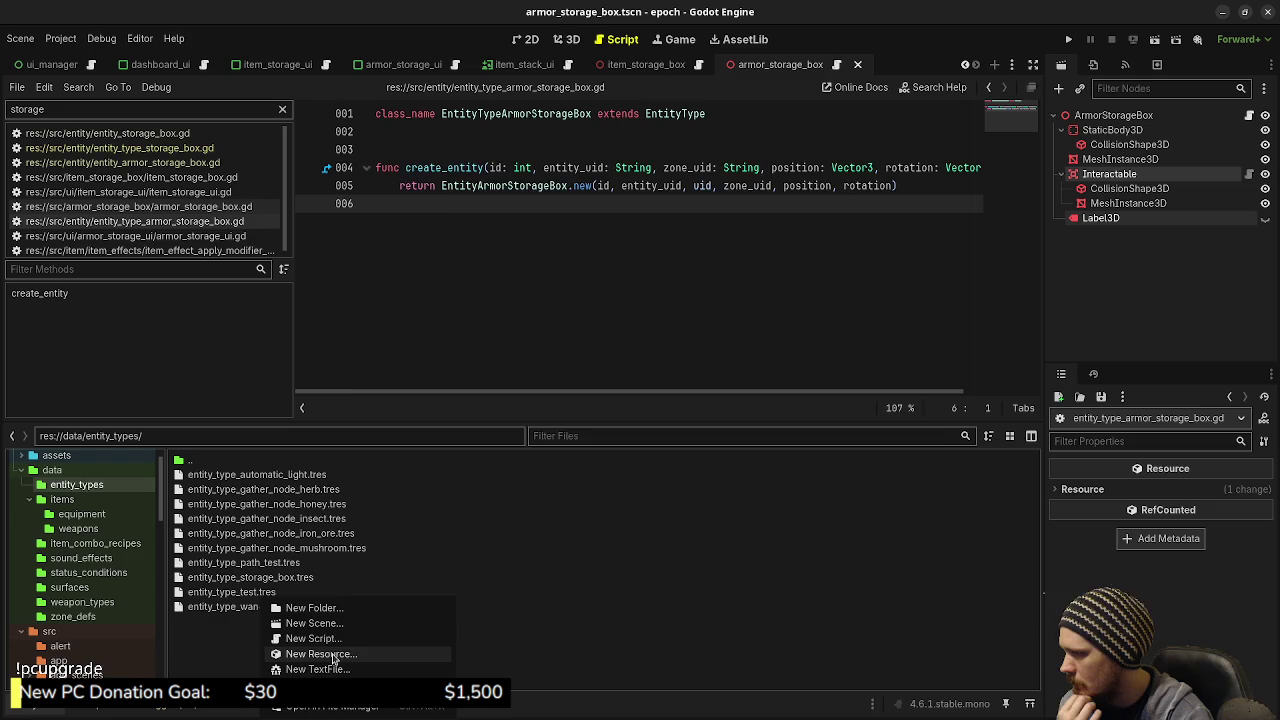
click(330, 654)
text(entitytype)
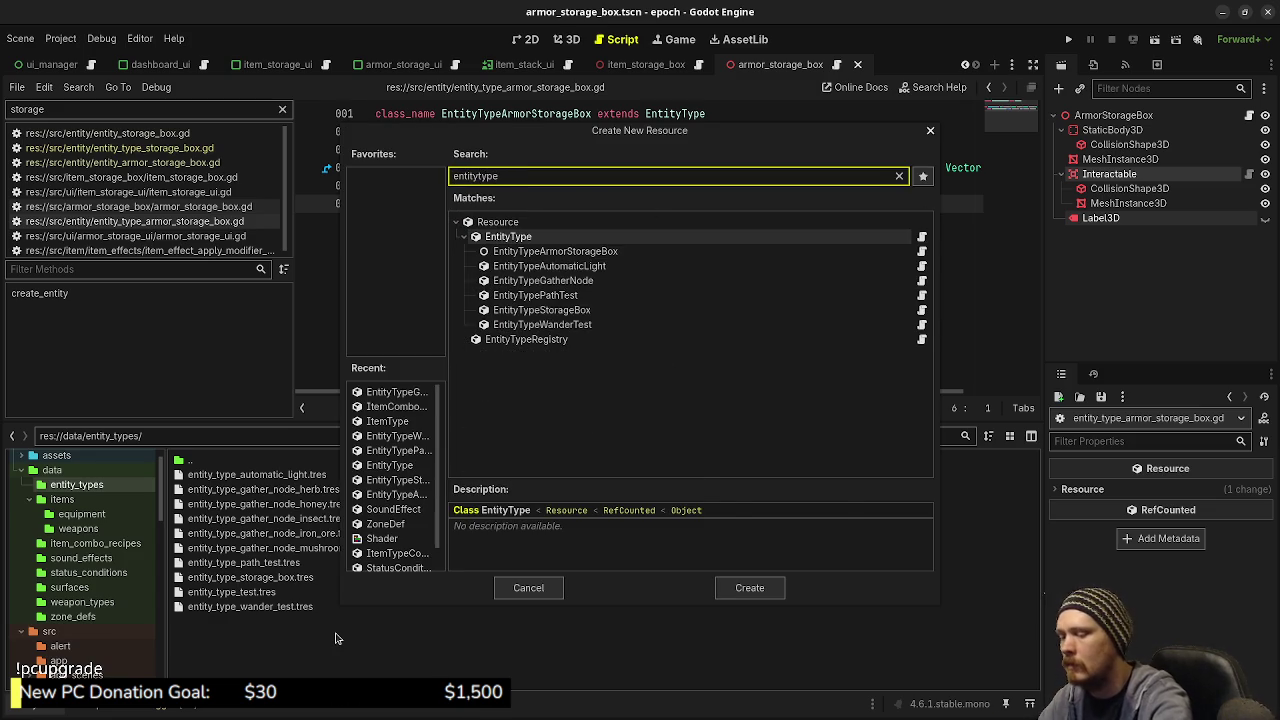
key(Down)
key(Return)
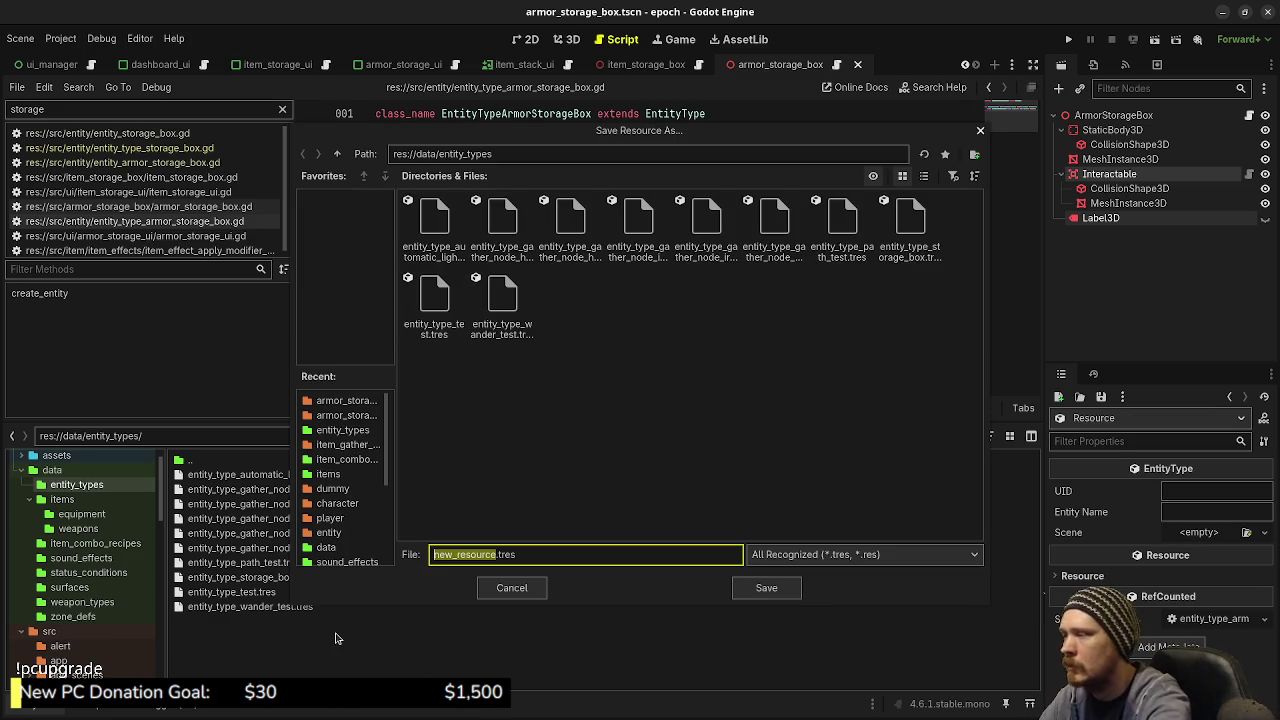
text(entity_type_arm)
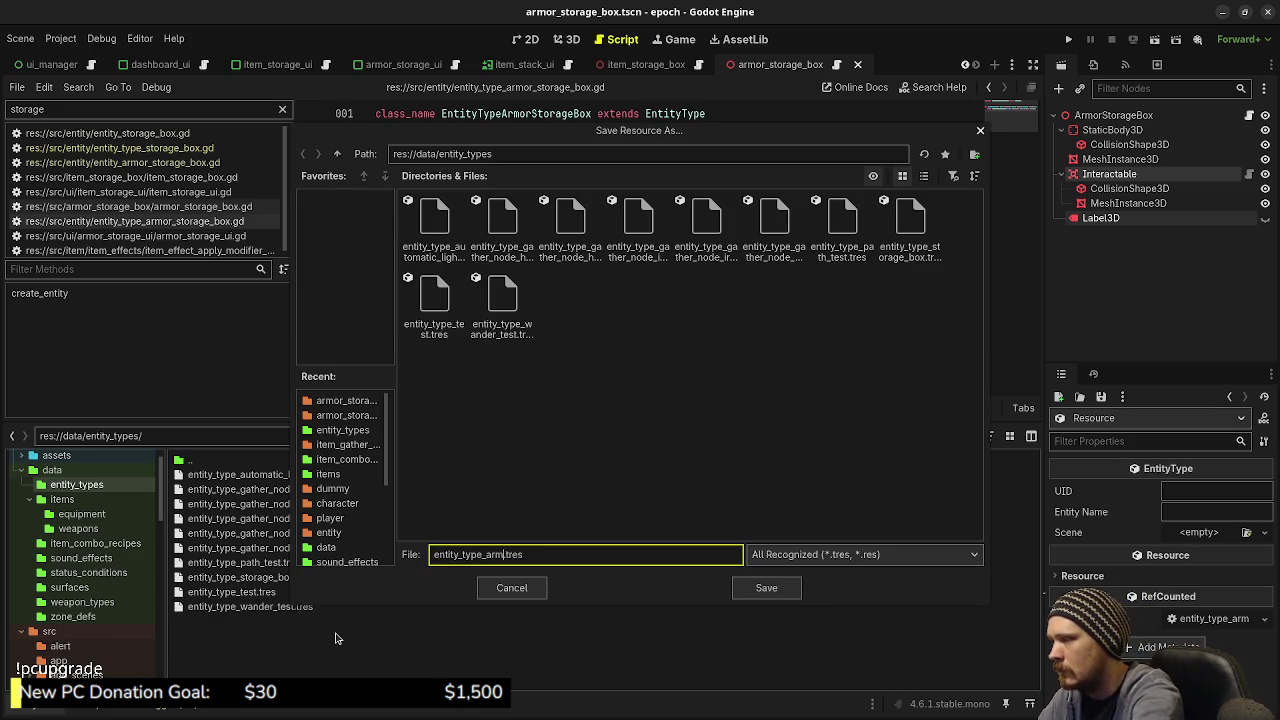
text(or_storage_box)
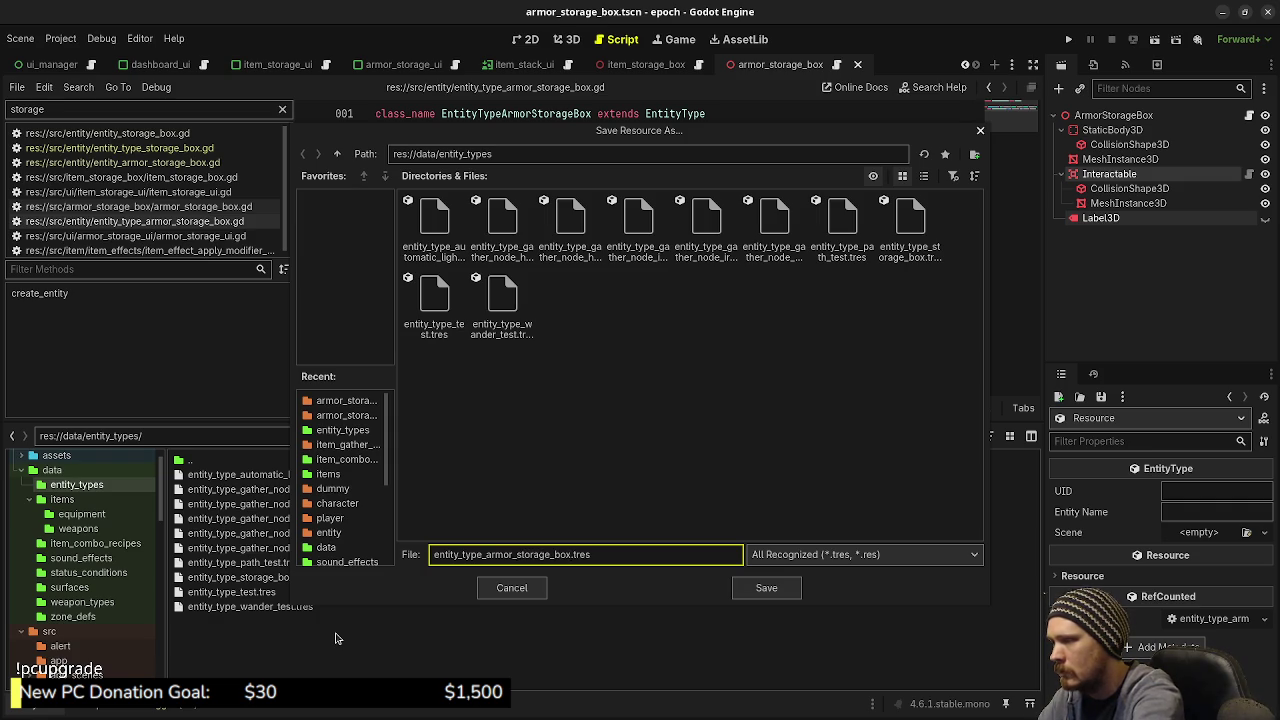
key(Return)
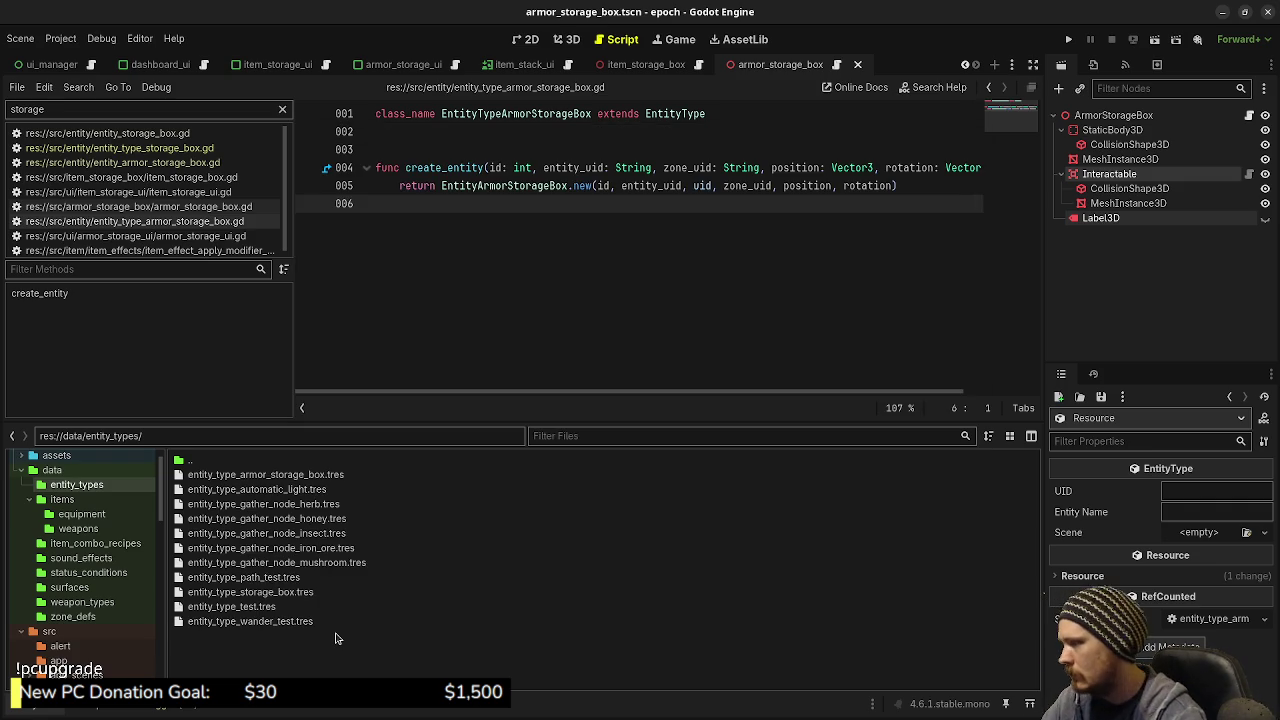
click(277, 478)
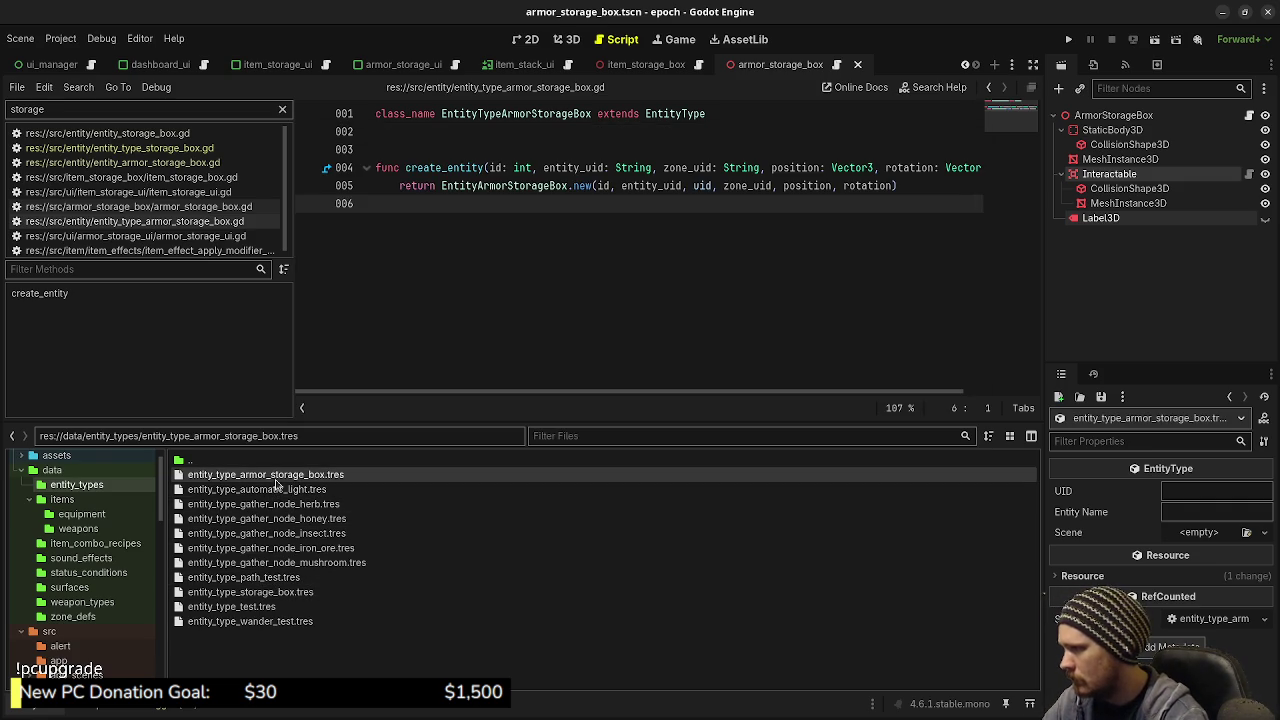
Fill in the UID and Entity Name 'Armor Storage Box', set Scene to armor_storage_box.tscn, and save
click(1190, 489)
text(entity)
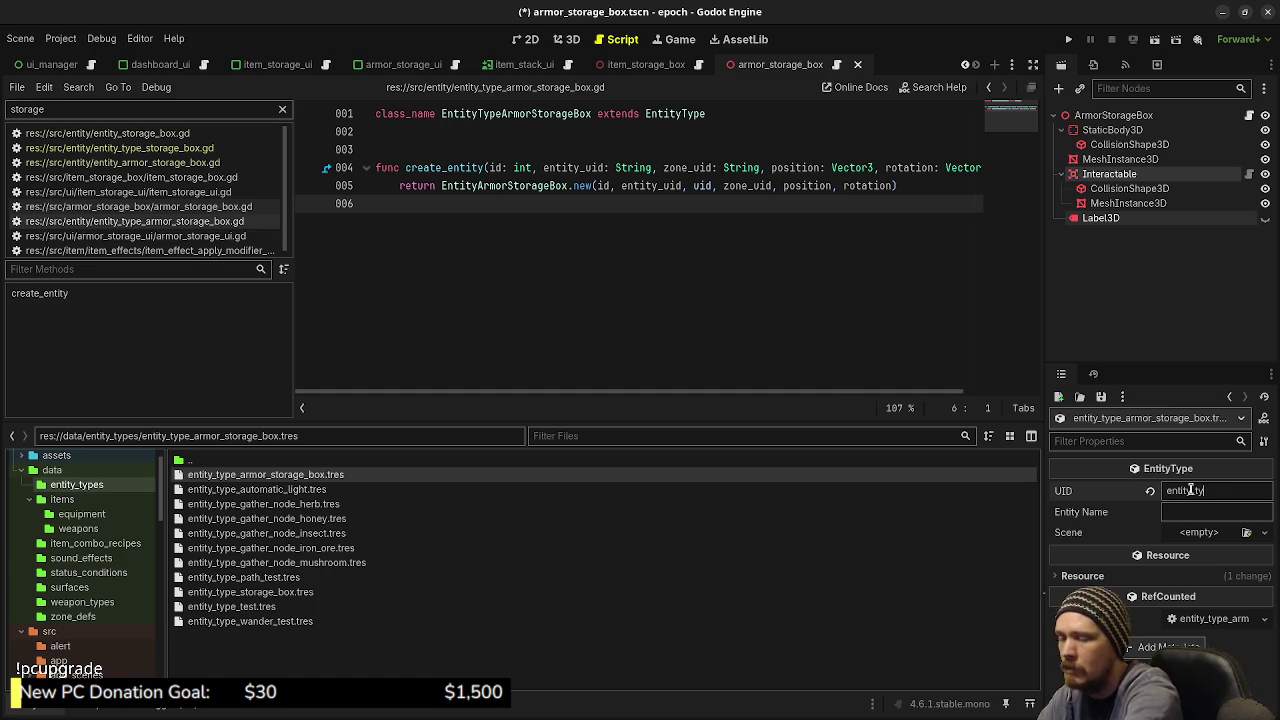
text(storage_box)
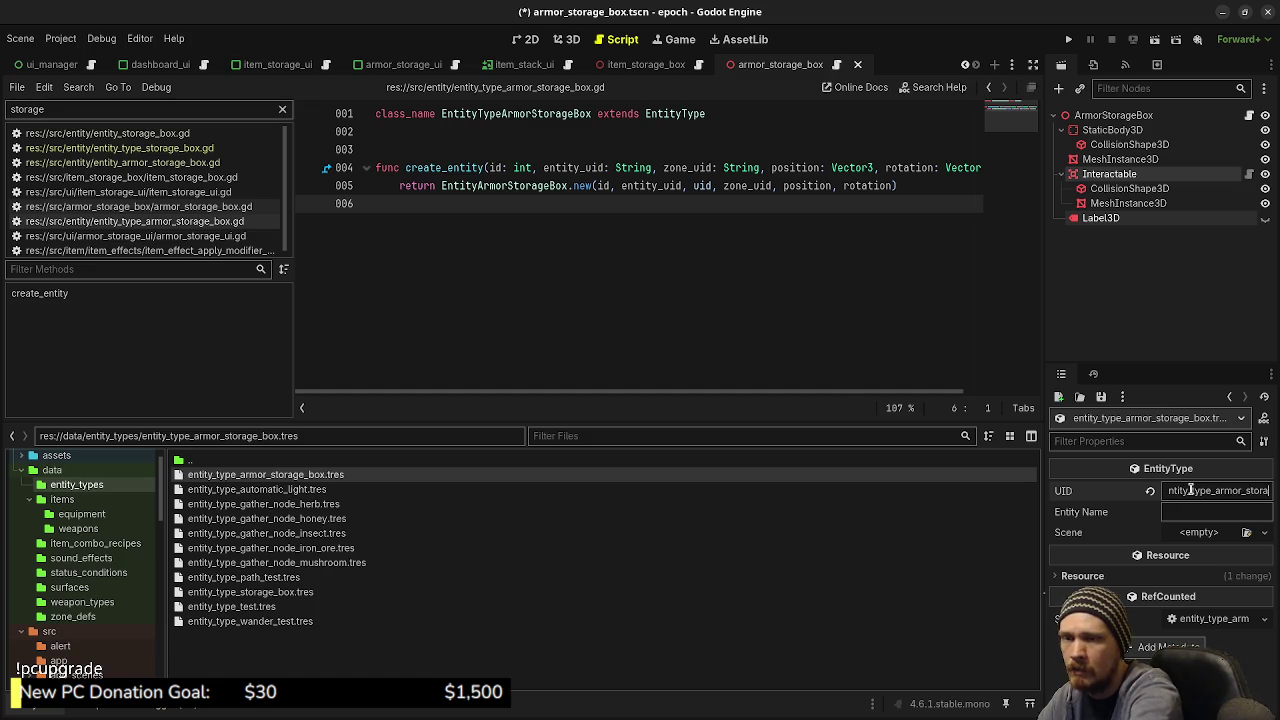
key(Tab)
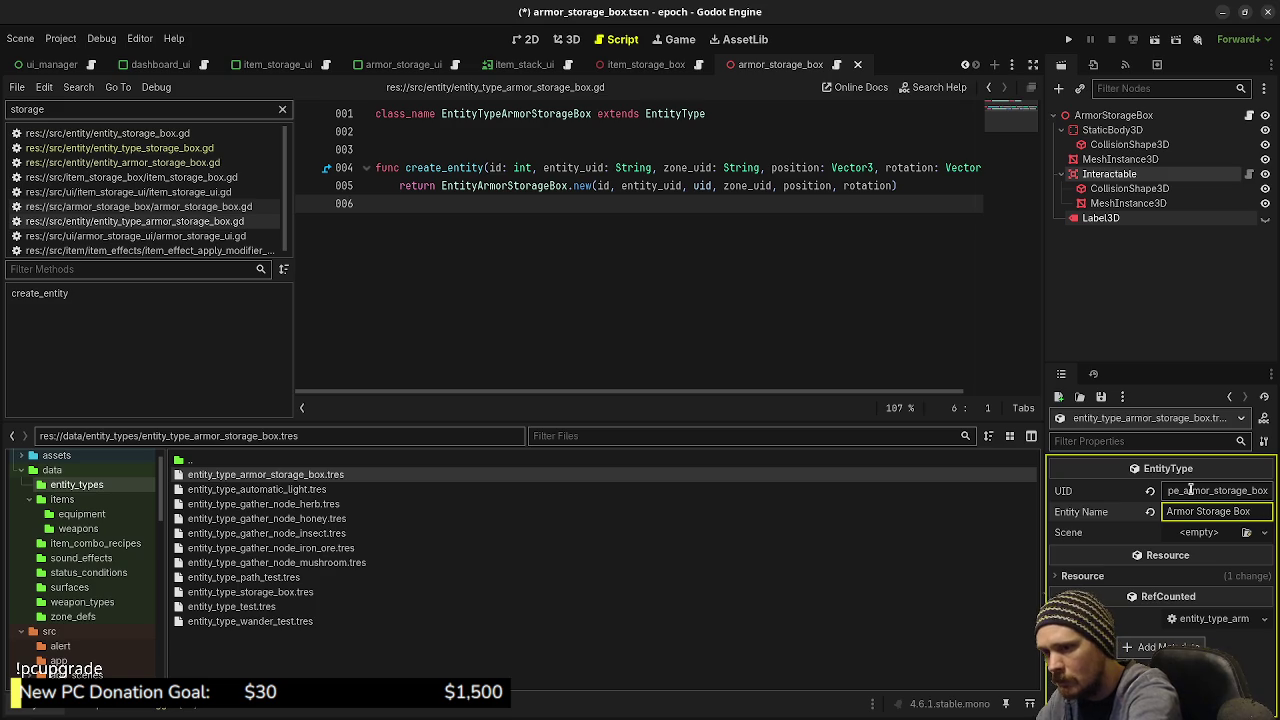
click(1245, 532)
text(armor)
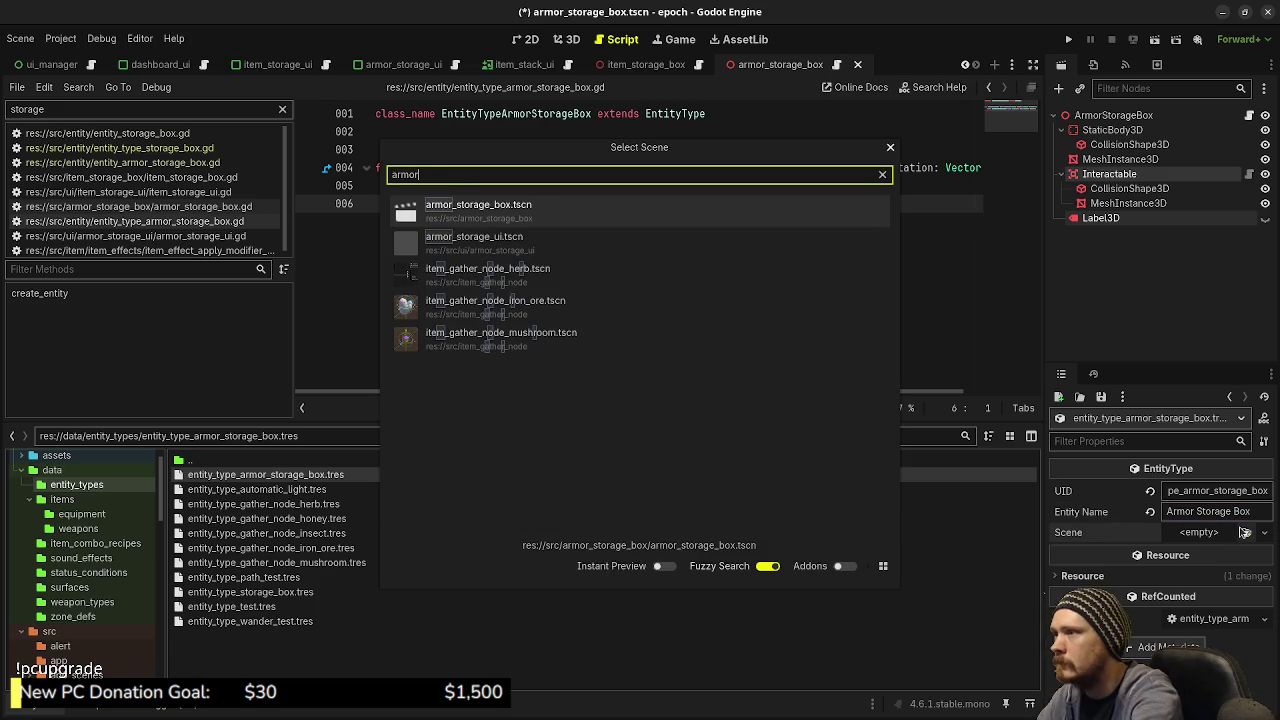
key(Return)
key(ctrl+s)
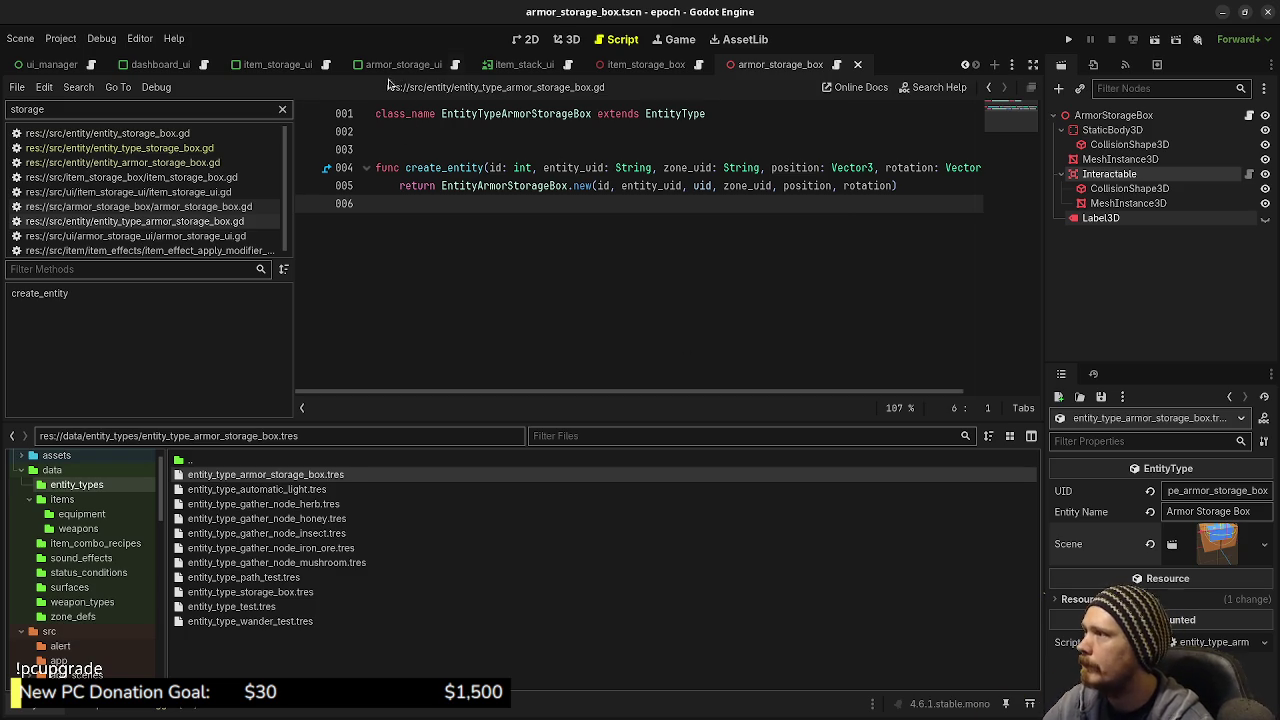
Switch to the game scene tab
scroll(399, 66, up, 5)
scroll(399, 66, up, 1)
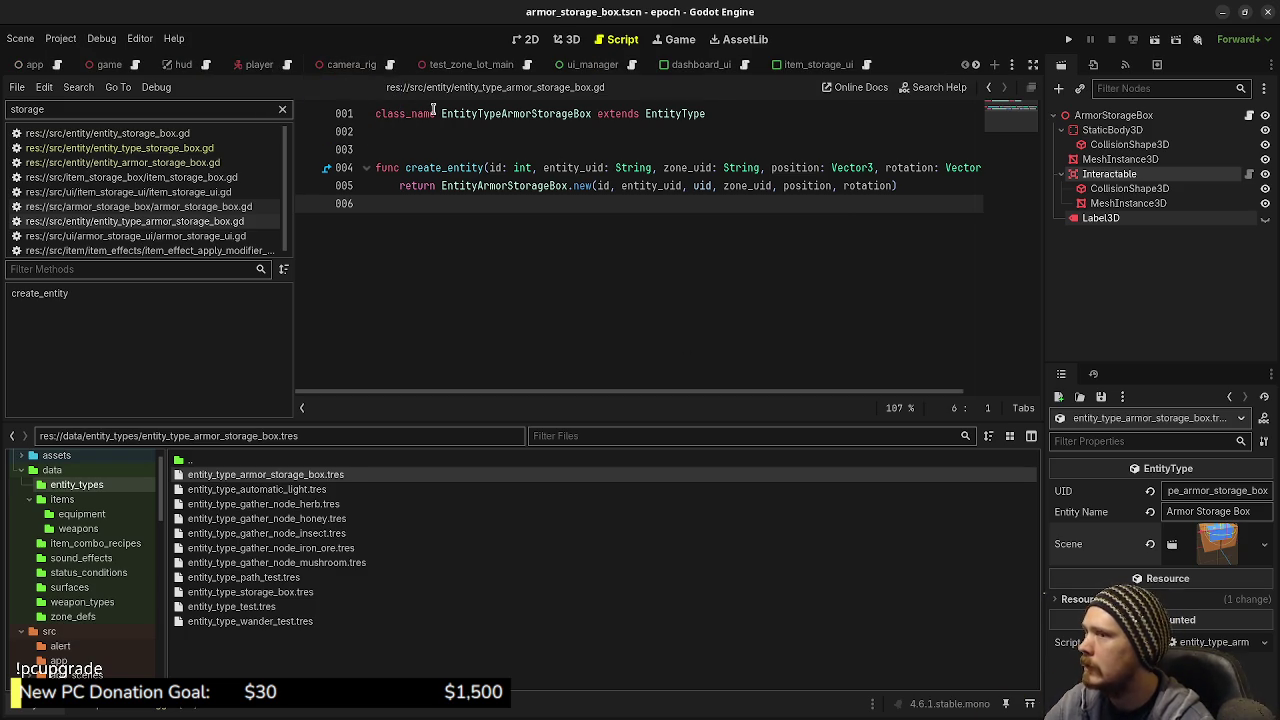
click(100, 64)
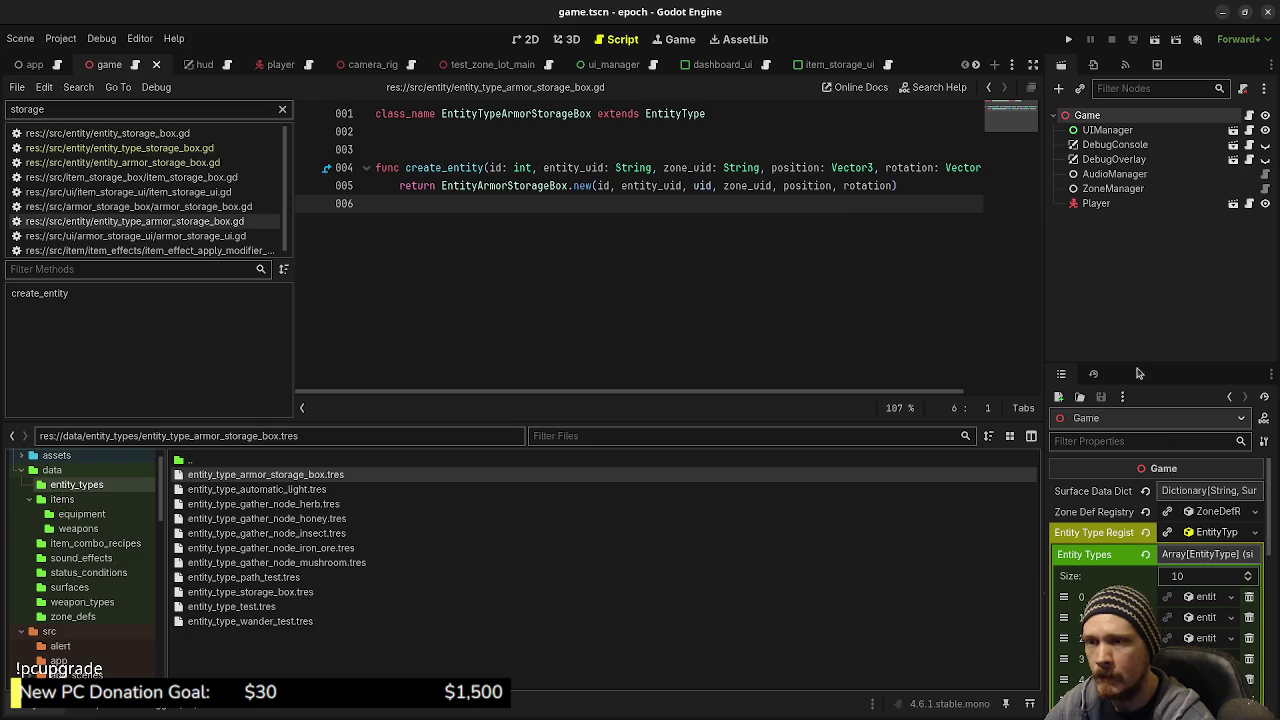
Add an Entity Types element and assign entity_type_armor_storage_box.tres to slot 10
drag(1140, 364, 1140, 262)
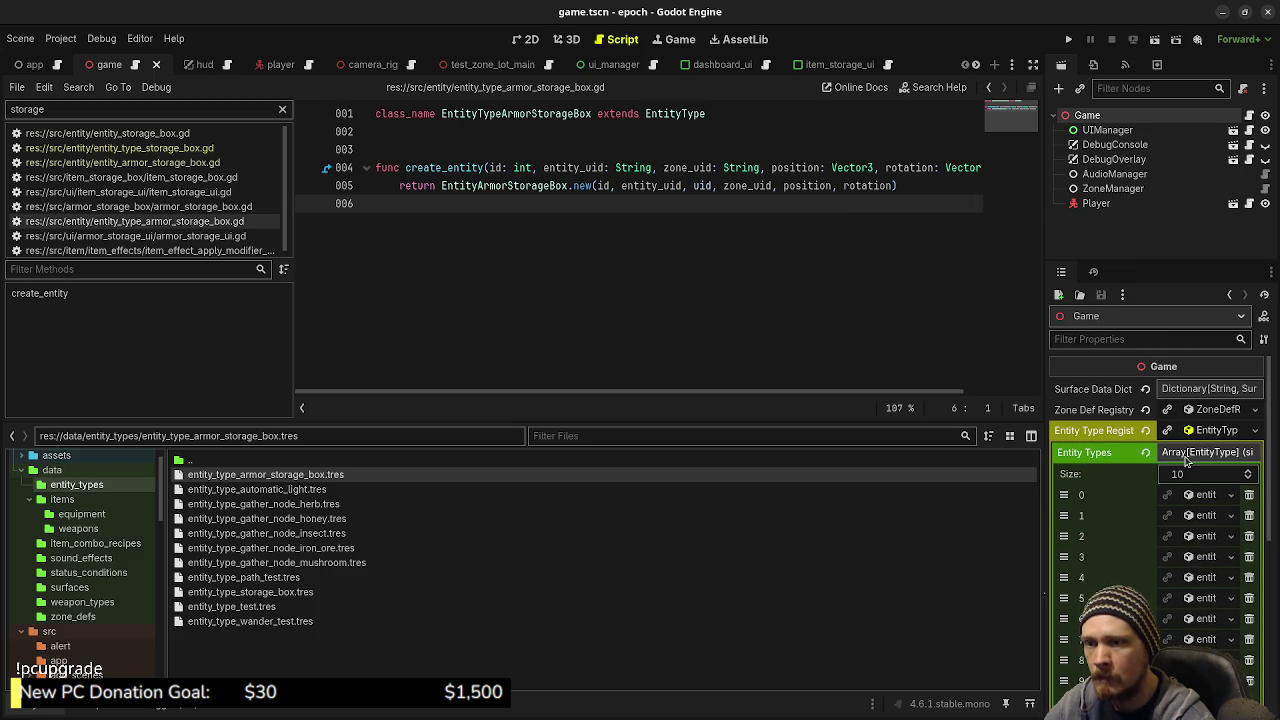
scroll(1180, 462, down, 5)
click(1162, 442)
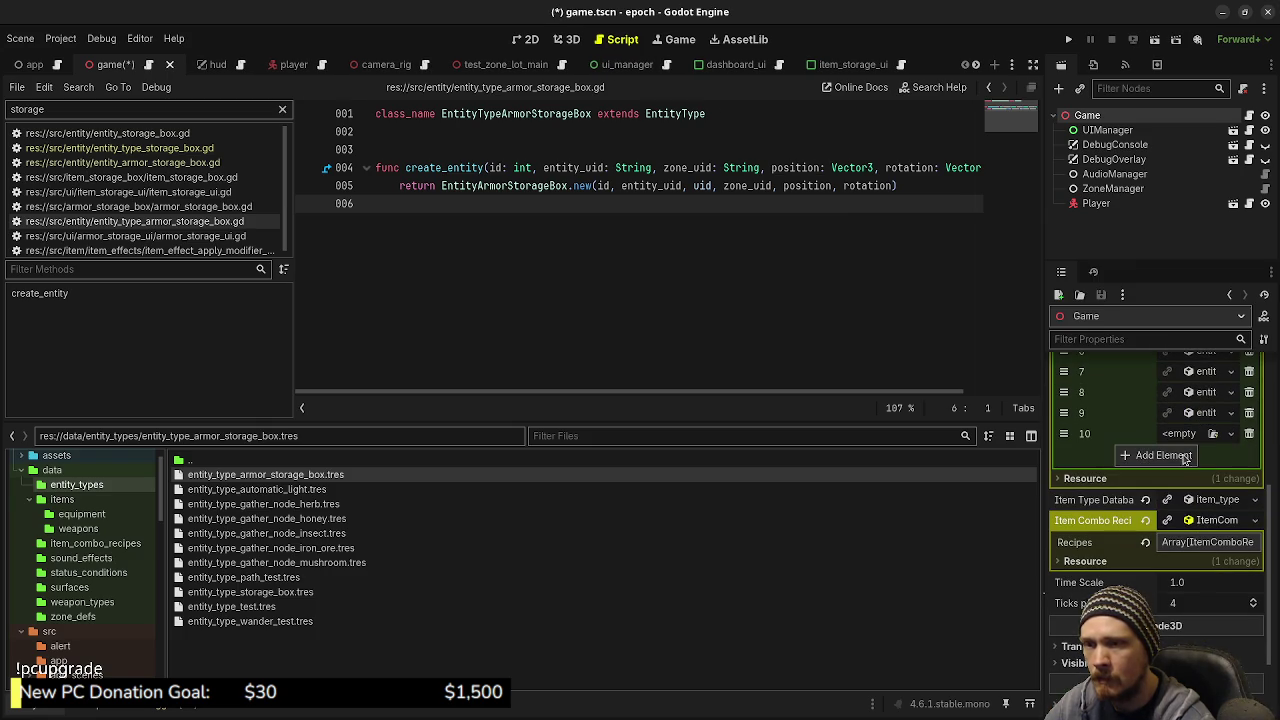
drag(268, 480, 1190, 433)
Move the armor storage box entry up to slot 7 and save the game scene
mouse_move(1040, 422)
mouse_down()
mouse_move(771, 422)
mouse_move(805, 422)
mouse_up()
scroll(1115, 438, up, 1)
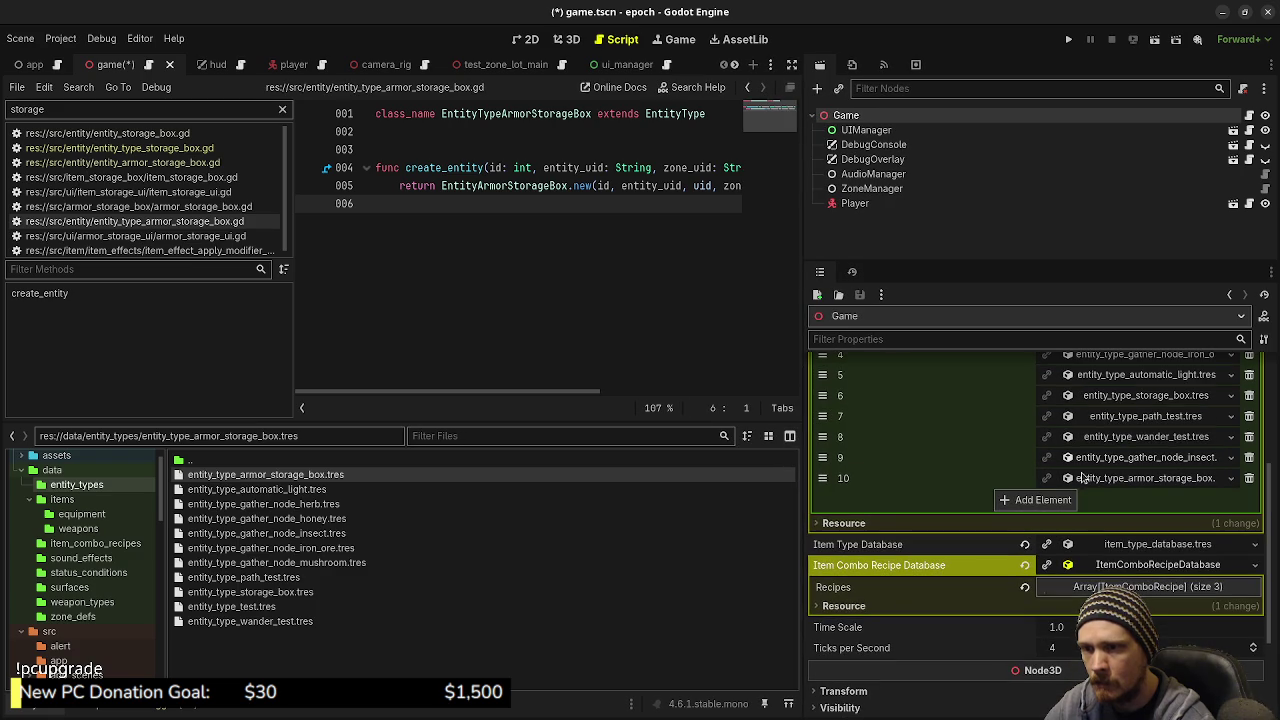
drag(822, 478, 822, 416)
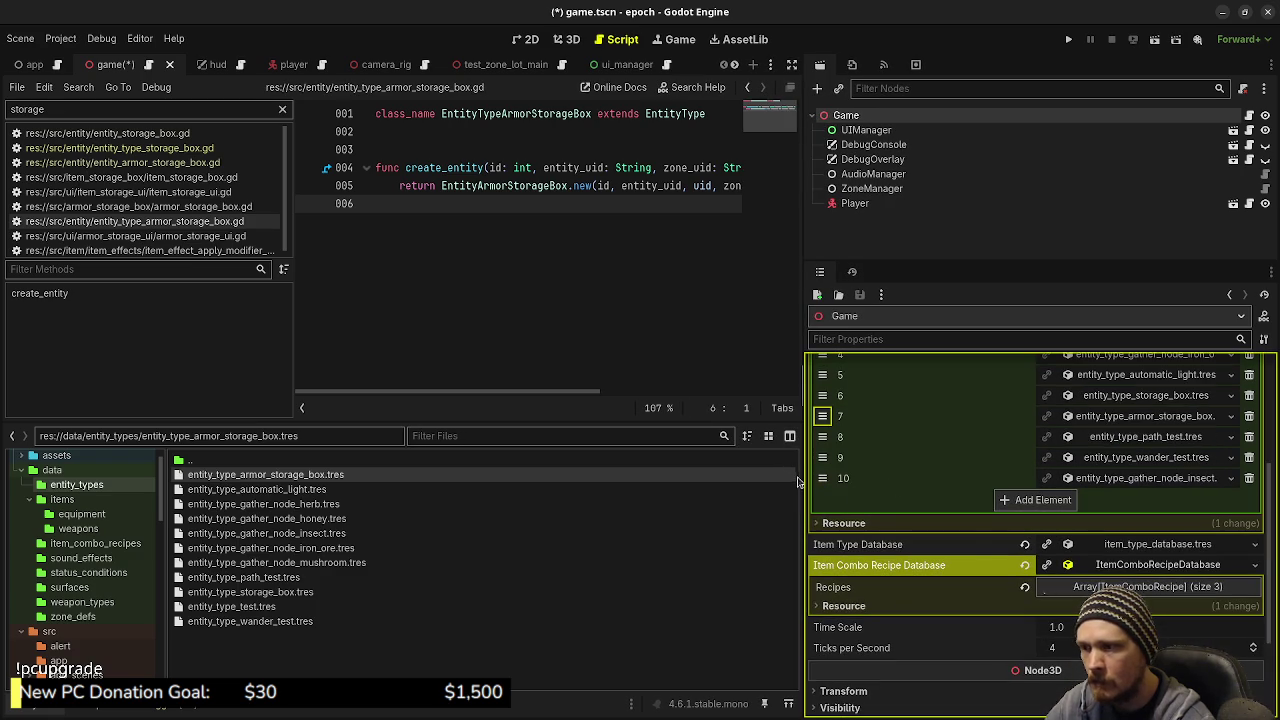
drag(800, 477, 932, 467)
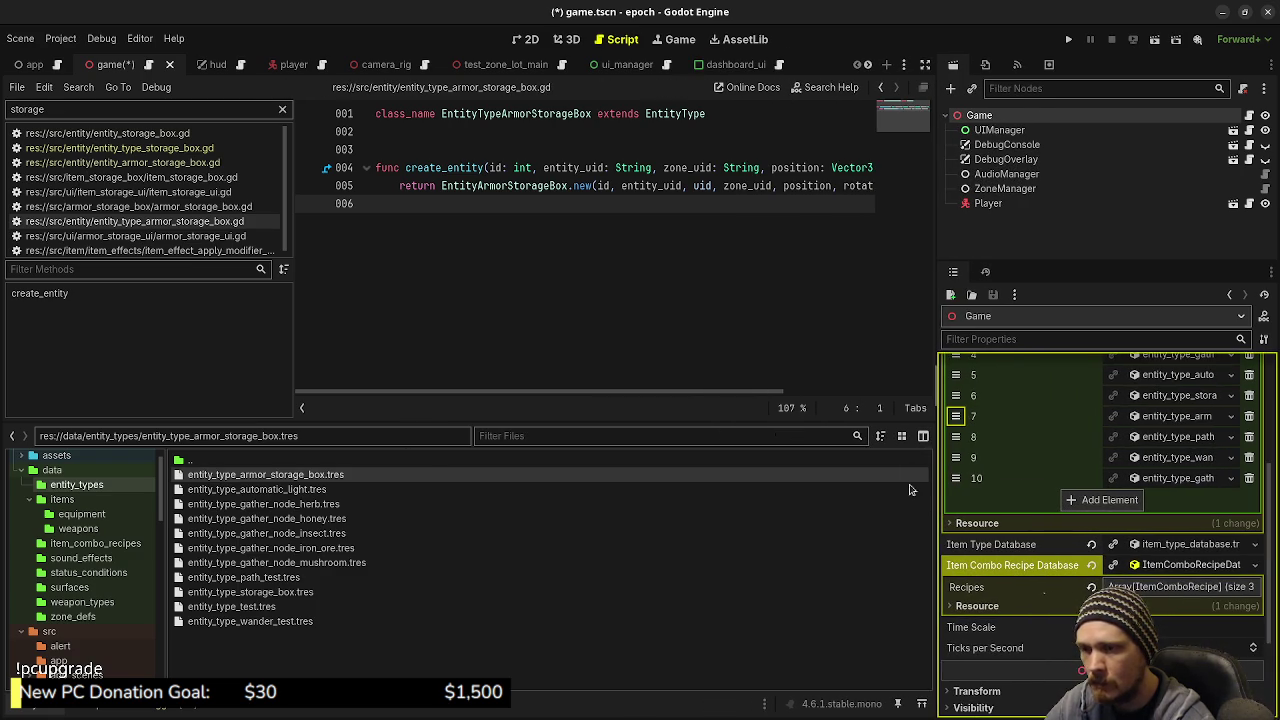
key(ctrl+s)
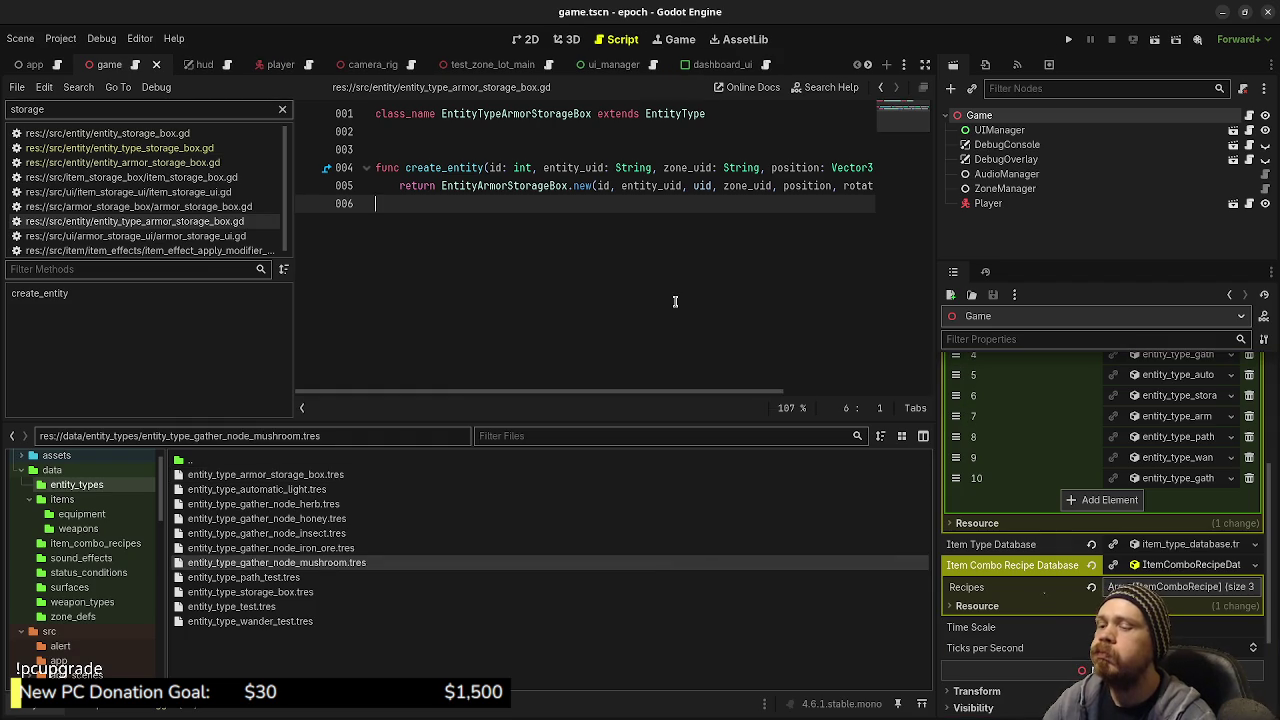
Switch to the test_zone_lot_main scene
scroll(1070, 476, up, 4)
scroll(1070, 476, up, 1)
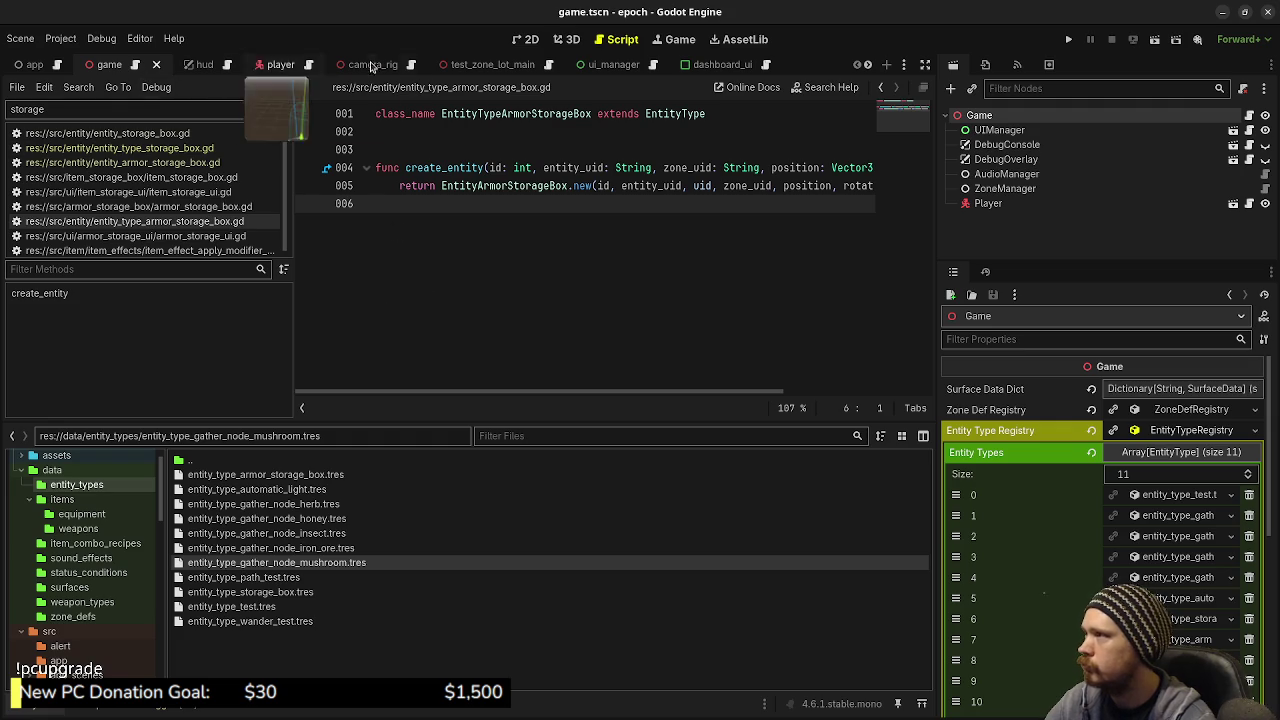
click(491, 64)
Show the level in the 3D view, zooming and panning across it
click(562, 44)
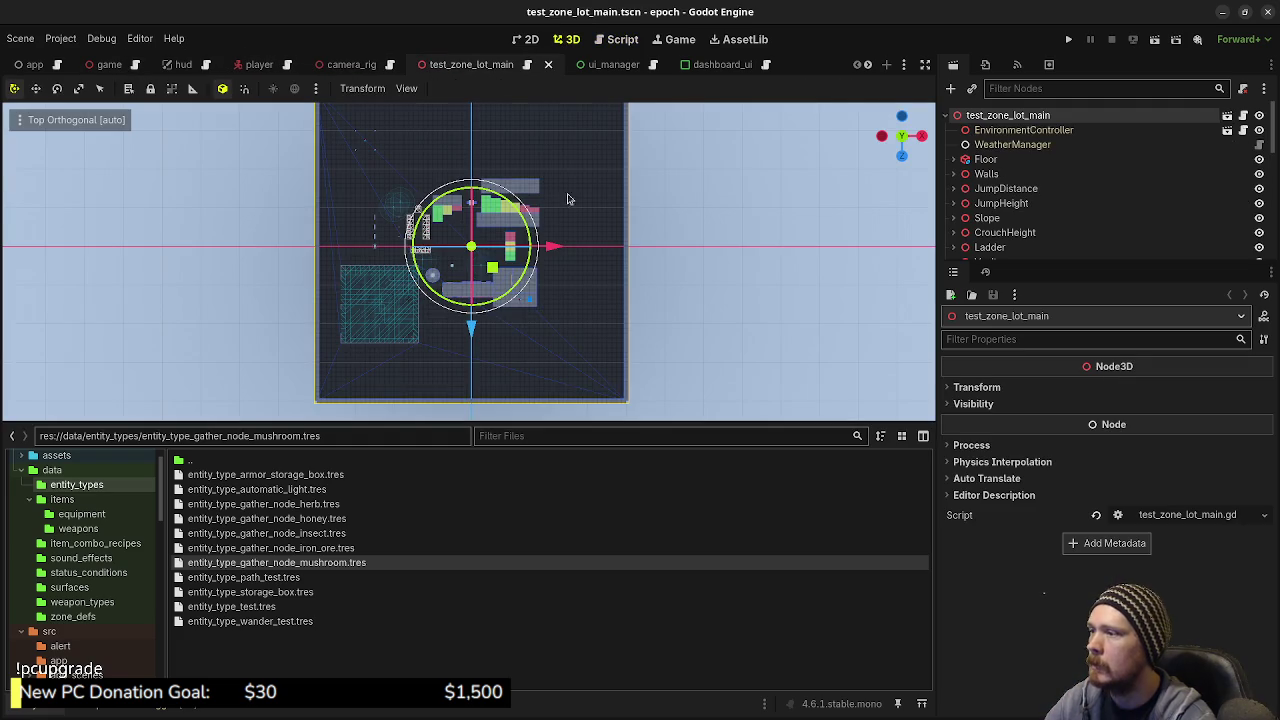
scroll(1024, 188, down, 3)
scroll(1024, 188, down, 10)
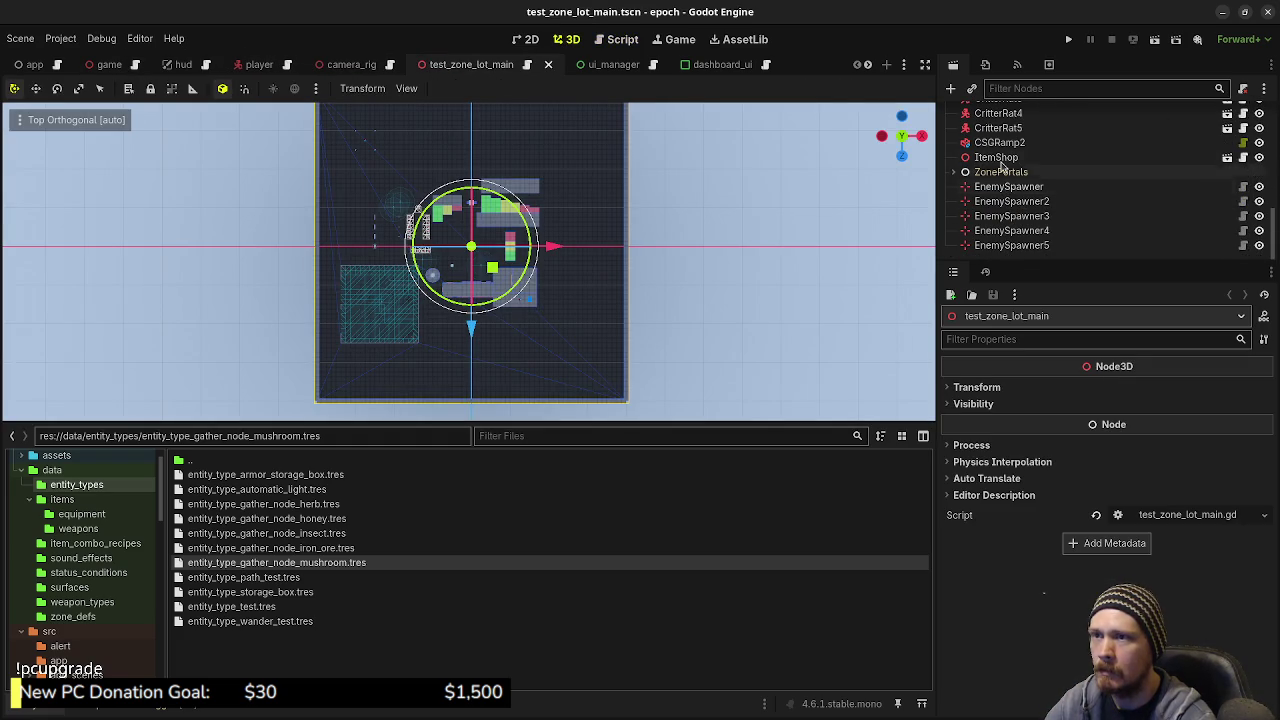
scroll(1003, 165, up, 5)
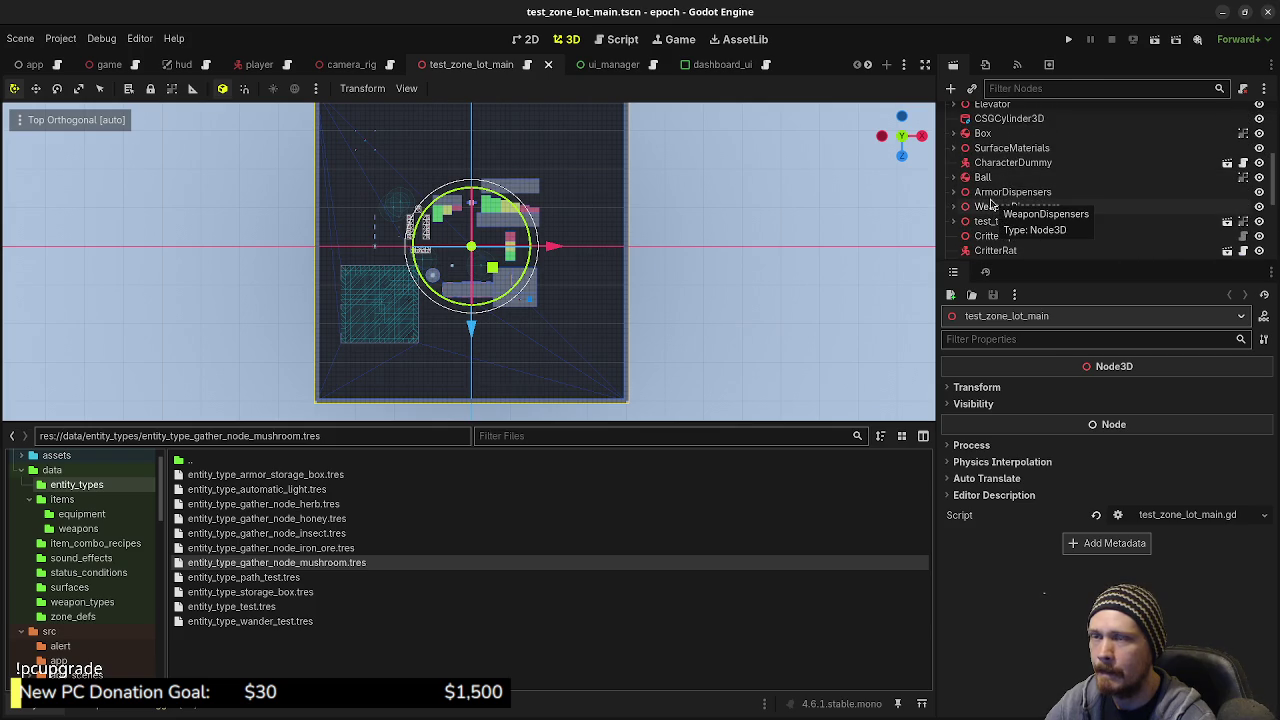
scroll(992, 208, down, 5)
scroll(997, 213, up, 8)
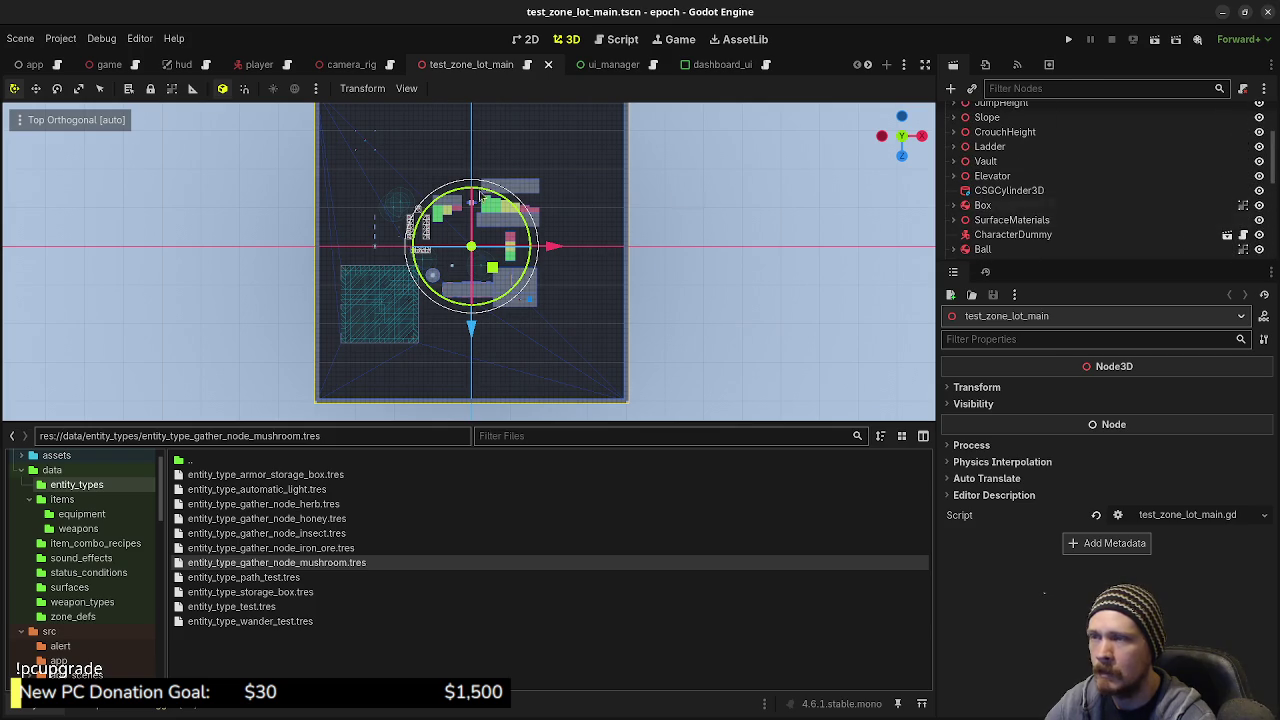
scroll(387, 229, up, 5)
drag(345, 229, 679, 218)
scroll(1030, 200, up, 4)
Begin adding a MeshInstance node under the root, cancel it, and switch to Obsidian
click(992, 130)
click(994, 116)
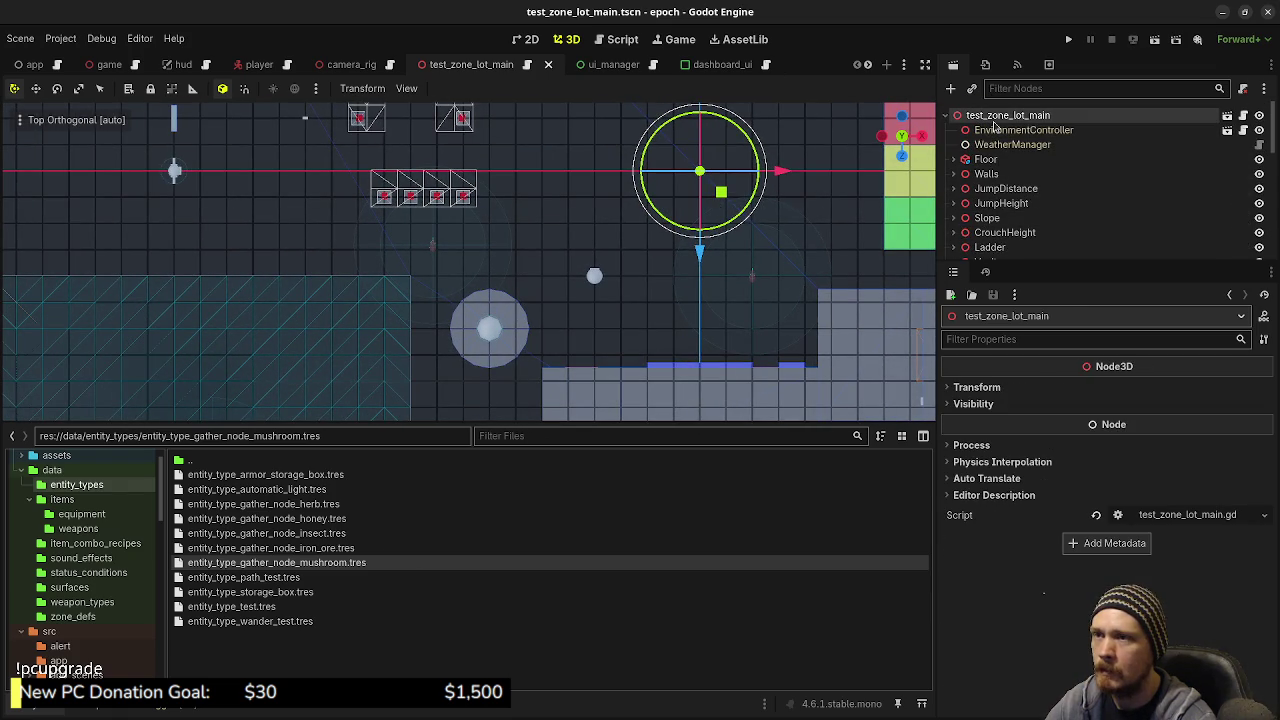
key(ctrl+a)
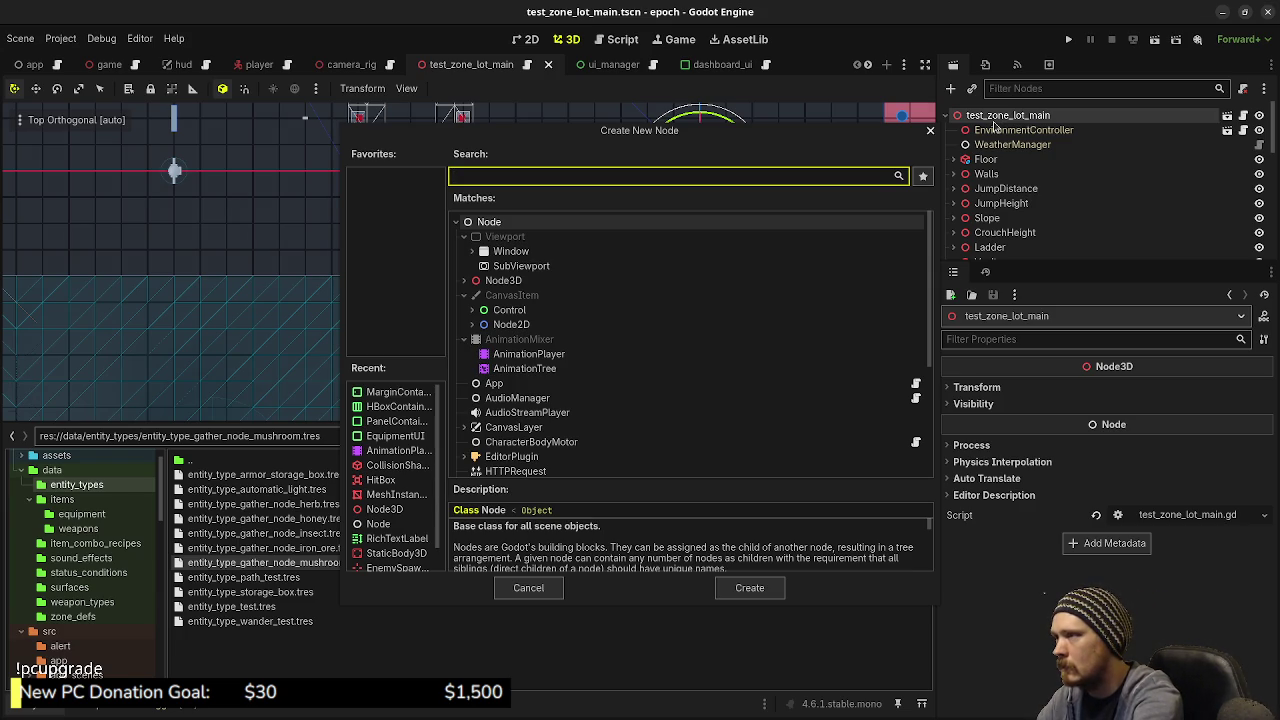
text(meshin)
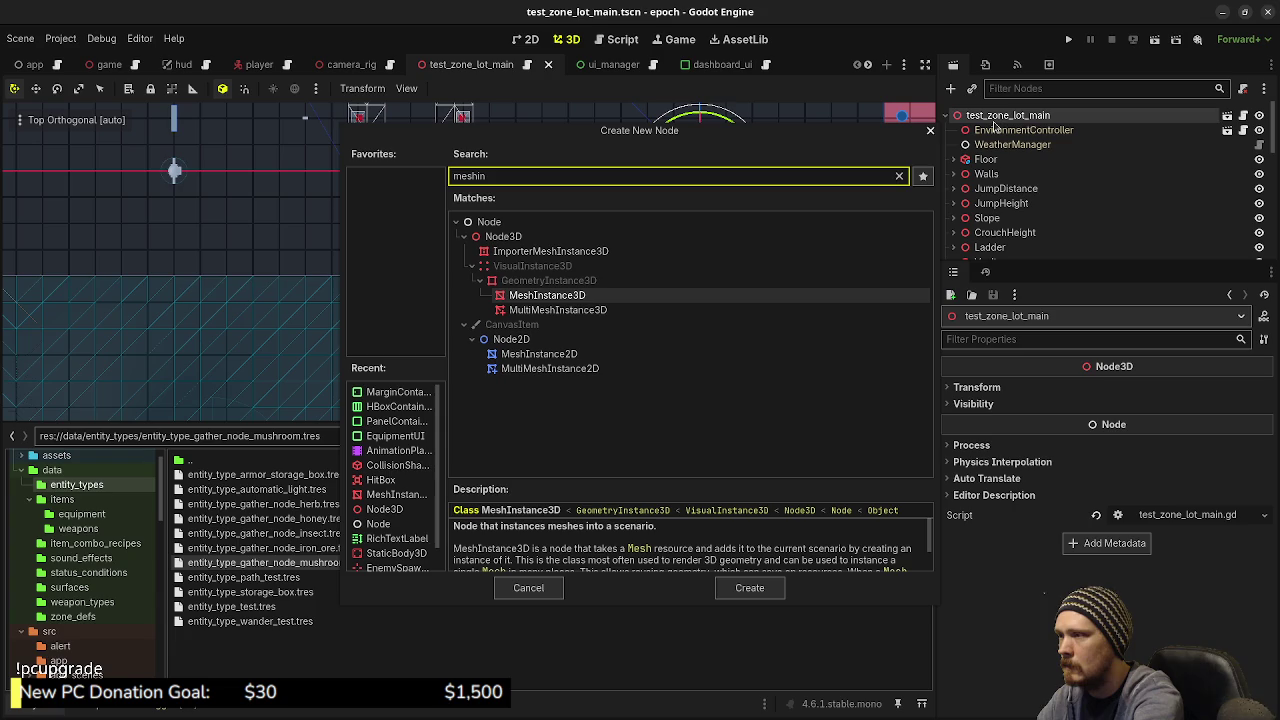
key(BackSpace)
key(BackSpace)
key(BackSpace)
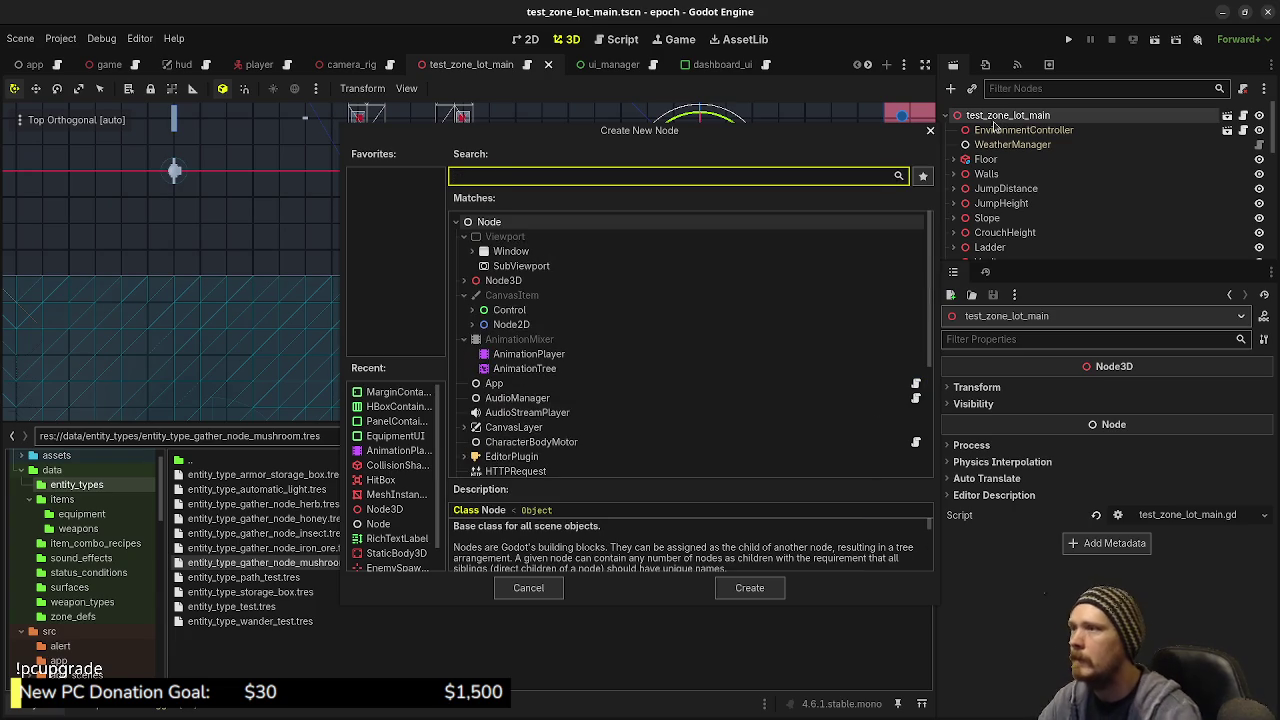
click(529, 587)
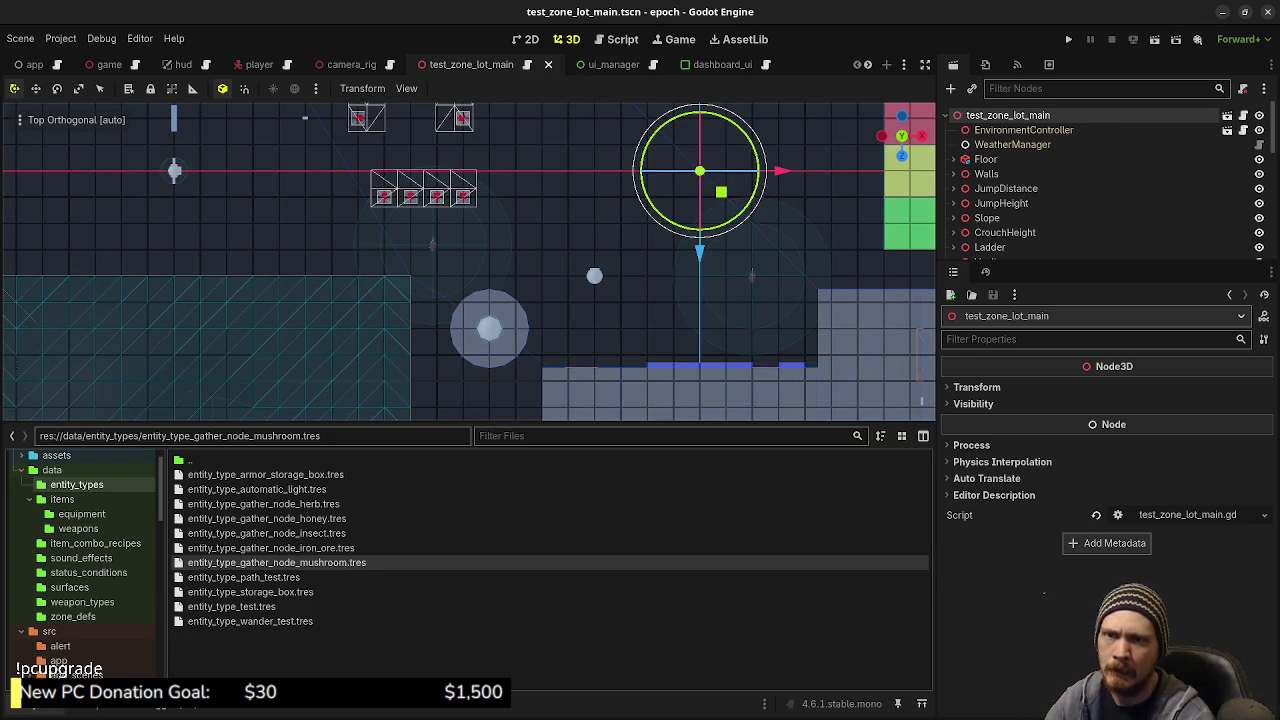
key(alt+Tab)
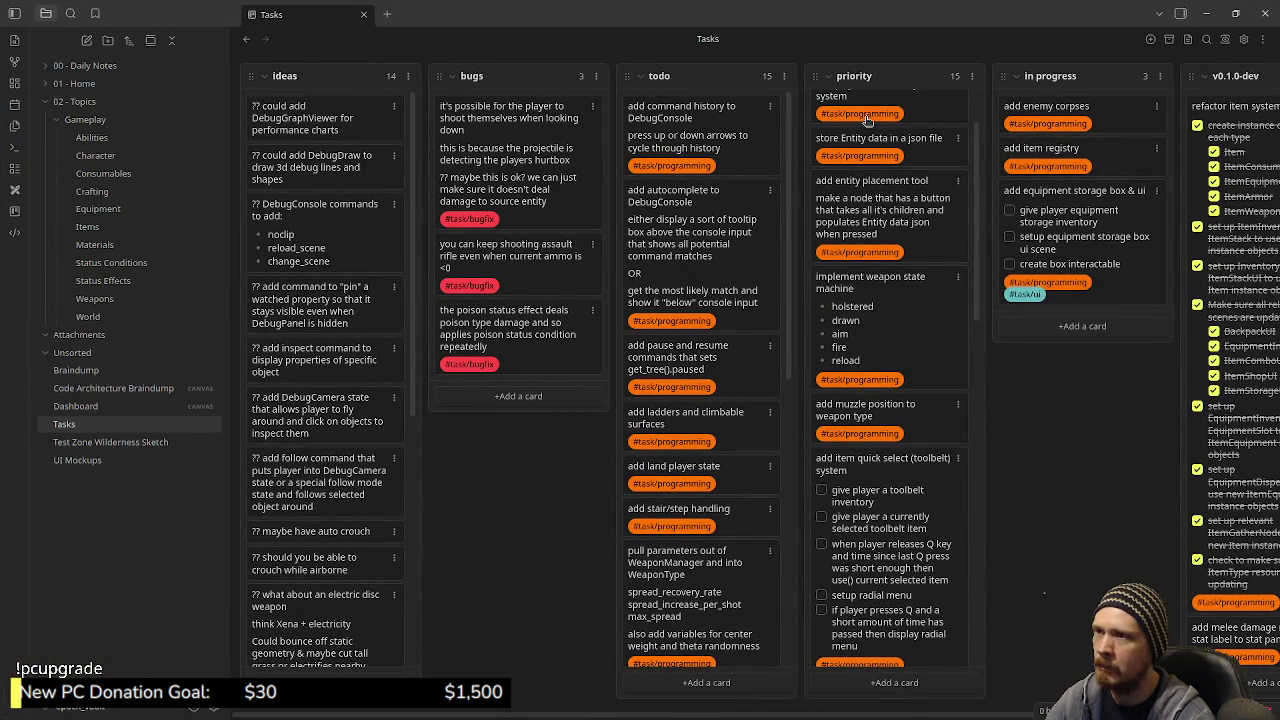
Scroll the Tasks board's priority column, then minimize Obsidian to return to Godot
scroll(905, 175, up, 2)
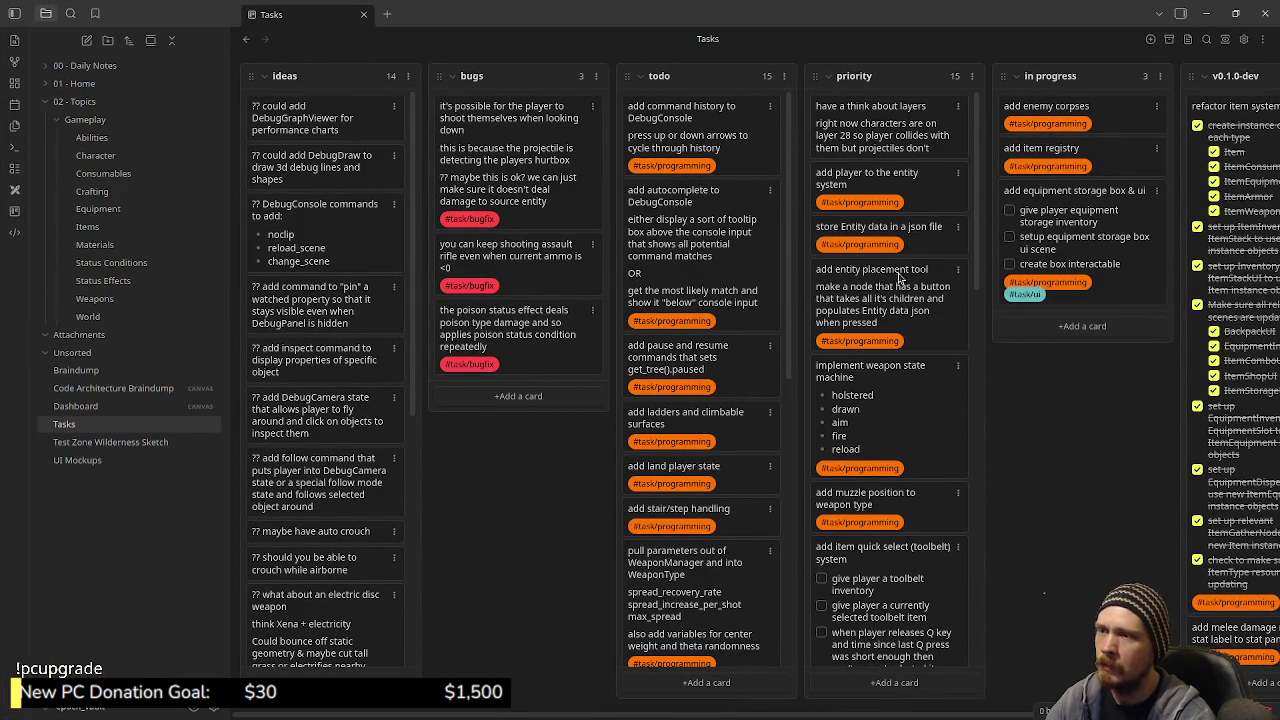
click(1207, 14)
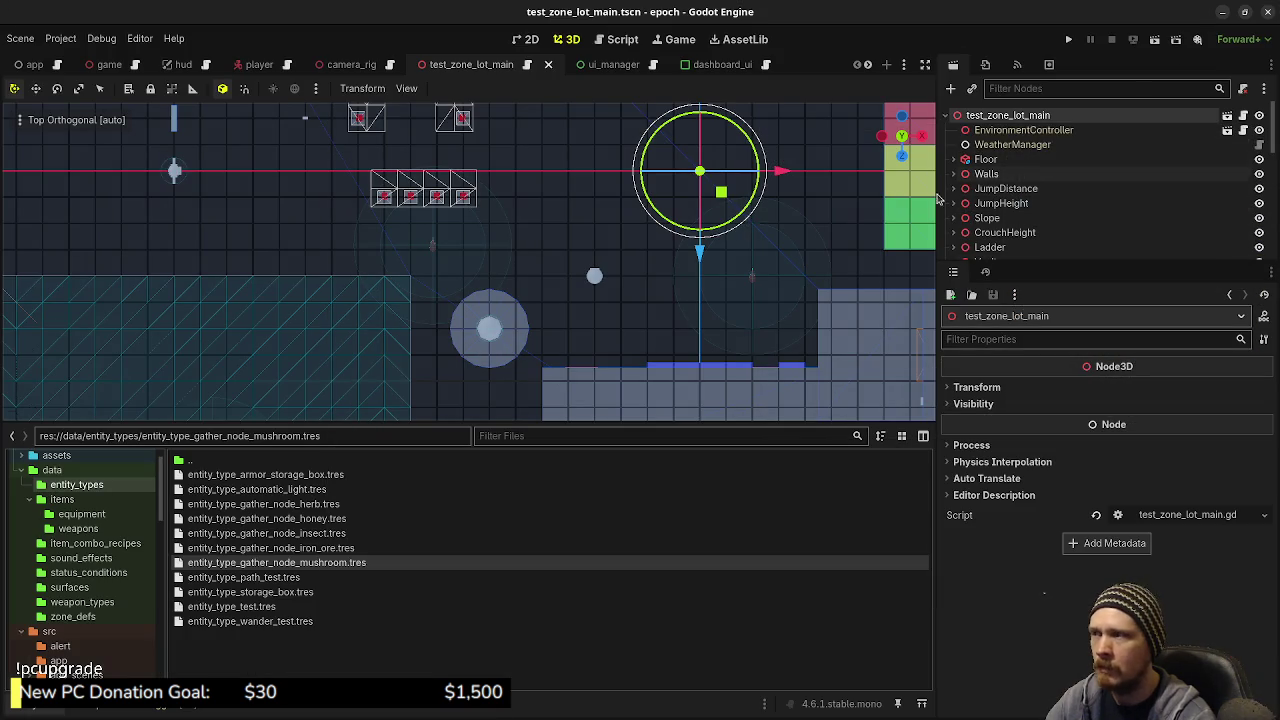
scroll(512, 316, up, 3)
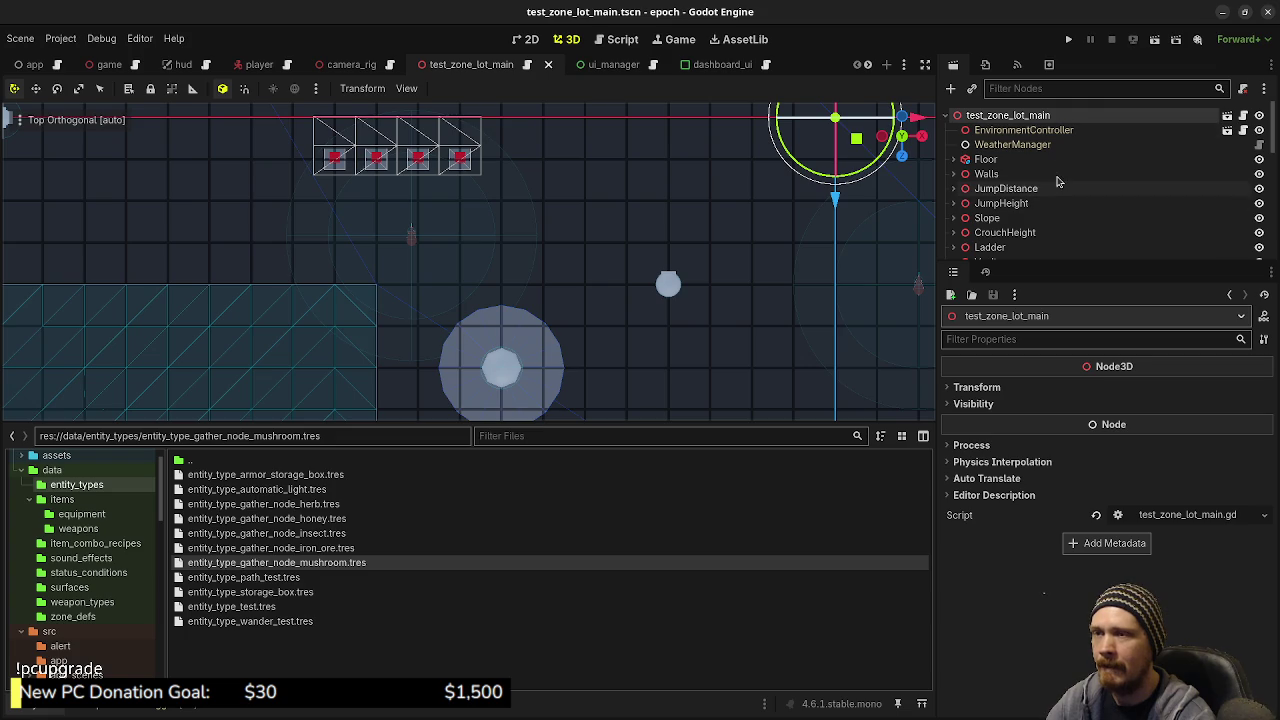
right_click(1008, 120)
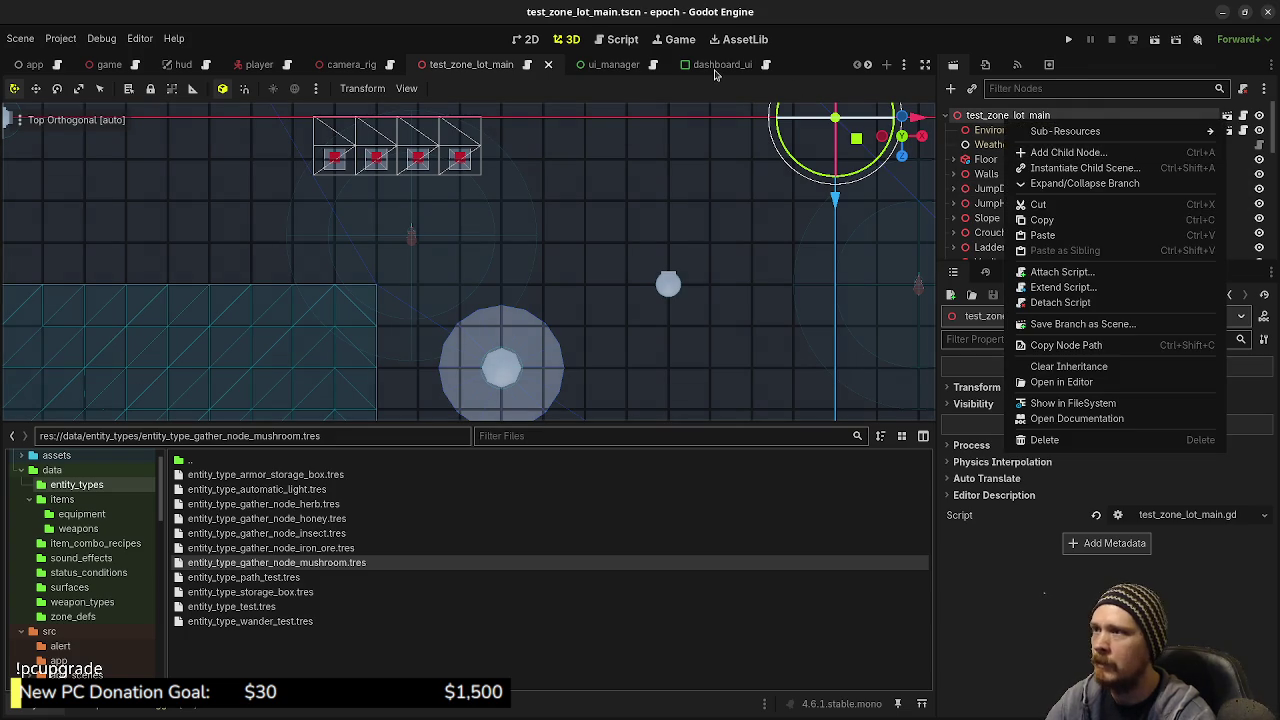
click(485, 70)
scroll(650, 70, down, 5)
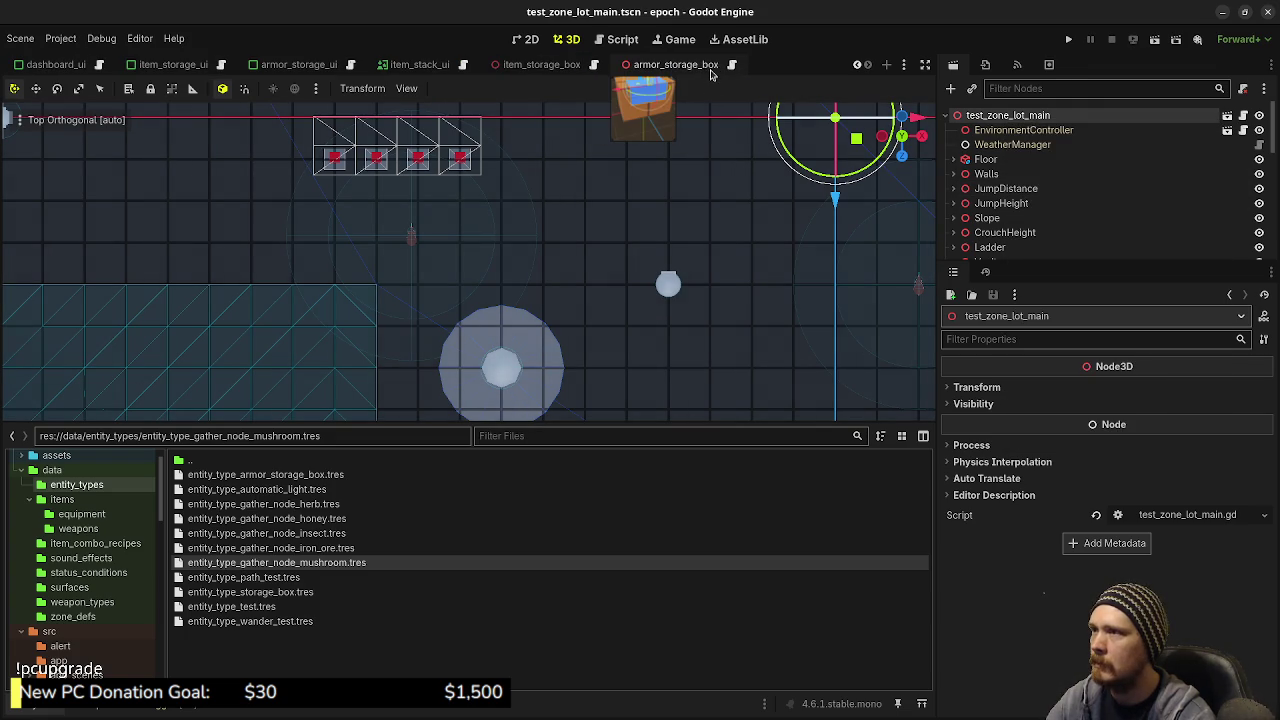
click(688, 68)
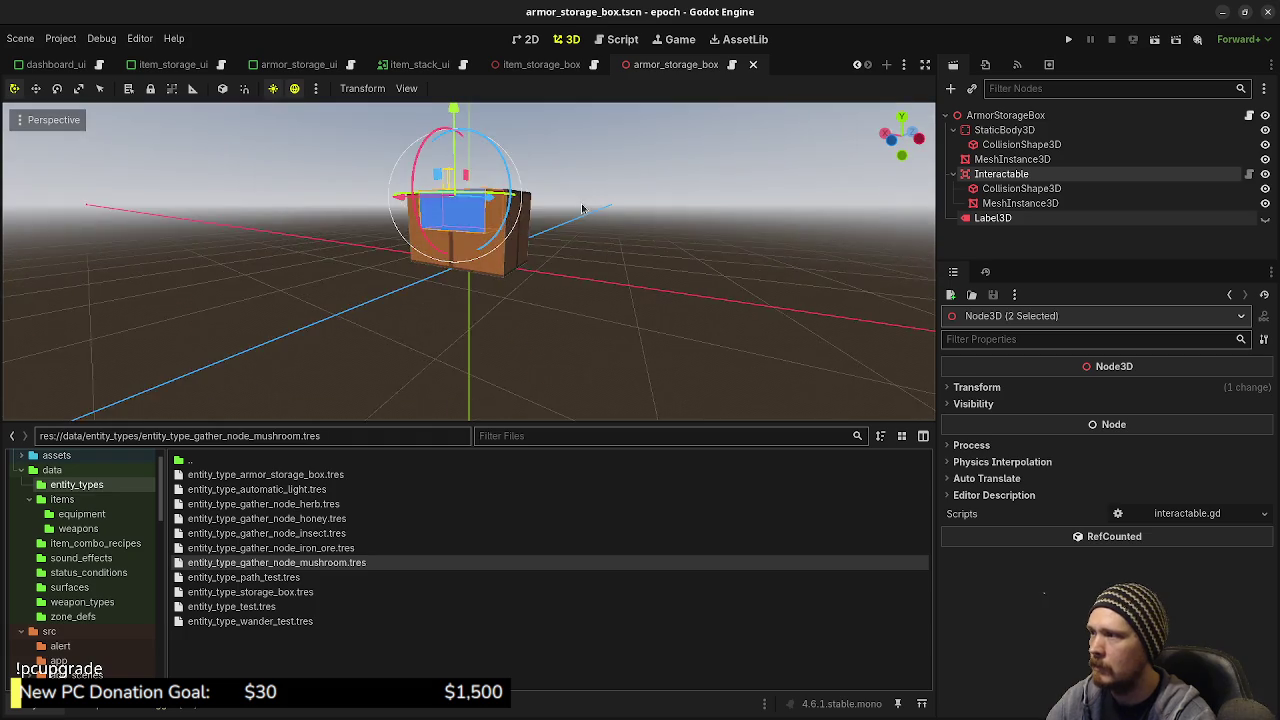
click(1004, 130)
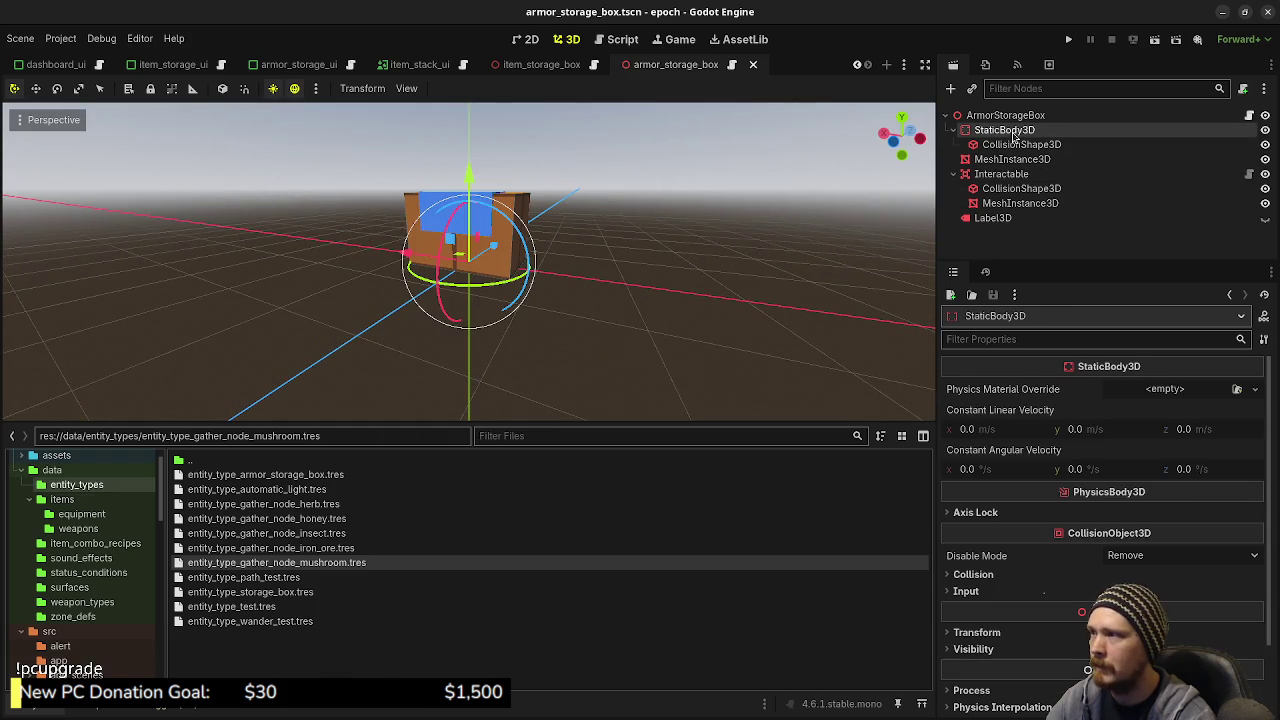
scroll(640, 275, up, 5)
click(1021, 144)
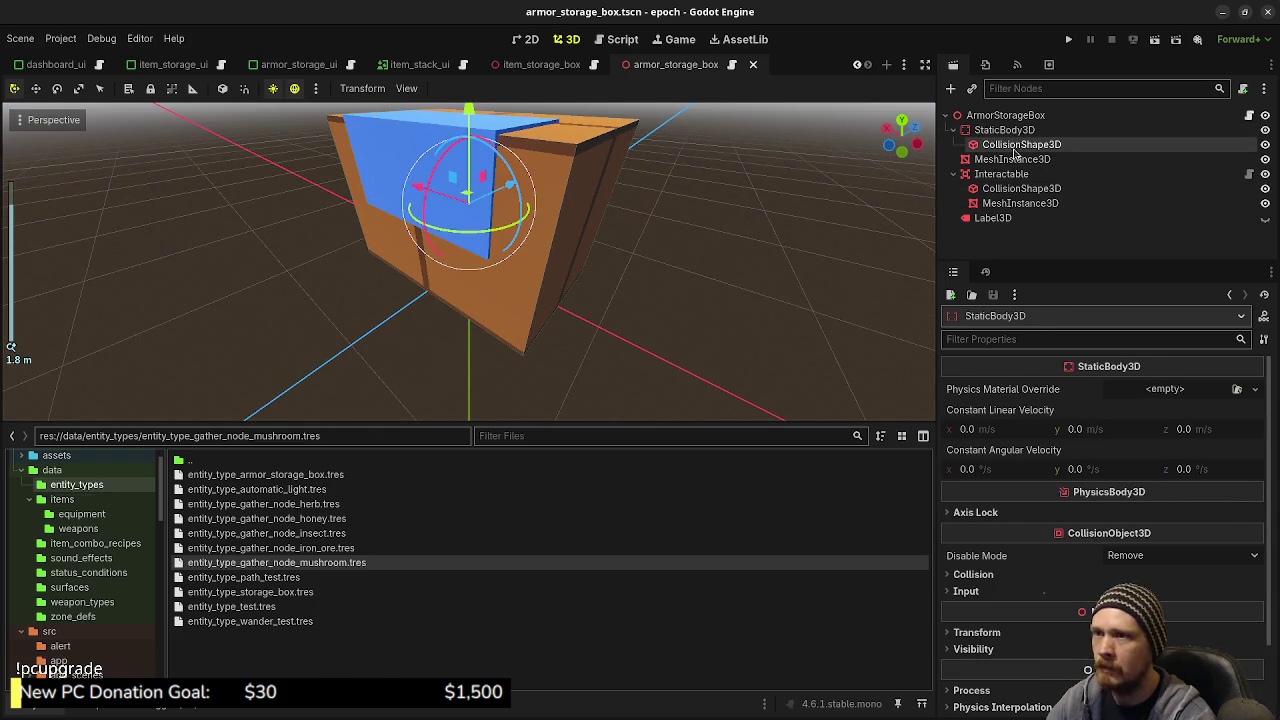
click(1200, 388)
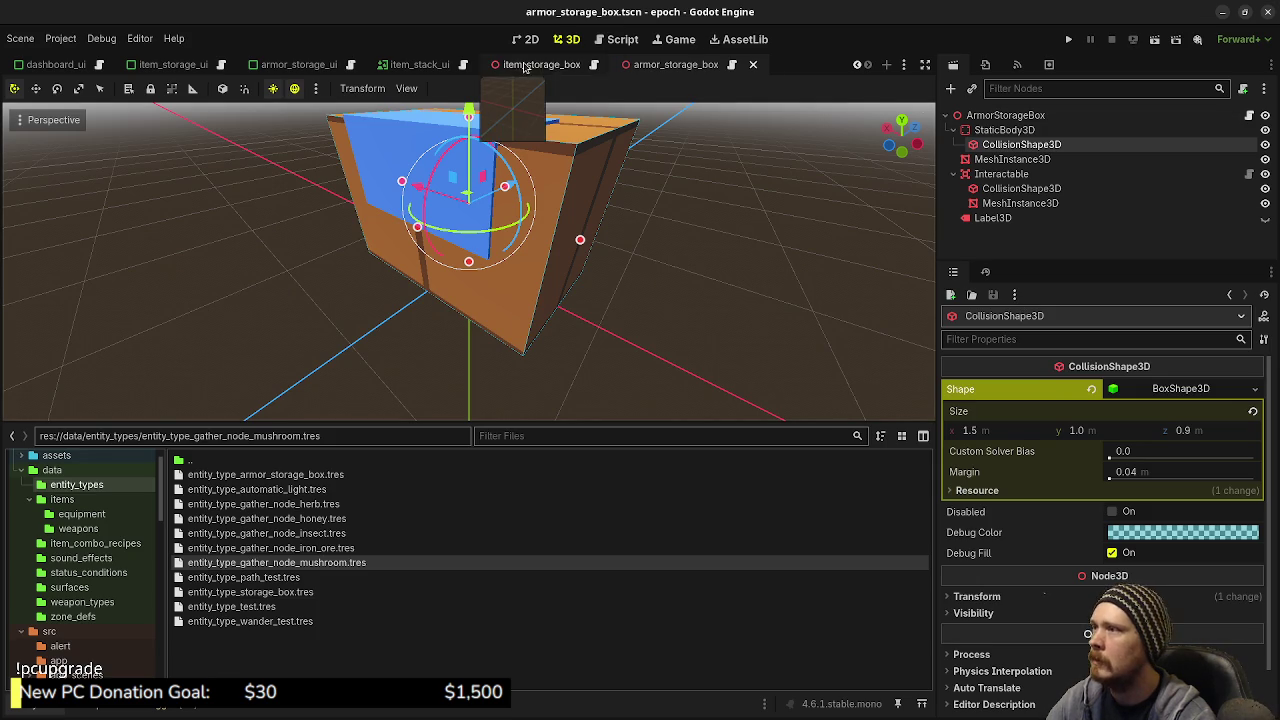
scroll(80, 64, up, 5)
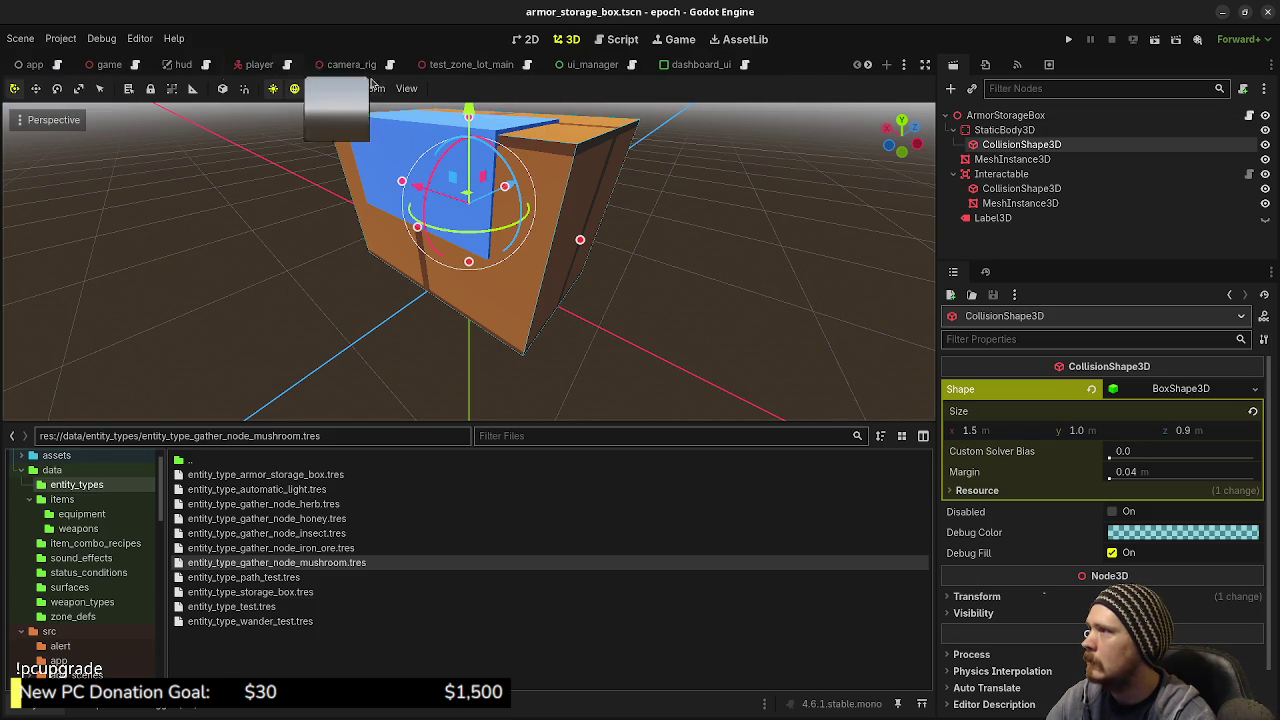
click(447, 70)
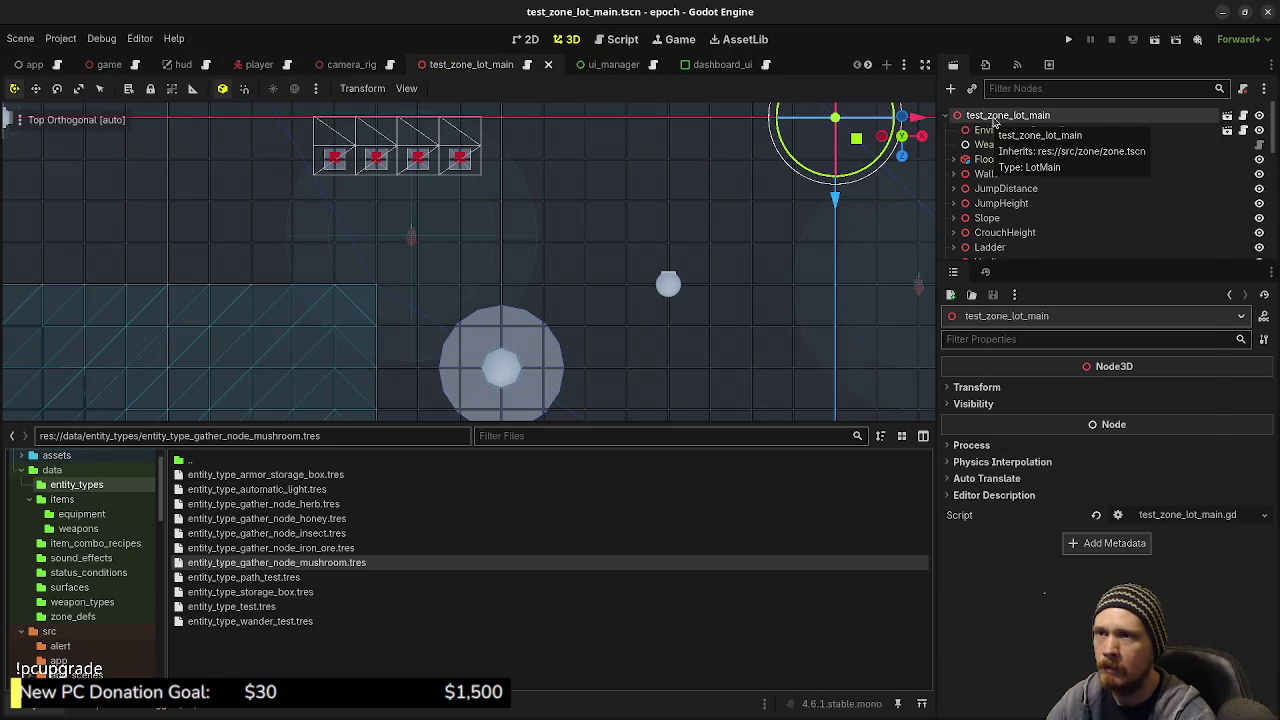
Add a Node3D under the root with a MeshInstance3D child
right_click(990, 118)
click(1045, 152)
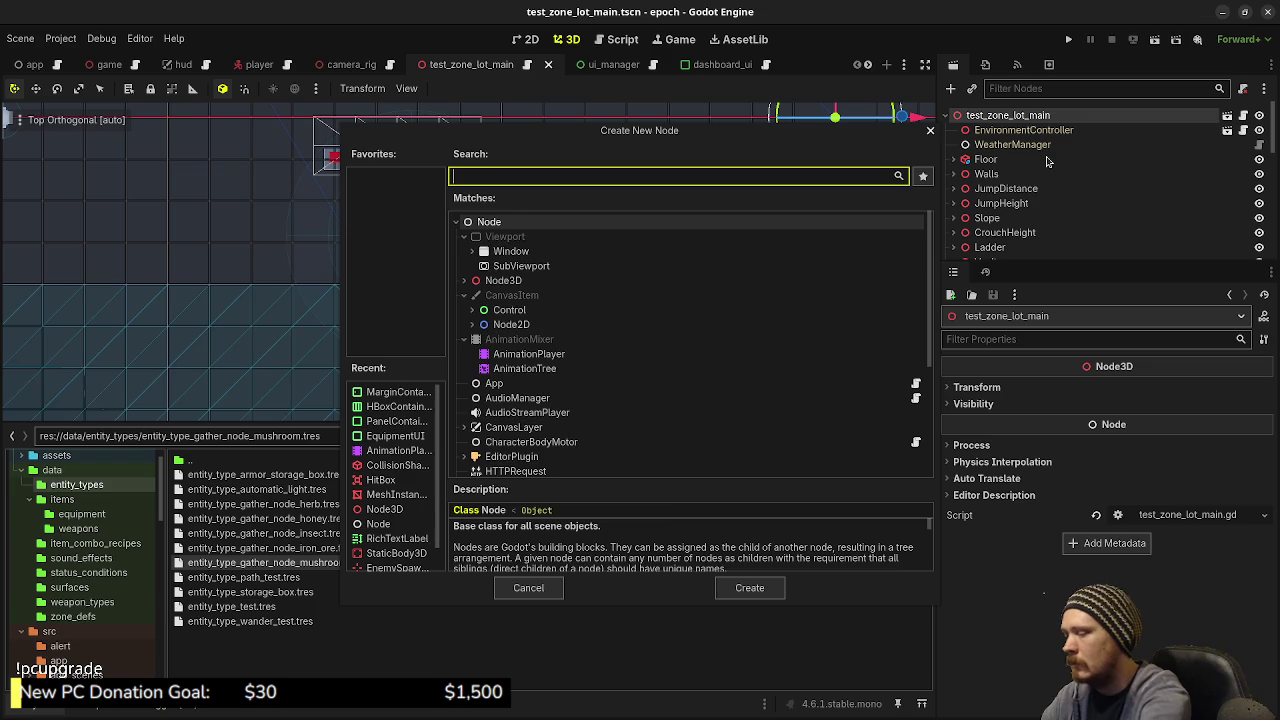
text(mesh)
key(BackSpace)
key(BackSpace)
key(BackSpace)
text(node)
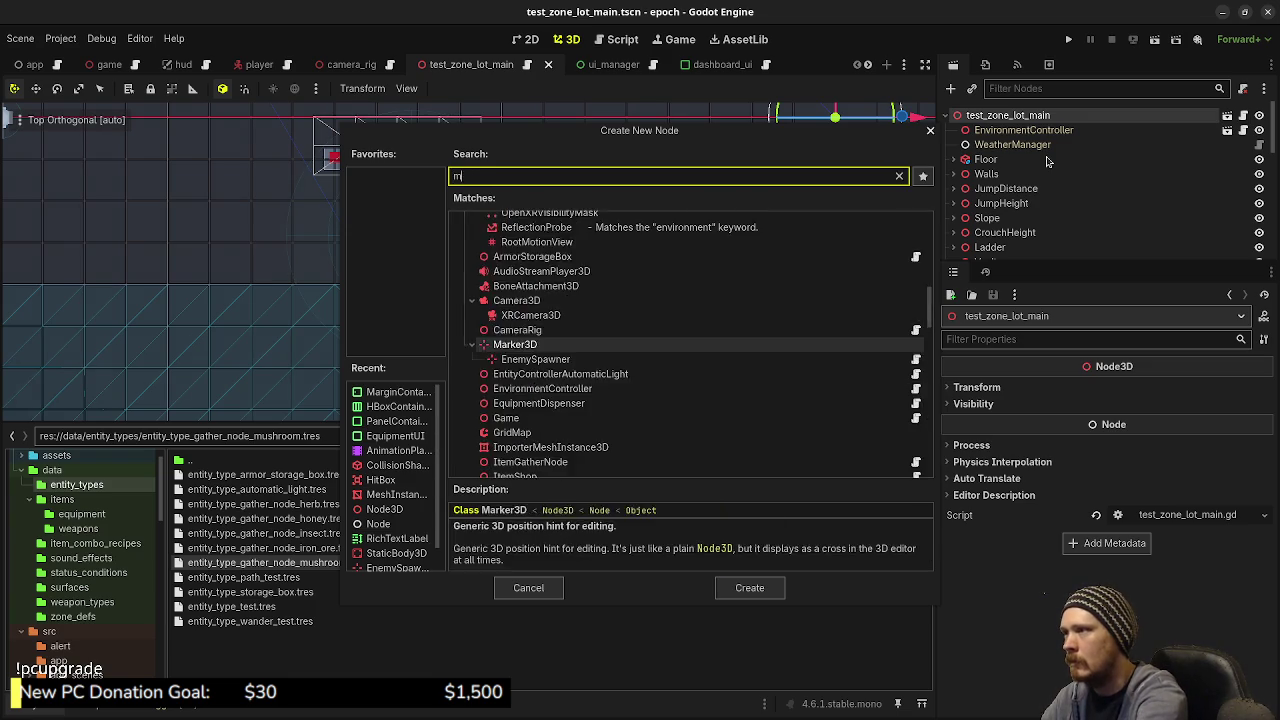
text(2d)
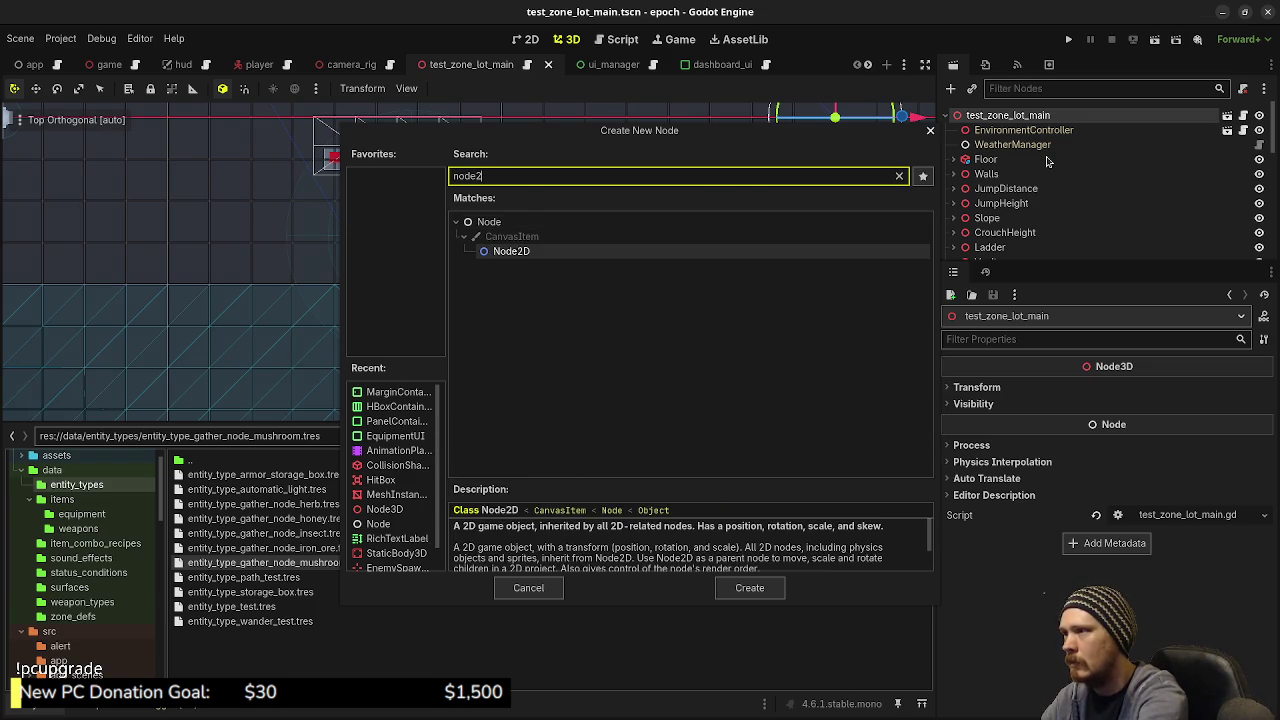
key(BackSpace)
key(BackSpace)
text(3d)
key(Return)
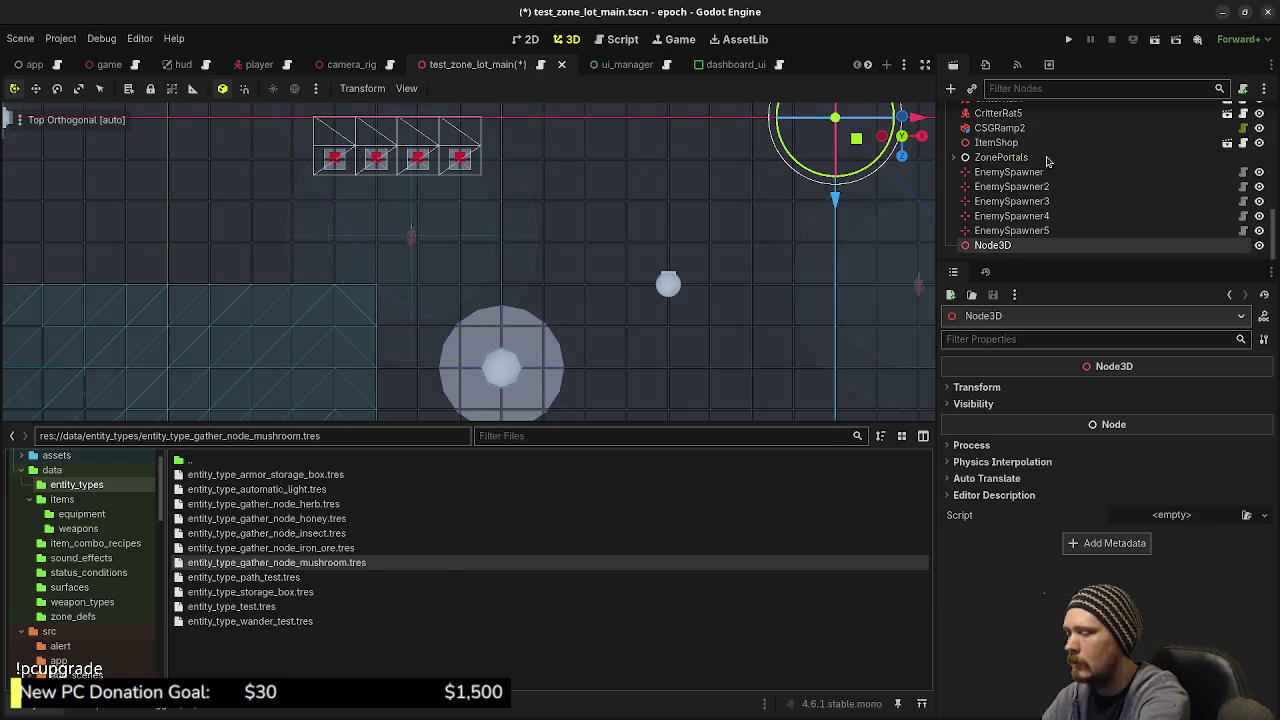
key(ctrl+a)
text(meshin)
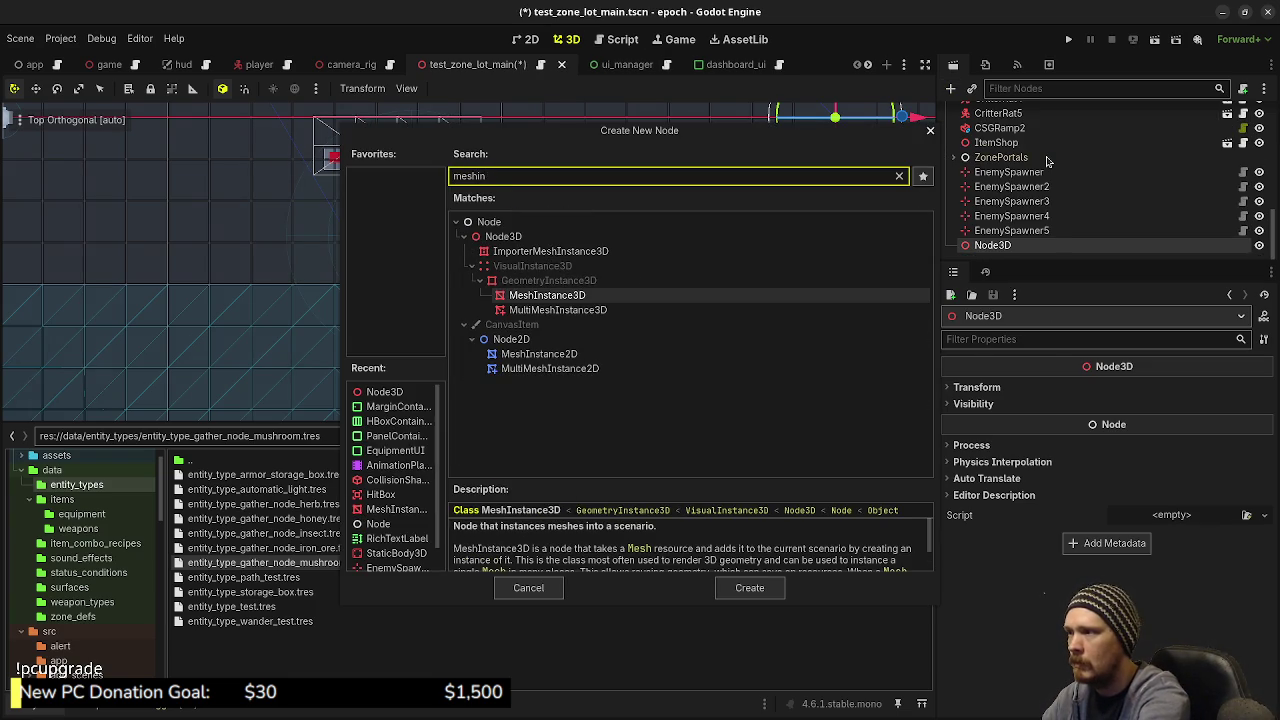
key(Return)
Give the mesh a 1.5 × 1.0 × 0.9 BoxMesh at position y 0.5, then save
click(1165, 389)
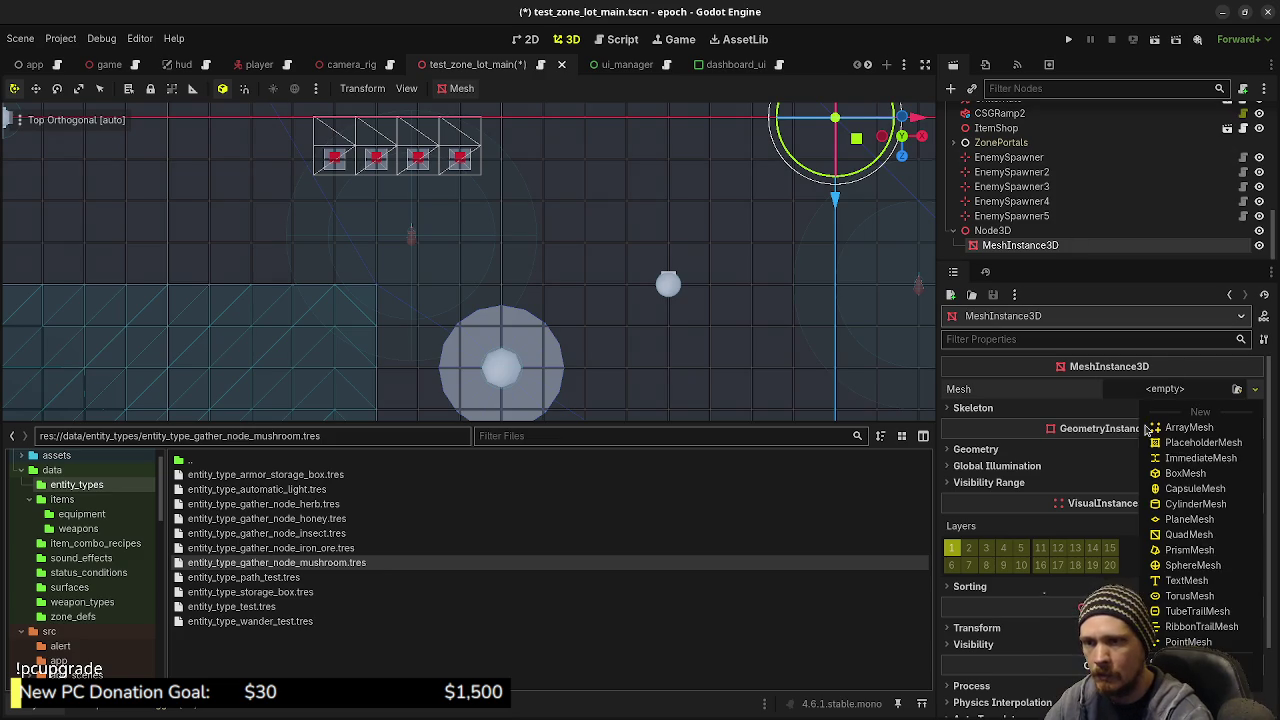
click(1180, 473)
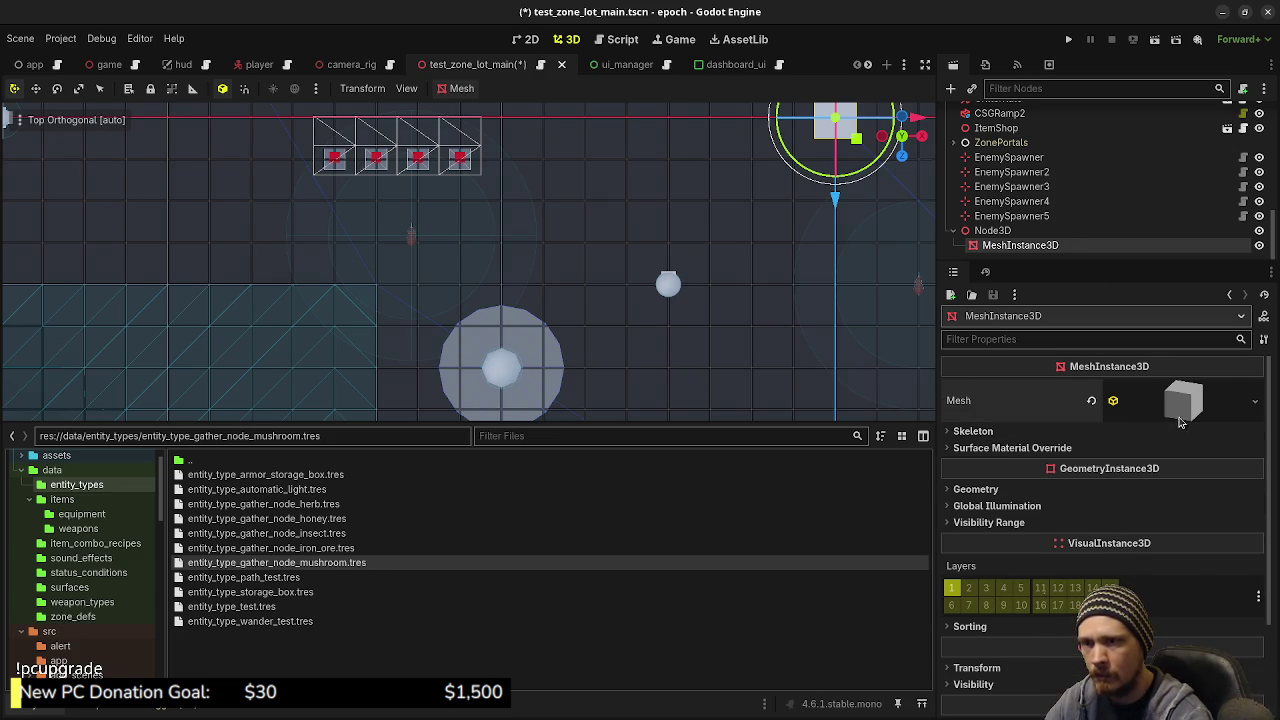
click(1188, 410)
click(1018, 557)
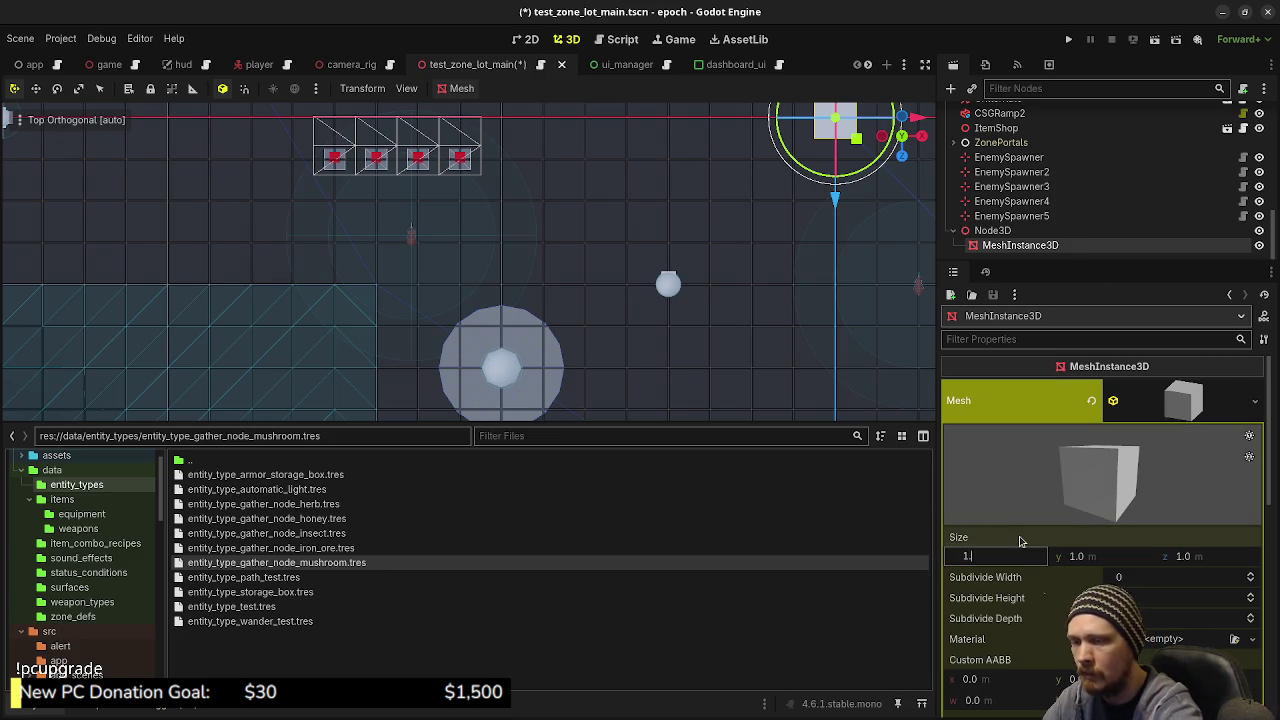
text(5)
key(Tab)
key(Tab)
key(Return)
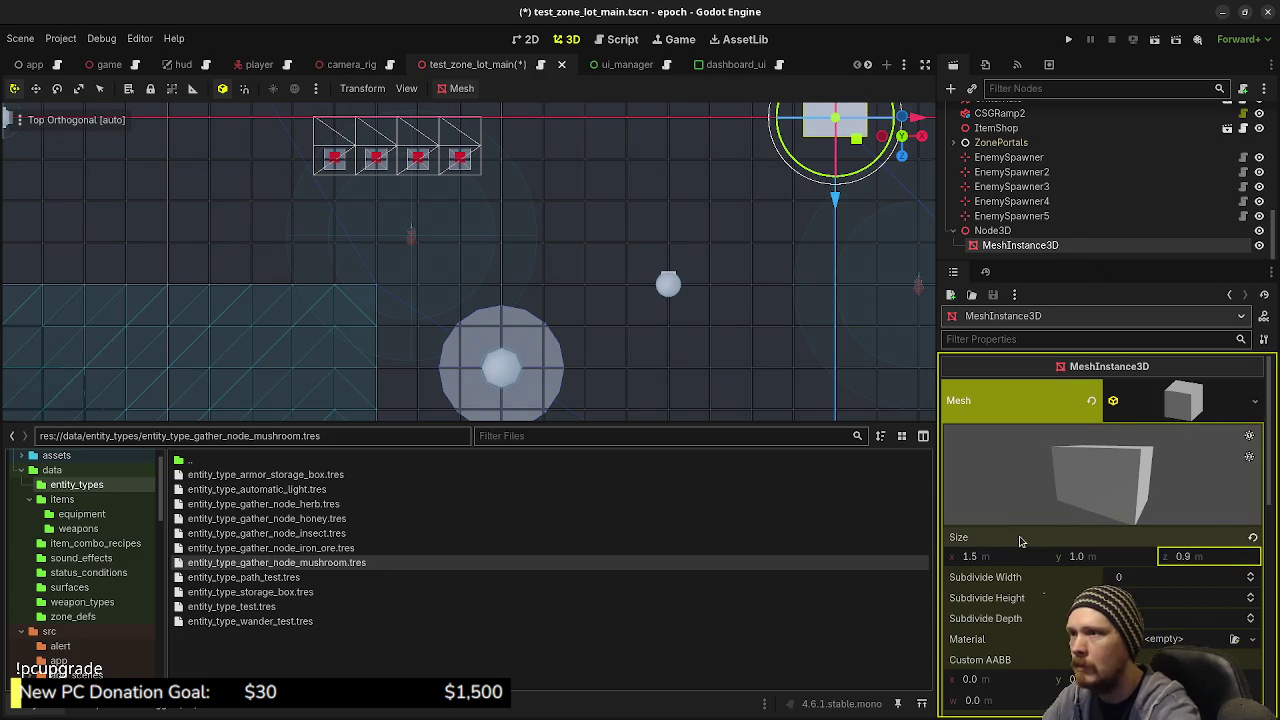
scroll(1094, 515, down, 1)
scroll(1000, 546, down, 2)
click(976, 546)
click(1088, 581)
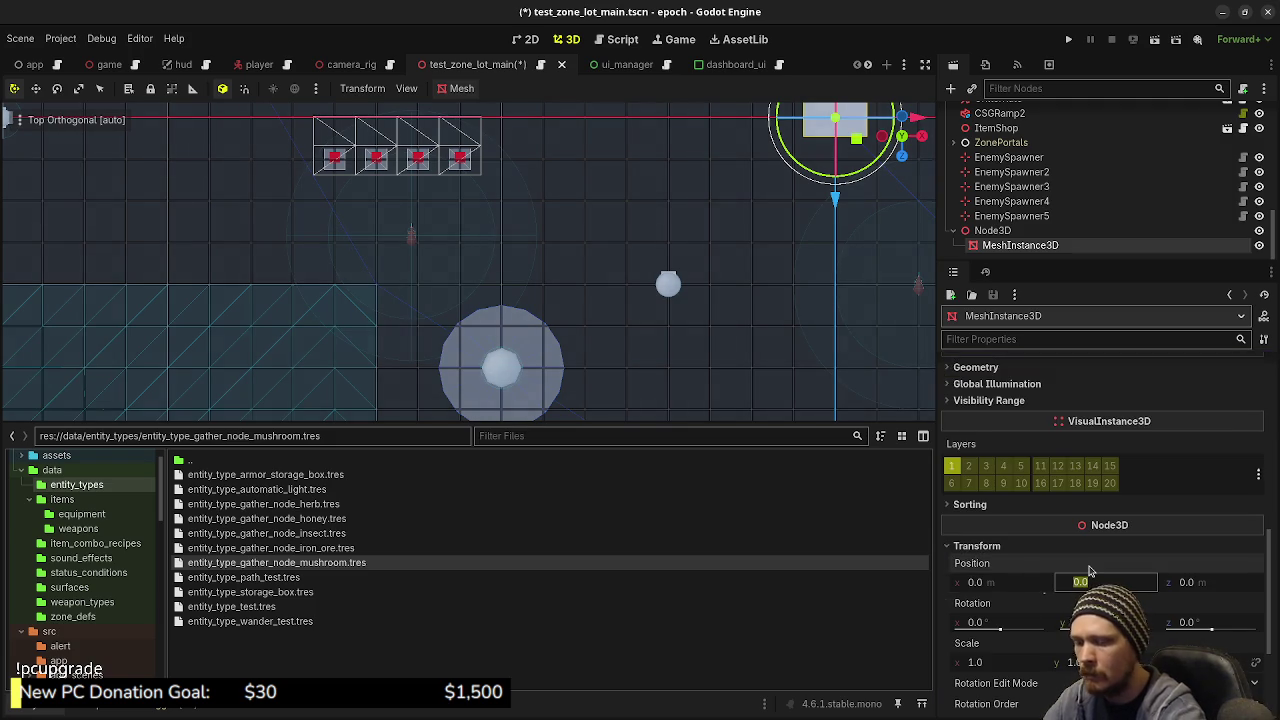
key(ctrl+s)
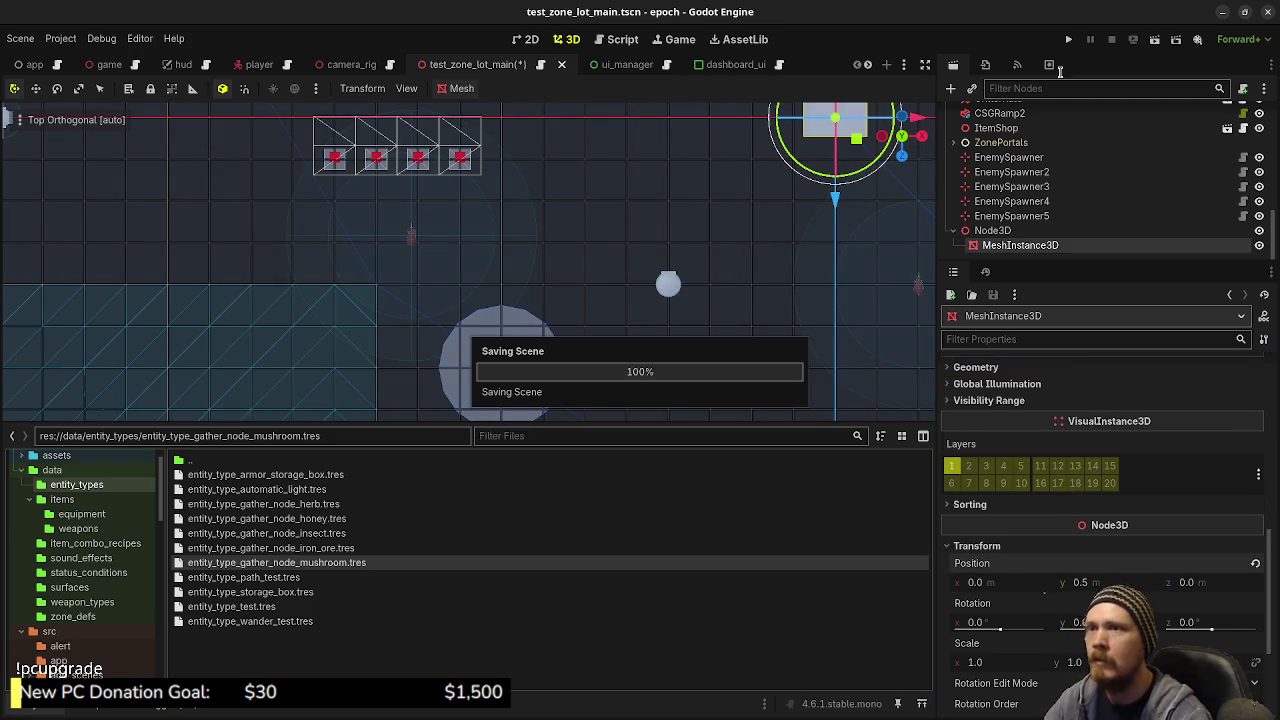
Run the project and walk the player to the storage crate in Main Lot
click(1068, 39)
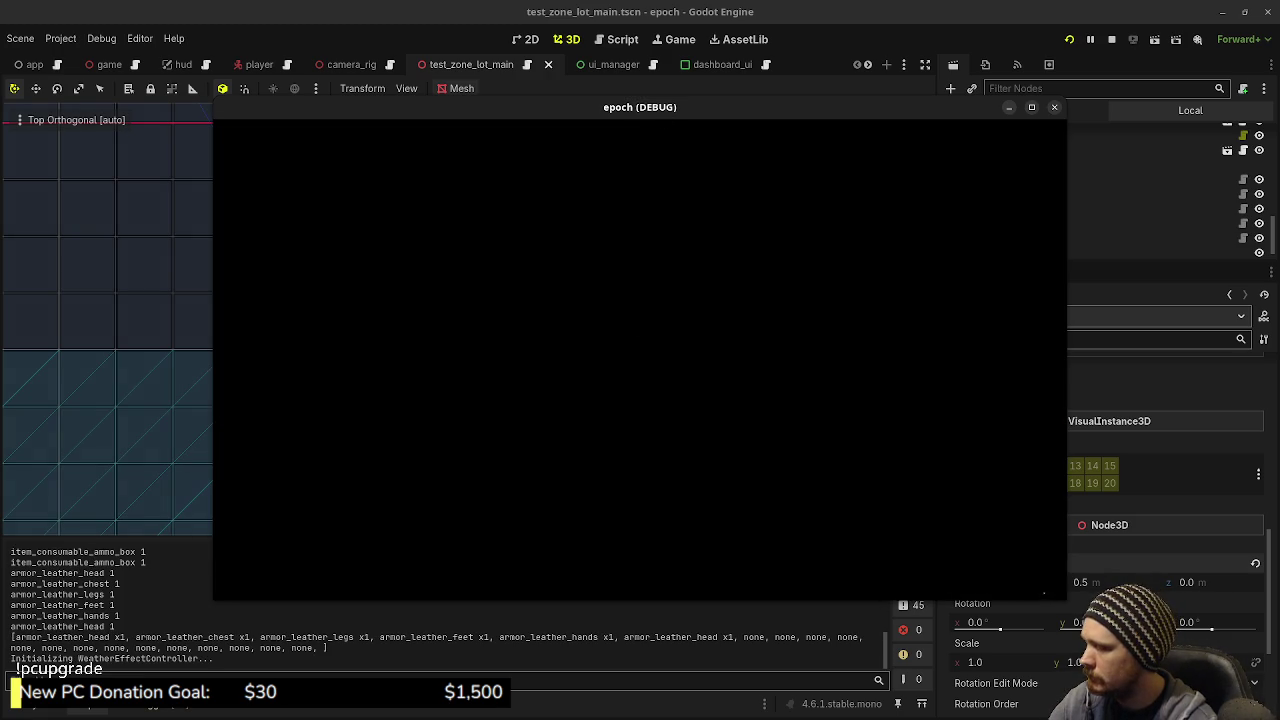
key(Tab)
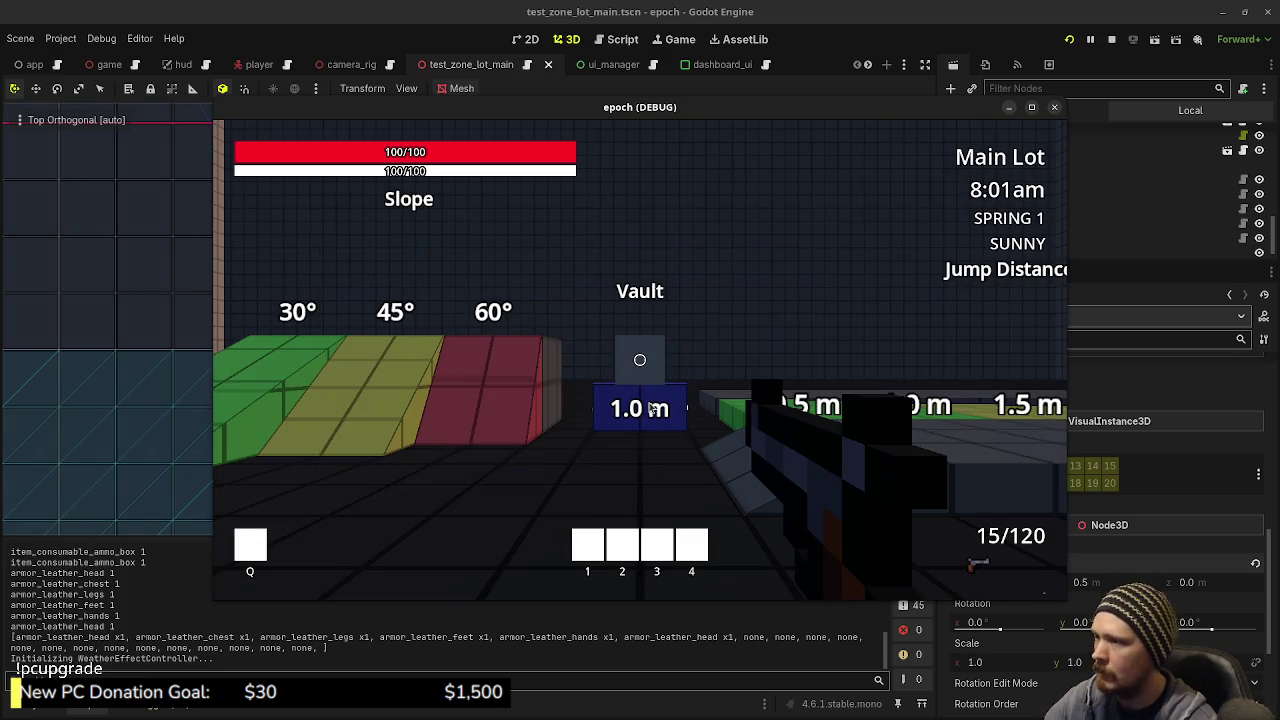
key(w)
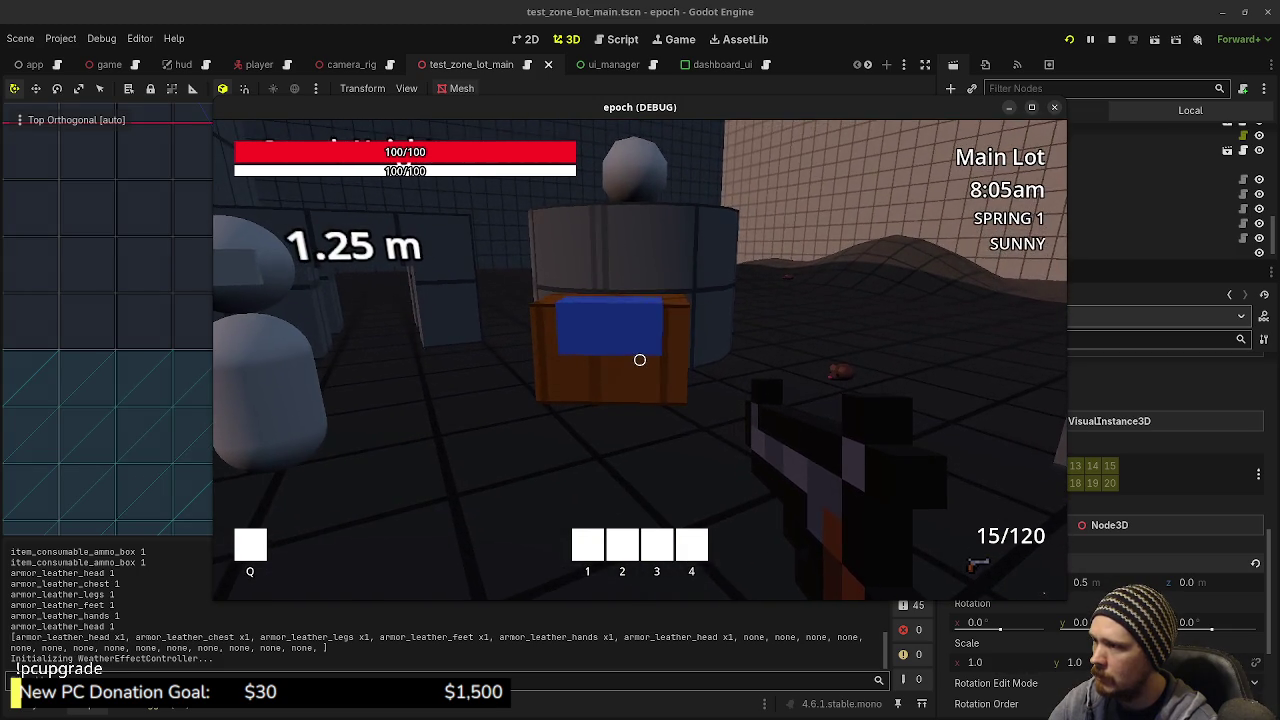
key(w)
key(w)
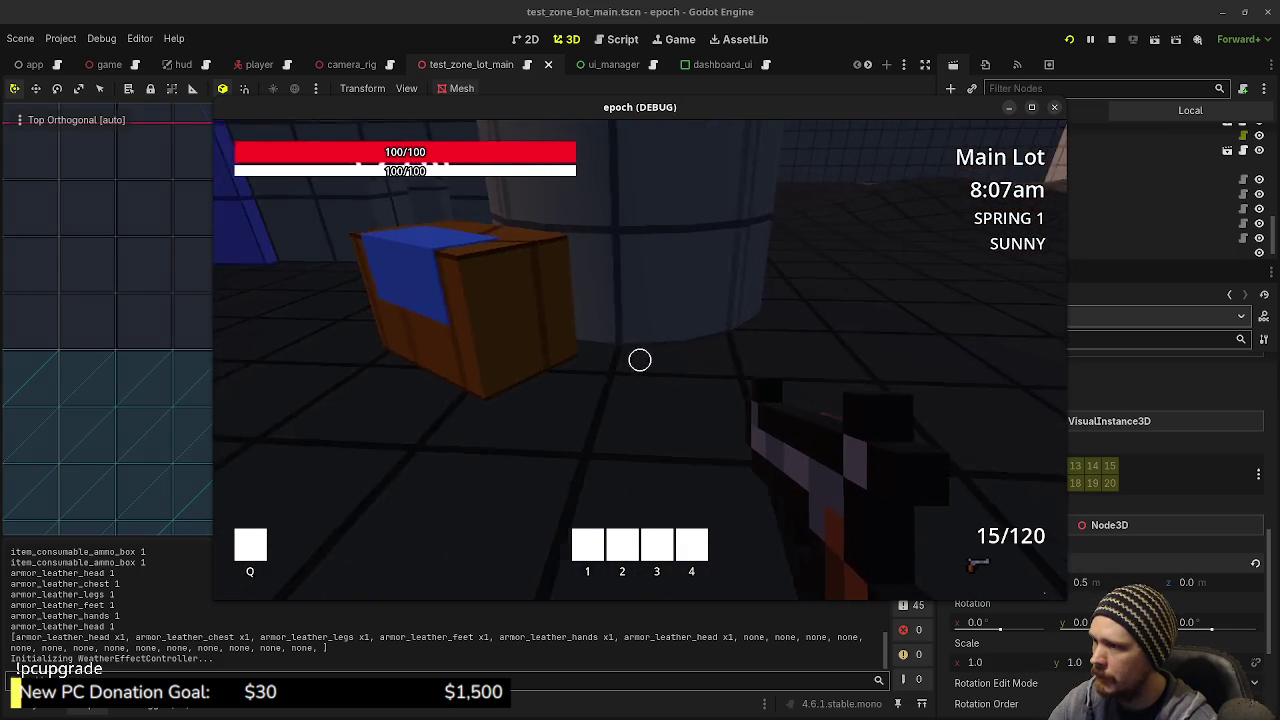
mouse_move(888, 112)
mouse_down()
mouse_move(770, 142)
mouse_move(770, 488)
mouse_up()
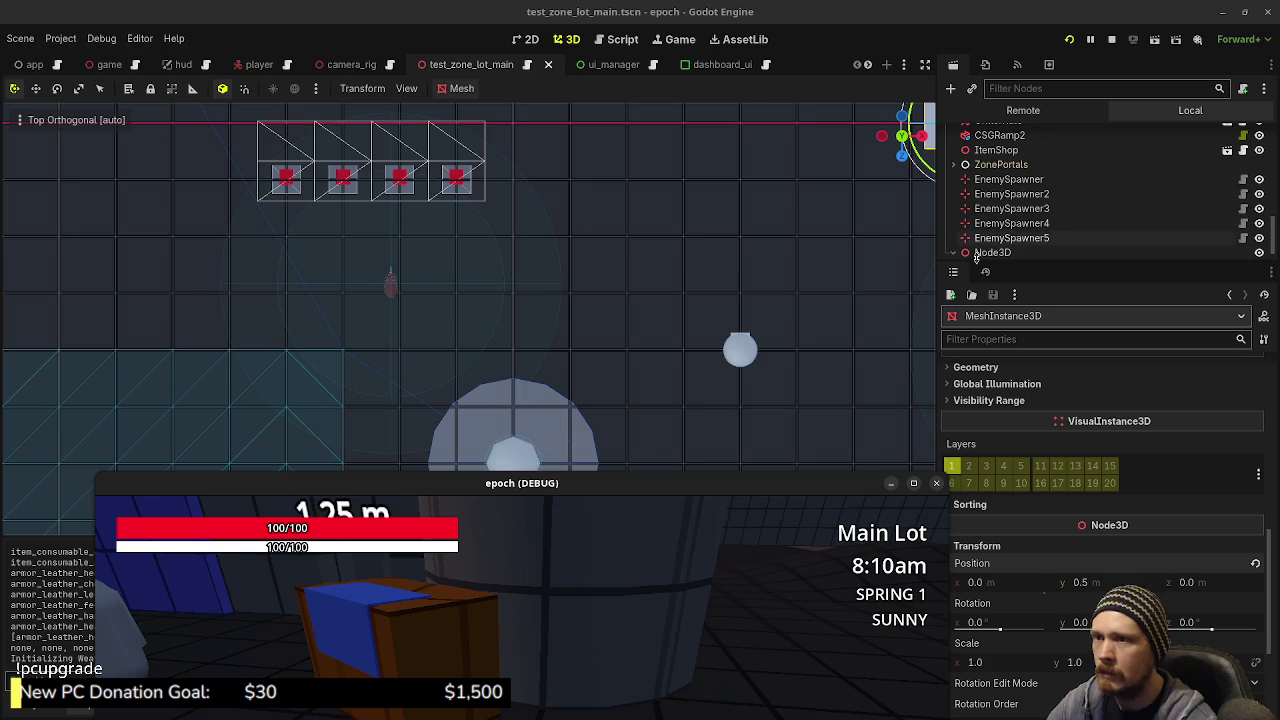
click(993, 252)
scroll(865, 286, down, 5)
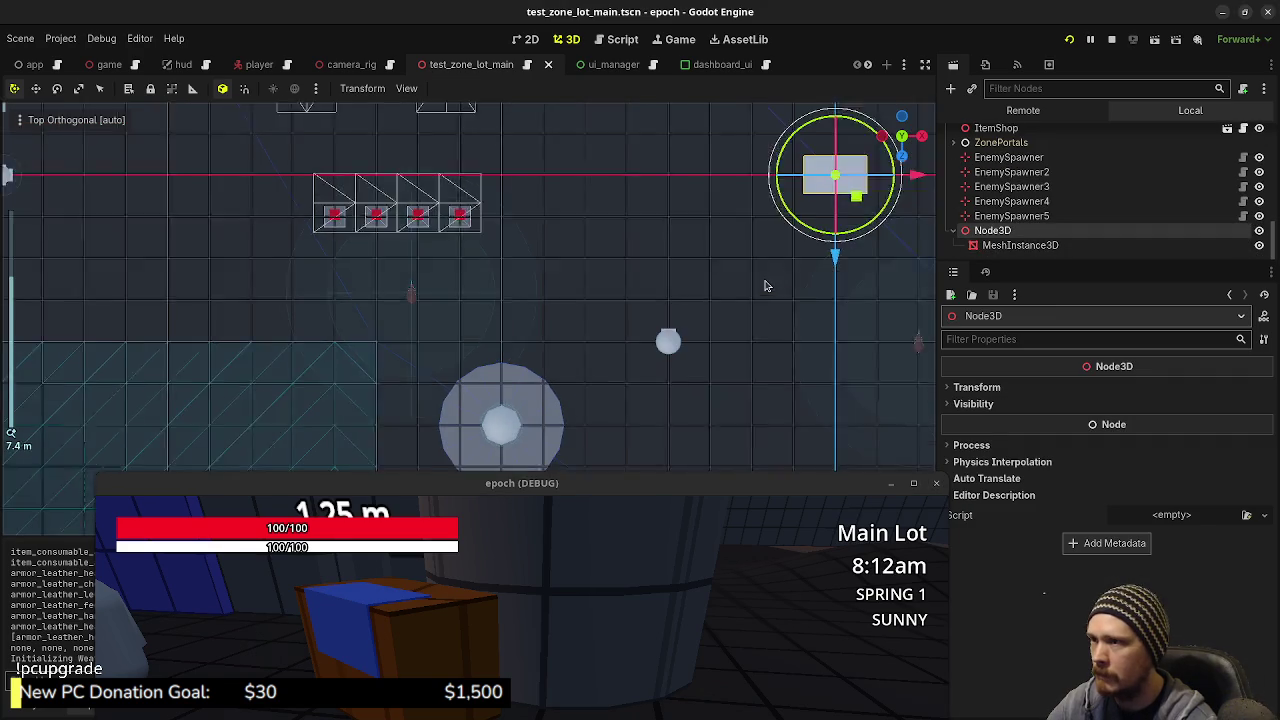
Move the Node3D box to the scene centre, rotate it about 15° while watching in-game, then stop
drag(810, 218, 497, 359)
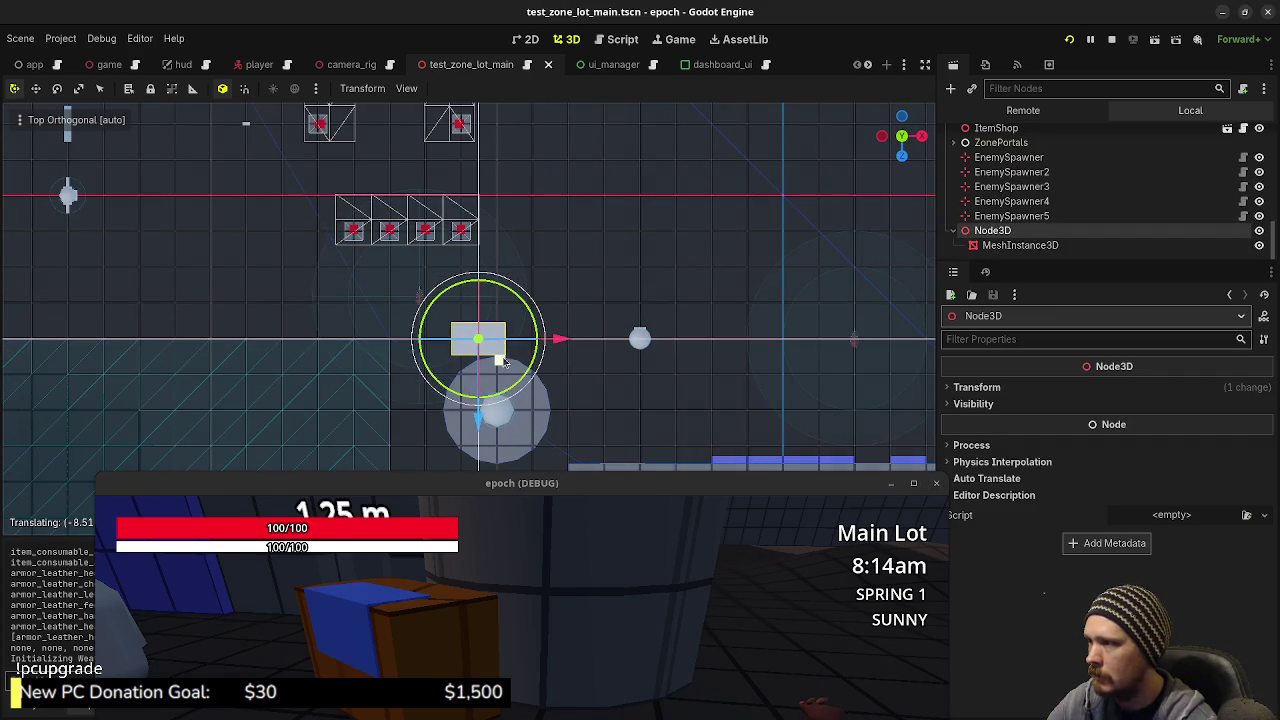
key(ctrl+s)
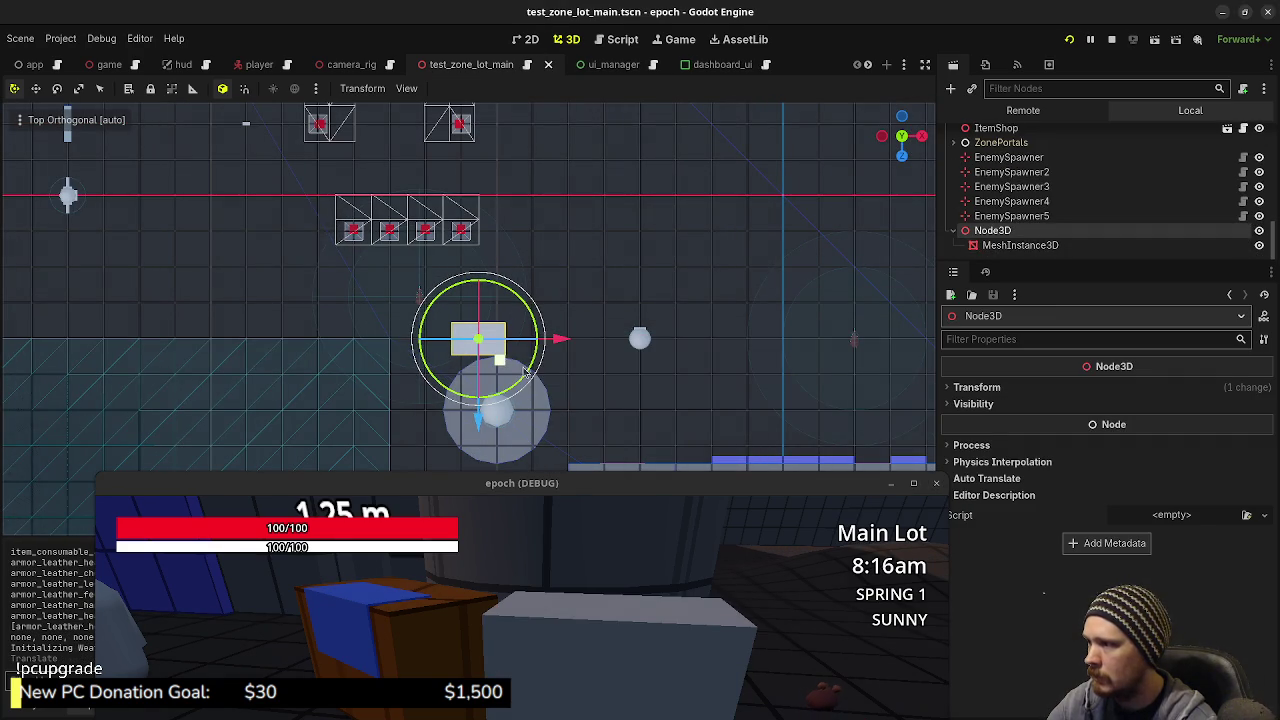
drag(526, 372, 550, 360)
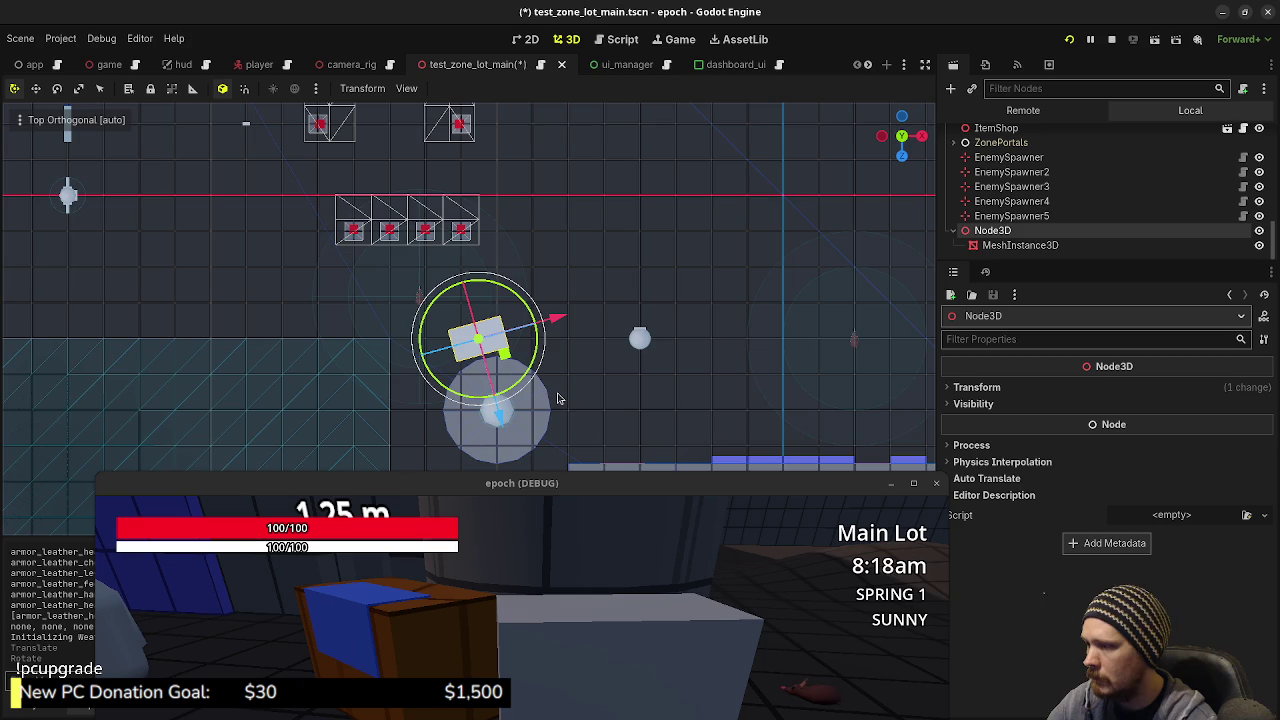
drag(620, 481, 627, 296)
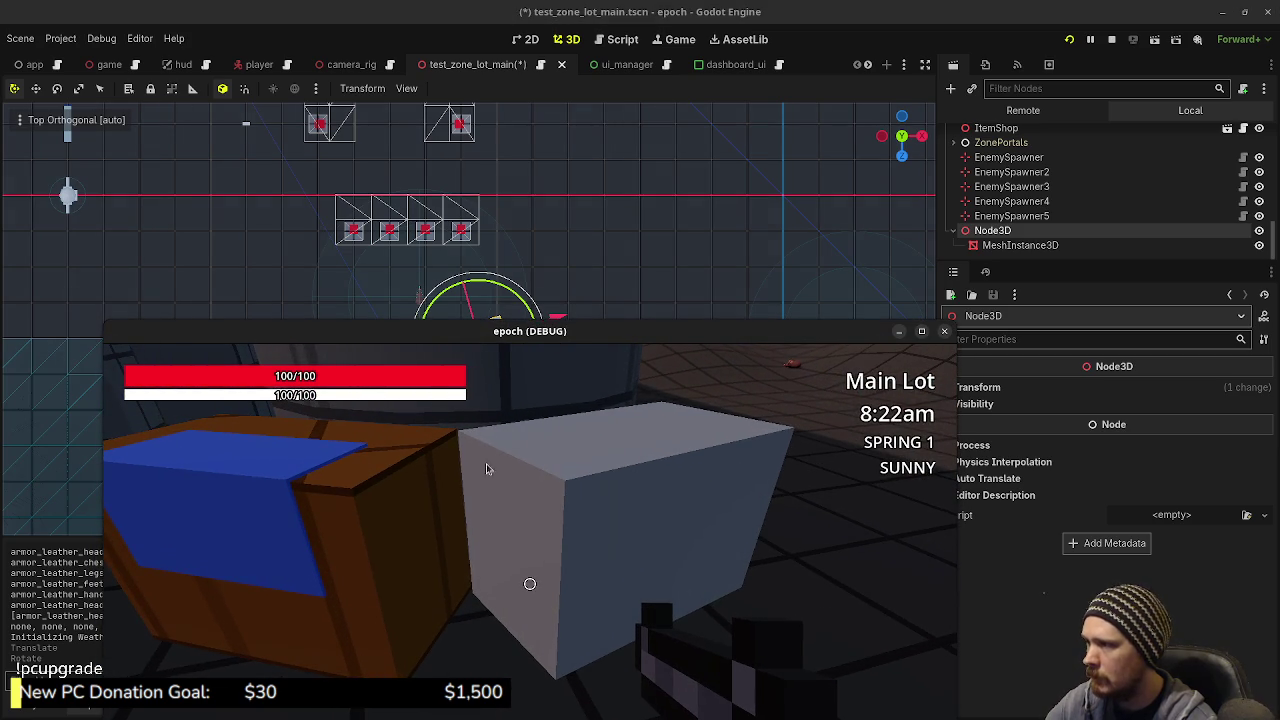
drag(530, 331, 544, 431)
mouse_move(516, 358)
mouse_down()
mouse_move(497, 362)
mouse_move(551, 328)
mouse_up()
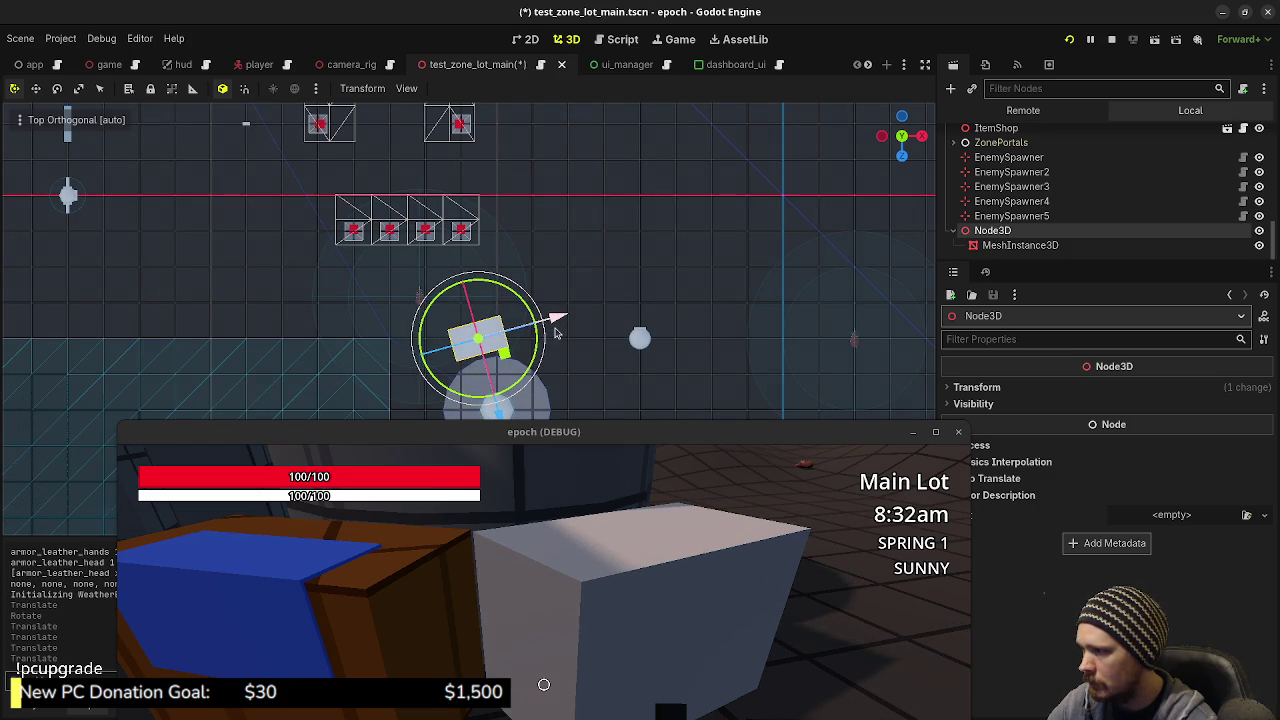
click(660, 565)
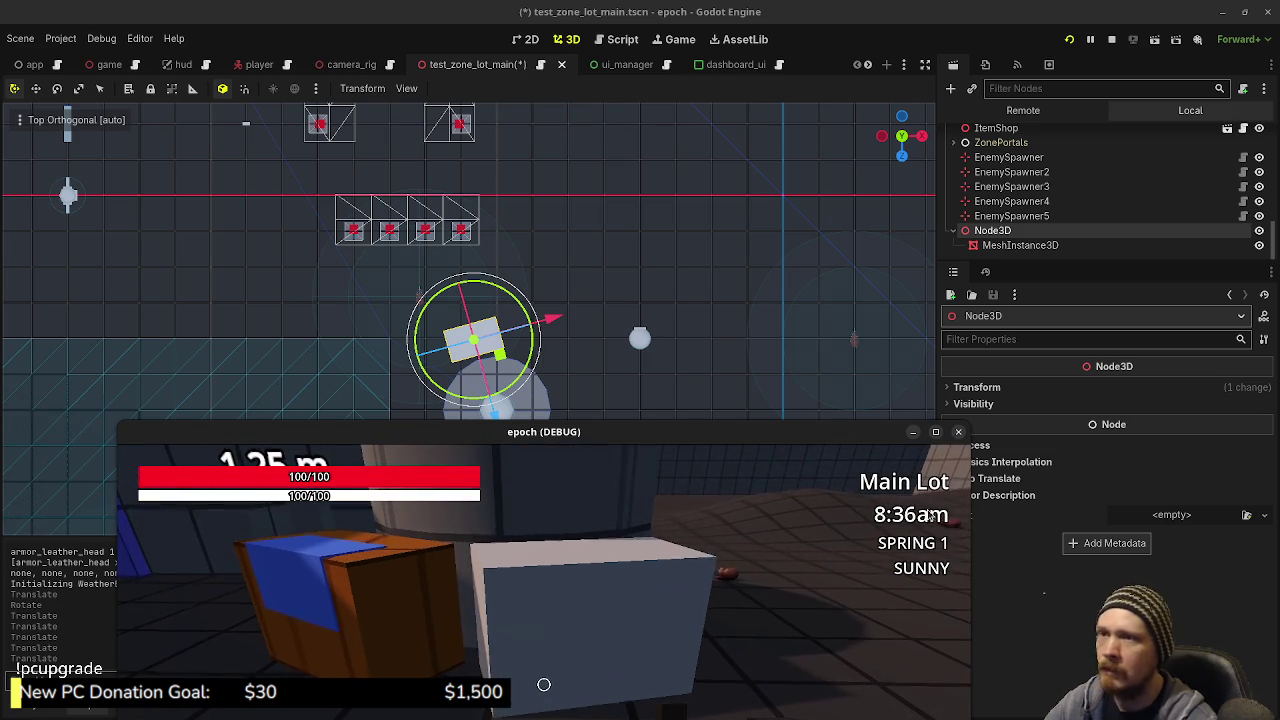
click(1111, 39)
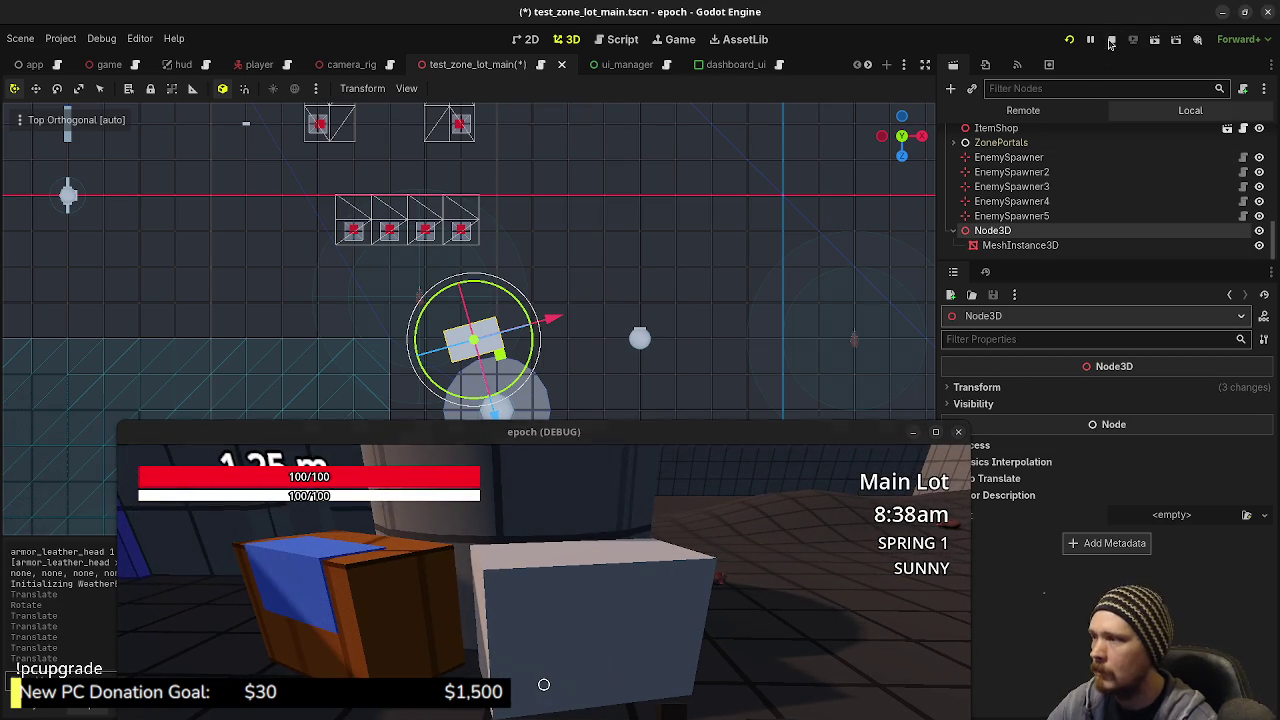
Save the scene and open game.gd in the script editor
mouse_move(376, 73)
key(ctrl+s)
key(ctrl+F3)
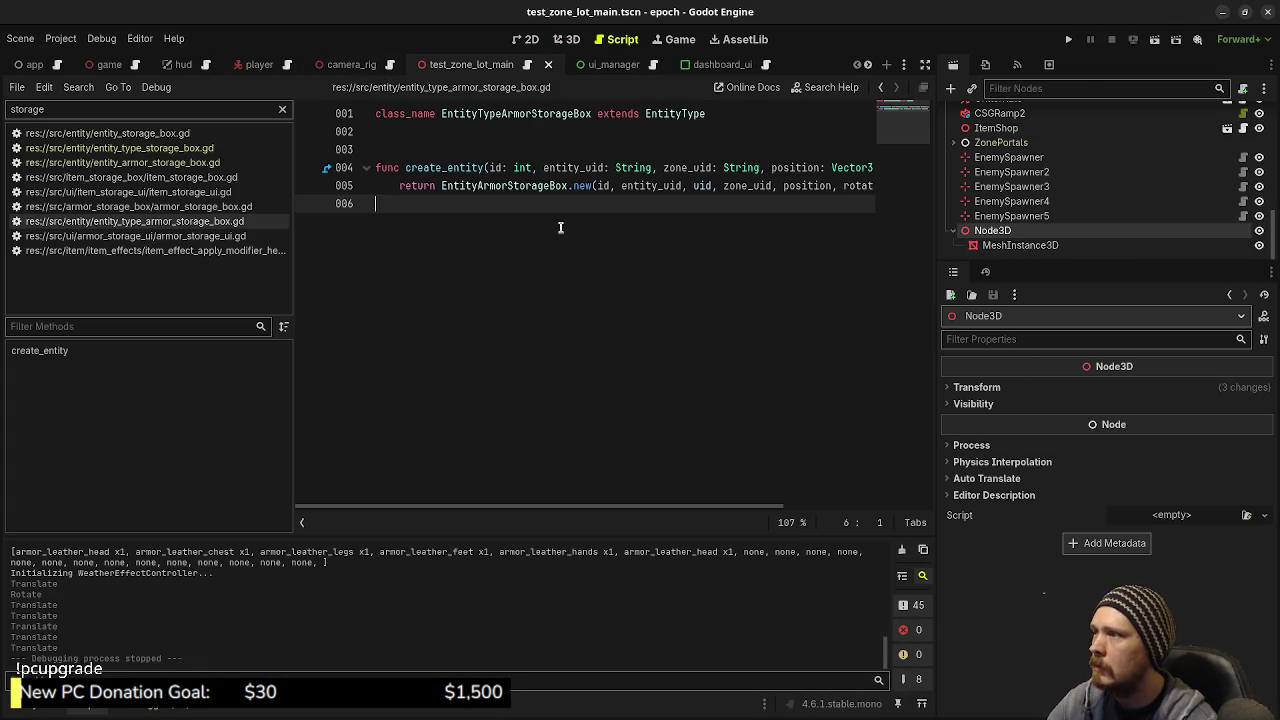
click(282, 109)
click(135, 64)
scroll(669, 351, up, 6)
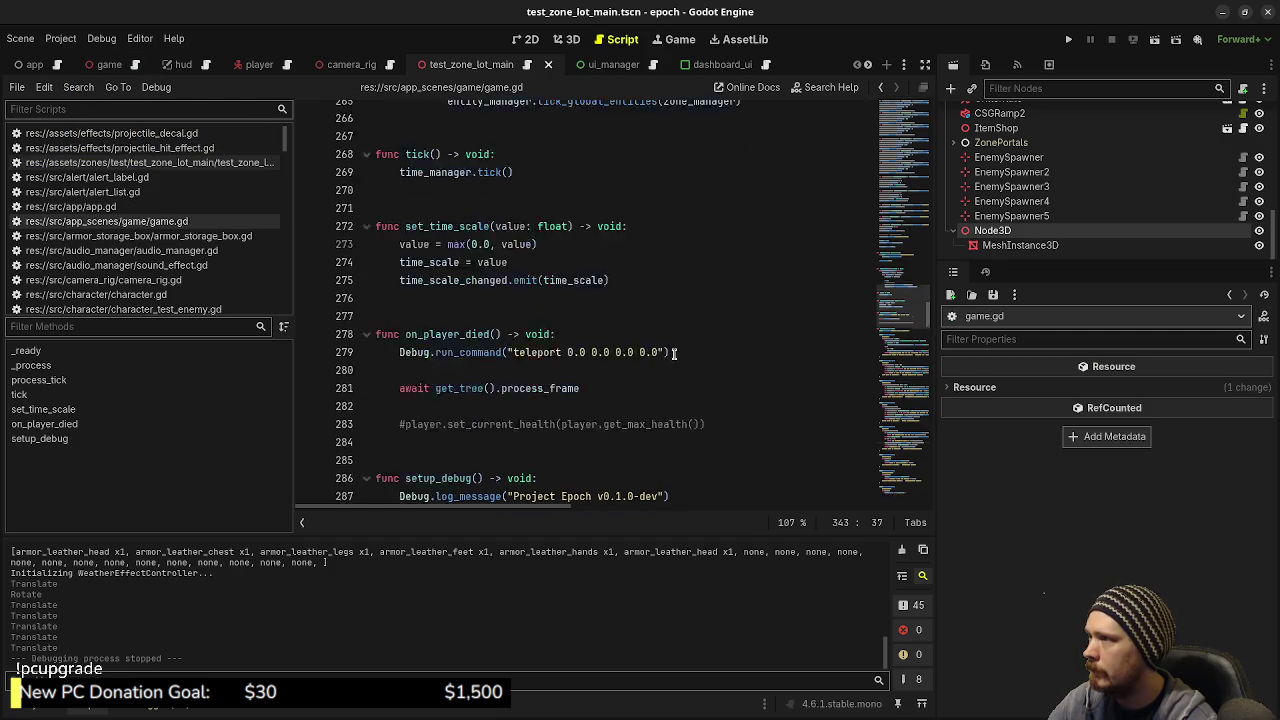
scroll(669, 351, up, 15)
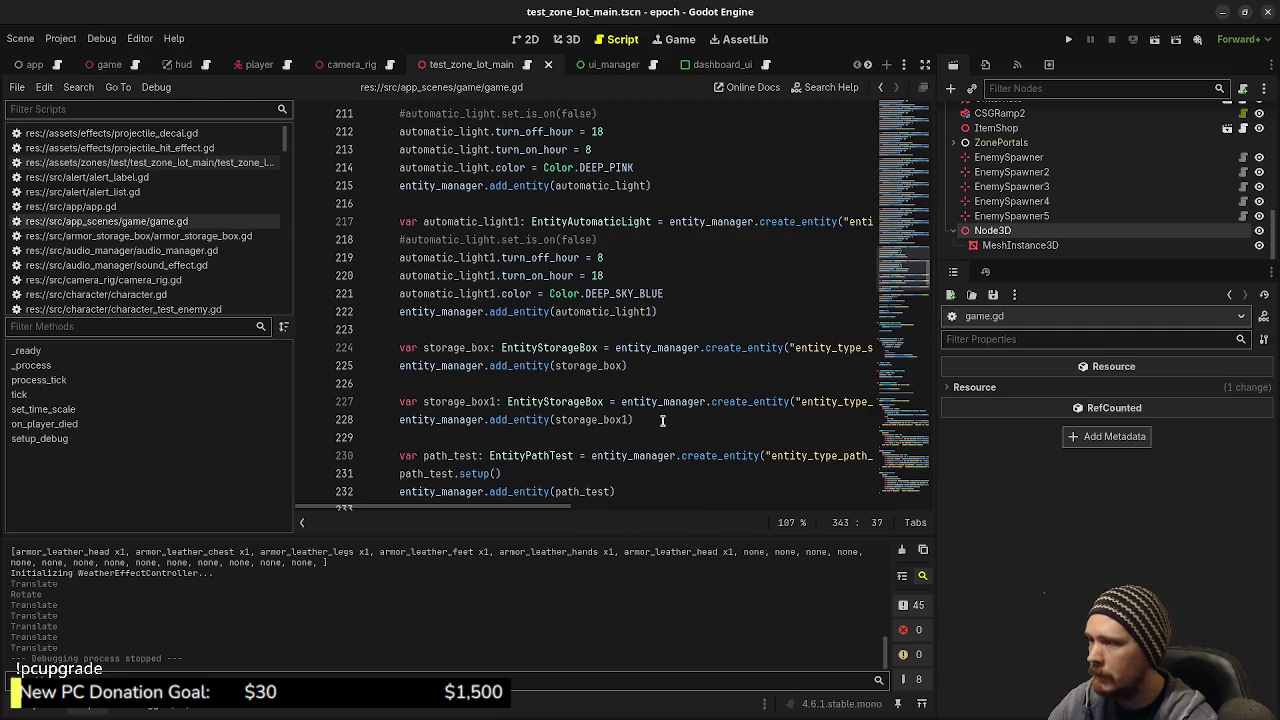
Duplicate the storage box lines 224–225 directly below them
click(645, 362)
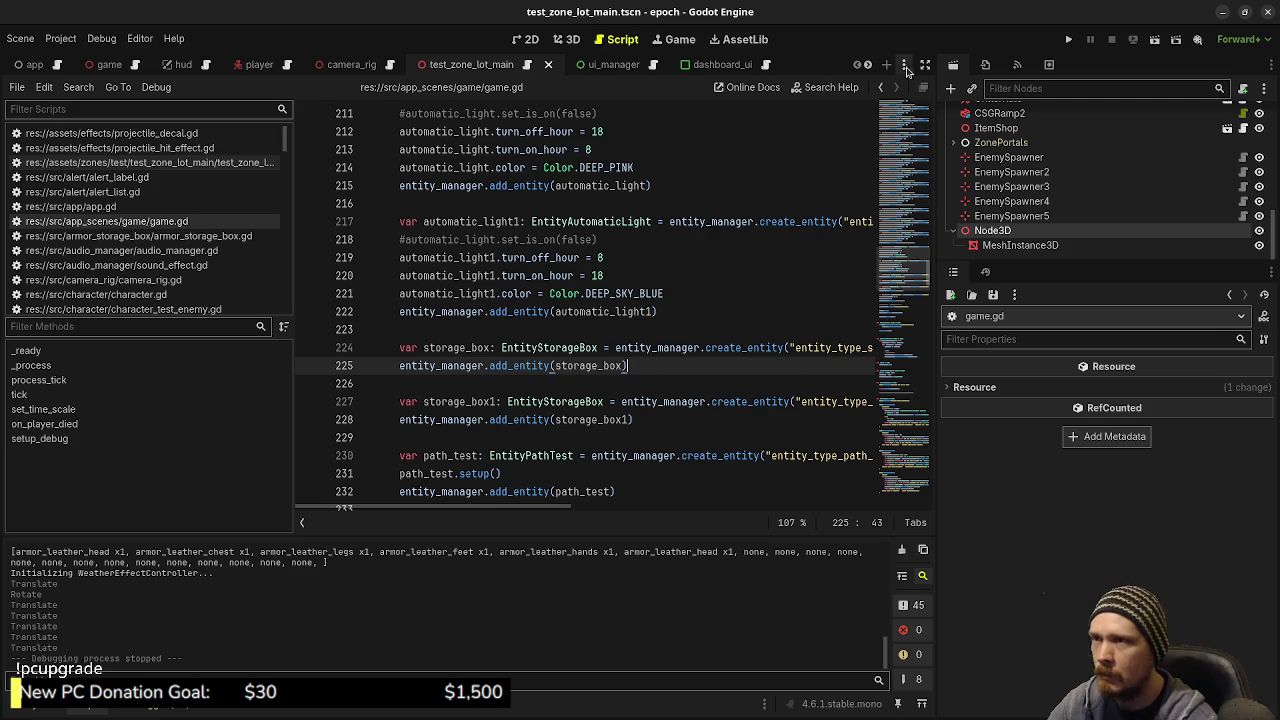
click(925, 64)
mouse_move(631, 367)
mouse_down()
mouse_move(400, 349)
mouse_move(419, 349)
mouse_up()
key(ctrl+c)
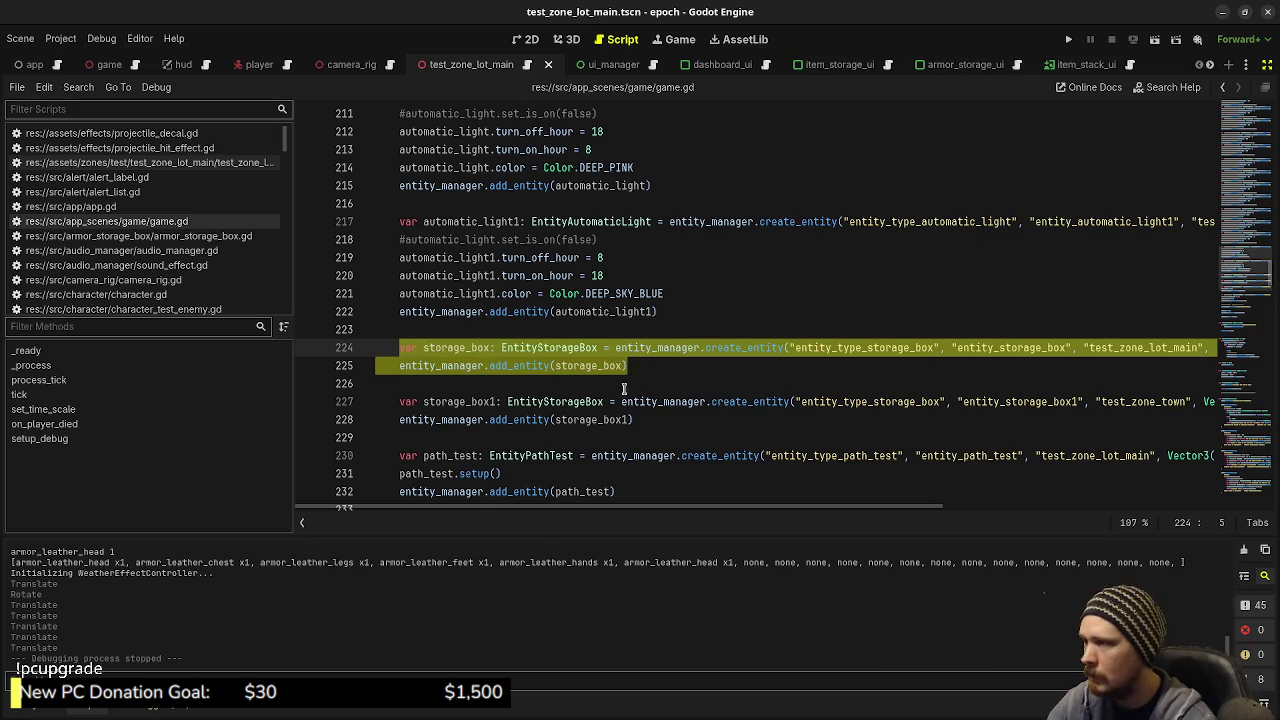
click(669, 366)
key(Return)
key(Return)
key(ctrl+v)
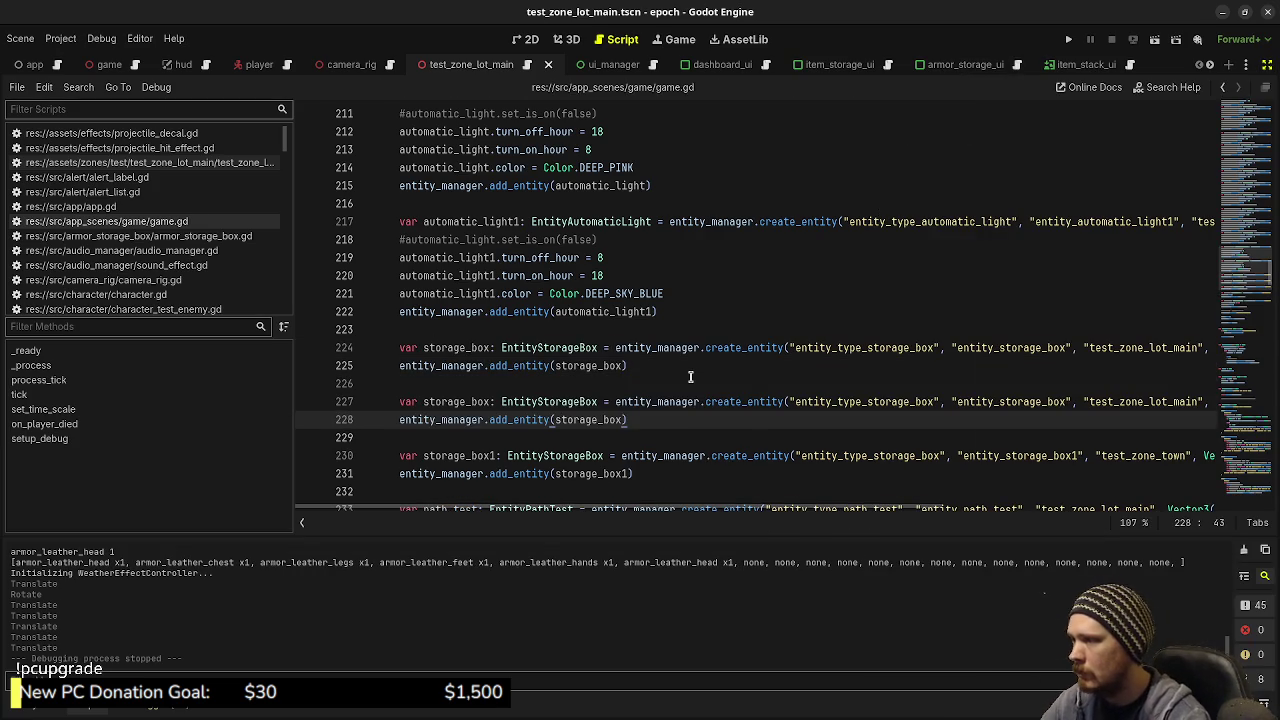
Rename the copy to armor_storage_box using entity_type_armor_storage_box
click(424, 401)
text(armor_)
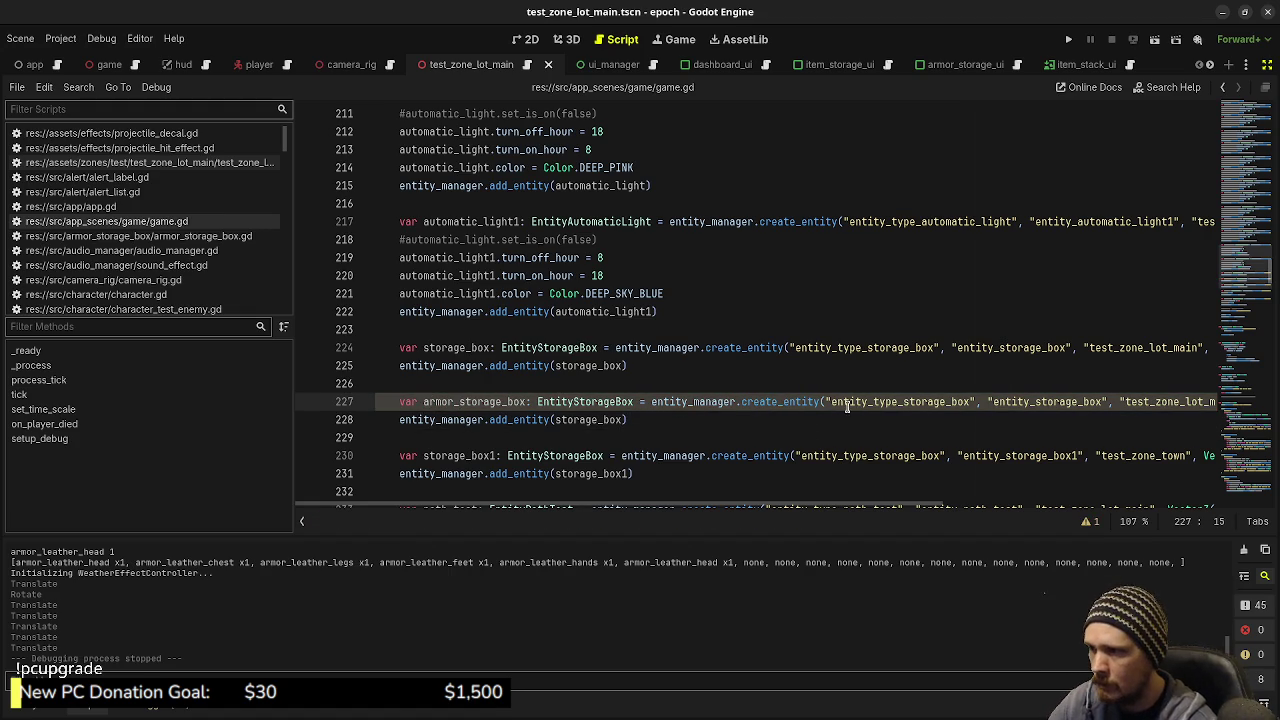
click(903, 401)
text(armor_)
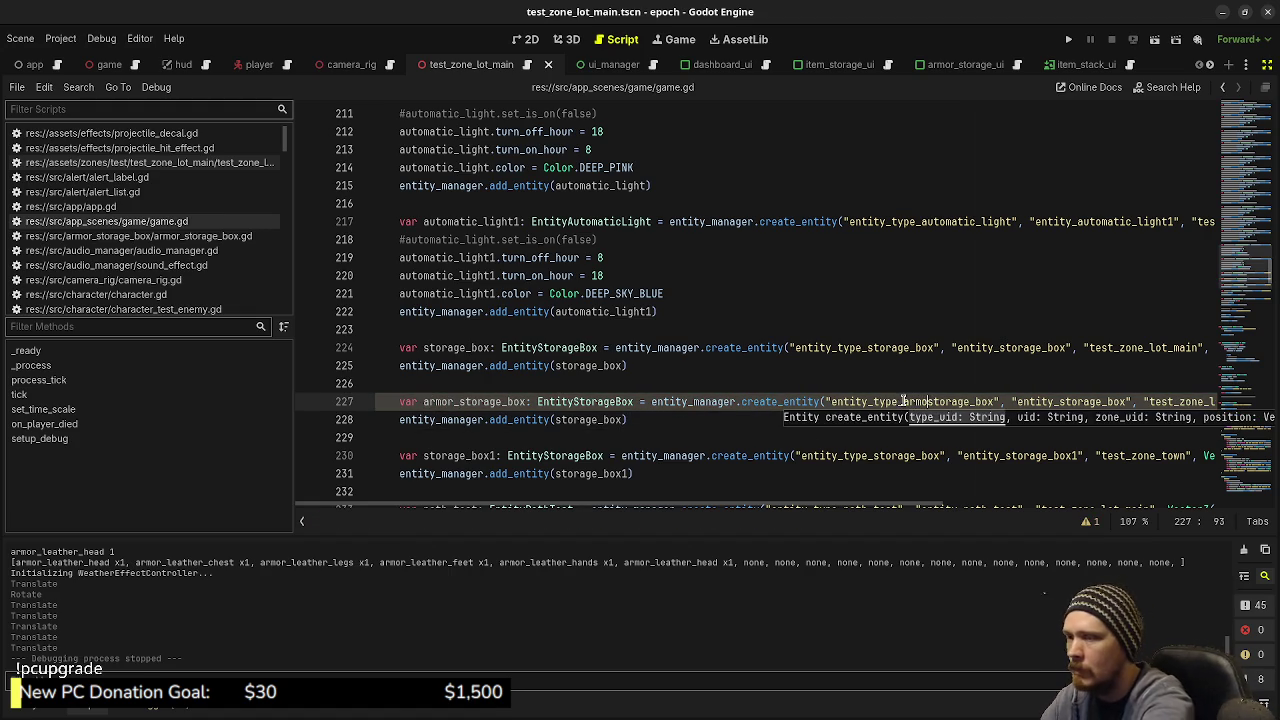
double_click(466, 399)
key(ctrl+c)
double_click(585, 419)
key(ctrl+v)
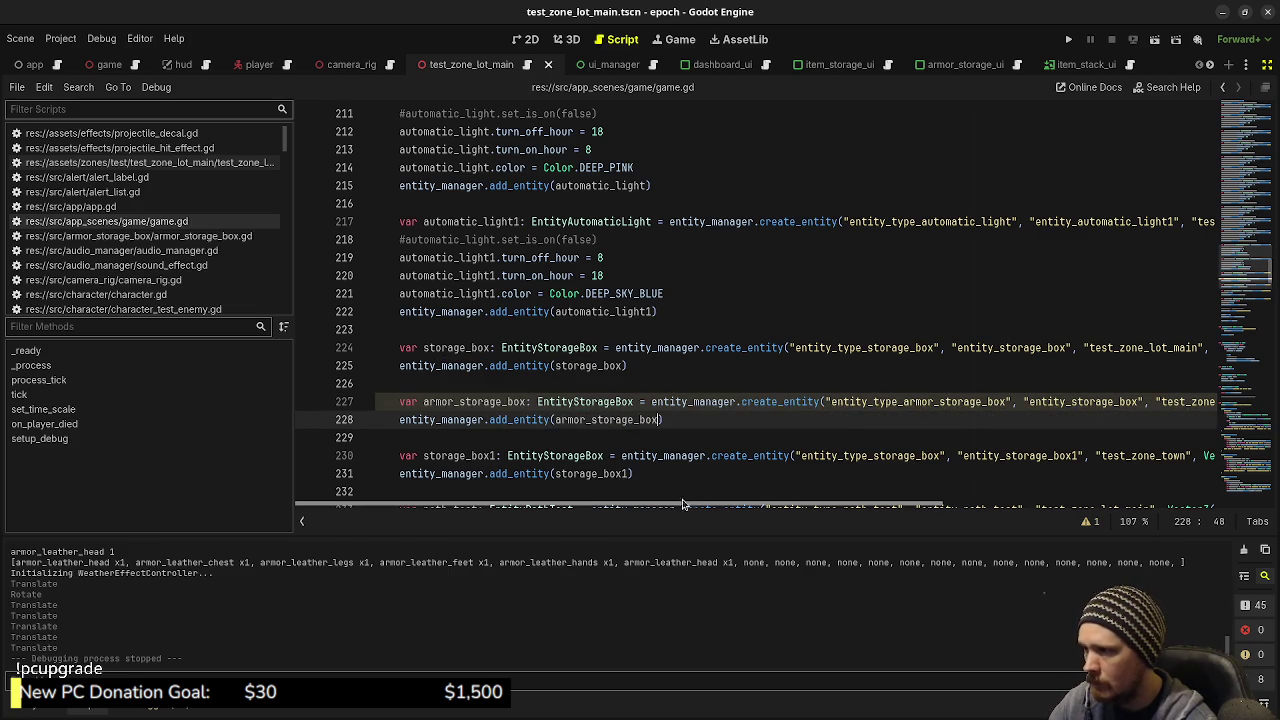
mouse_move(687, 506)
mouse_down()
mouse_move(738, 511)
mouse_move(831, 421)
mouse_up()
click(829, 401)
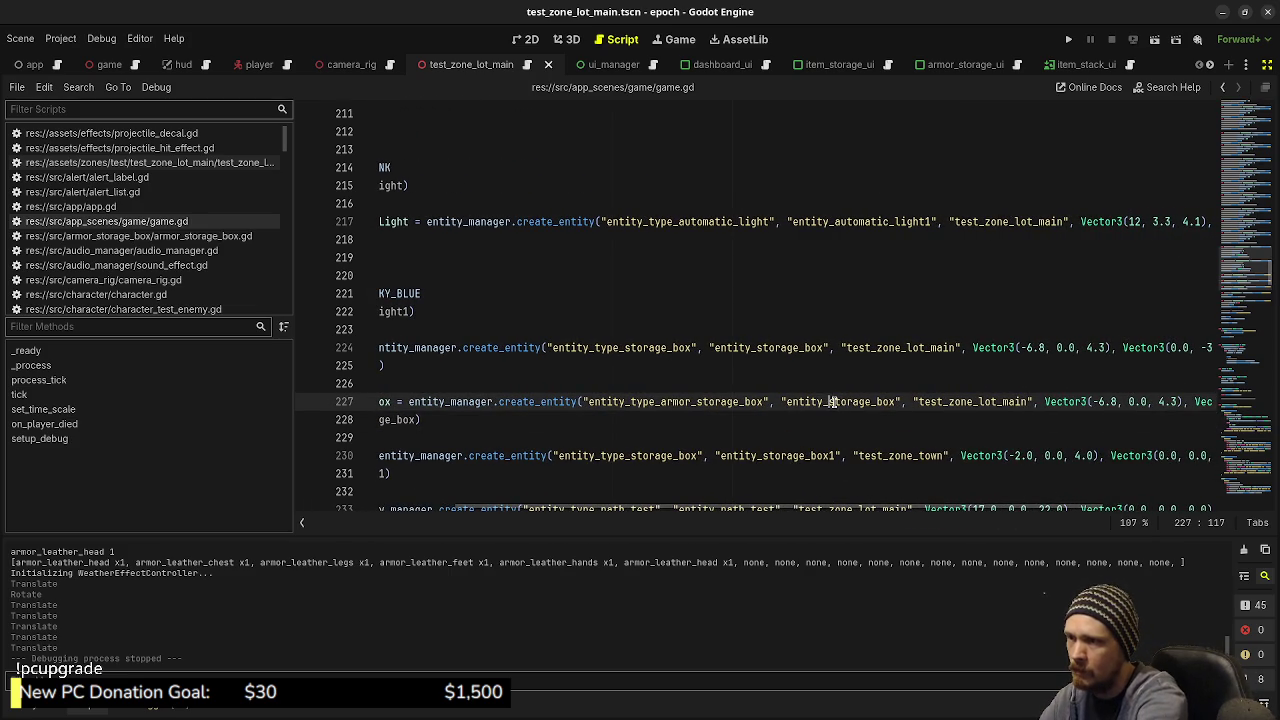
Change line 227's uid to entity_armor_storage_box and save
text(armor_)
key(ctrl+s)
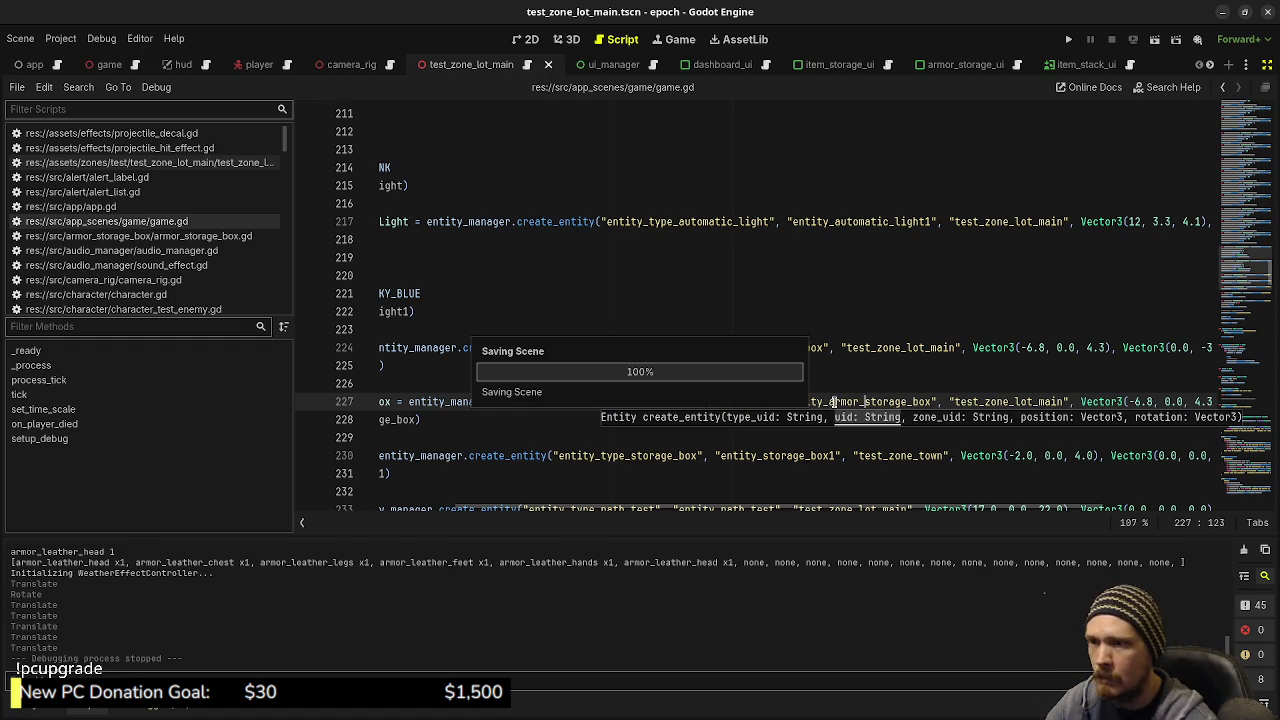
drag(851, 512, 1036, 520)
click(904, 403)
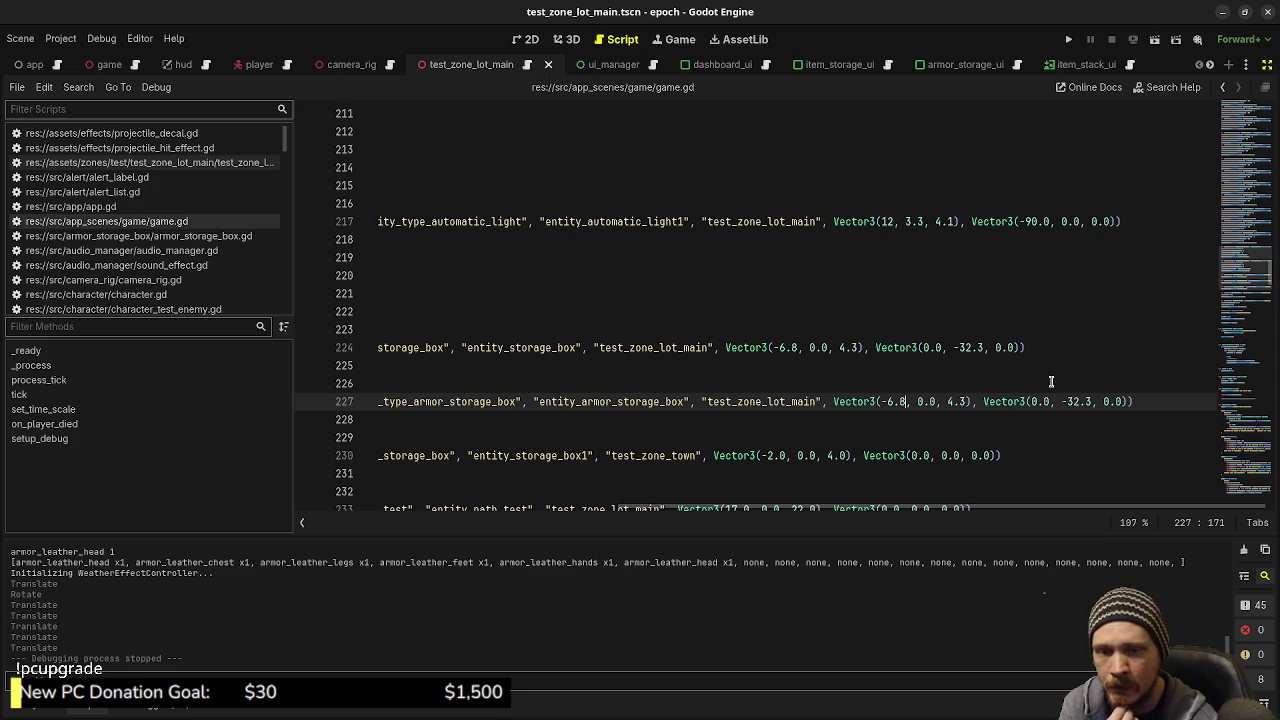
Restore the side docks and show Node3D's Transform values in the Inspector
click(1267, 64)
drag(680, 514, 817, 518)
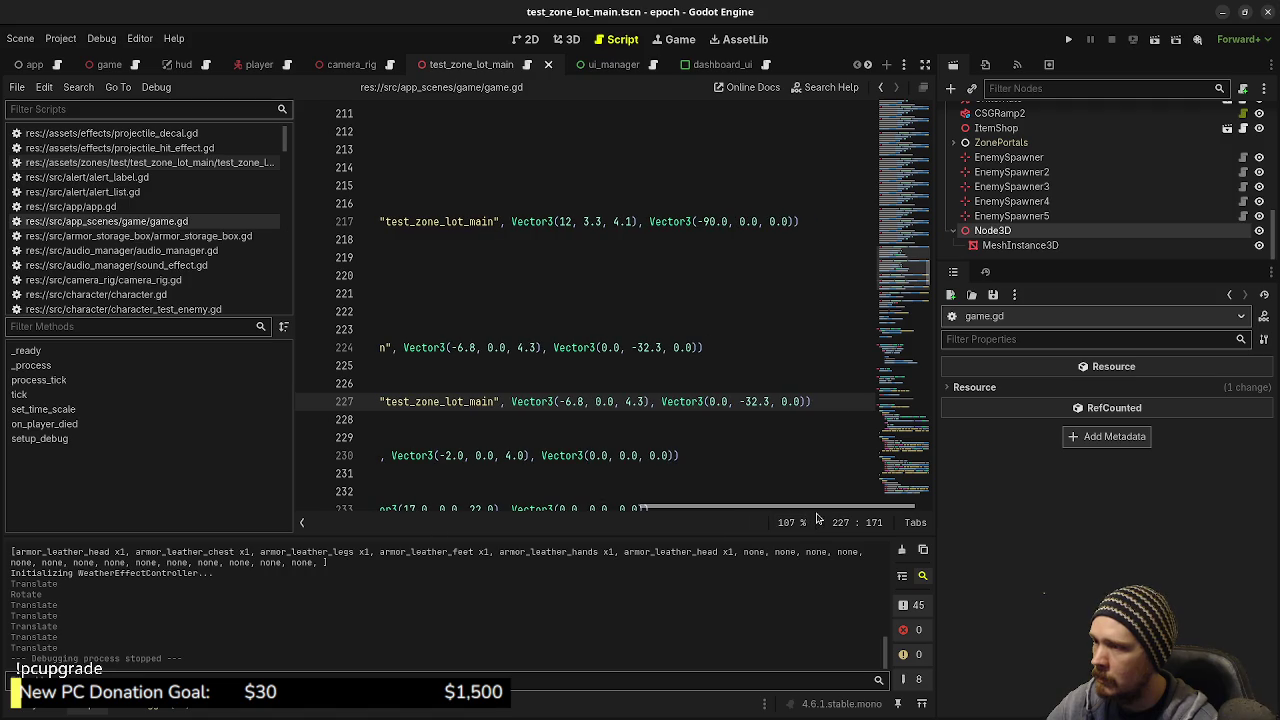
click(1008, 217)
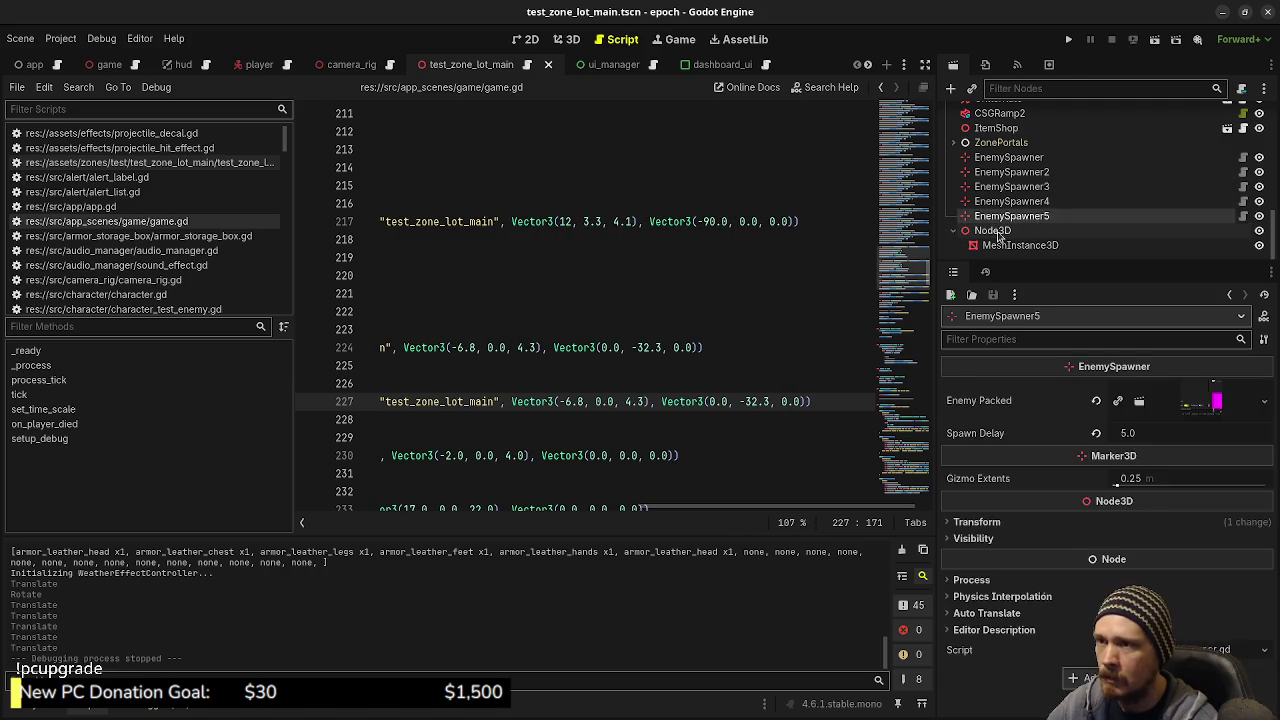
click(993, 231)
click(976, 387)
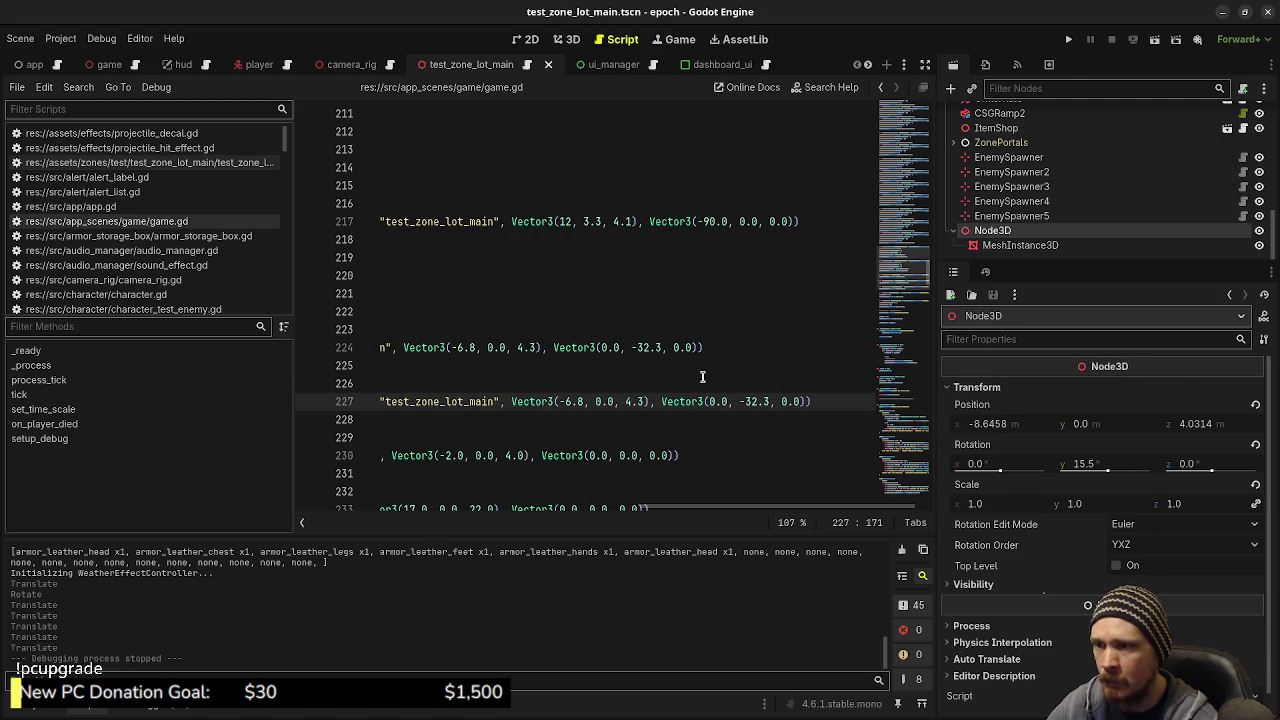
Set line 227 to Vector3(-8.6458, 0.0, 4.0314) with rotation 15.5, and save
drag(585, 401, 565, 401)
text(8.6)
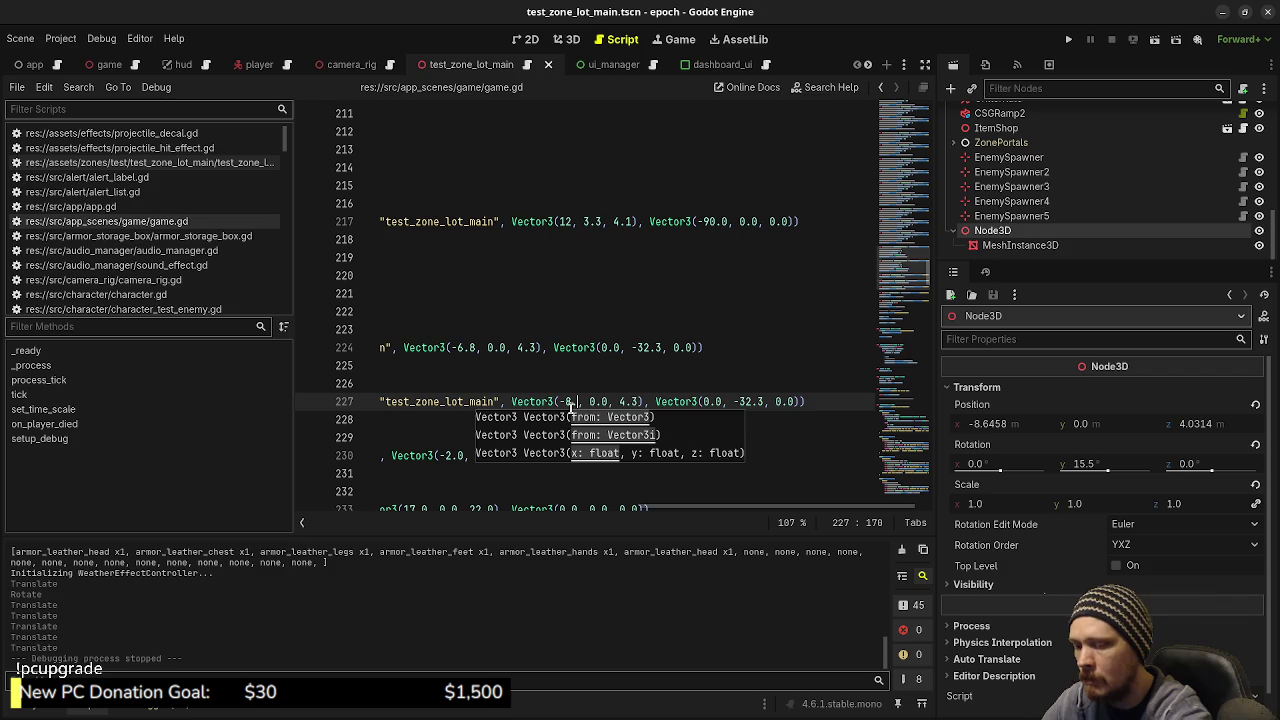
click(641, 403)
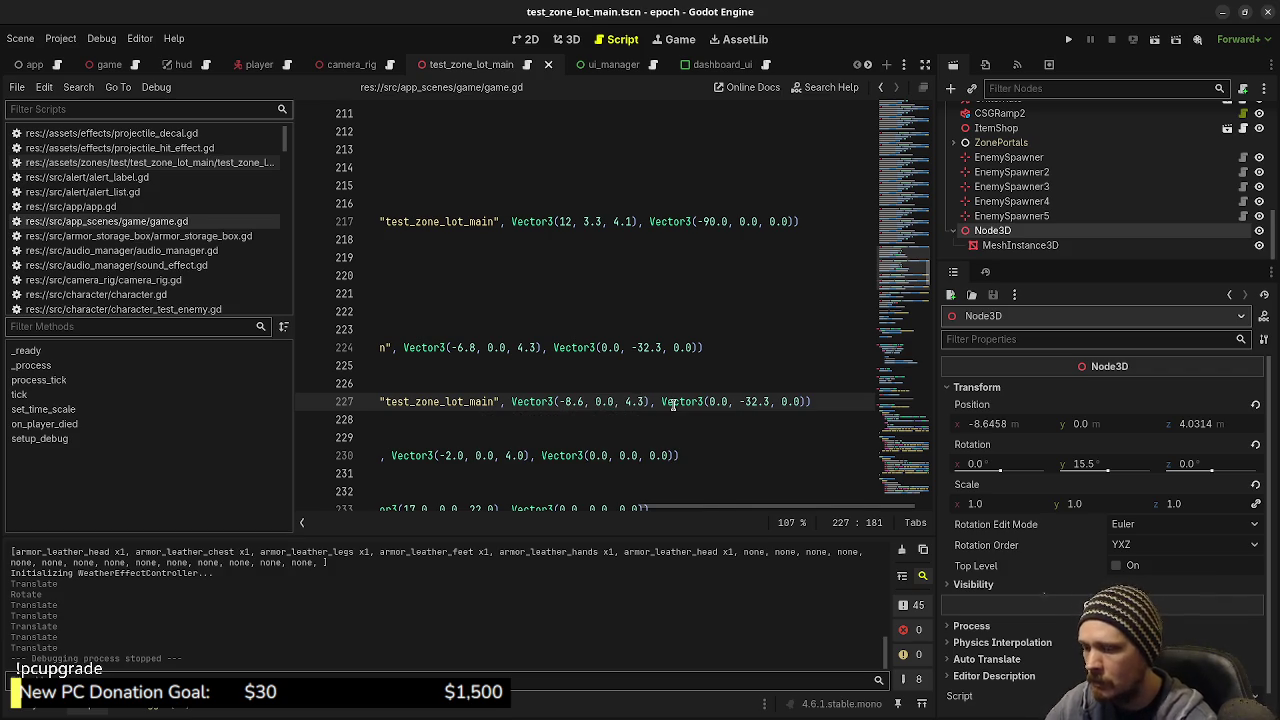
key(BackSpace)
text(0314)
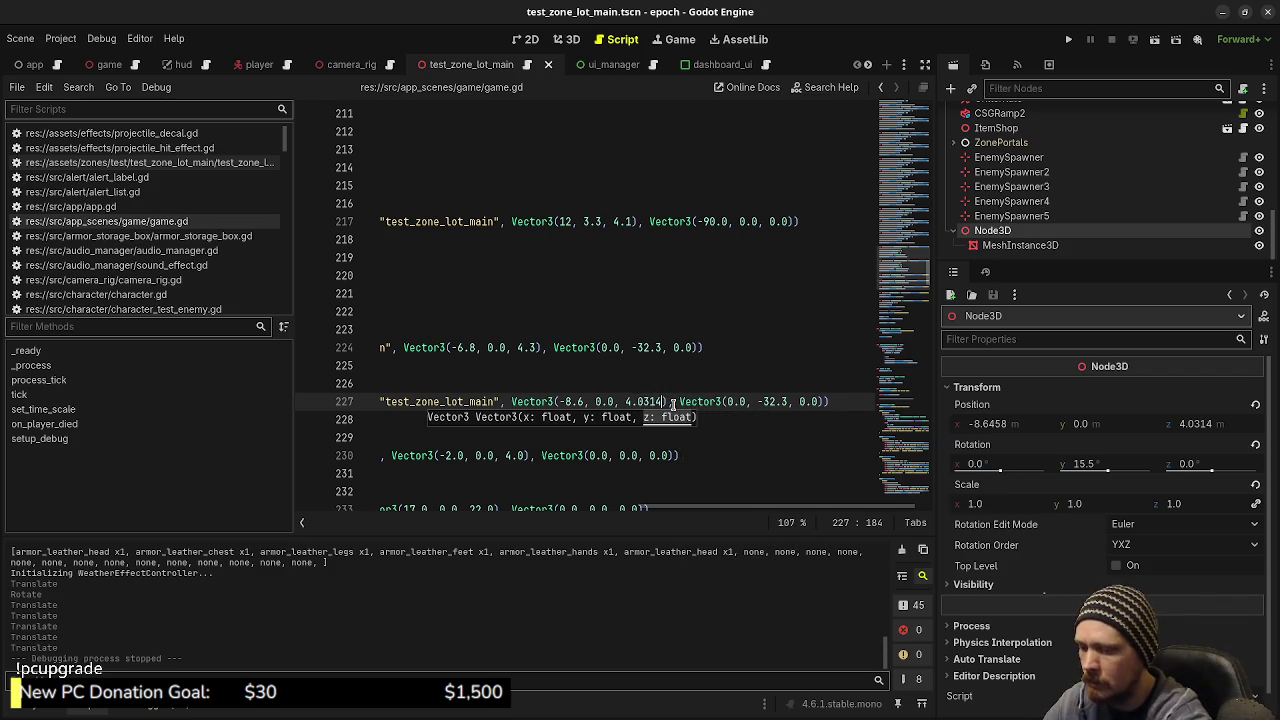
click(583, 401)
text(458)
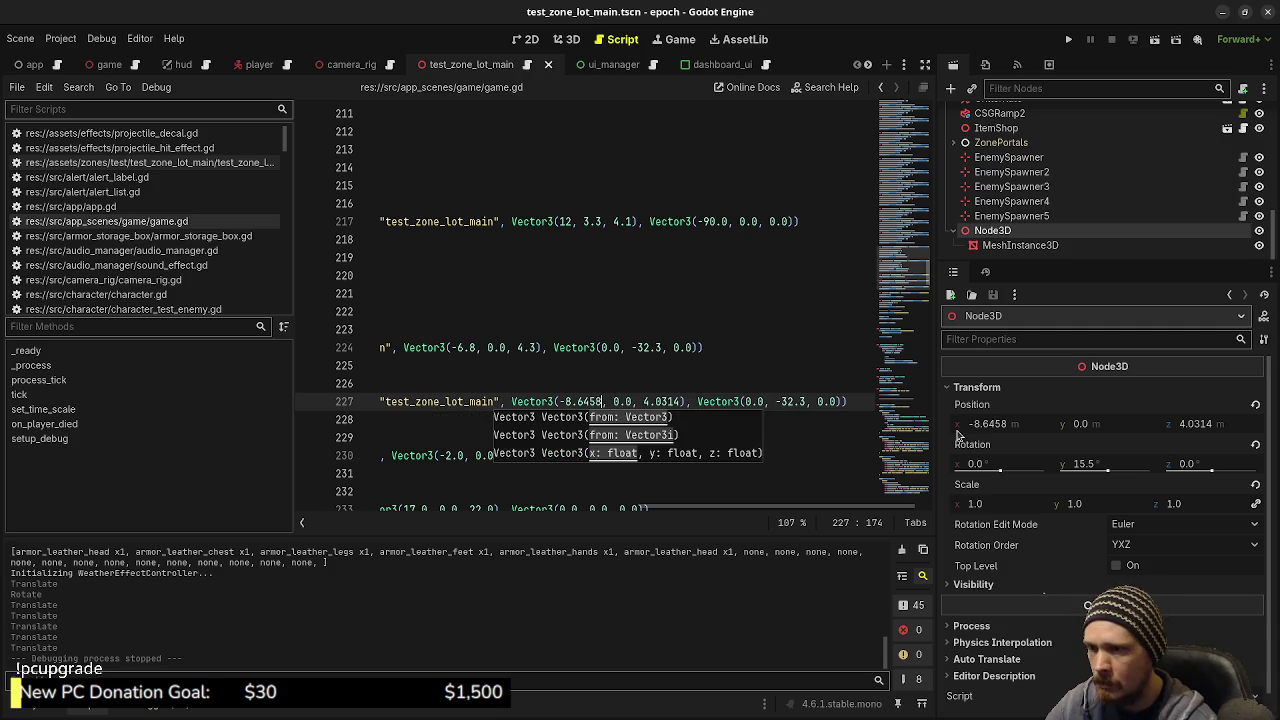
drag(806, 401, 781, 399)
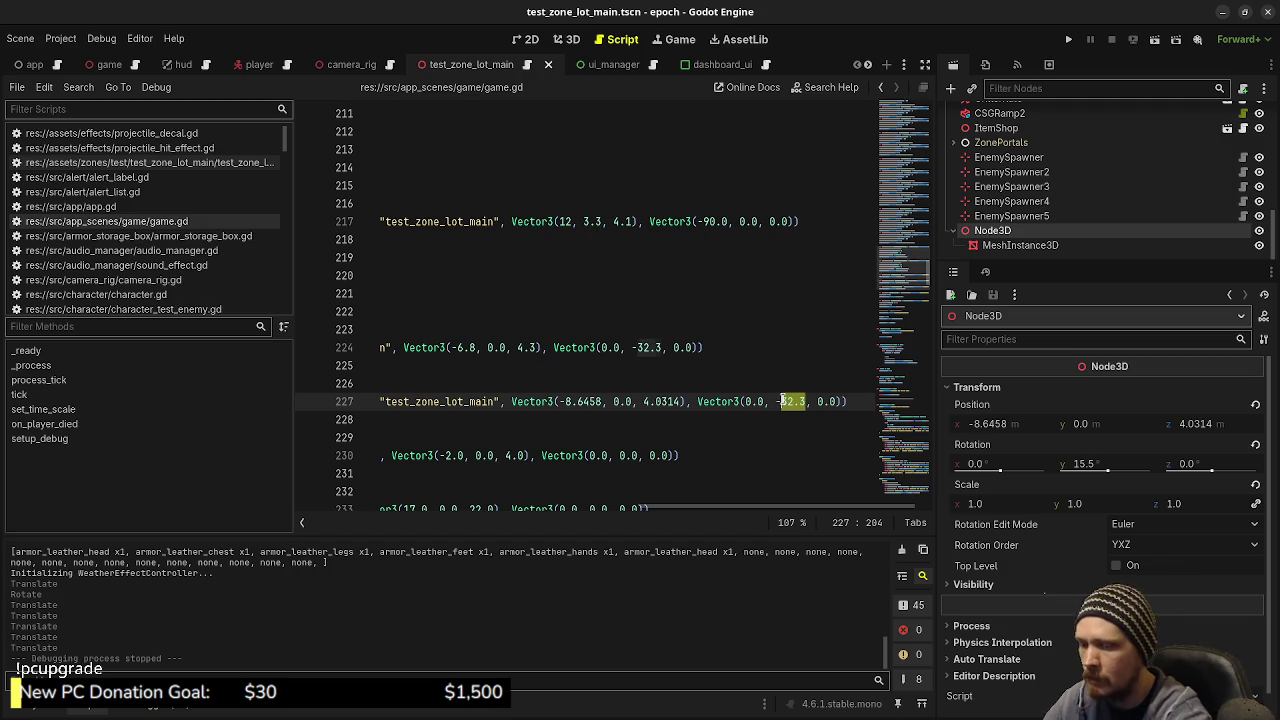
text(15.5)
click(696, 370)
key(ctrl+s)
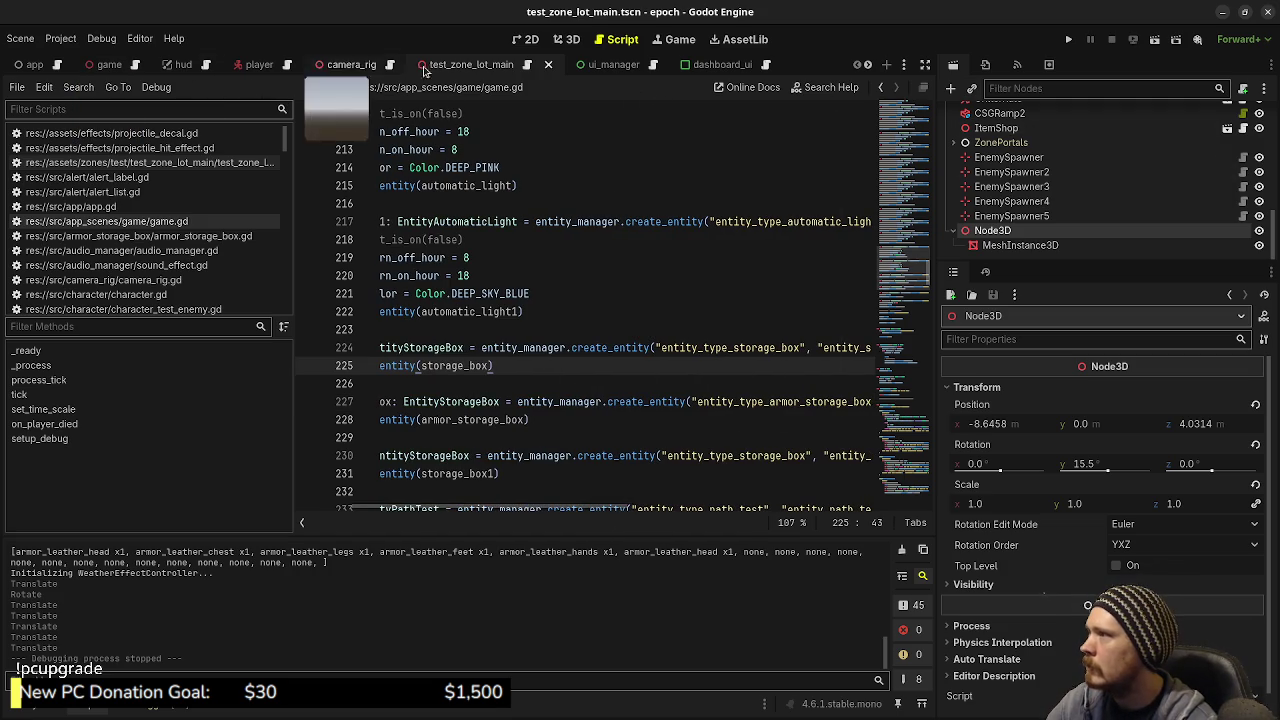
Move the Node3D box further left, run the game, then stop it
click(566, 40)
mouse_move(516, 352)
mouse_down()
mouse_move(334, 320)
mouse_move(248, 289)
mouse_up()
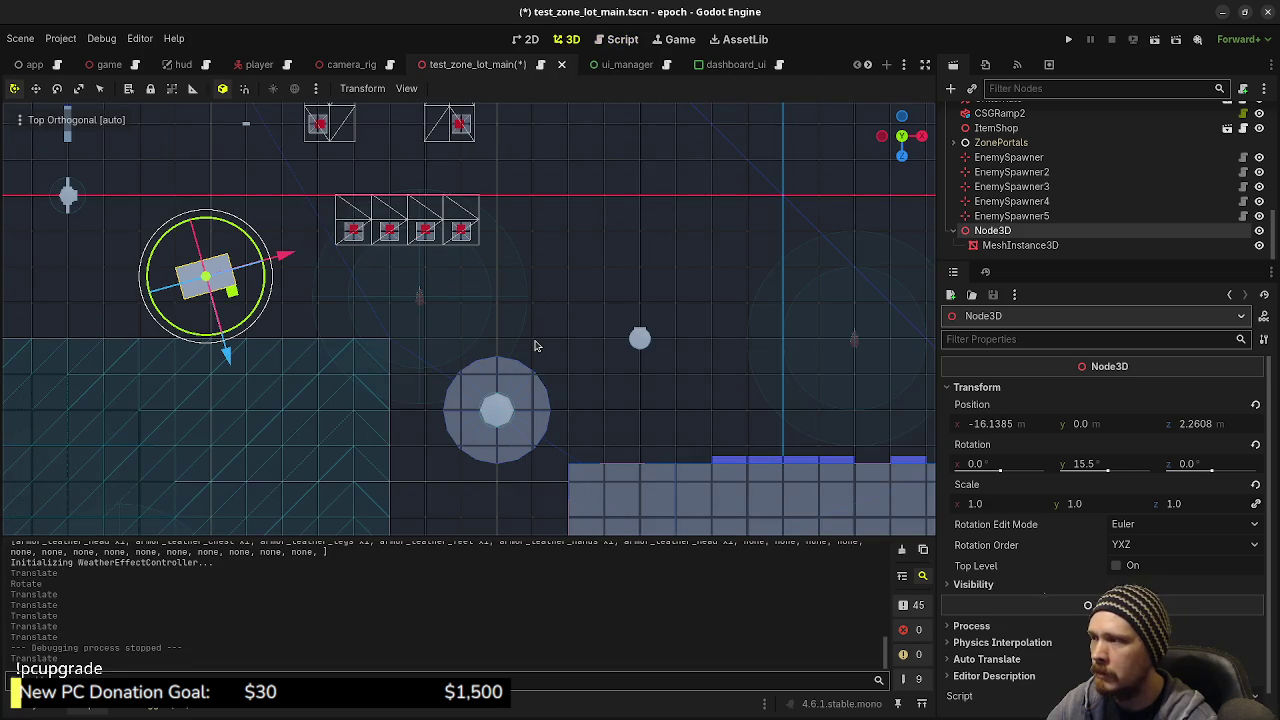
key(F5)
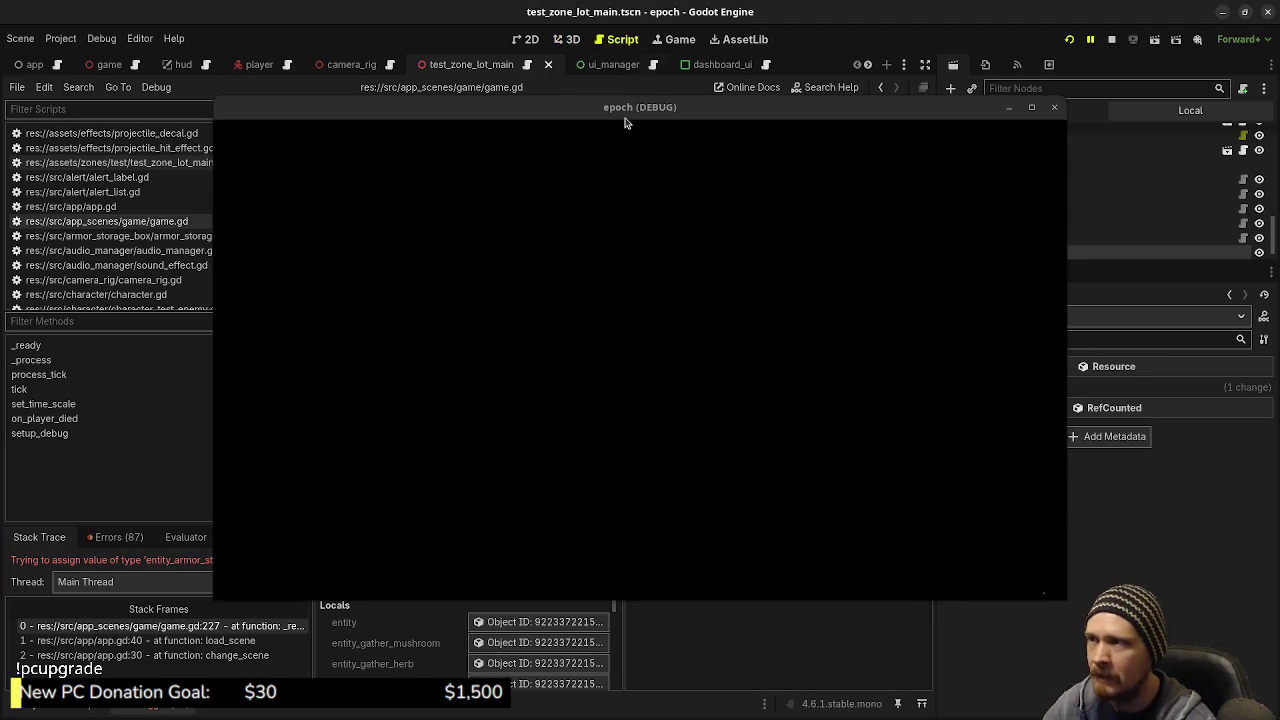
mouse_move(634, 110)
mouse_down()
mouse_move(564, 600)
mouse_move(546, 594)
mouse_up()
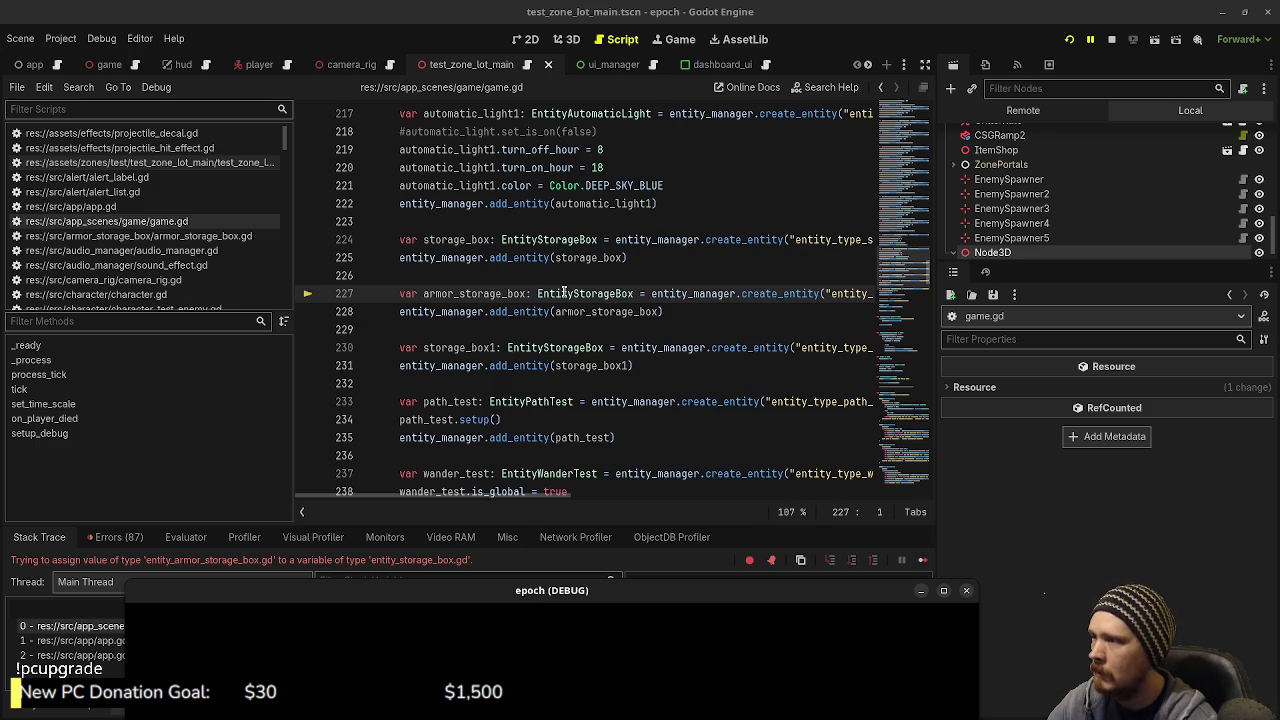
key(F8)
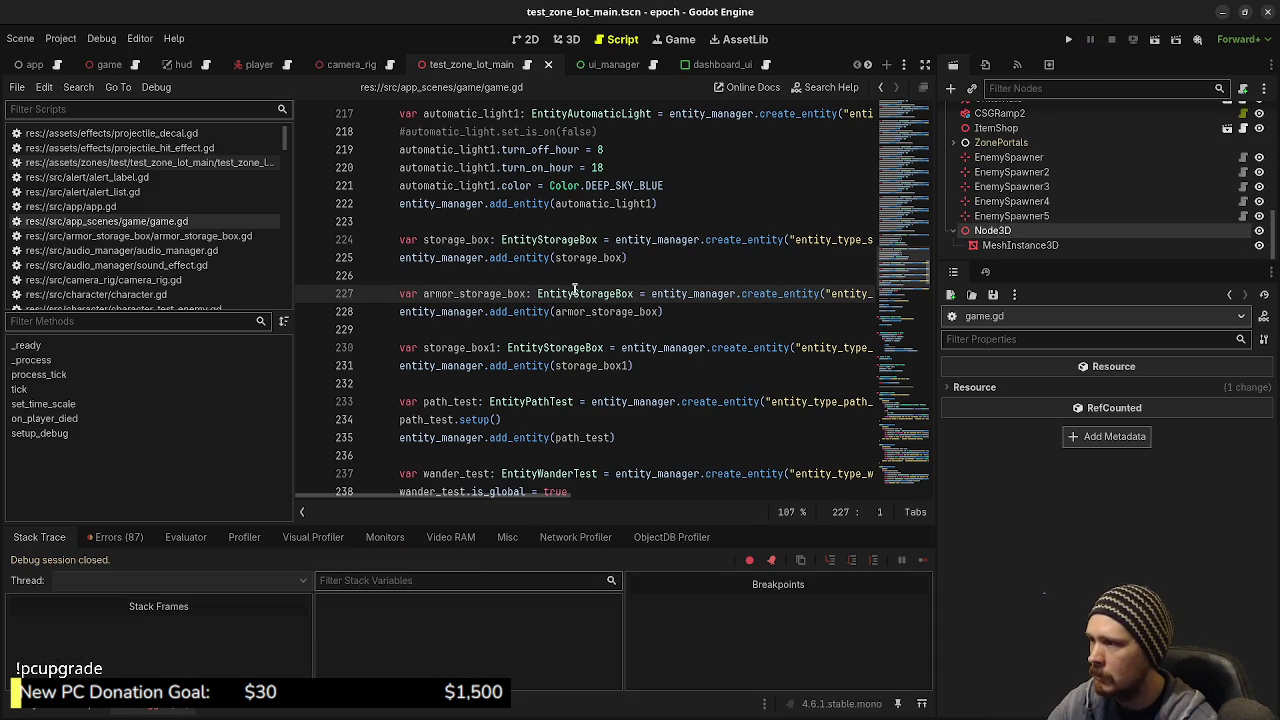
Change armor_storage_box's type on line 227 to EntityArmorStorageBox and save
text(Armor)
key(ctrl+s)
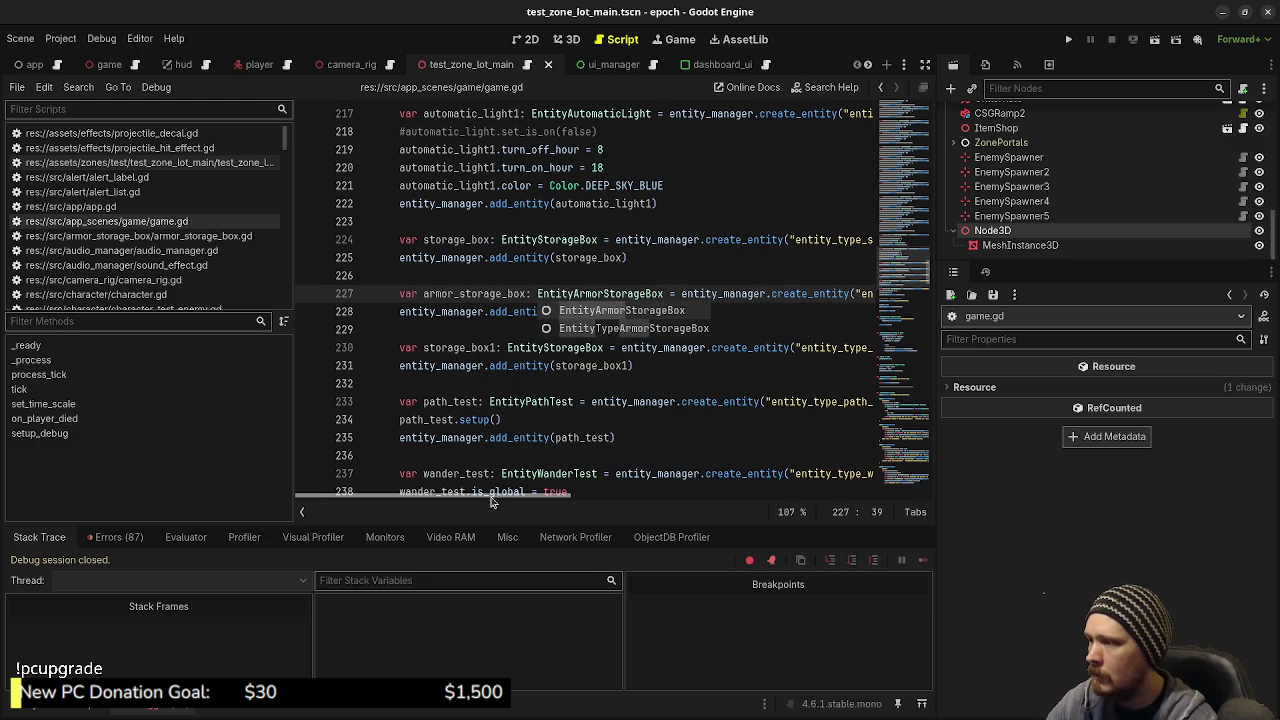
scroll(487, 500, right, 2)
click(645, 383)
drag(576, 497, 845, 470)
scroll(790, 295, left, 5)
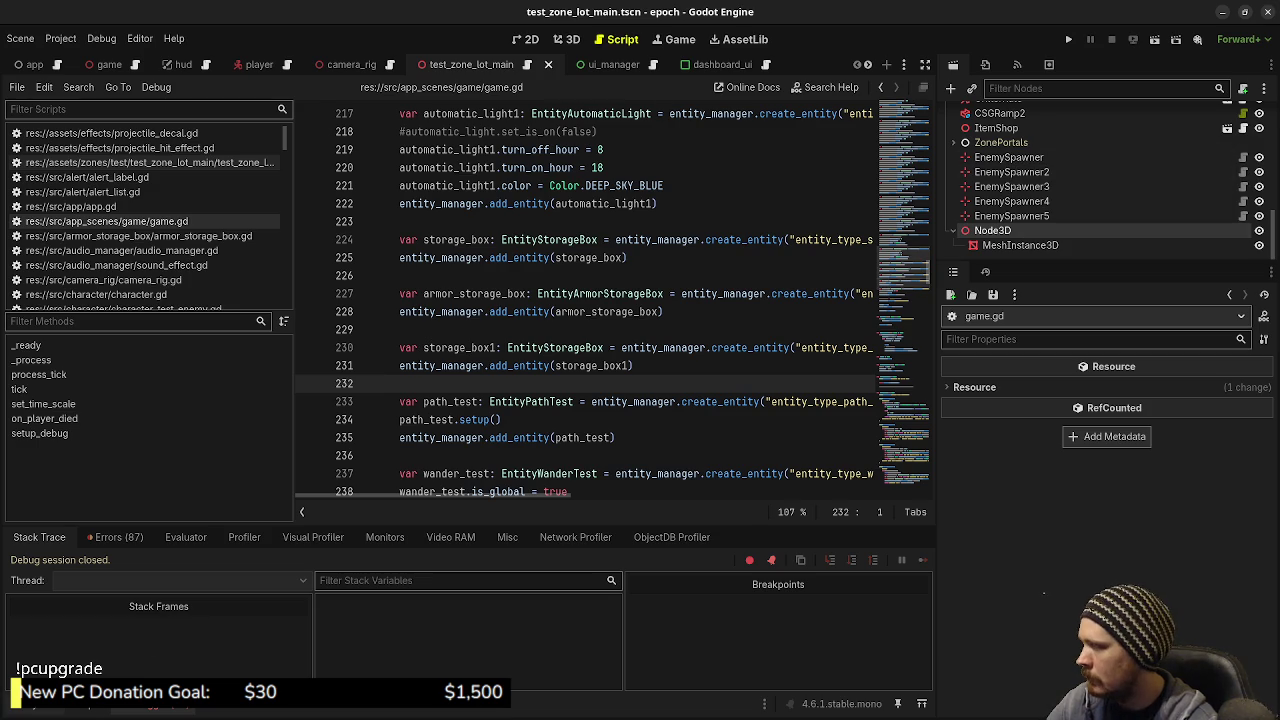
Show the FileSystem dock listing the project's files
click(58, 708)
scroll(88, 612, down, 3)
scroll(88, 612, down, 10)
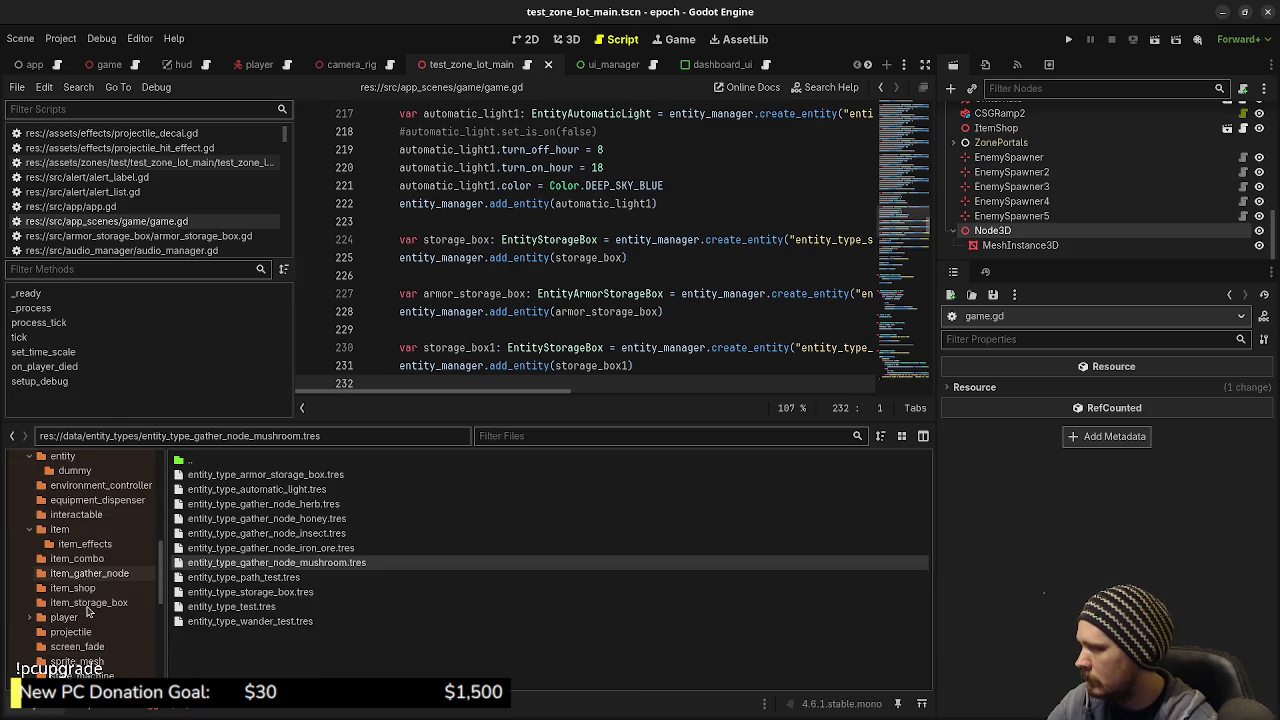
Open csg_ramp.gd from res://src/csg_ramp/, look it over, then return to the 3D view
scroll(89, 610, up, 10)
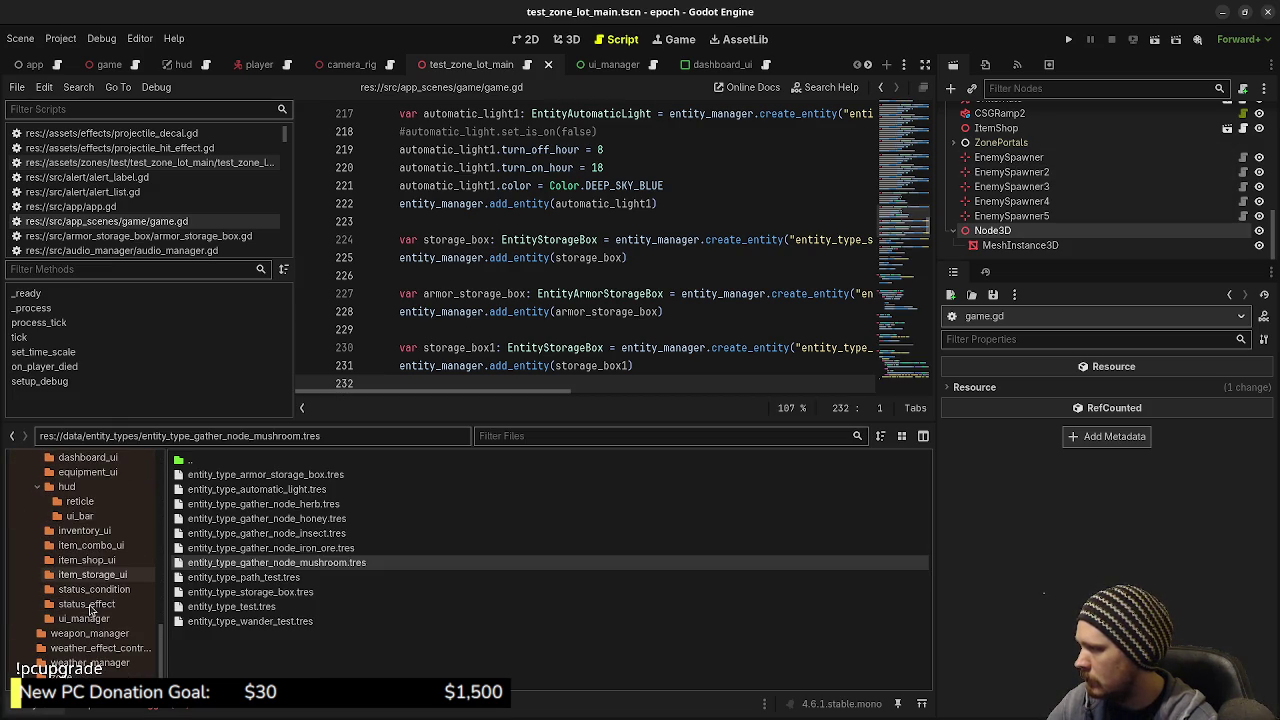
scroll(103, 602, up, 3)
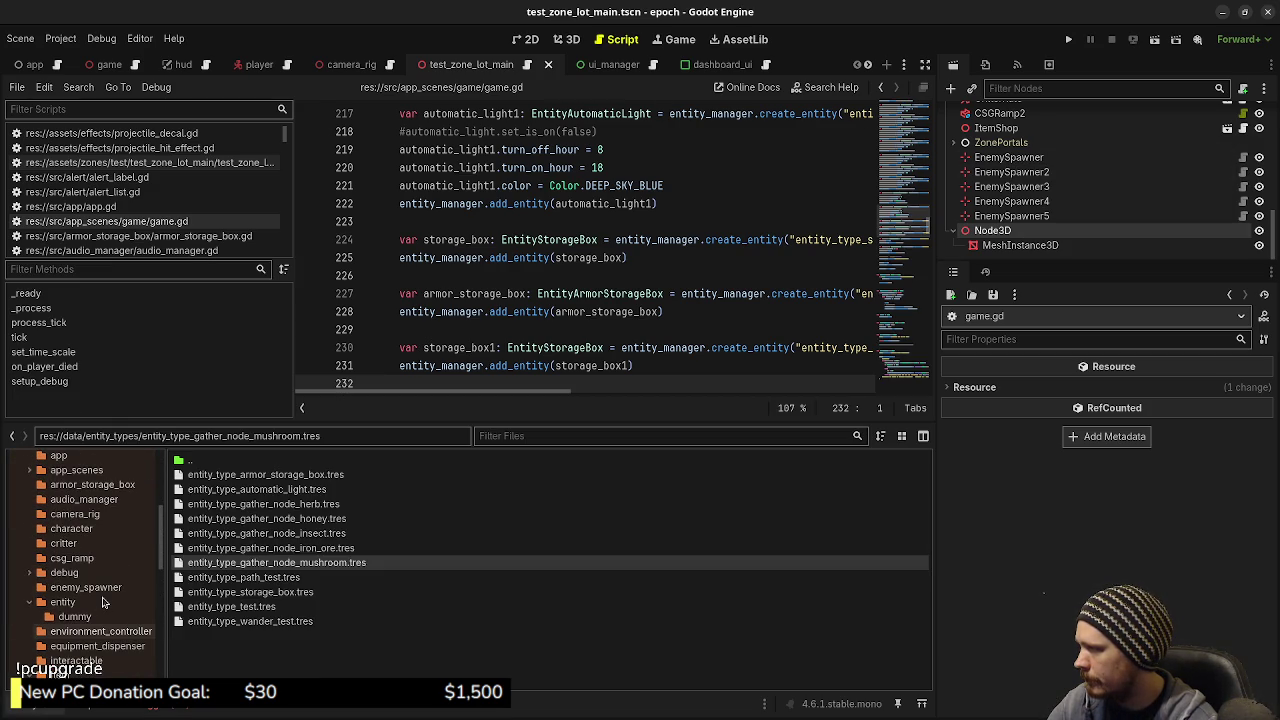
double_click(246, 476)
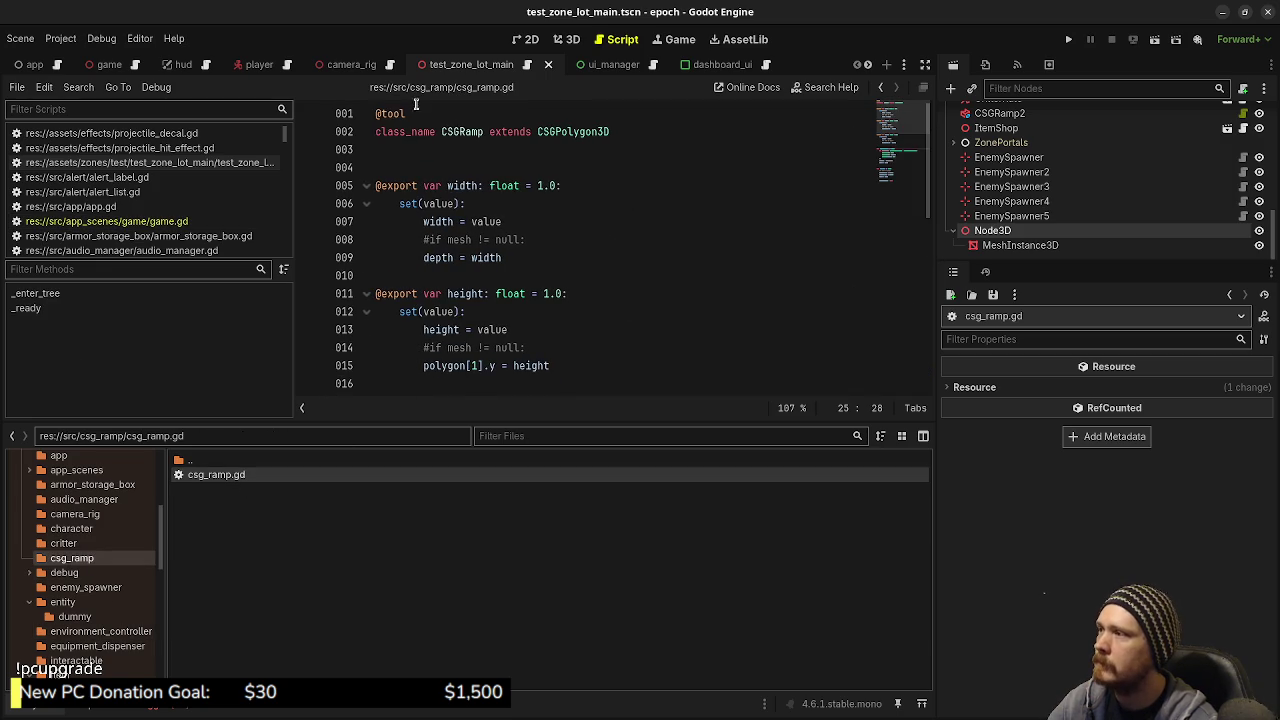
double_click(410, 110)
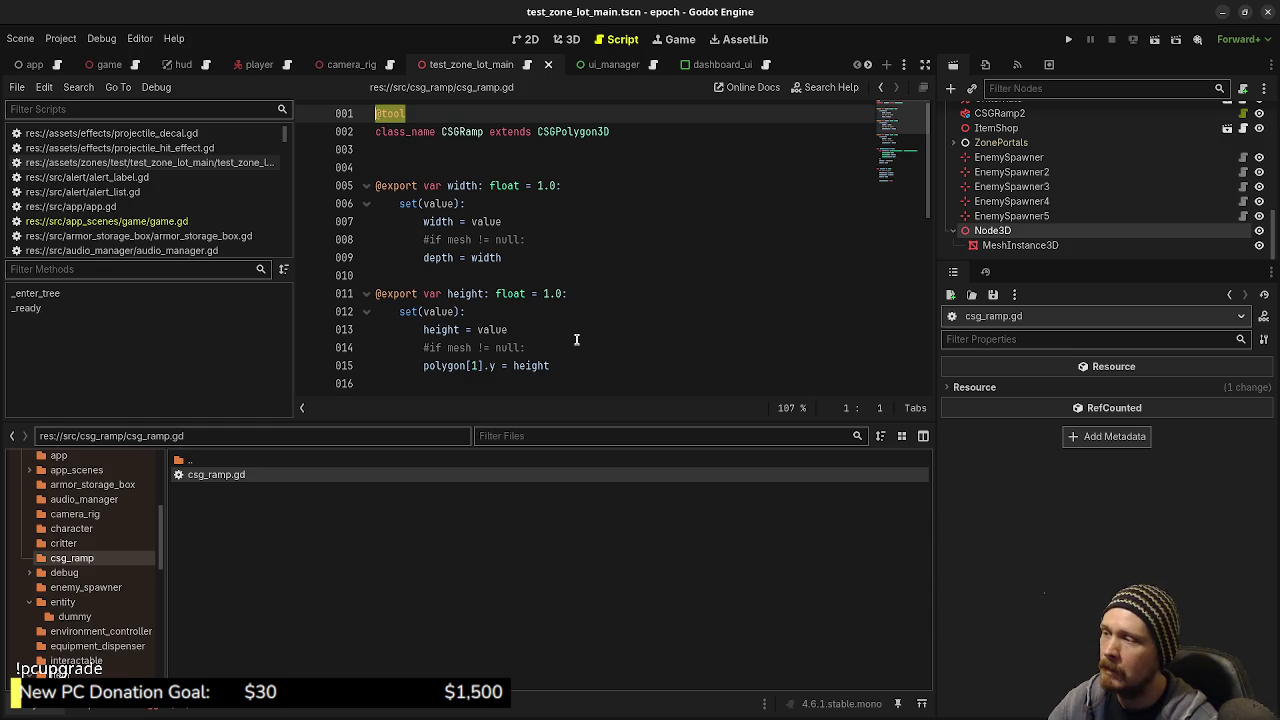
scroll(530, 330, down, 4)
scroll(559, 325, up, 2)
scroll(559, 325, up, 2)
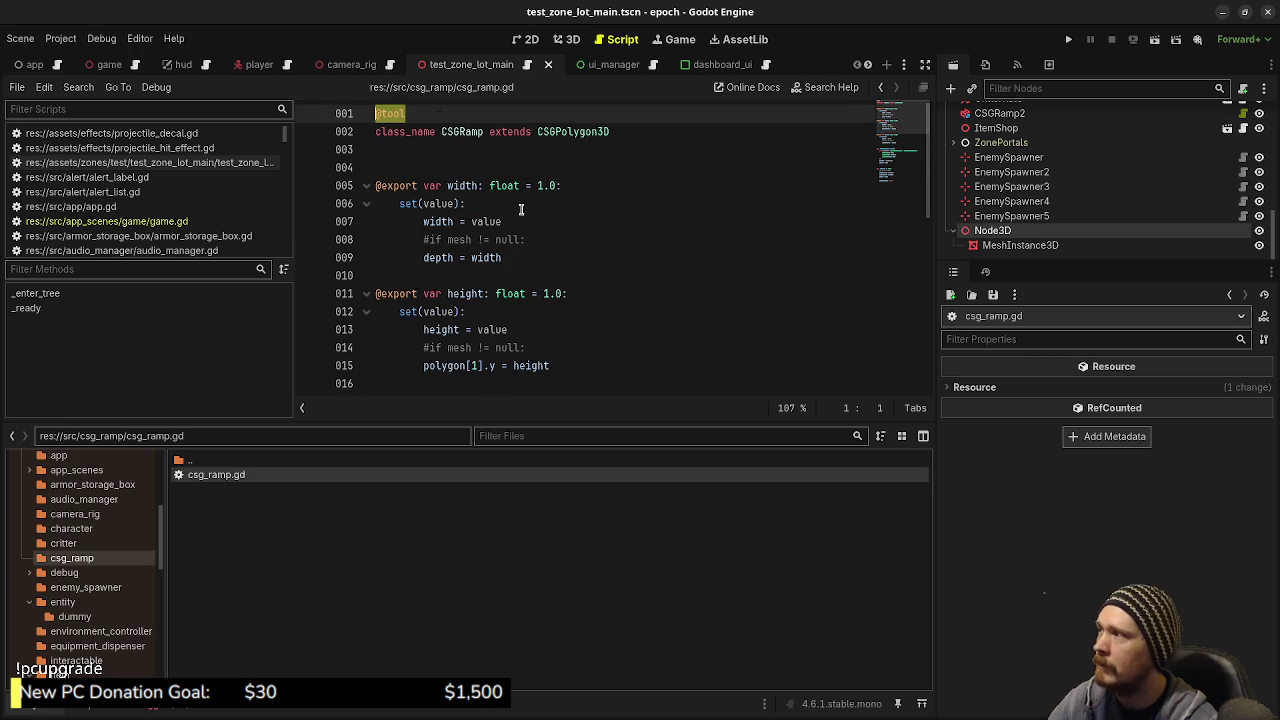
click(560, 40)
scroll(1027, 229, up, 3)
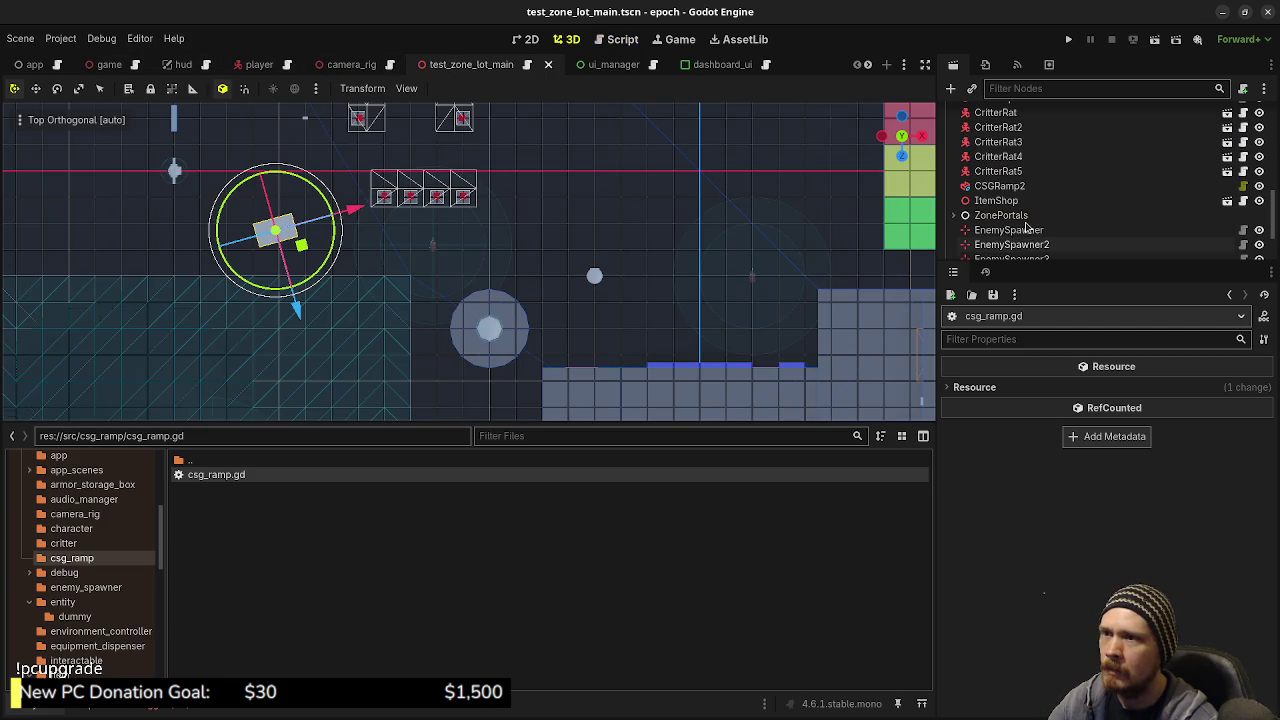
Select and frame CSGRamp2, try changing its Width, then undo it
click(1000, 186)
key(f)
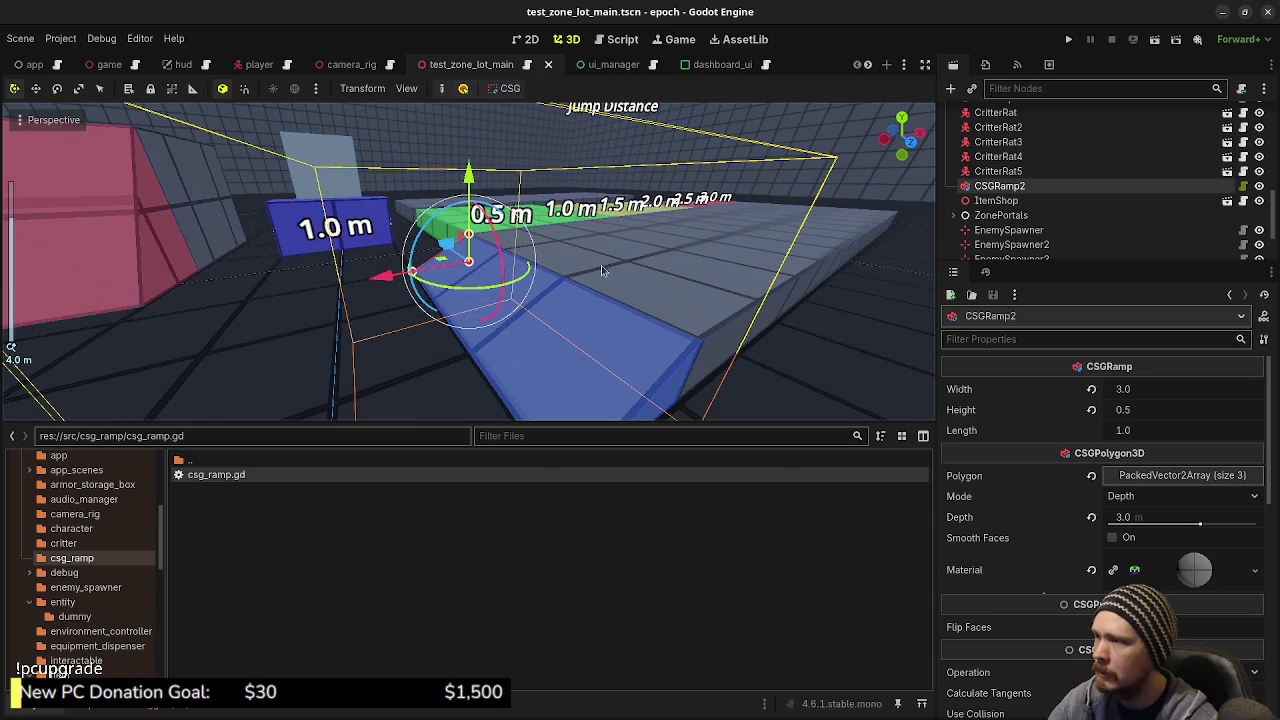
mouse_move(1133, 397)
mouse_down()
mouse_move(1120, 397)
mouse_move(1185, 410)
mouse_move(1165, 410)
mouse_up()
key(ctrl+z)
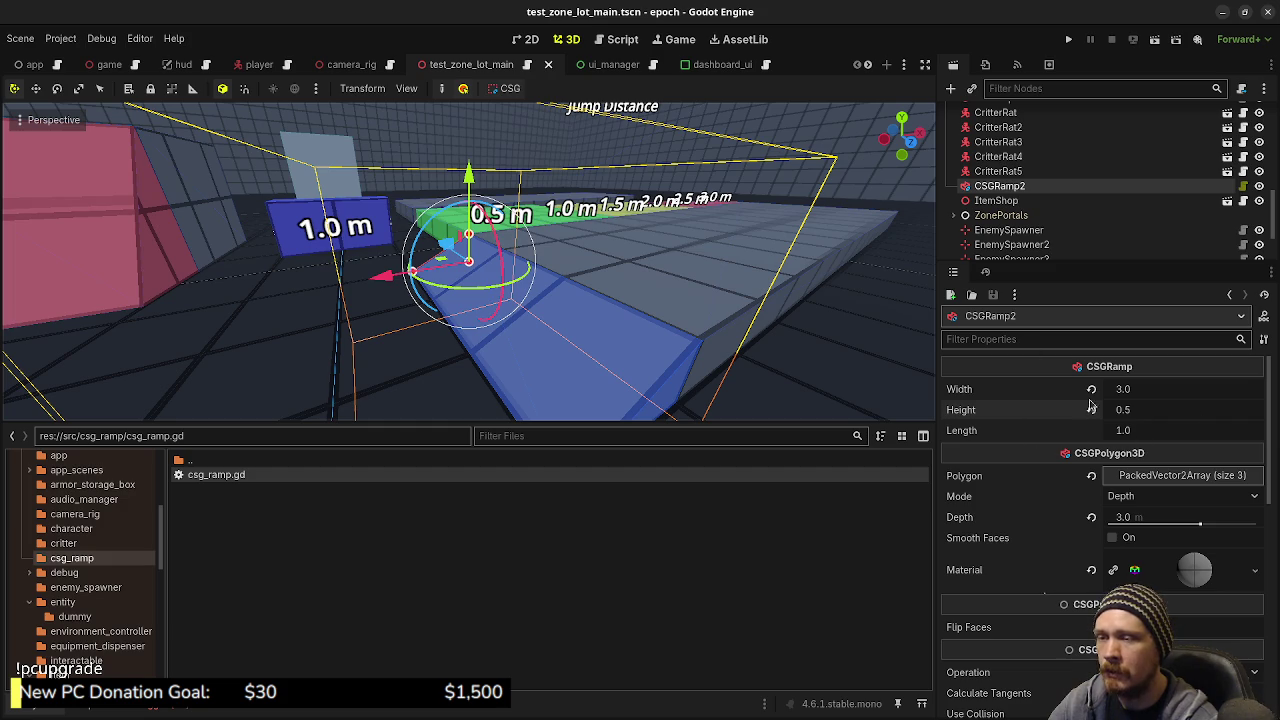
Return to csg_ramp.gd and insert blank lines below the class declaration
click(620, 42)
click(550, 163)
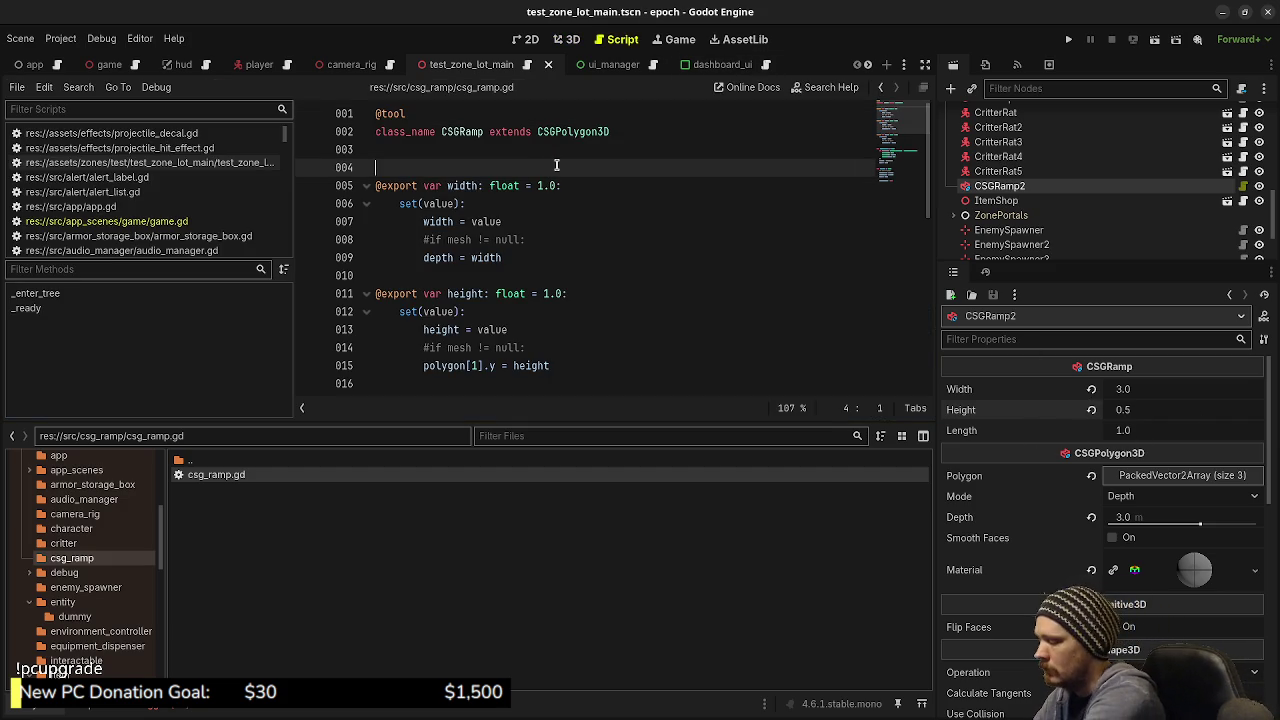
key(Return)
key(Return)
key(Up)
key(Return)
key(Up)
text(@)
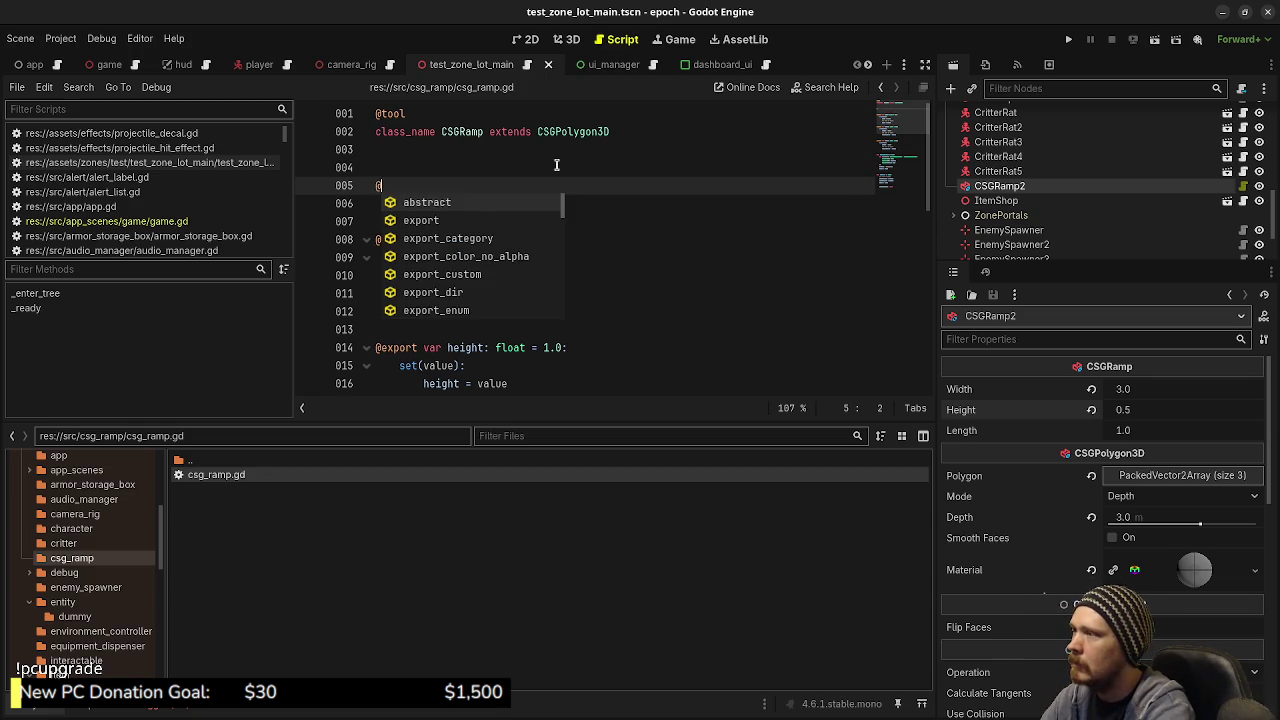
text(export_tool_butt)
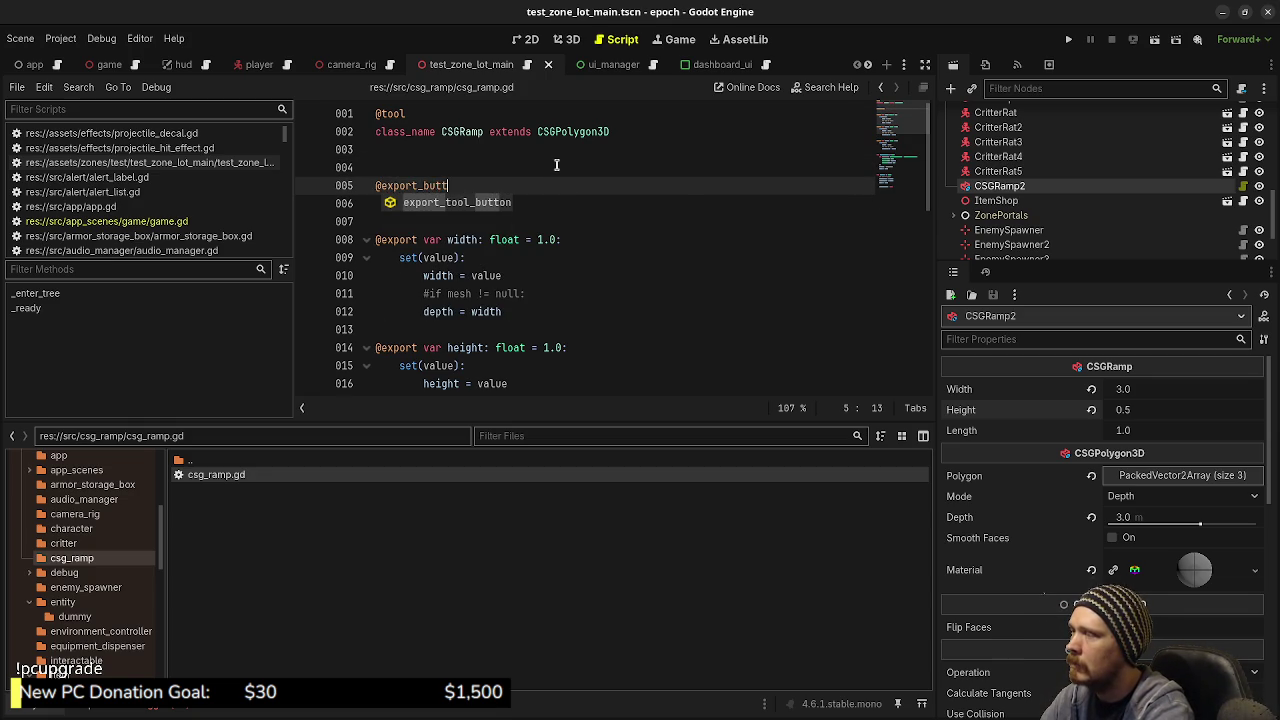
key(Return)
text("Click me")
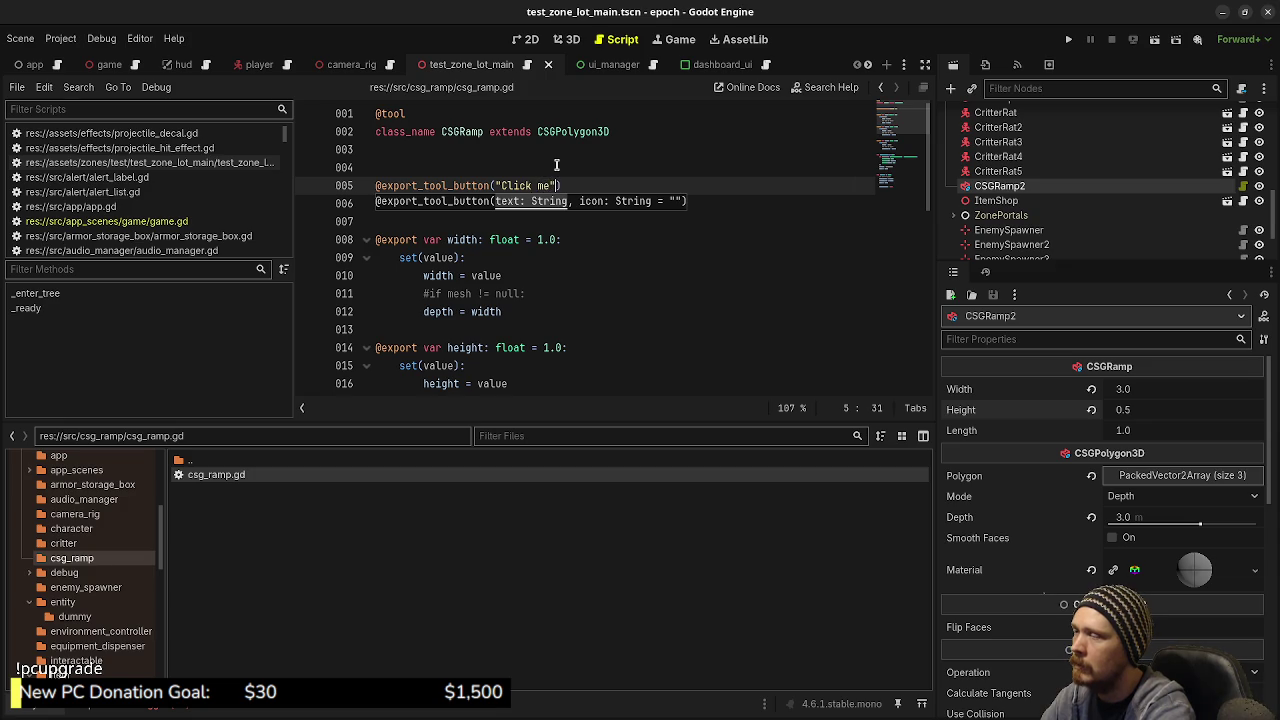
text())
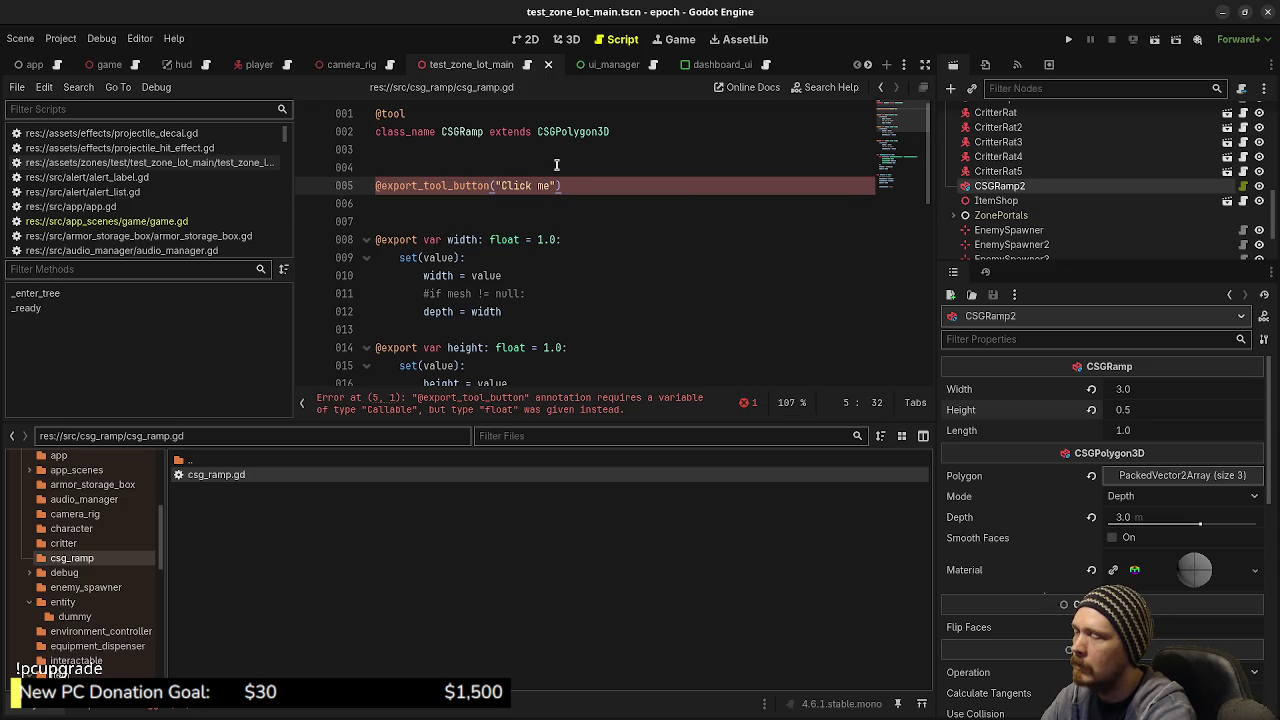
Declare var button_callable: Callable on the line below the annotation
key(Return)
text(var button_callable: Callabel)
key(BackSpace)
key(BackSpace)
key(BackSpace)
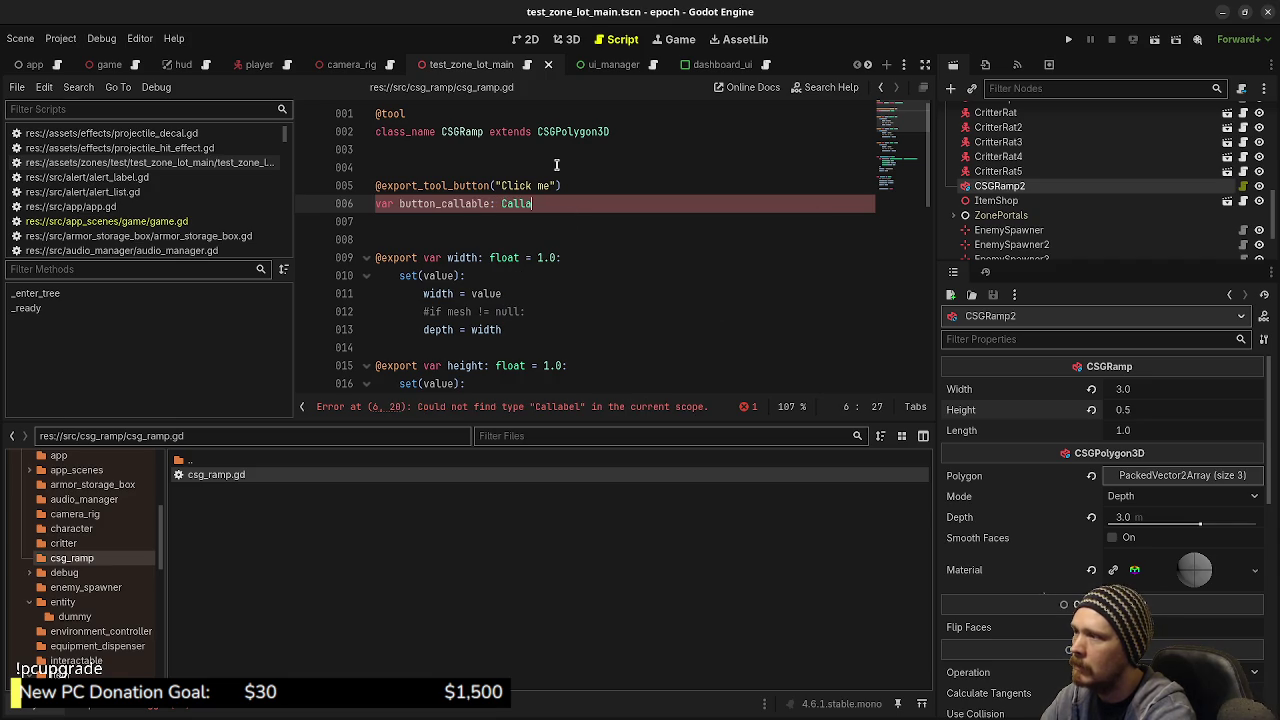
text(le)
key(BackSpace)
key(BackSpace)
text(ble)
key(ctrl+s)
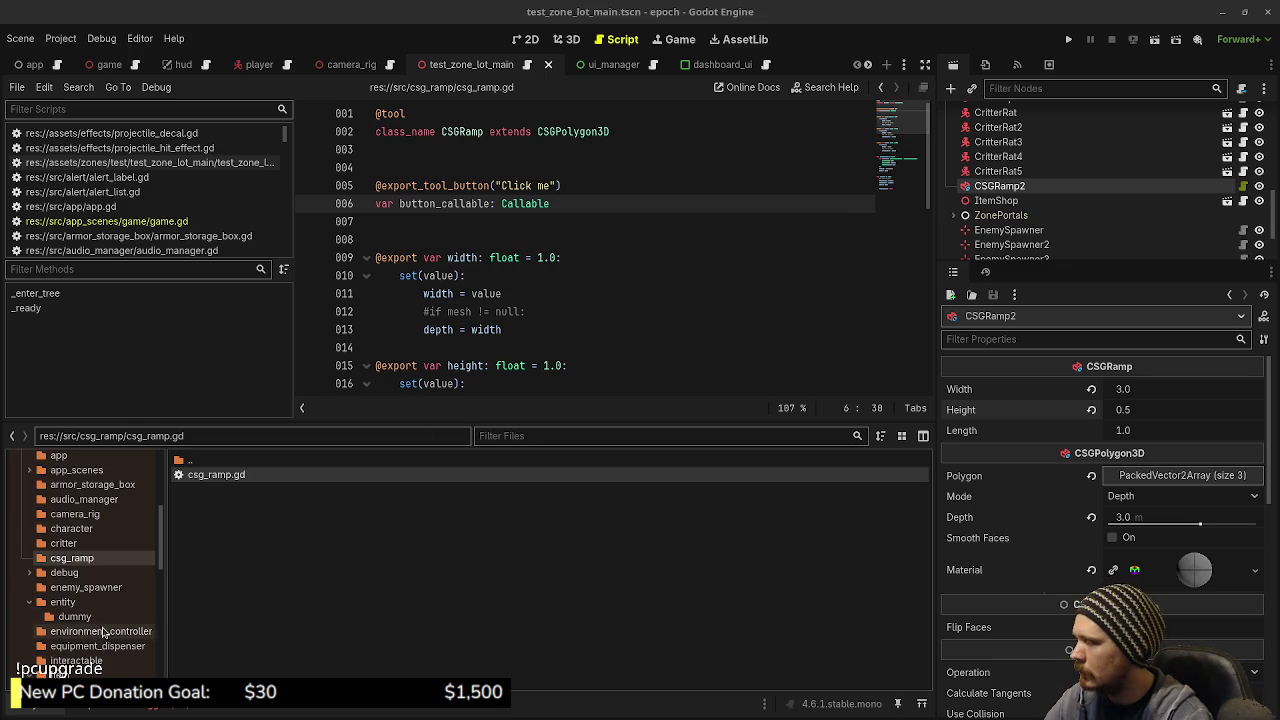
scroll(103, 631, down, 3)
scroll(103, 631, down, 5)
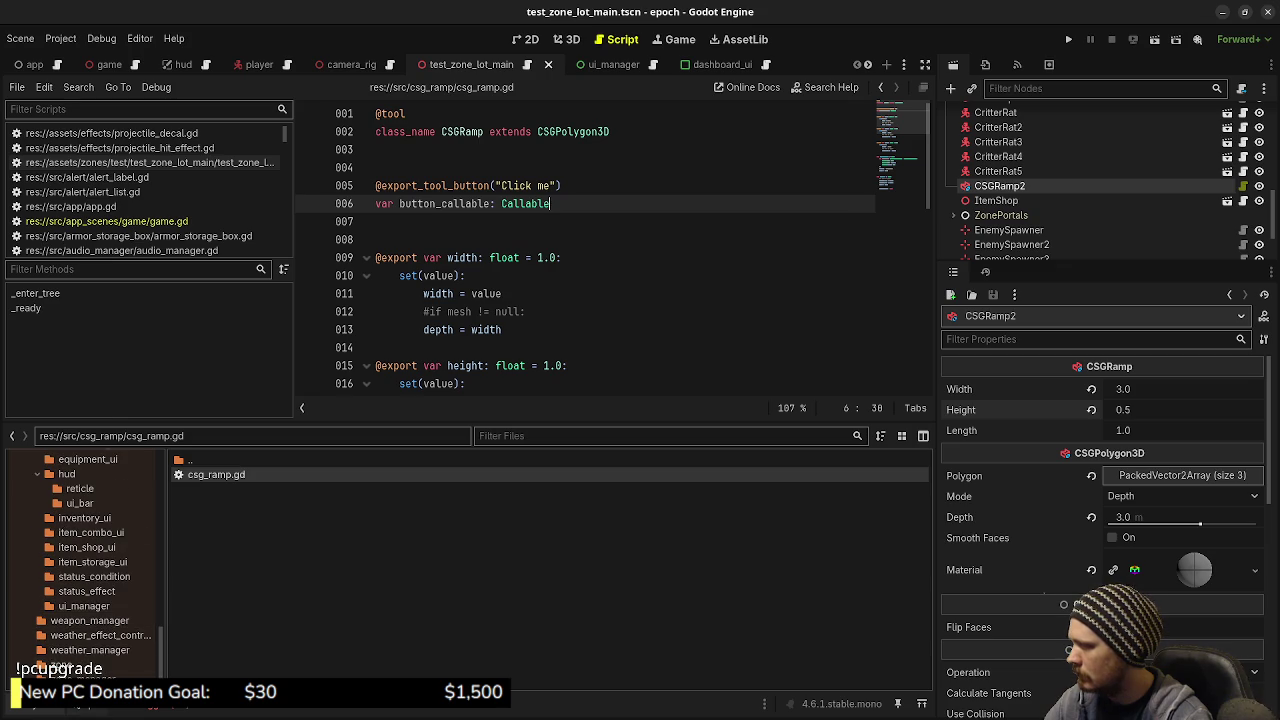
scroll(82, 605, up, 6)
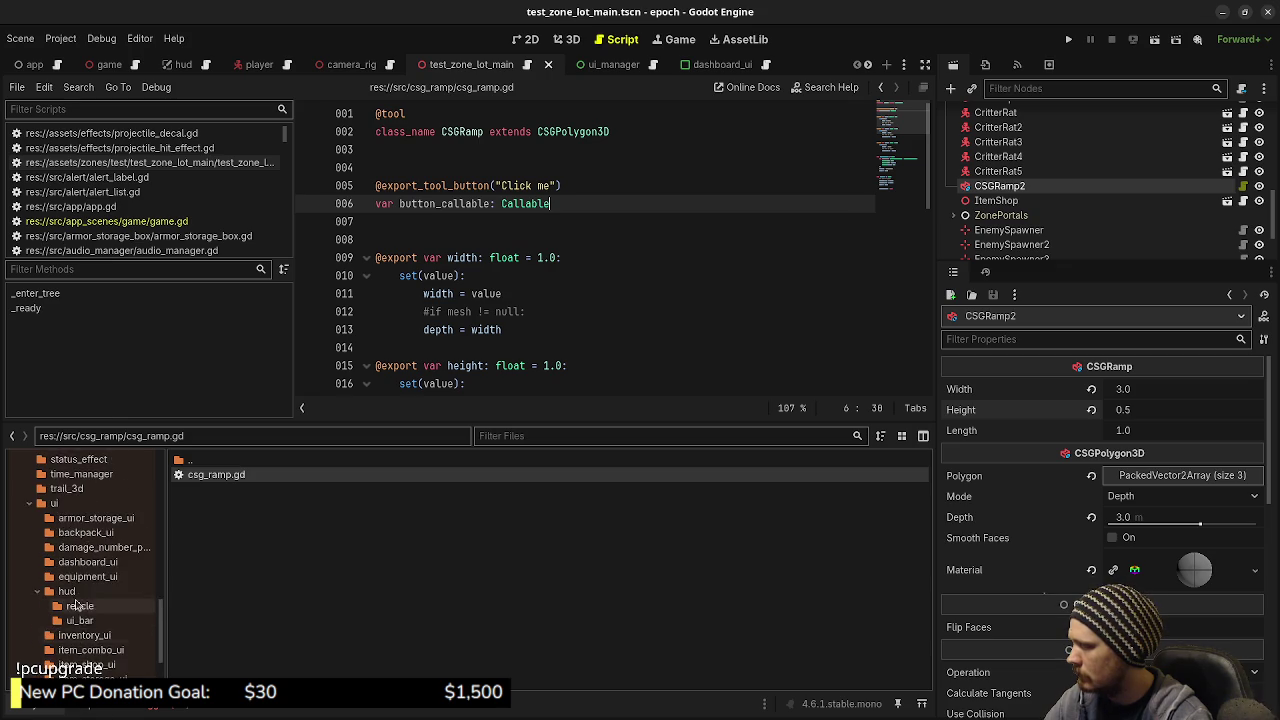
scroll(82, 605, up, 15)
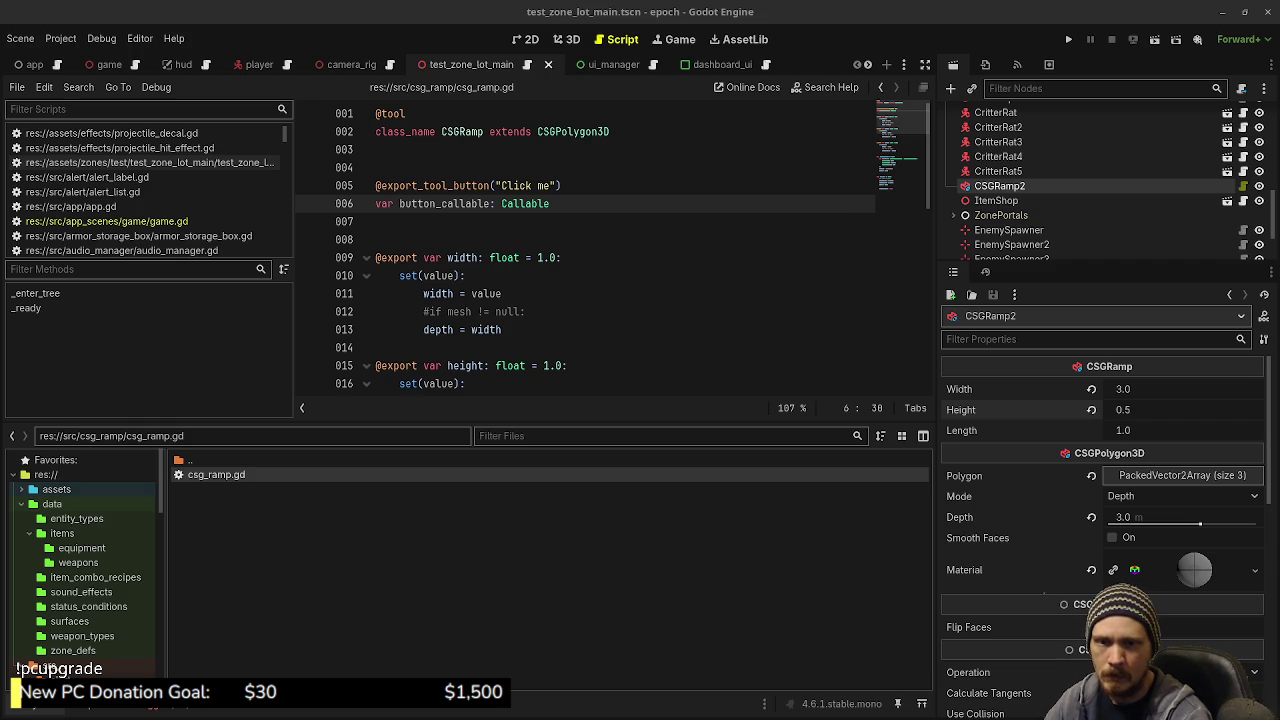
Change line 6 so button_callable is assigned foo instead of typed Callable
click(560, 204)
double_click(516, 204)
mouse_move(516, 205)
key(BackSpace)
key(BackSpace)
key(BackSpace)
text(= )
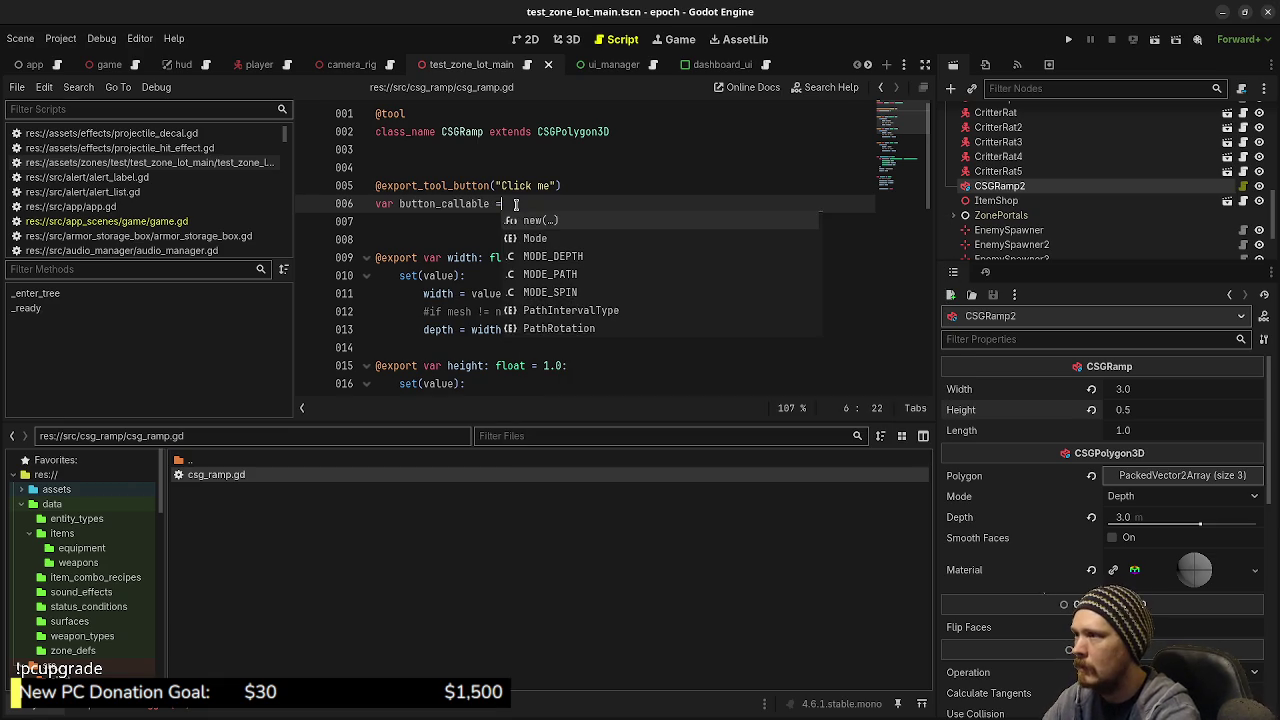
text(foo())
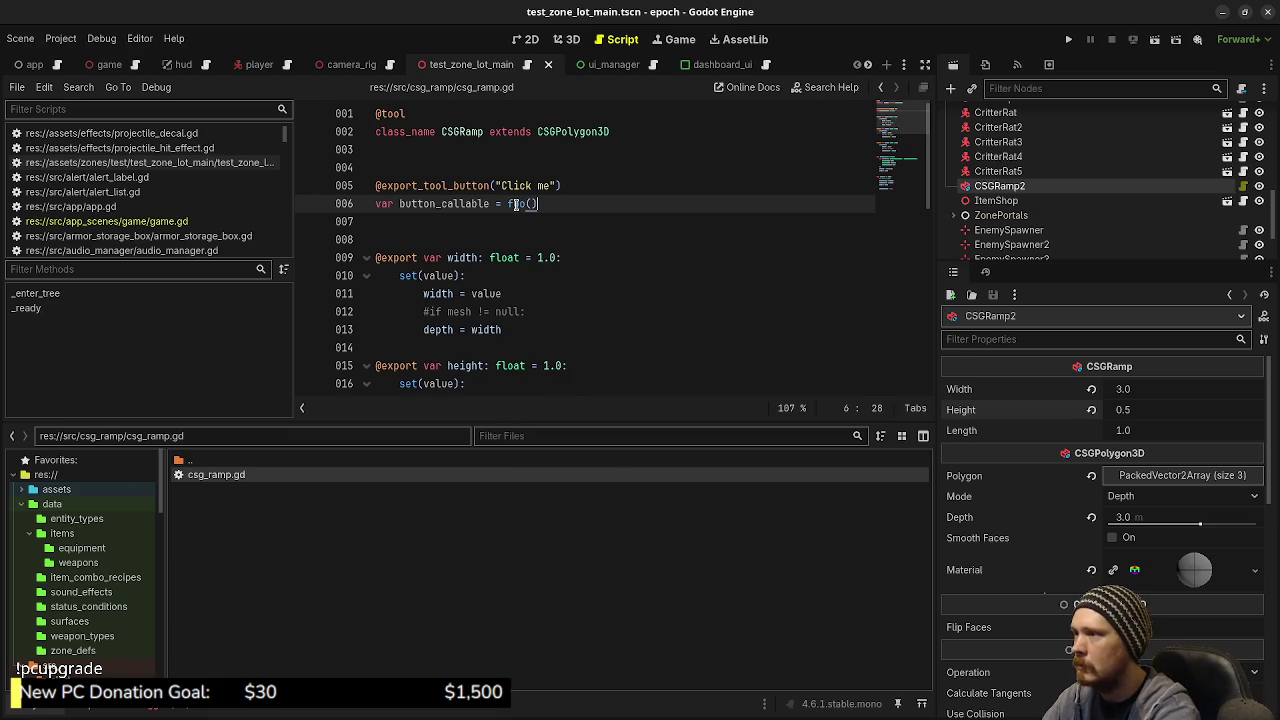
key(BackSpace)
key(BackSpace)
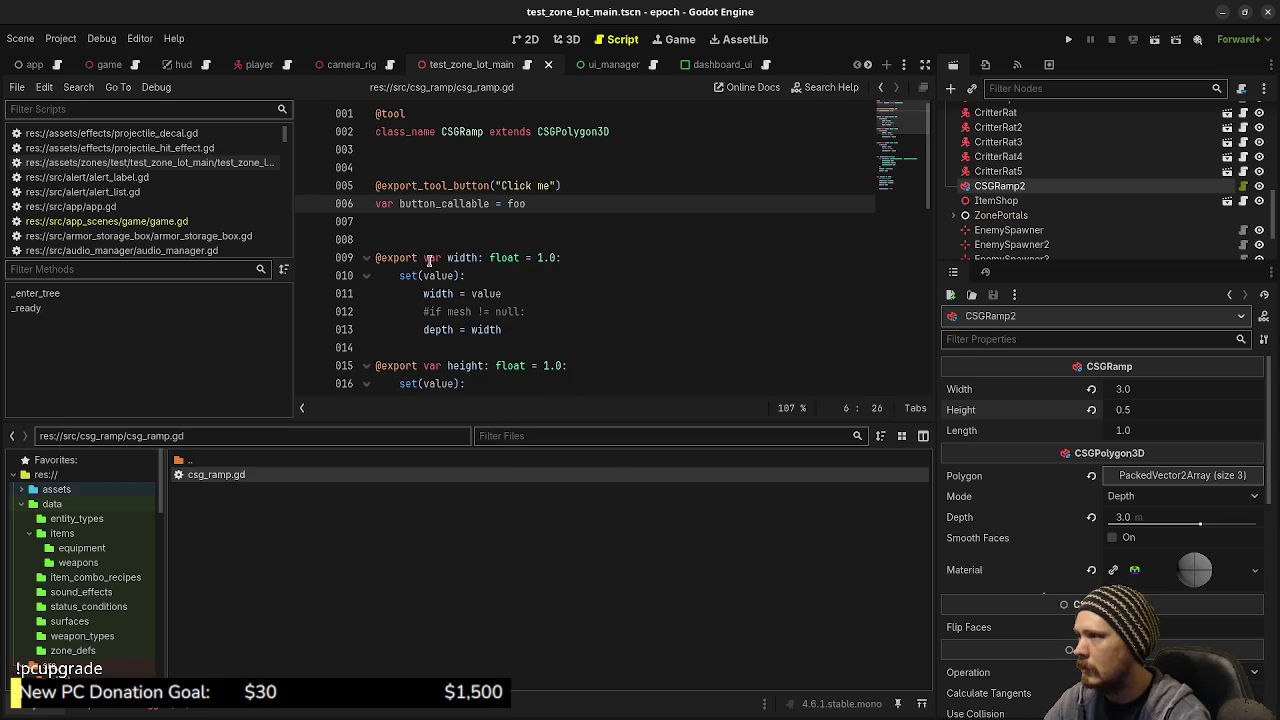
Add a func foo() that prints "Hello world!" and save the script
click(440, 254)
click(464, 238)
text(fun)
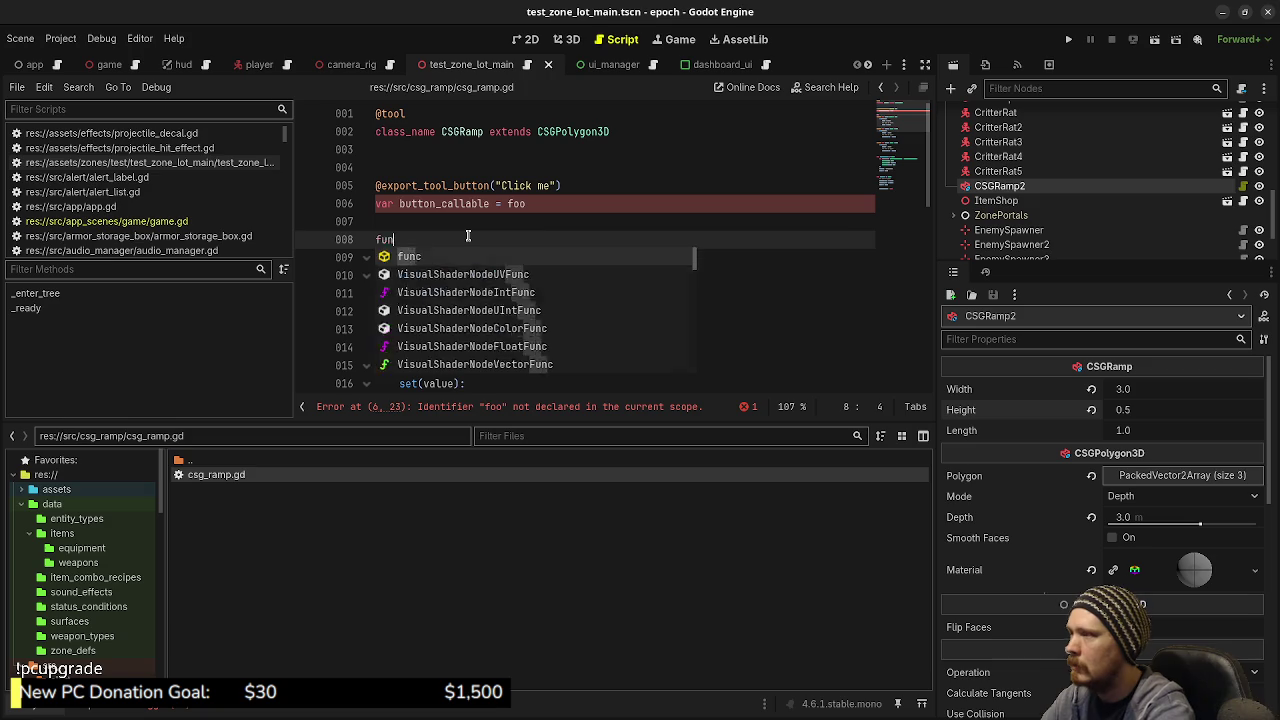
text(c foo() :)
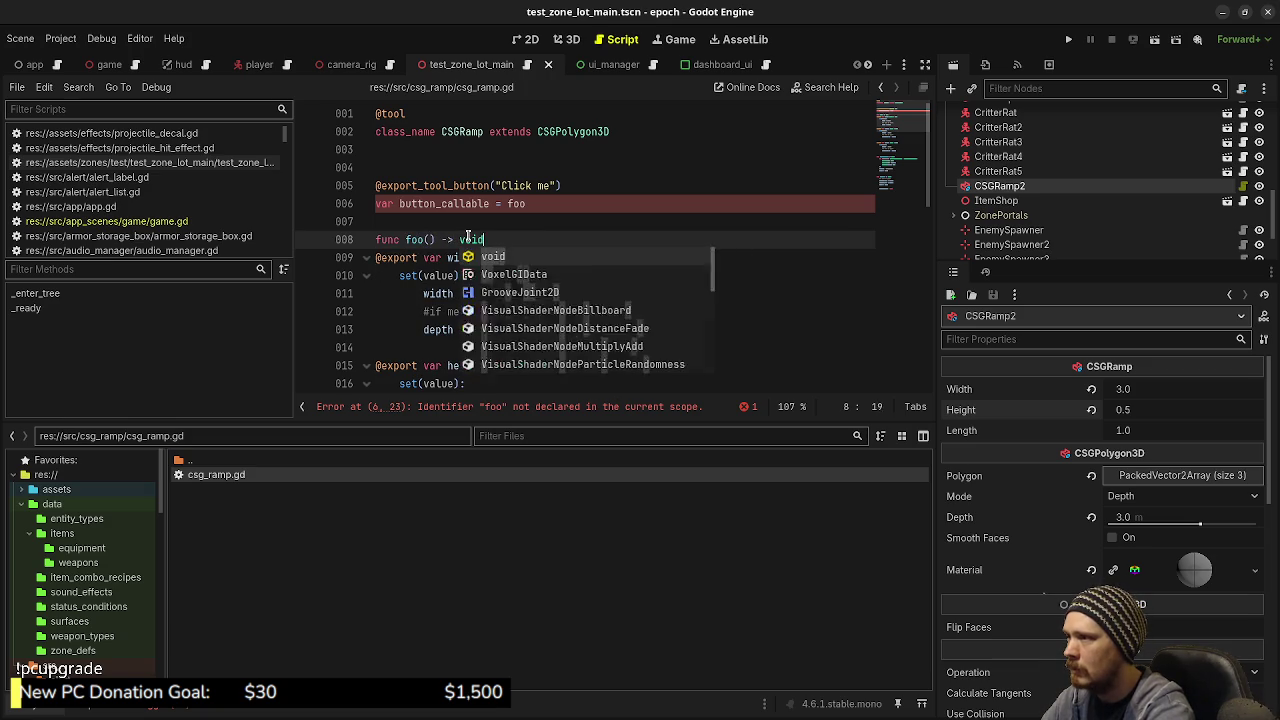
key(Return)
text(print("Hello )
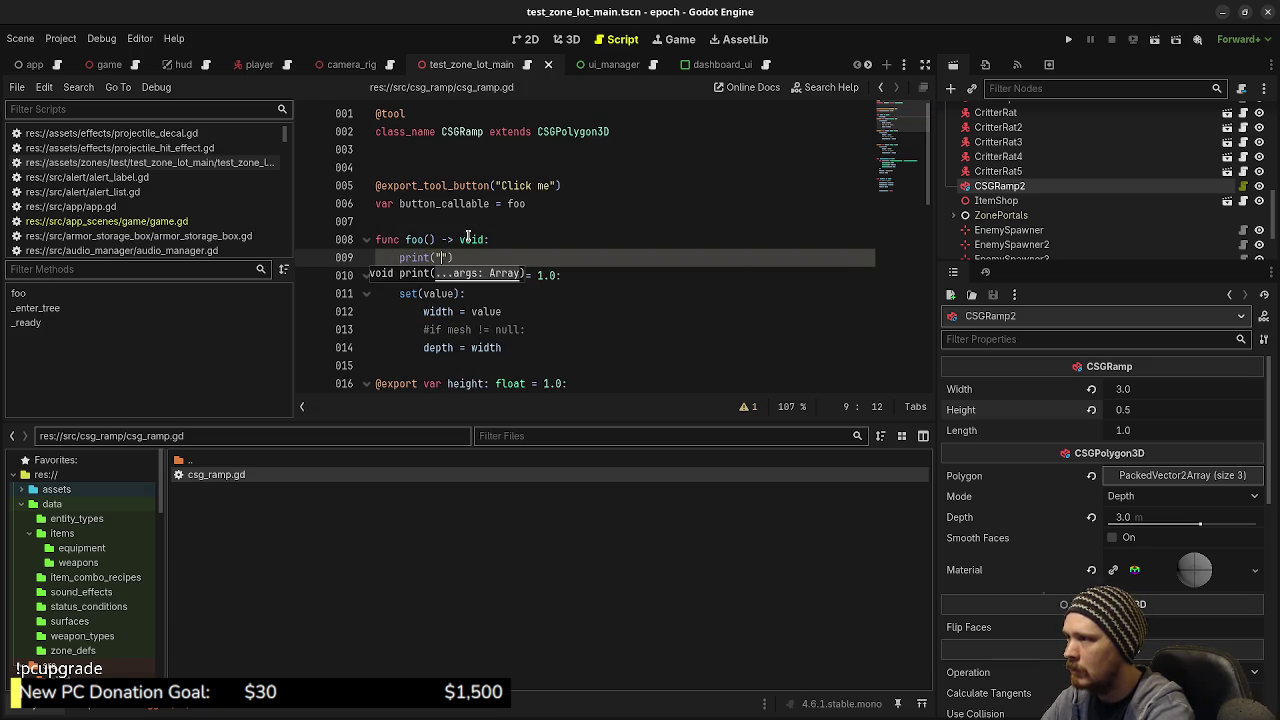
text(world!"))
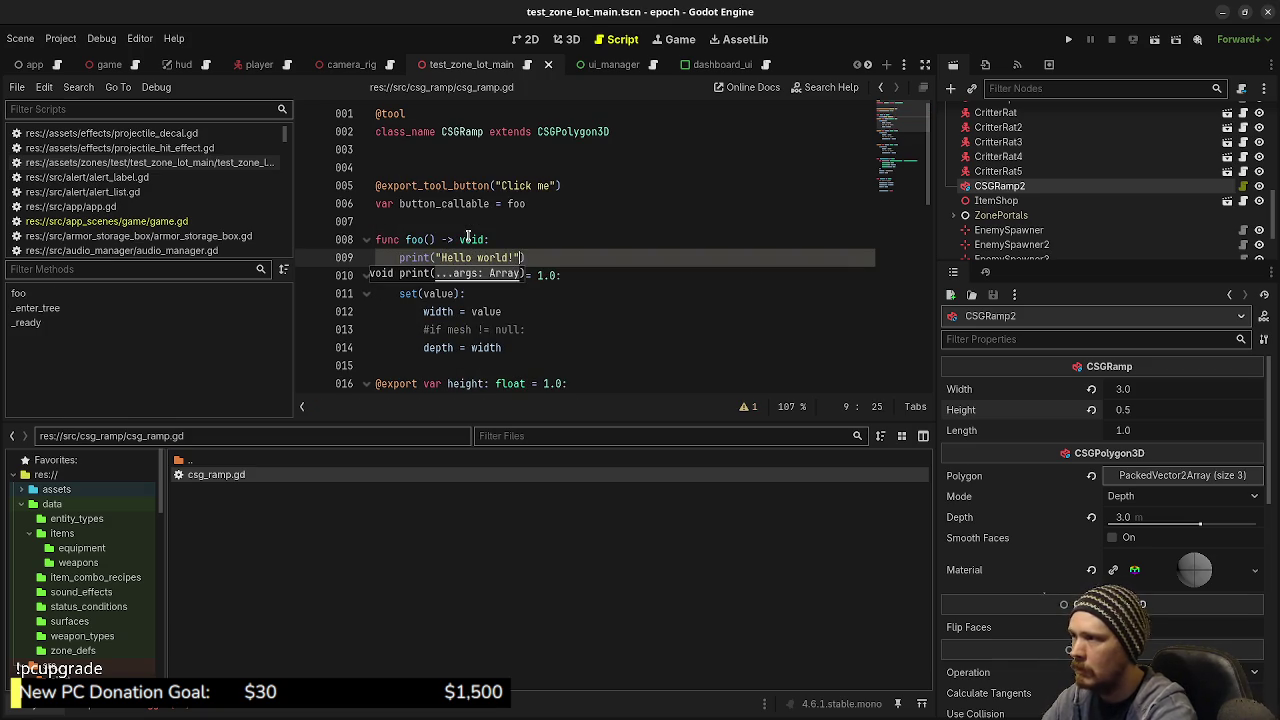
key(Return)
key(Return)
key(ctrl+s)
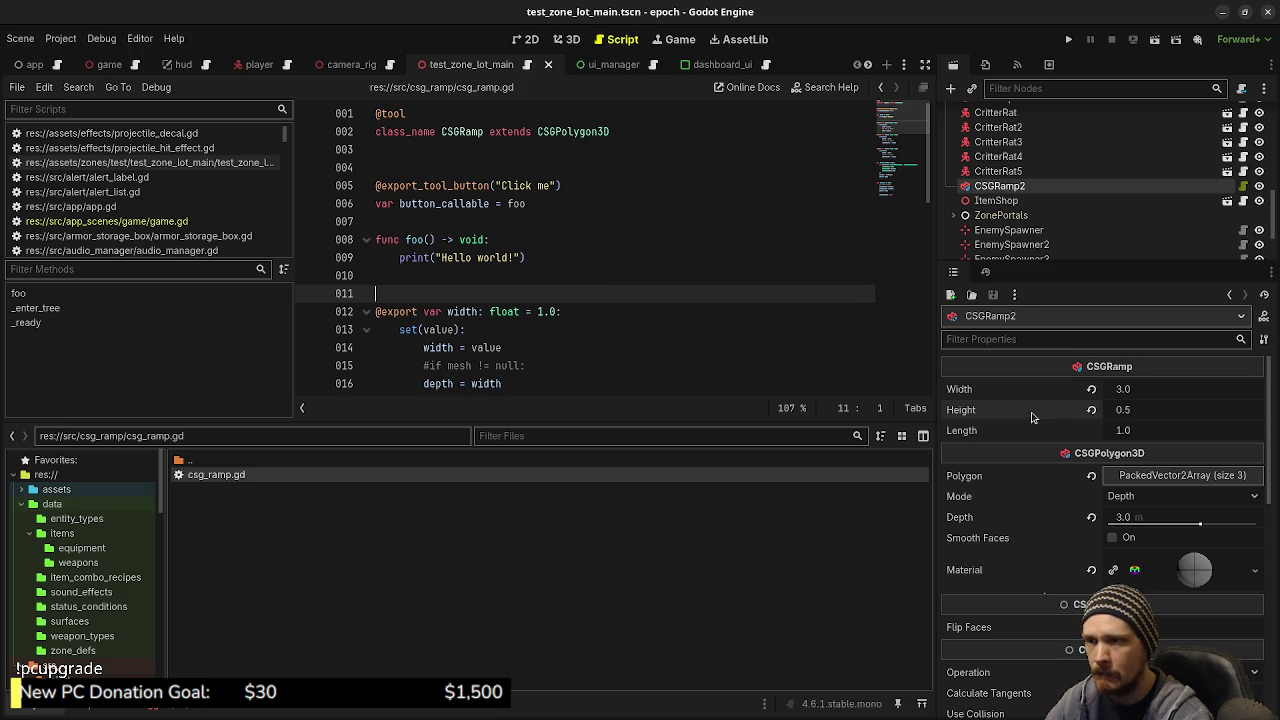
click(620, 244)
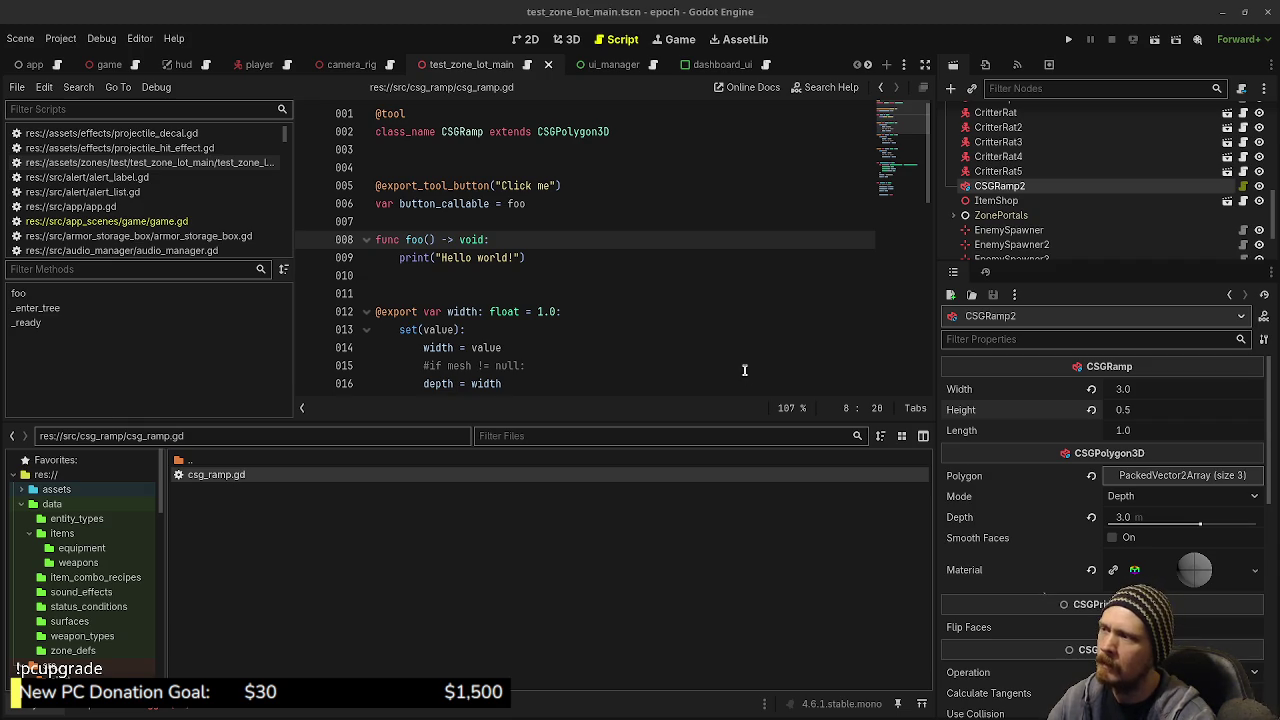
click(555, 262)
Add ': Callable' after button_callable on line 6 and save
drag(293, 196, 294, 184)
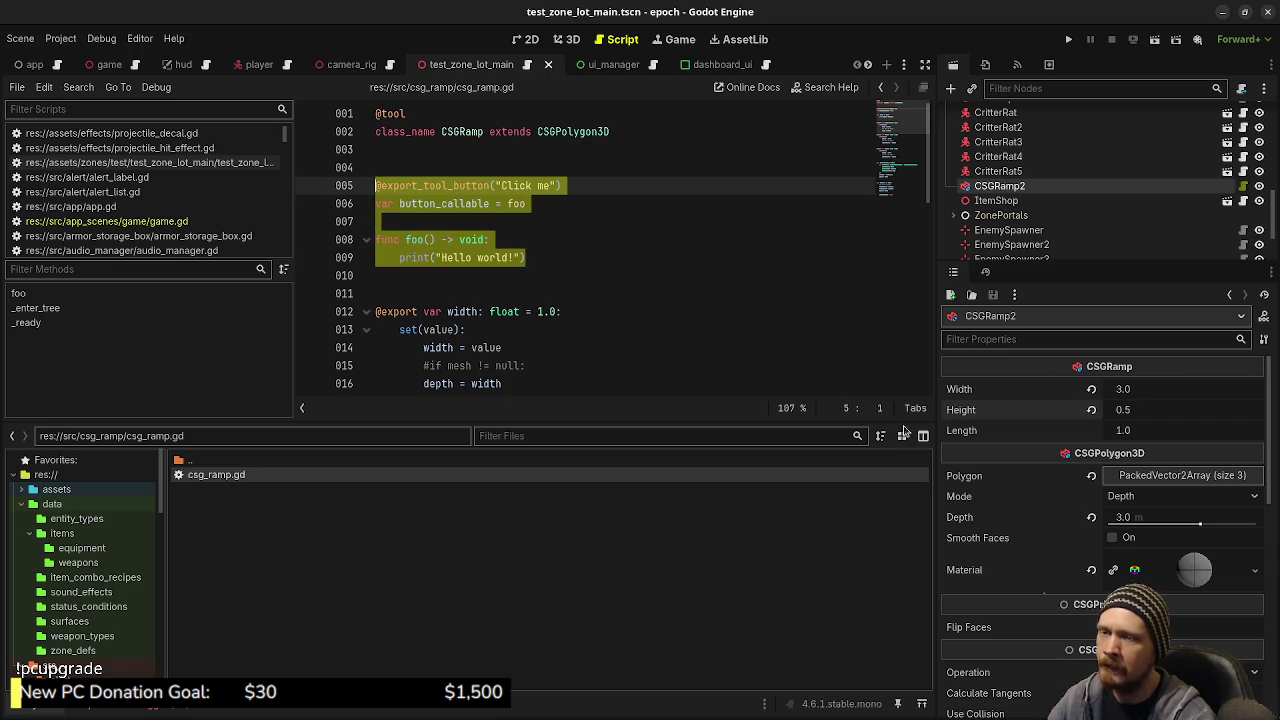
mouse_move(606, 257)
mouse_down()
mouse_move(546, 262)
mouse_move(266, 172)
mouse_move(262, 192)
mouse_up()
click(598, 190)
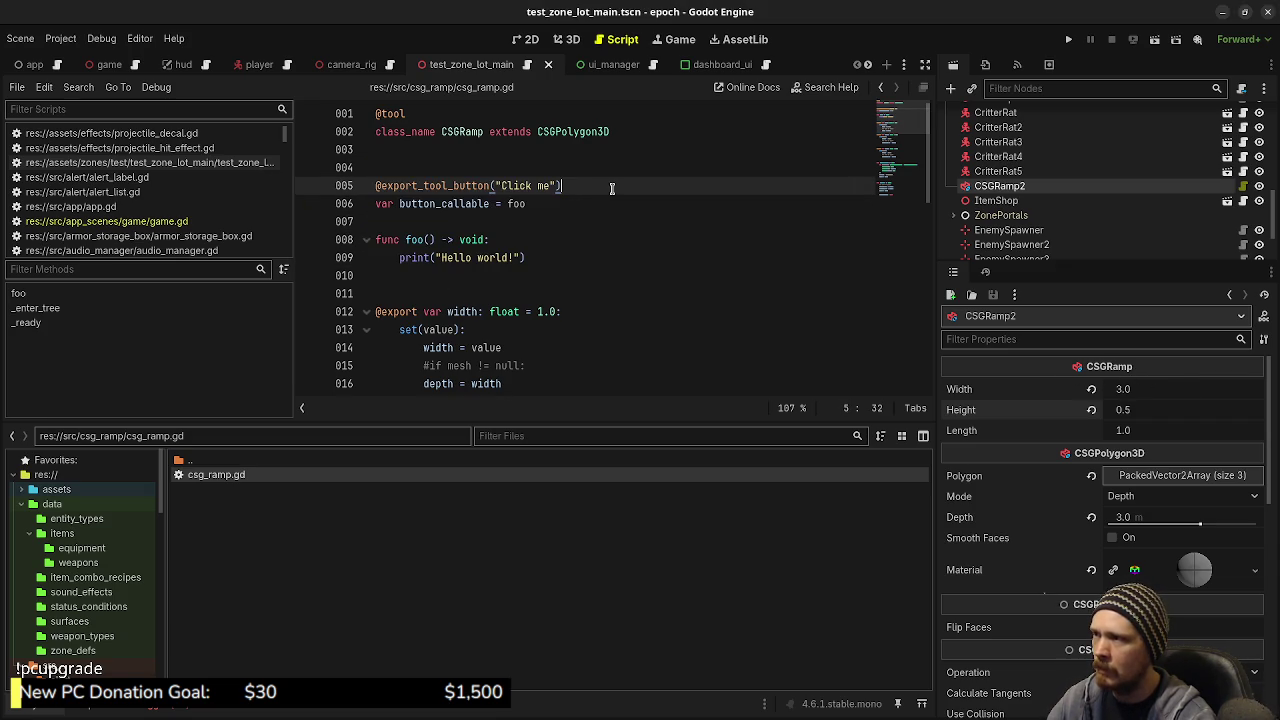
text(:)
key(ctrl+s)
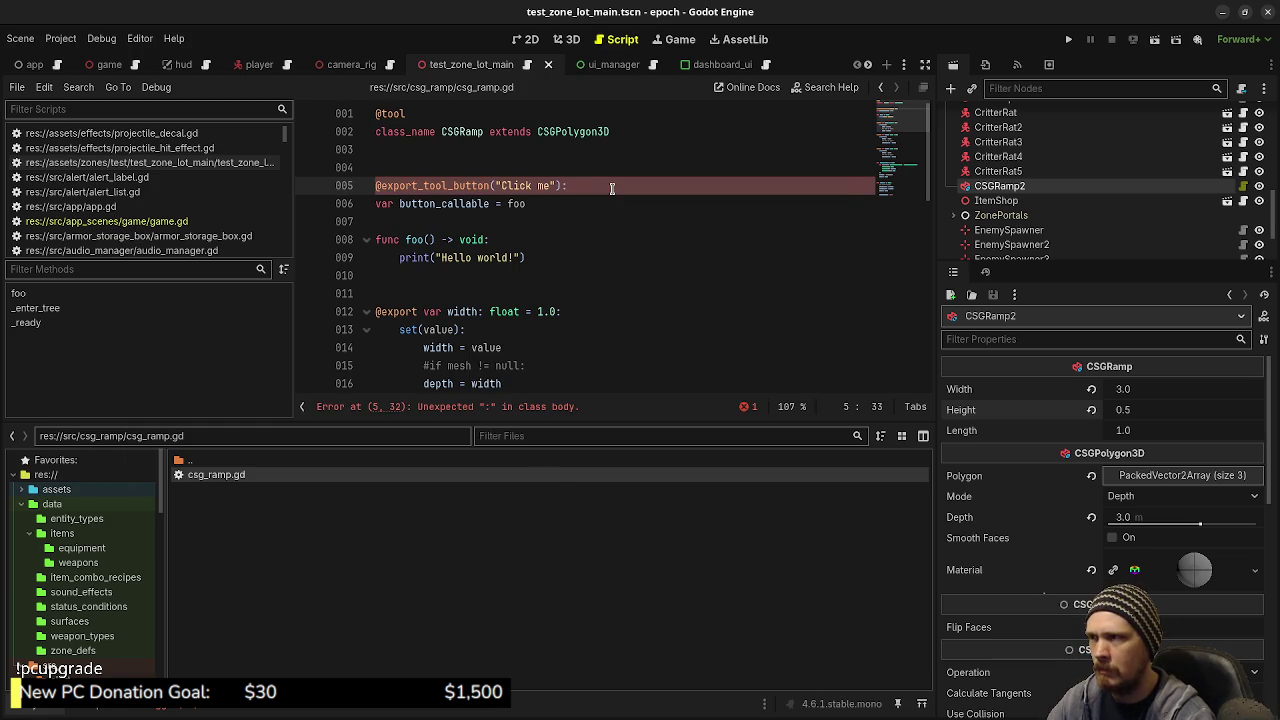
key(ctrl+s)
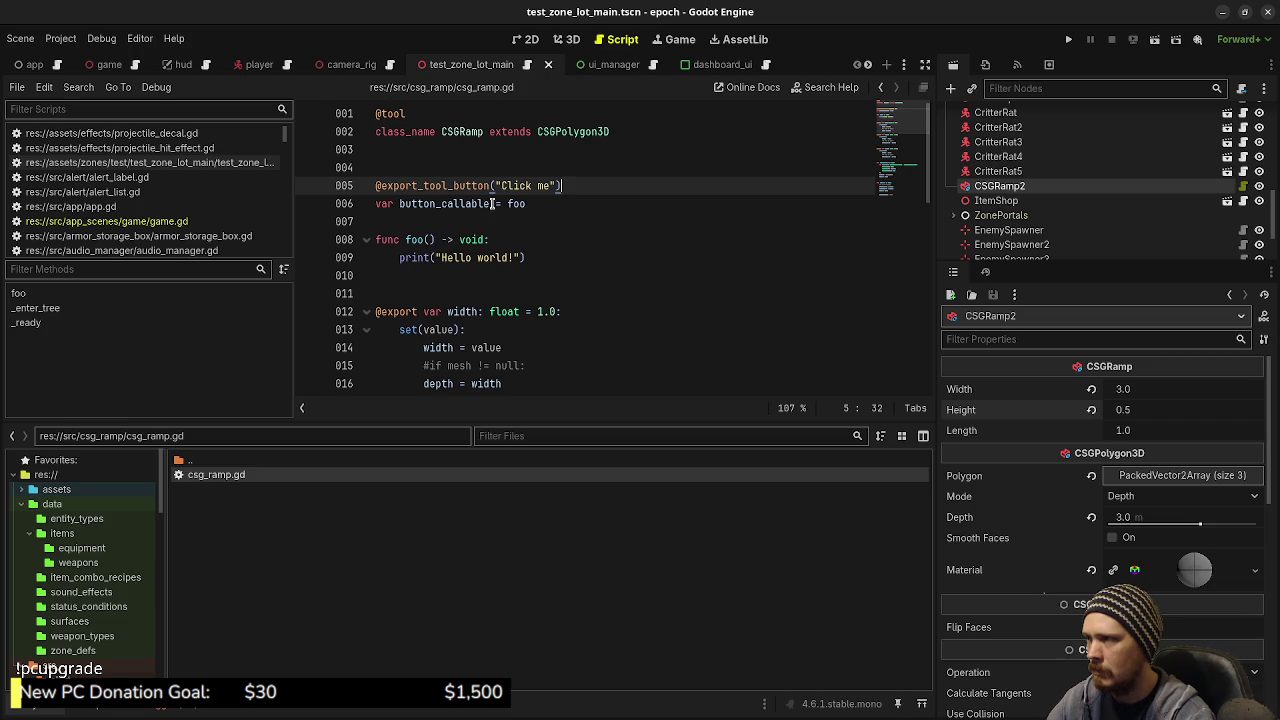
click(492, 203)
text(:)
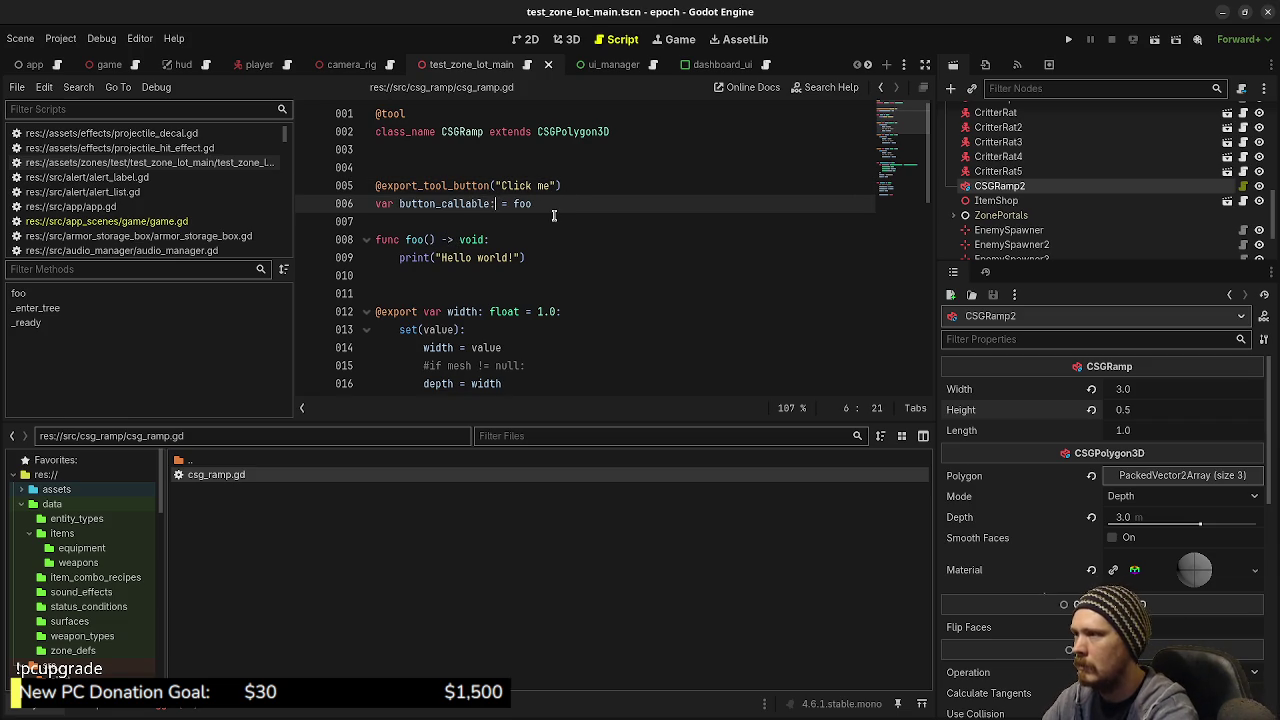
text( Callable)
key(ctrl+s)
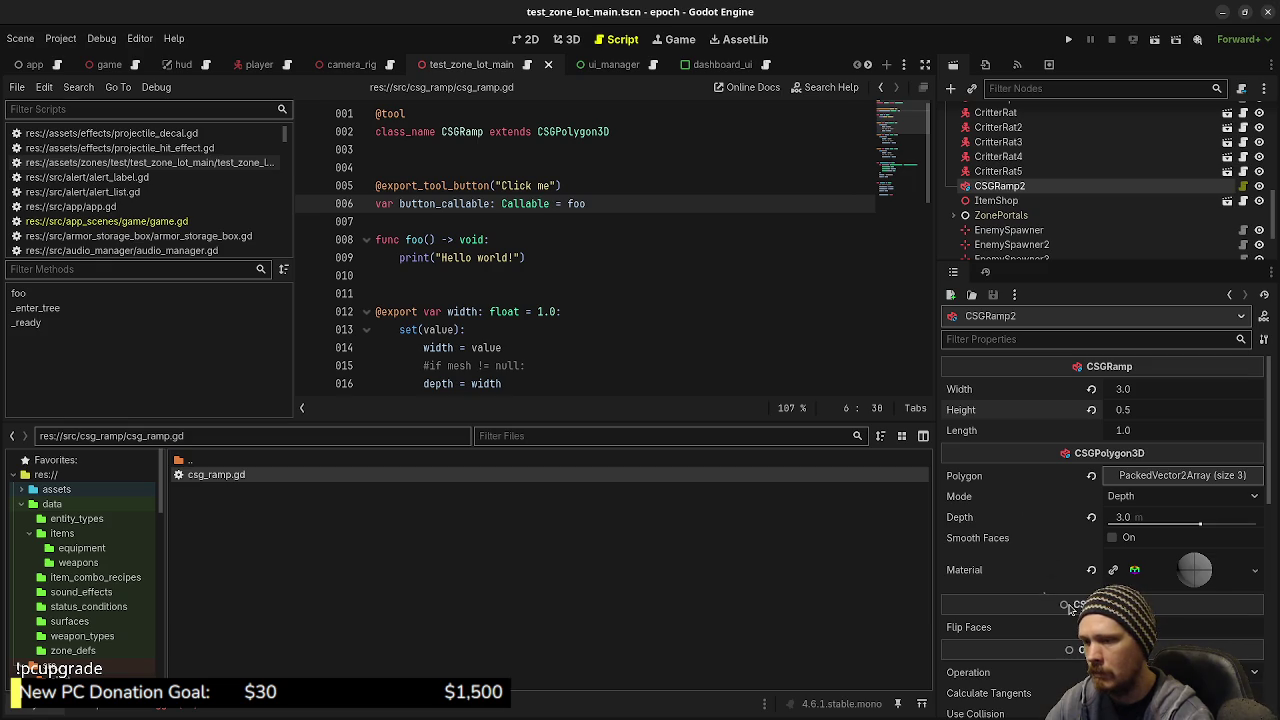
Undo back through the recent script edits, including the Callable annotation
click(612, 235)
key(ctrl+z)
key(ctrl+z)
key(ctrl+z)
key(ctrl+z)
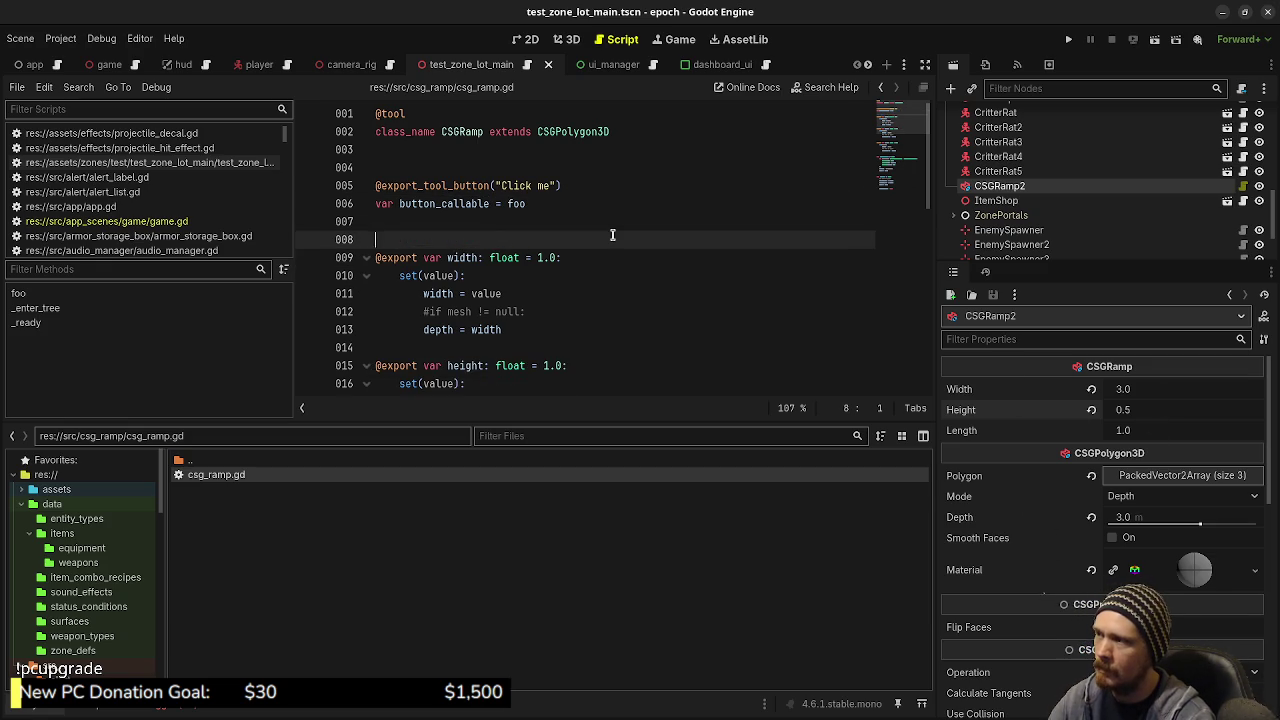
text(: Call)
key(ctrl+z)
key(ctrl+z)
key(ctrl+z)
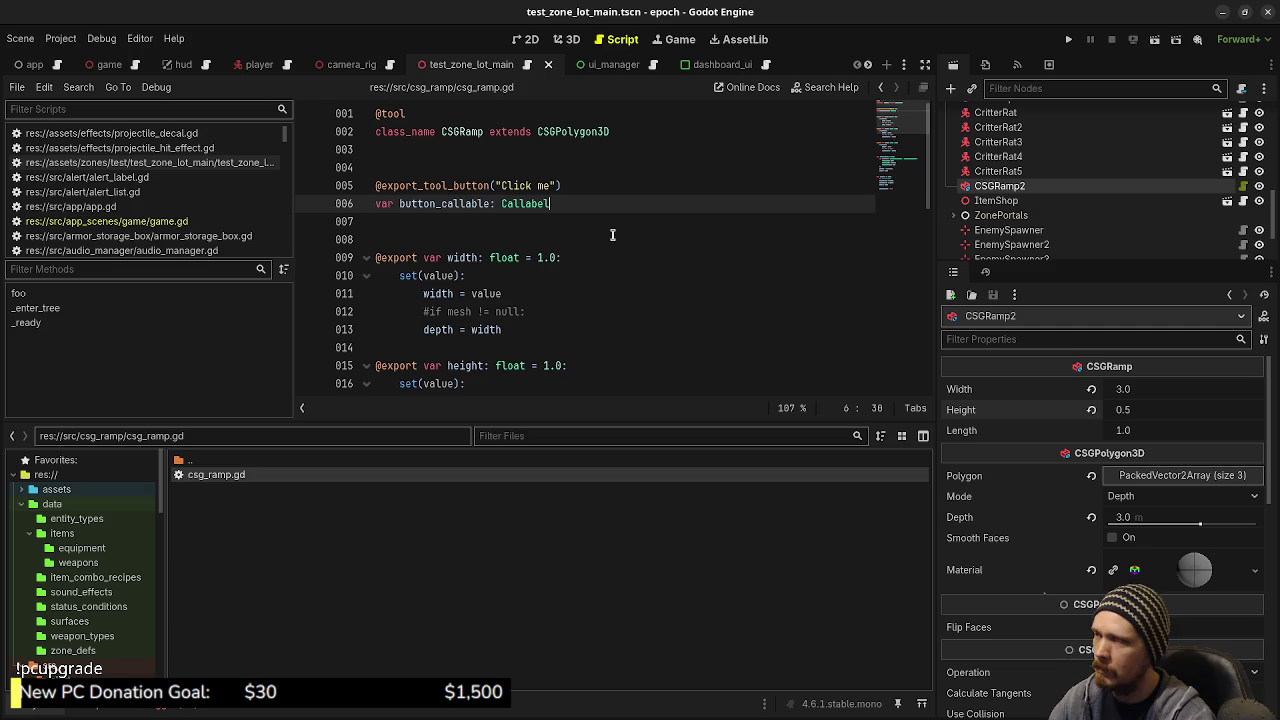
key(ctrl+z)
key(ctrl+z)
key(ctrl+z)
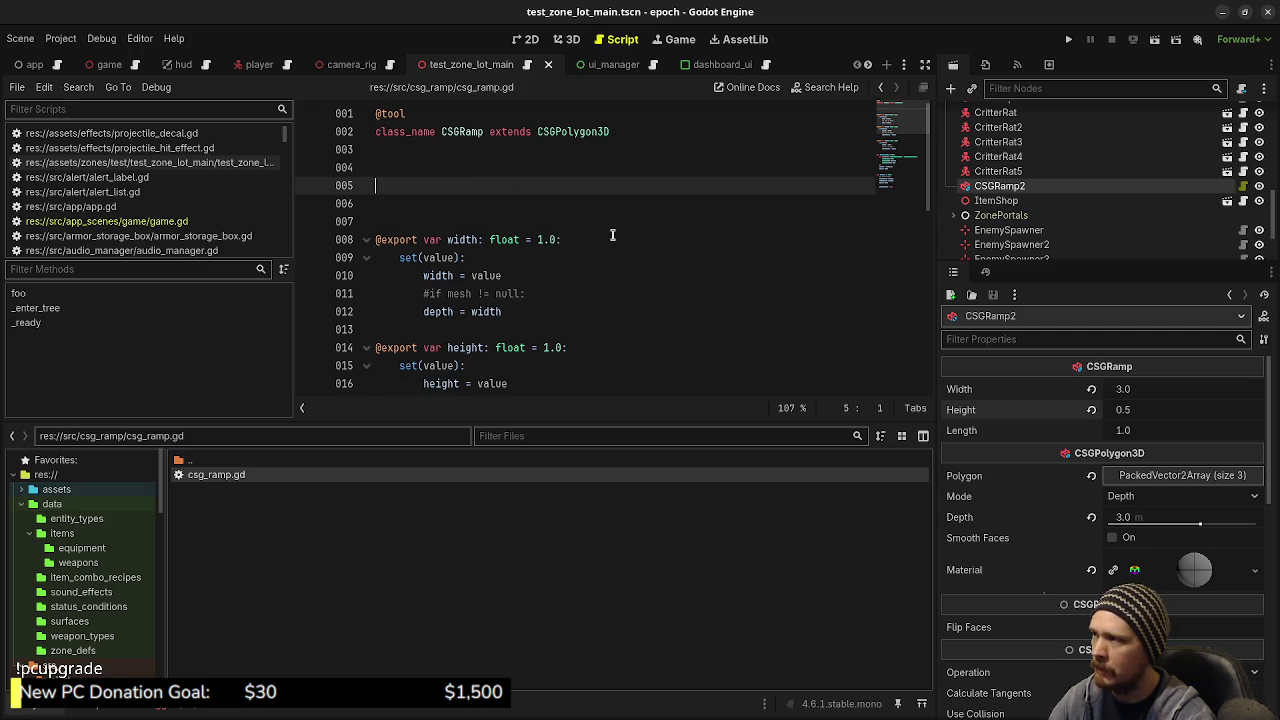
key(ctrl+s)
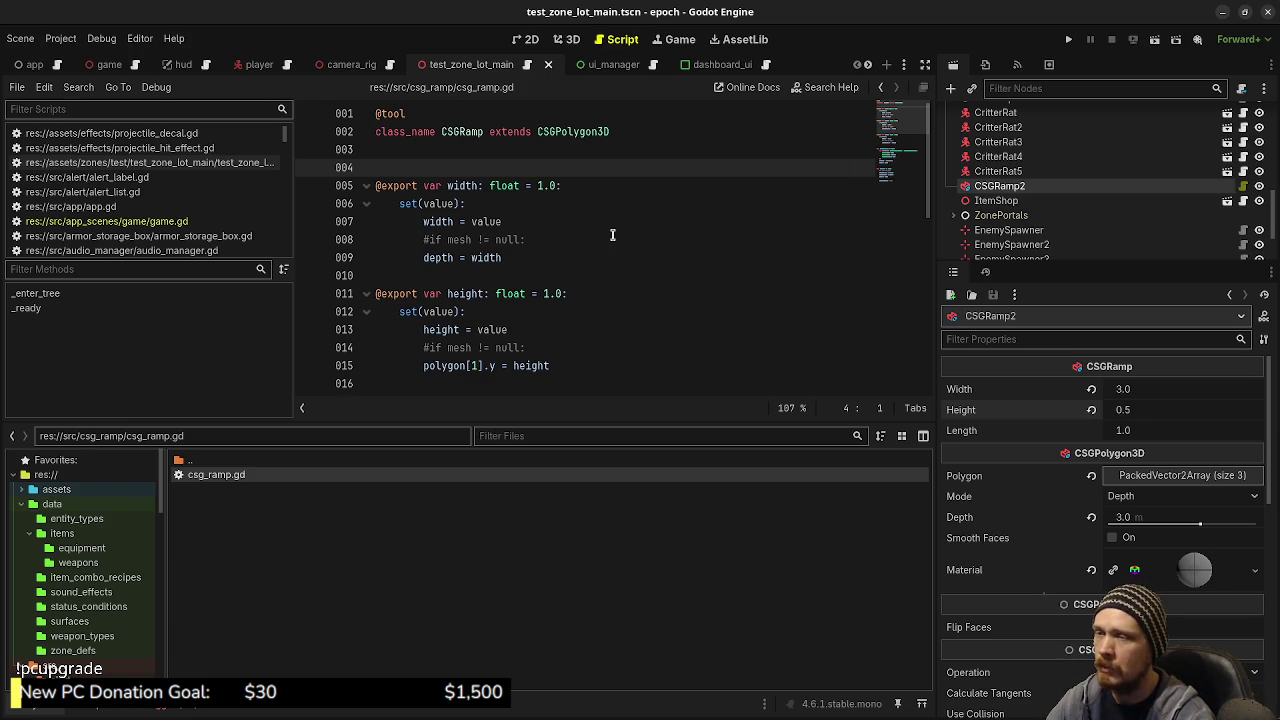
Redo the tool button, callable and foo lines, then save the script
click(594, 257)
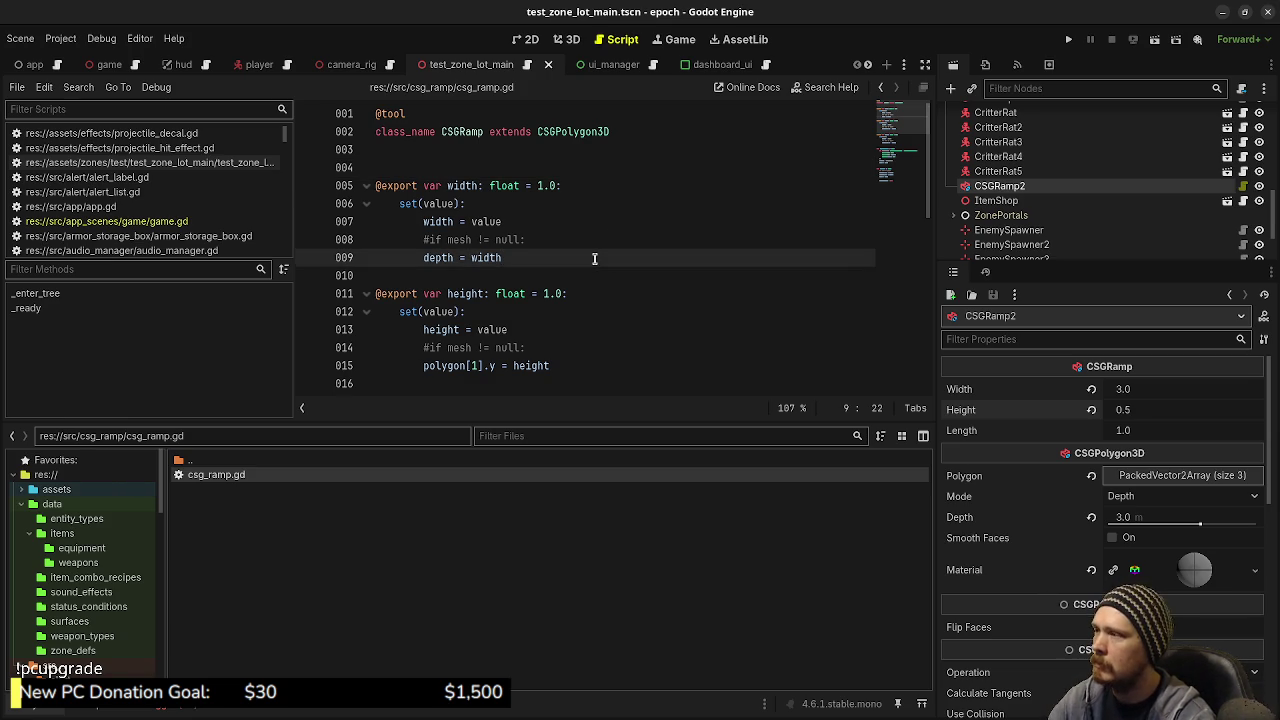
key(ctrl+z)
key(ctrl+z)
key(ctrl+shift+z)
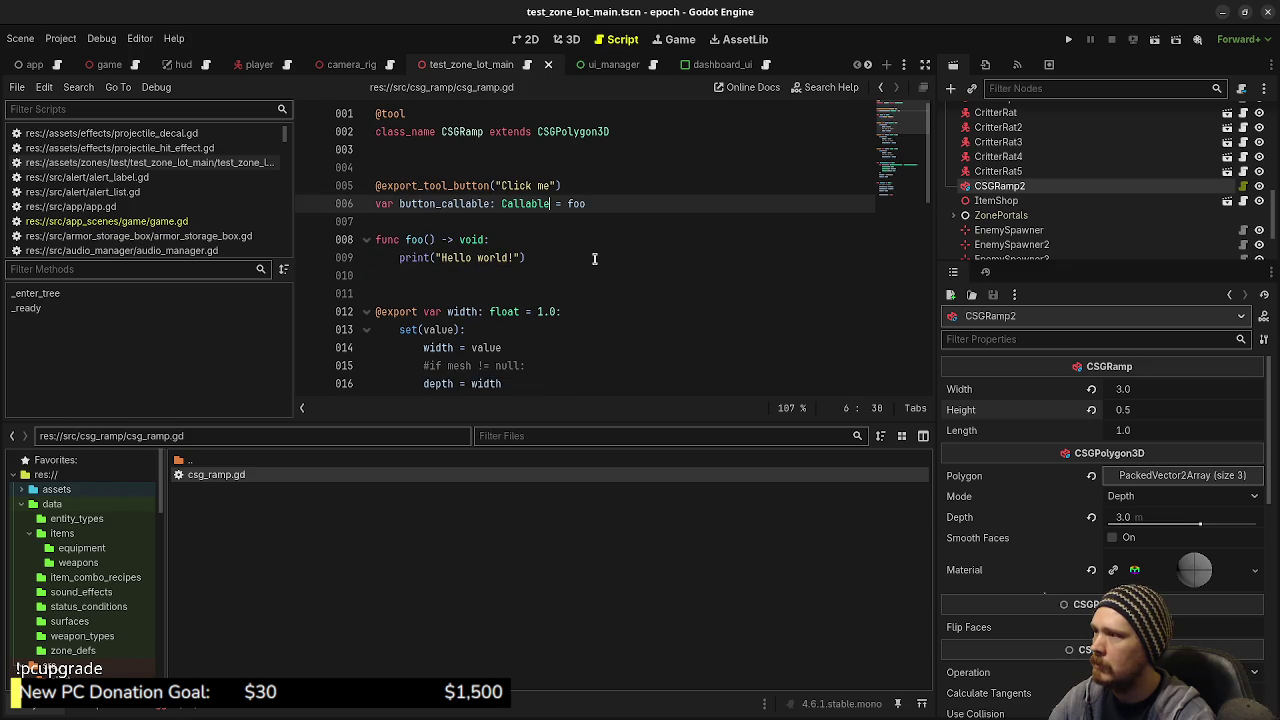
key(ctrl+s)
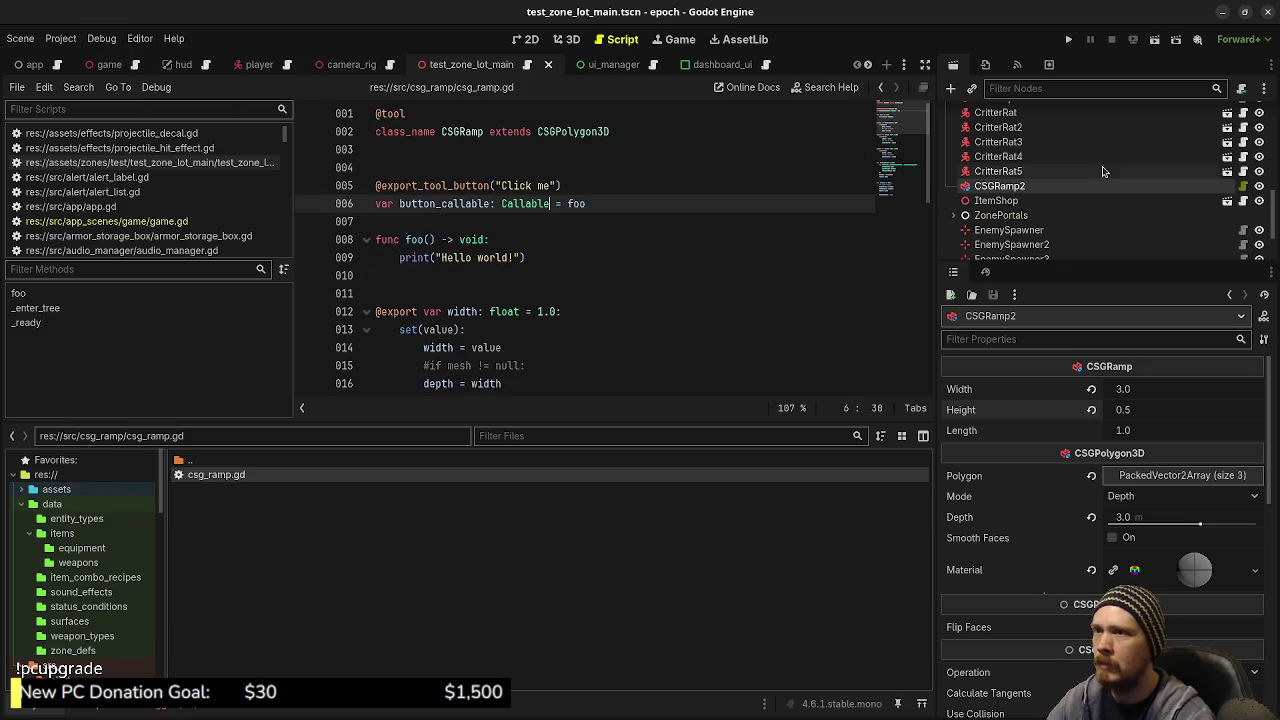
scroll(1080, 190, up, 3)
scroll(1078, 190, up, 5)
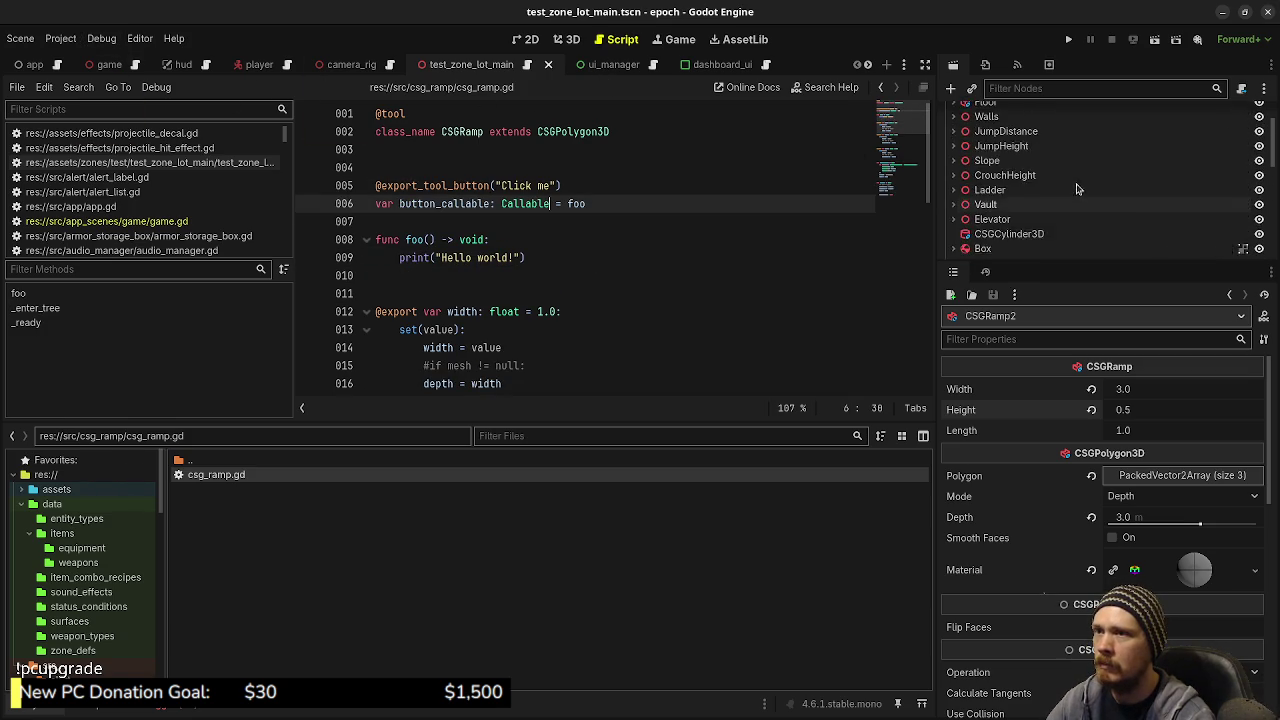
Reload the saved scene and press Click me, showing Hello world! in Output
click(21, 40)
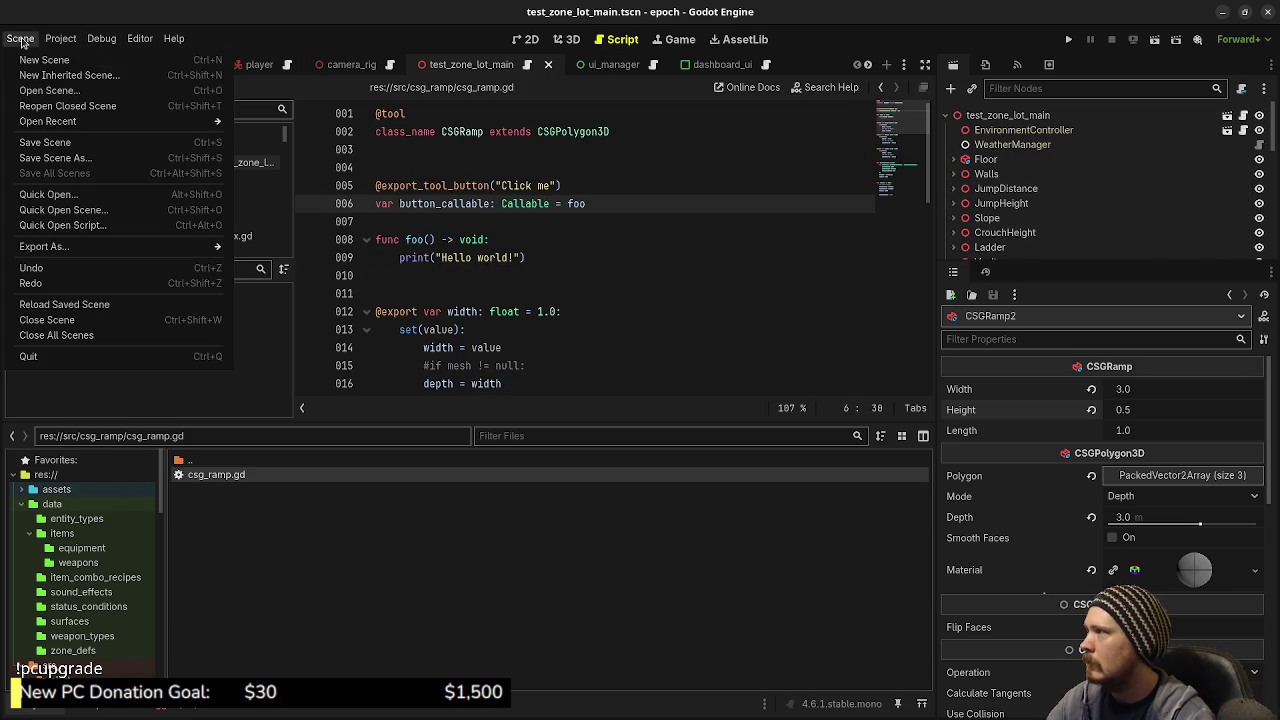
click(88, 306)
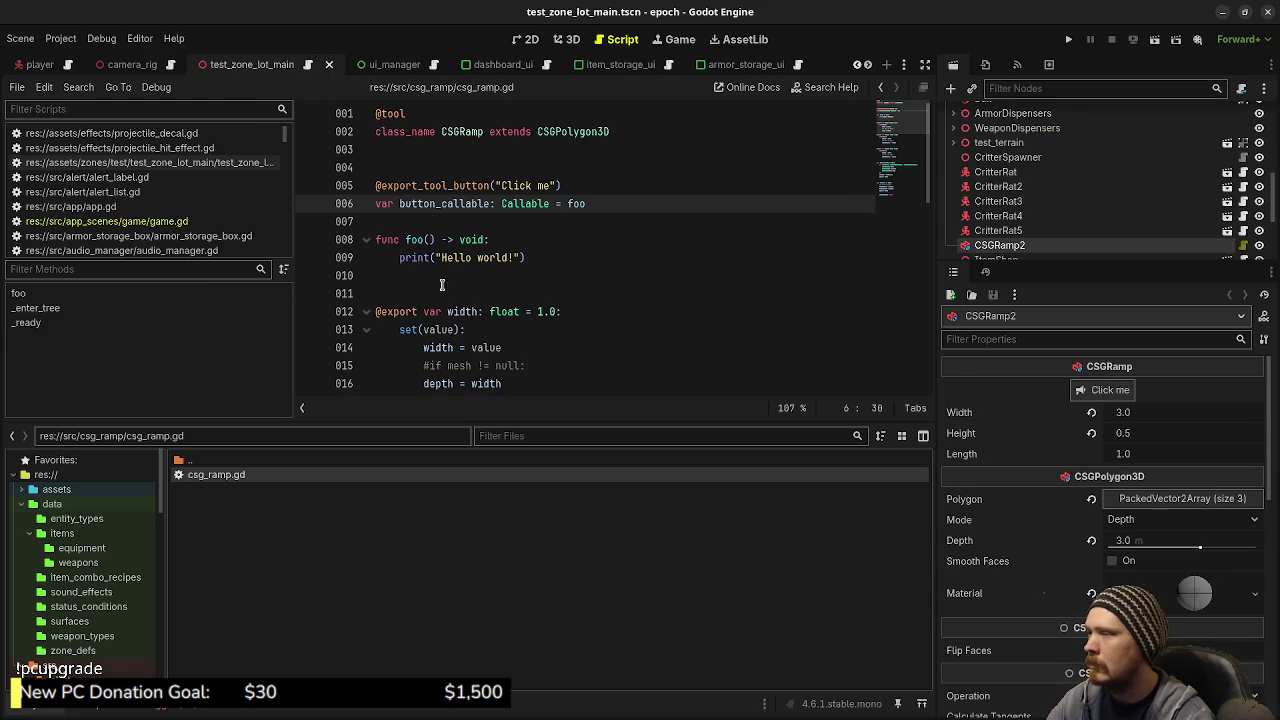
click(1124, 400)
click(84, 712)
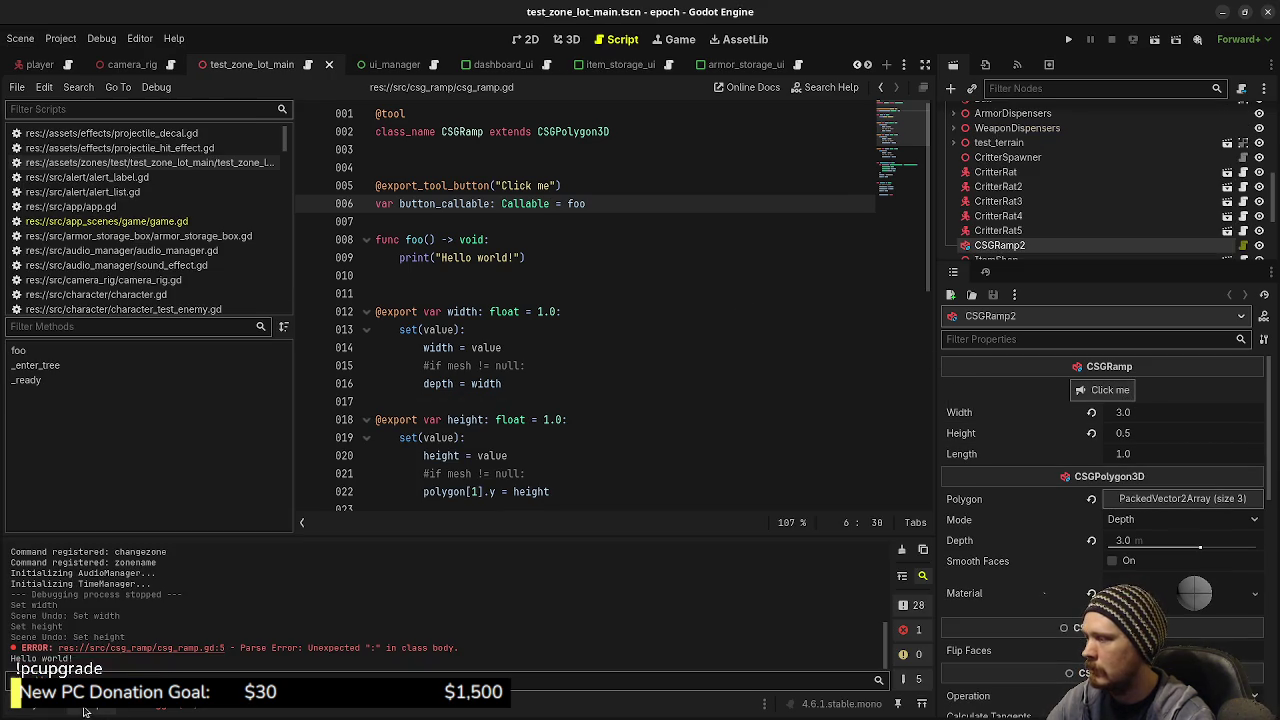
Press Click me three more times, then select the tool button and foo test code
click(1108, 397)
click(1108, 397)
click(1107, 398)
click(1107, 398)
click(1107, 398)
click(1107, 398)
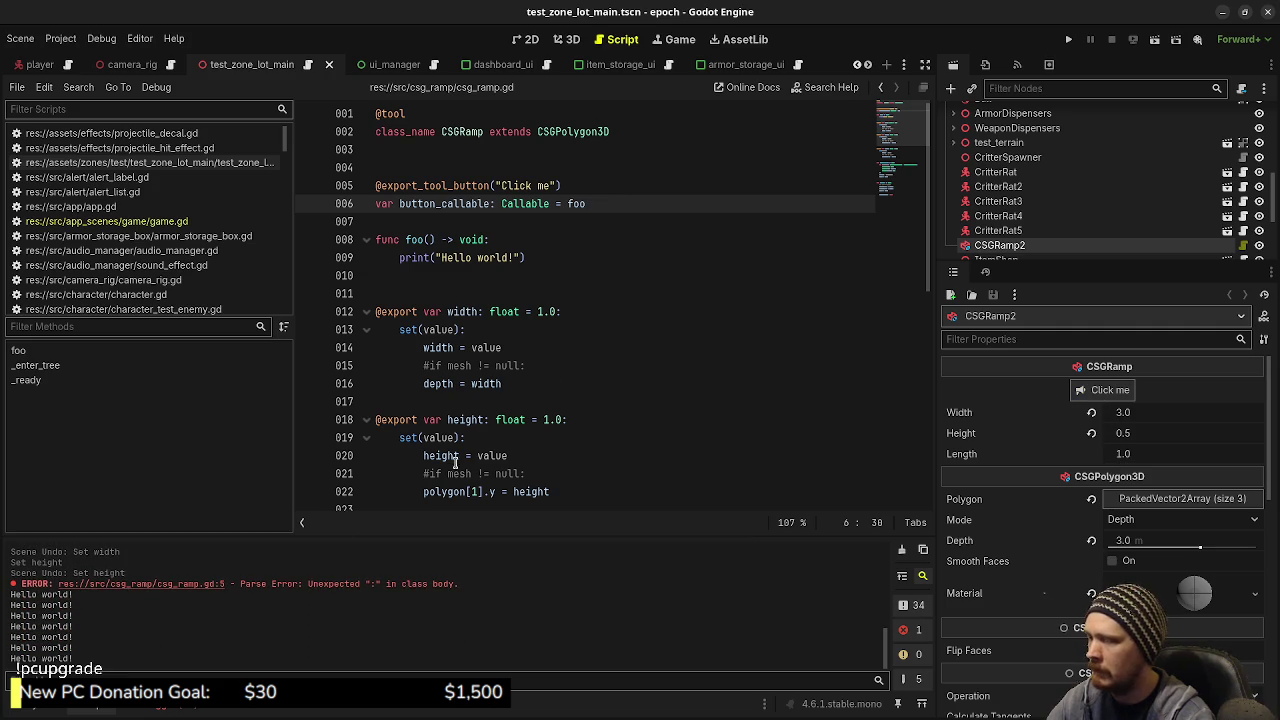
click(633, 311)
drag(544, 292, 376, 184)
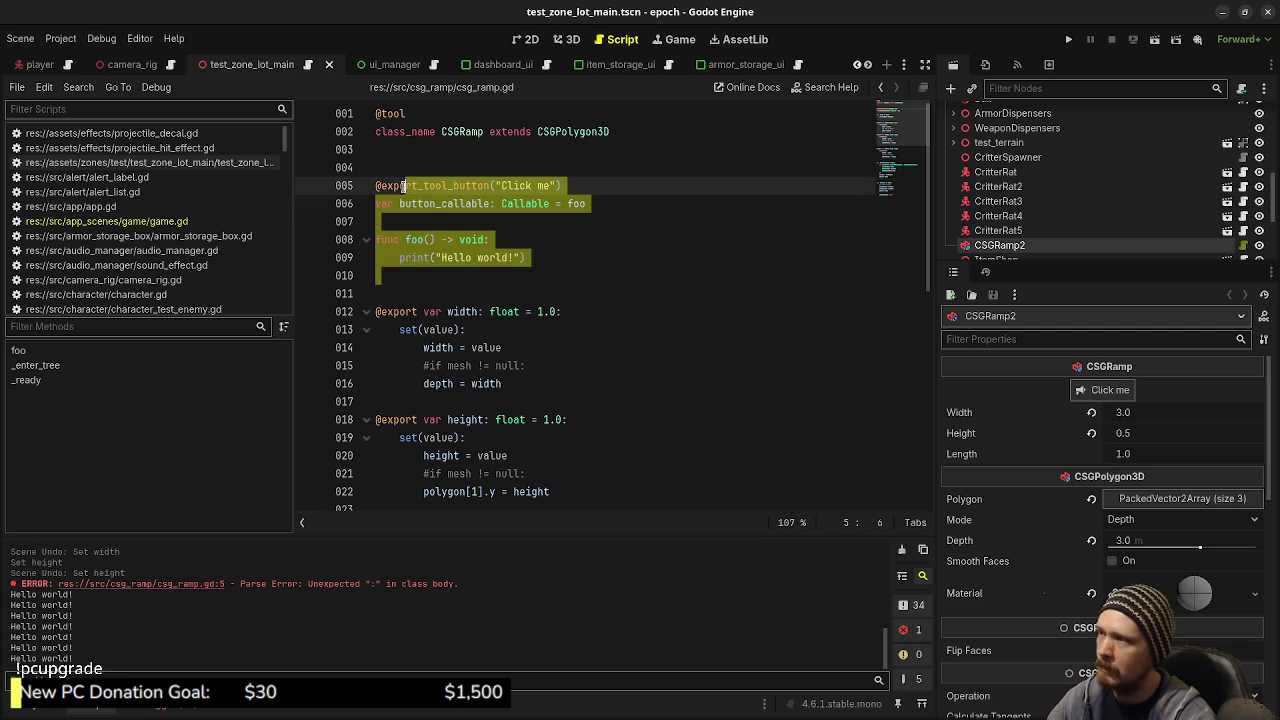
Delete the tool button and foo test code, save, and reload the saved scene
key(BackSpace)
key(BackSpace)
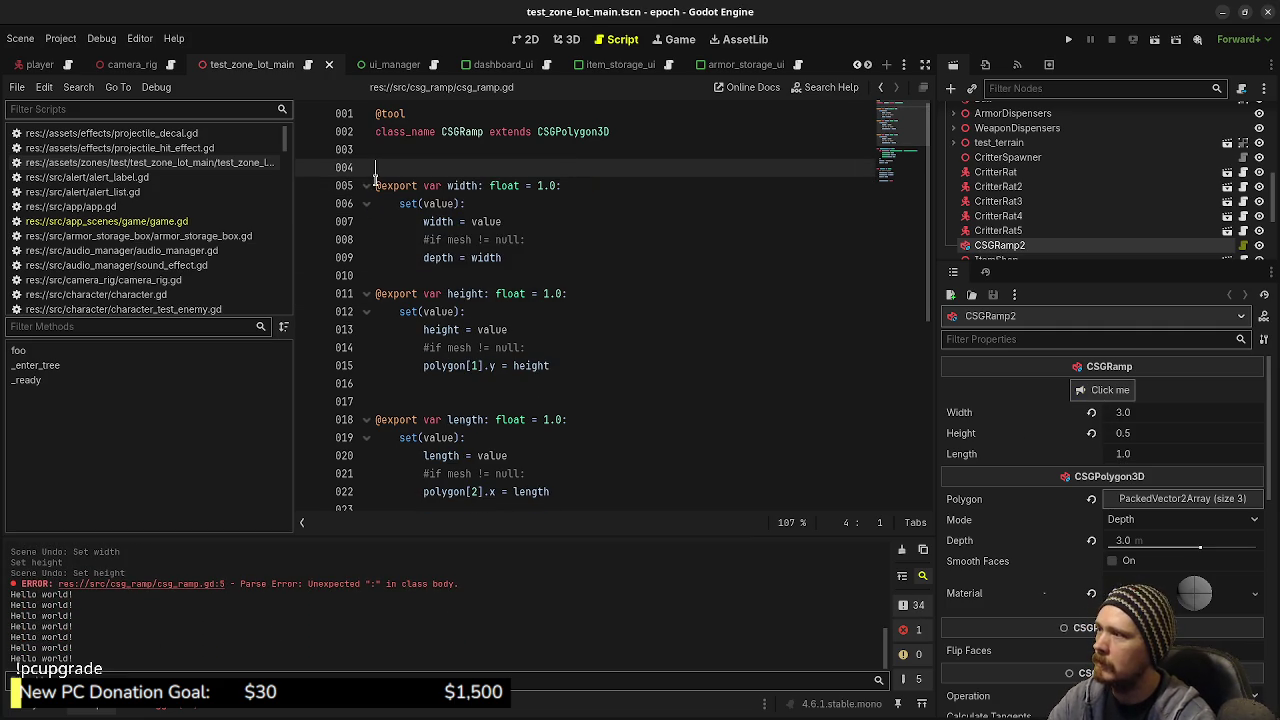
key(ctrl+s)
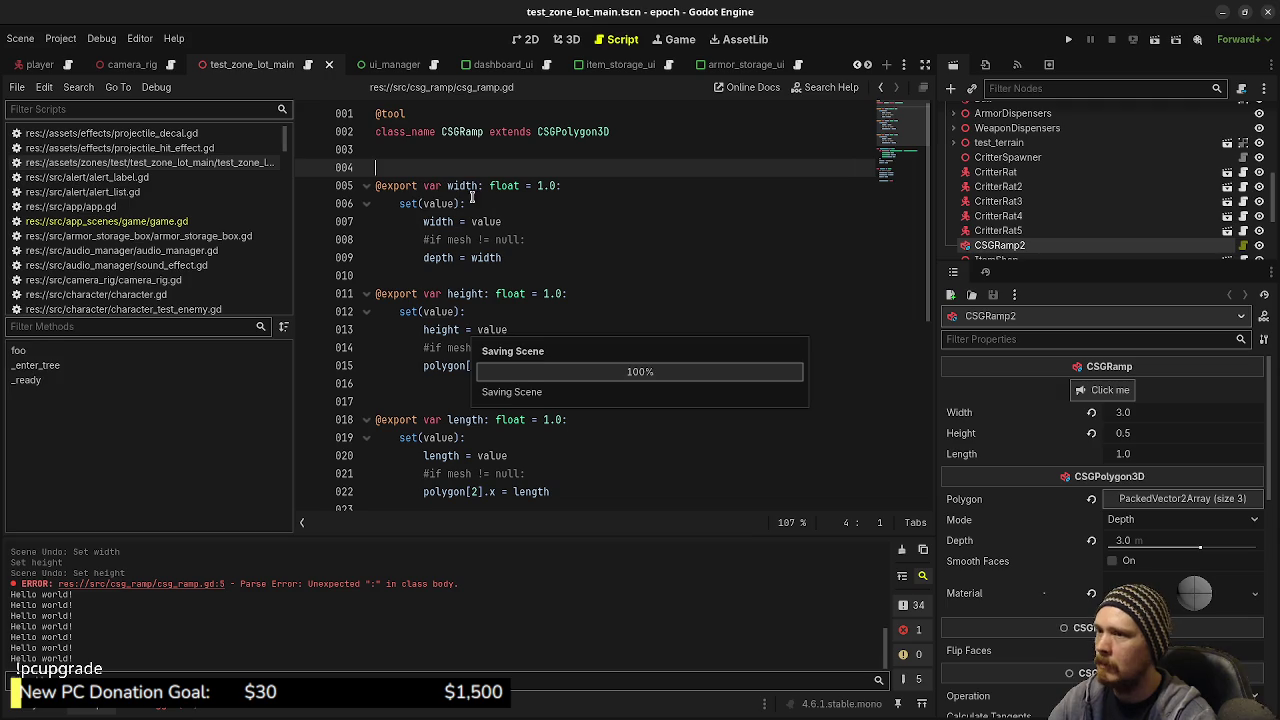
click(20, 38)
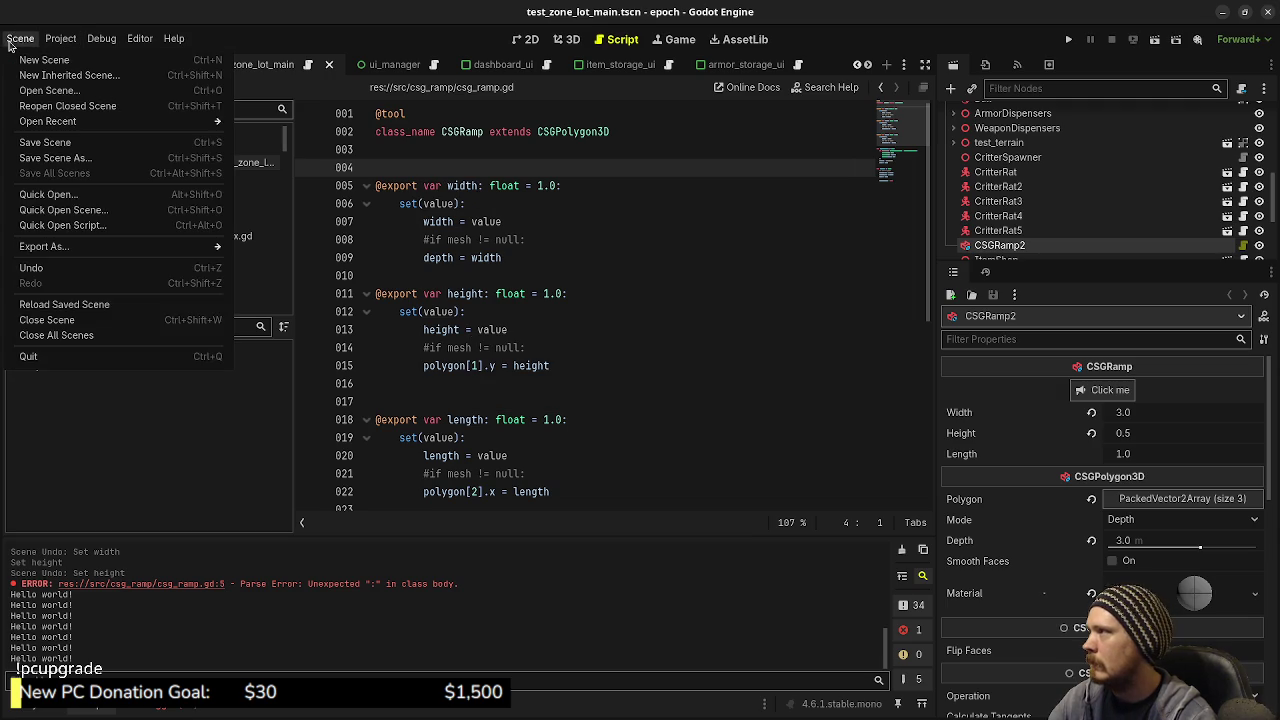
click(60, 304)
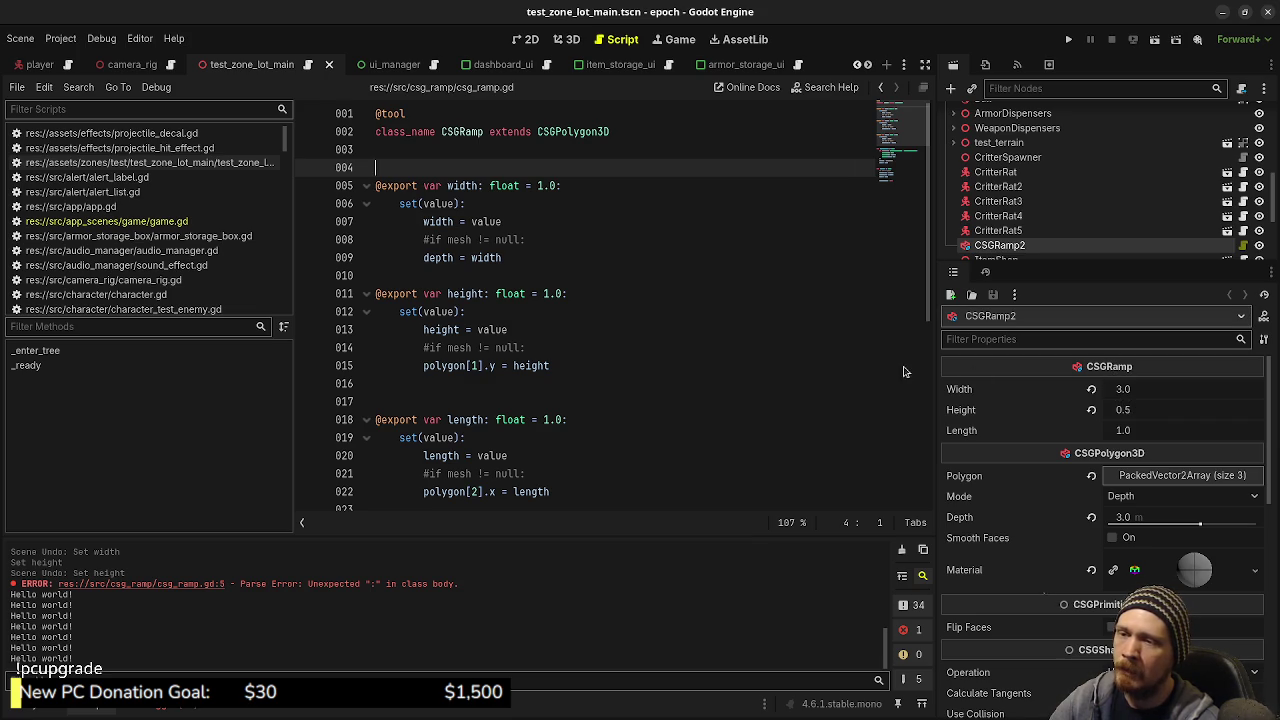
Switch to the 3D view and zoom out to see the CSGRamp2 ramp among the slope and jump markers
click(543, 40)
click(555, 40)
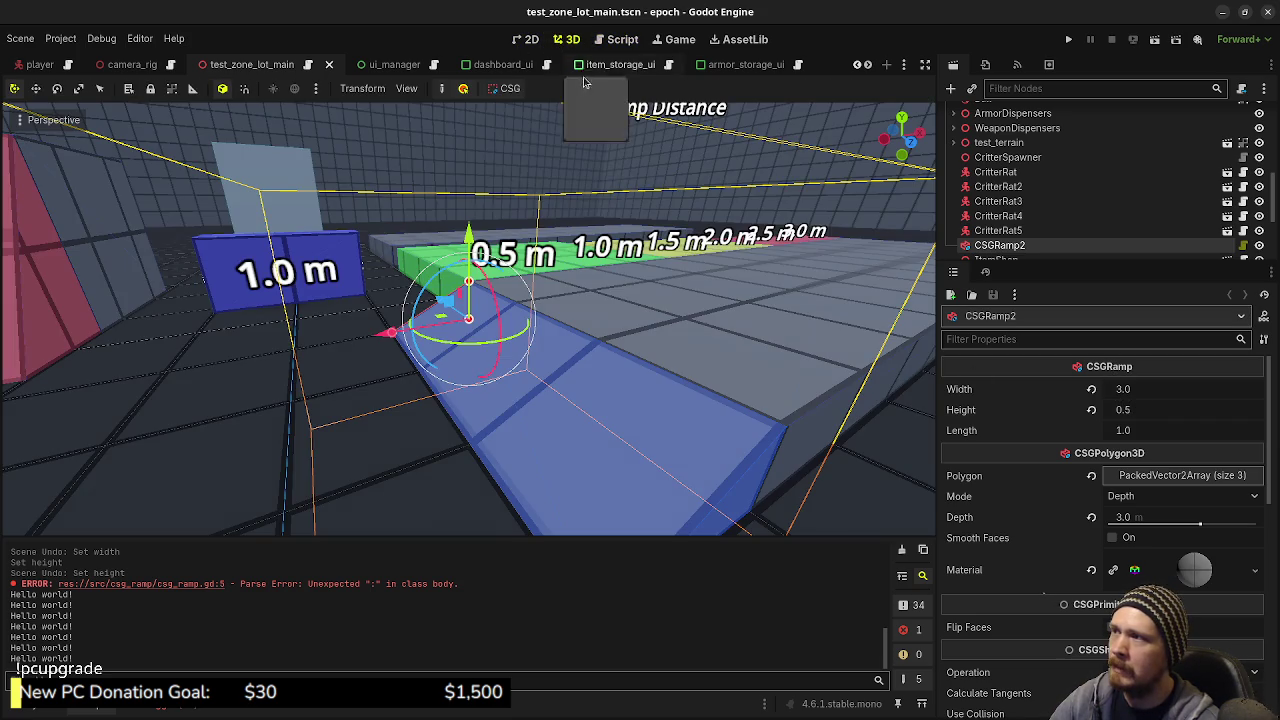
scroll(686, 401, down, 5)
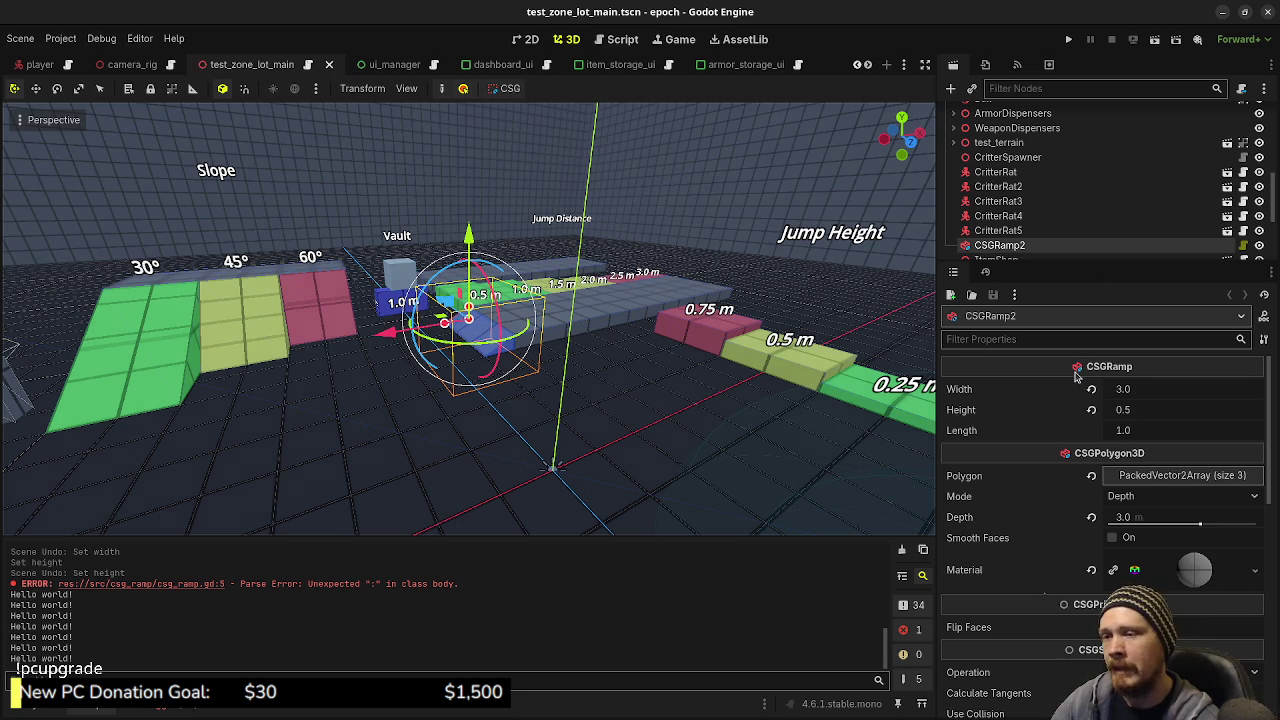
mouse_move(1075, 373)
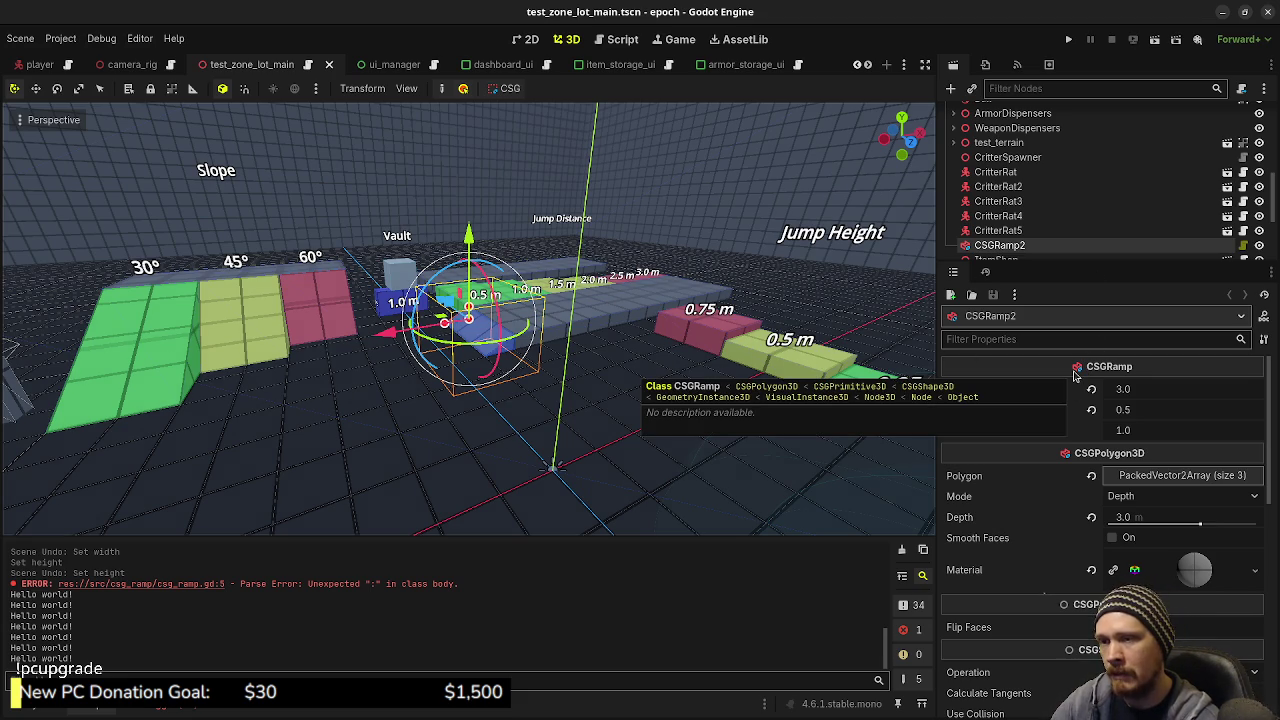